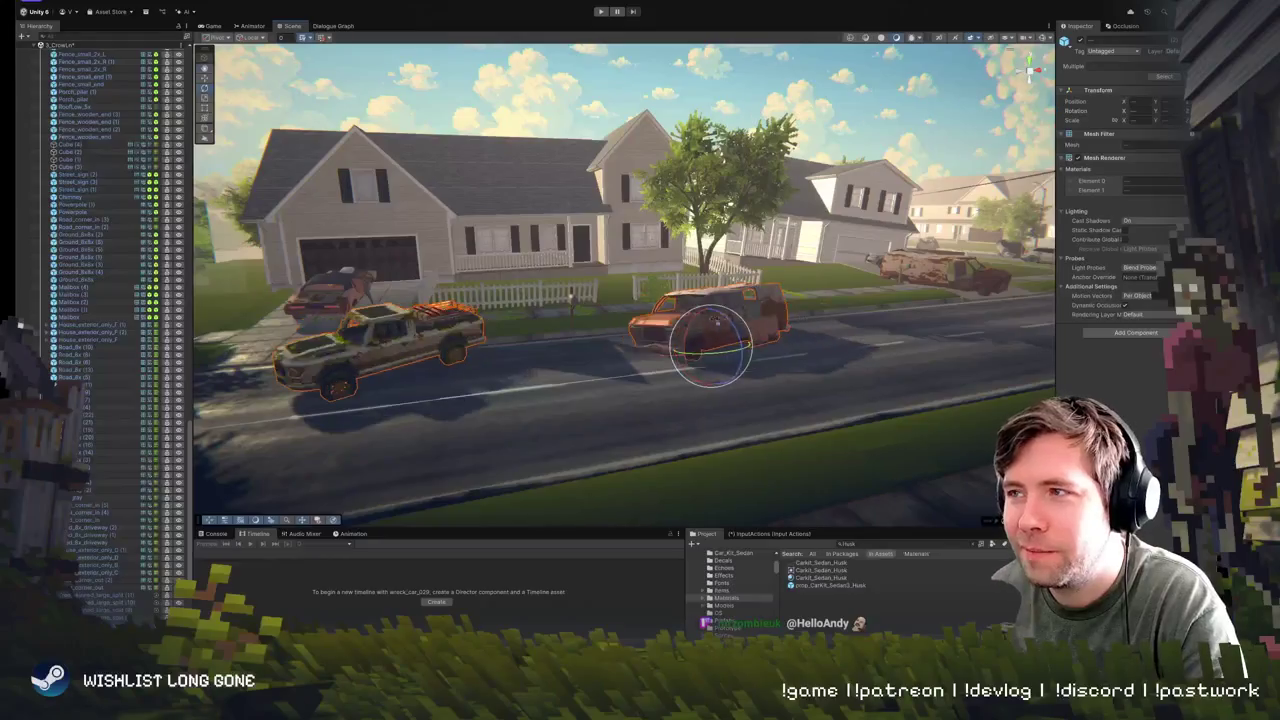
- Survey the street scene, selecting the corner stop sign and moving along the street
{"action": "scroll", "coordinate": [668, 363], "scroll_direction": "up", "scroll_amount": 5}
{"action": "scroll", "coordinate": [668, 363], "scroll_direction": "down", "scroll_amount": 5}
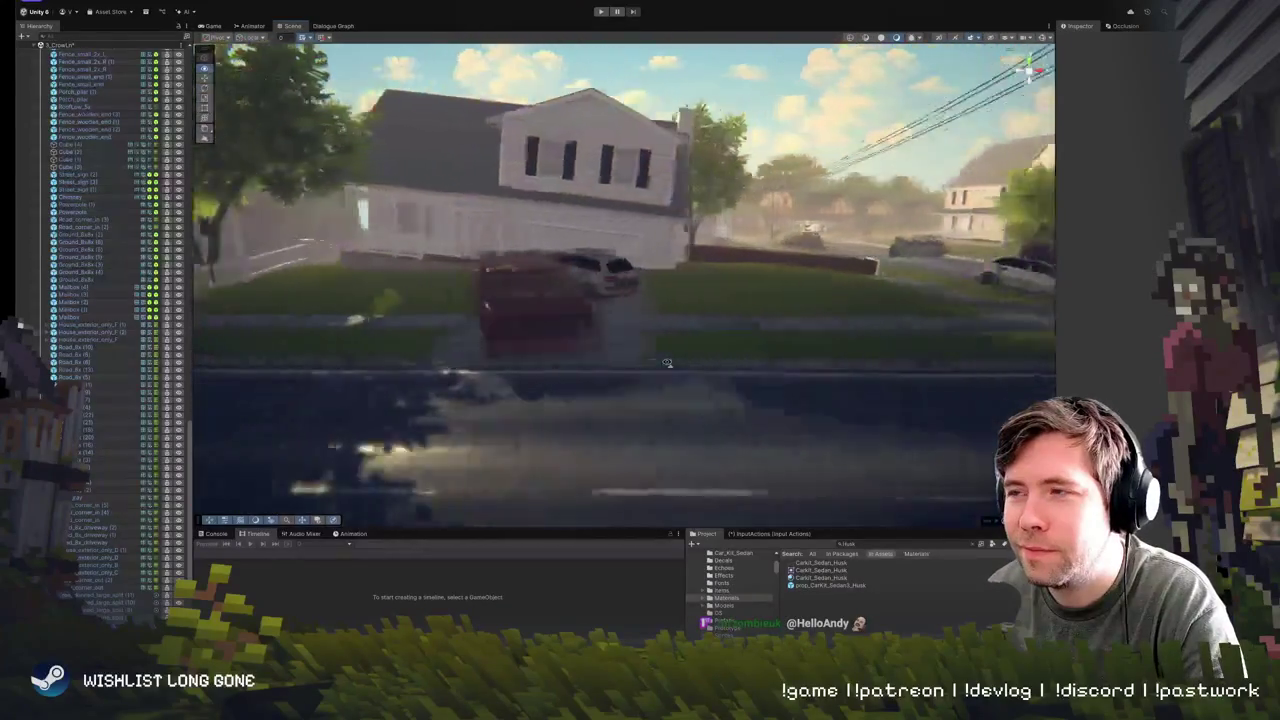
{"action": "scroll", "coordinate": [668, 363], "scroll_direction": "up", "scroll_amount": 3}
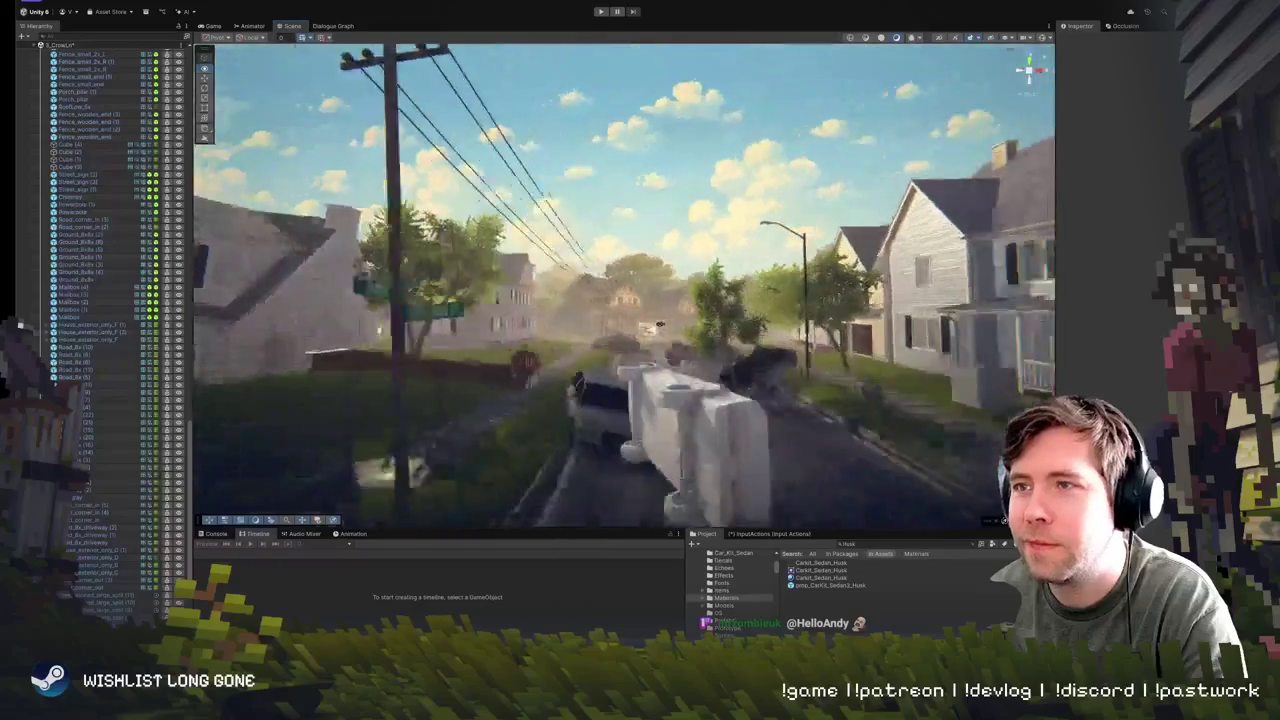
{"action": "scroll", "coordinate": [665, 360], "scroll_direction": "down", "scroll_amount": 5}
{"action": "scroll", "coordinate": [662, 355], "scroll_direction": "up", "scroll_amount": 3}
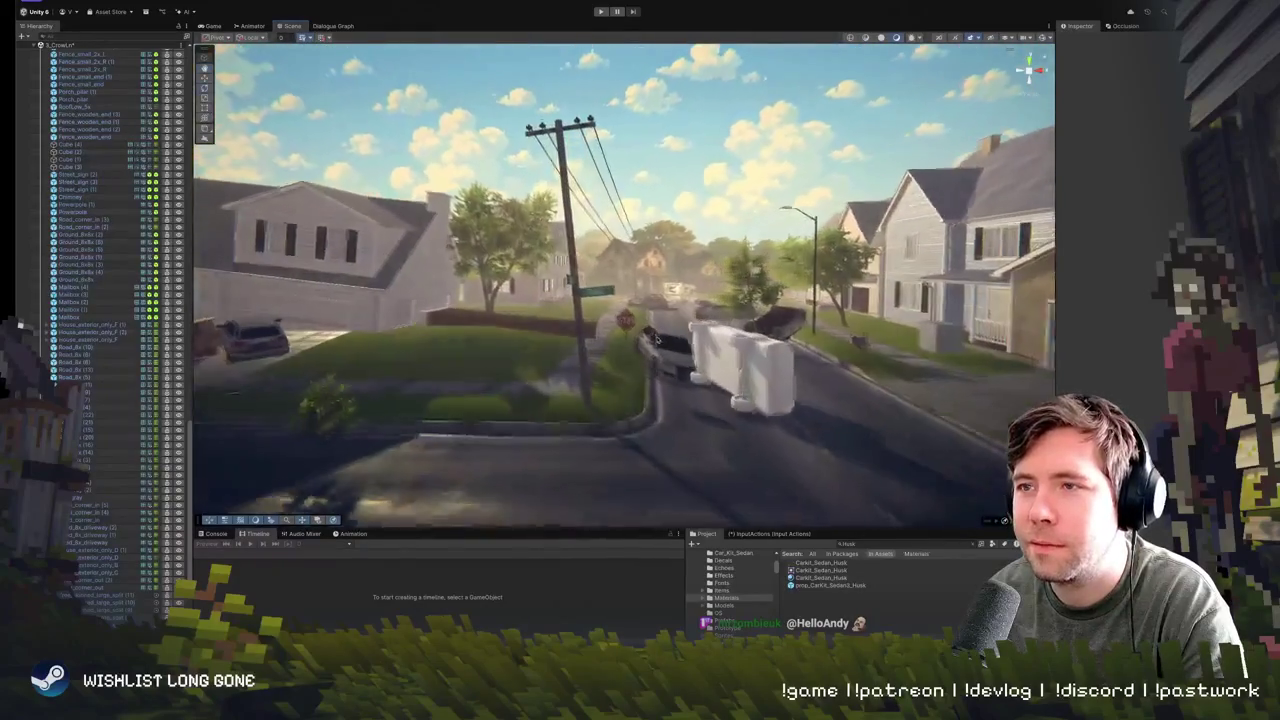
{"action": "left_click", "coordinate": [627, 322]}
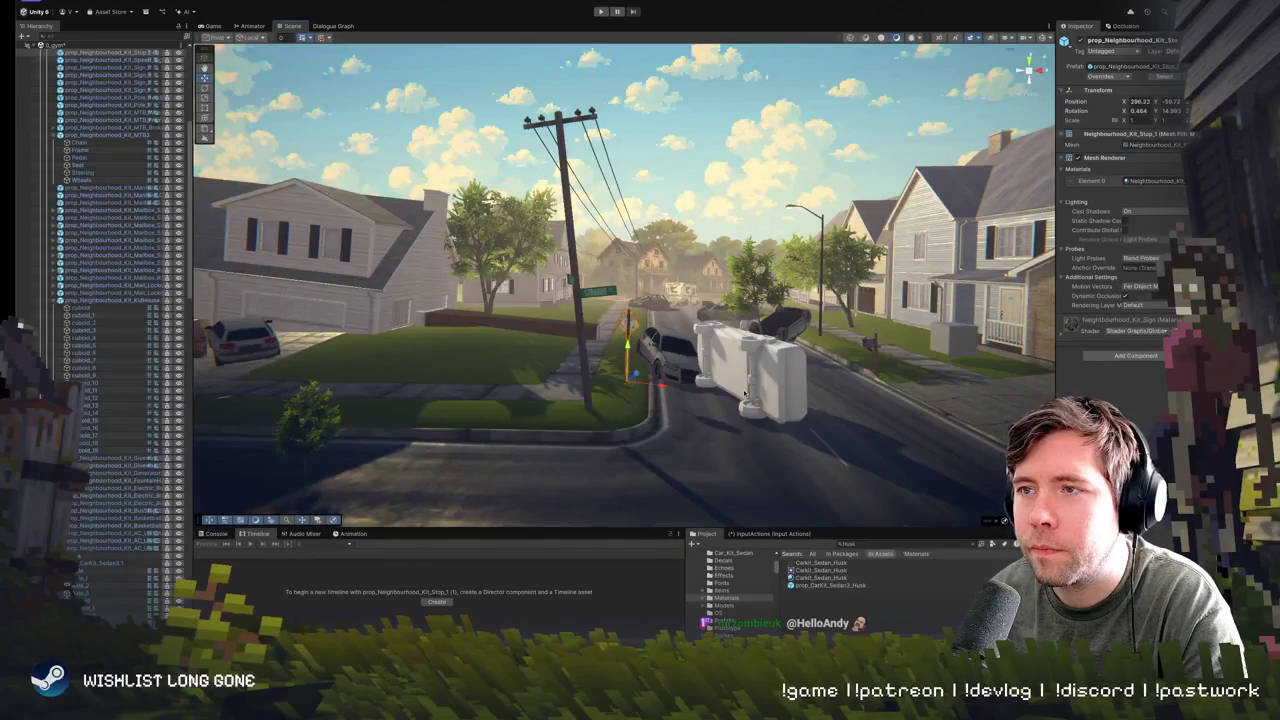
{"action": "mouse_move", "coordinate": [723, 392]}
{"action": "left_mouse_down"}
{"action": "mouse_move", "coordinate": [821, 382]}
{"action": "mouse_move", "coordinate": [760, 483]}
{"action": "mouse_move", "coordinate": [565, 343]}
{"action": "mouse_move", "coordinate": [679, 357]}
{"action": "mouse_move", "coordinate": [703, 380]}
{"action": "mouse_move", "coordinate": [568, 389]}
{"action": "left_mouse_up"}
- In the prop showcase, select the MTB3 mountain bike together with the BasketballHoops prop
{"action": "left_click", "coordinate": [656, 349]}
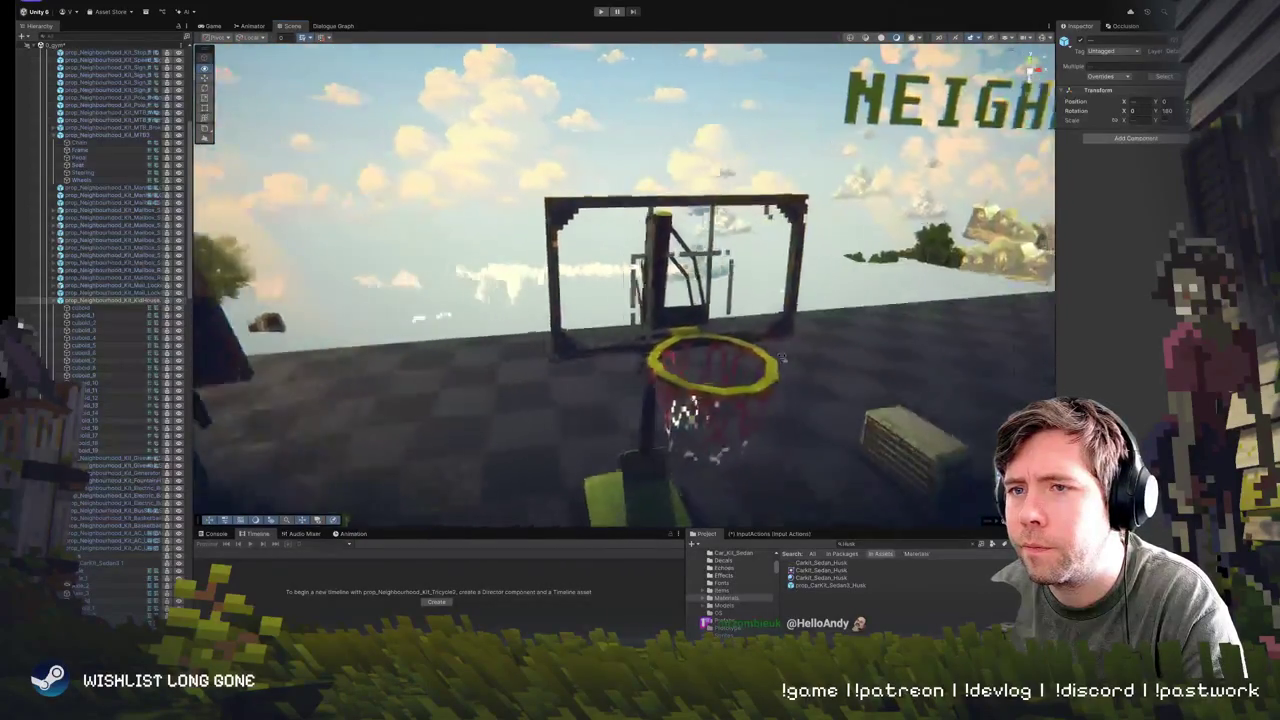
{"action": "left_click", "coordinate": [770, 348]}
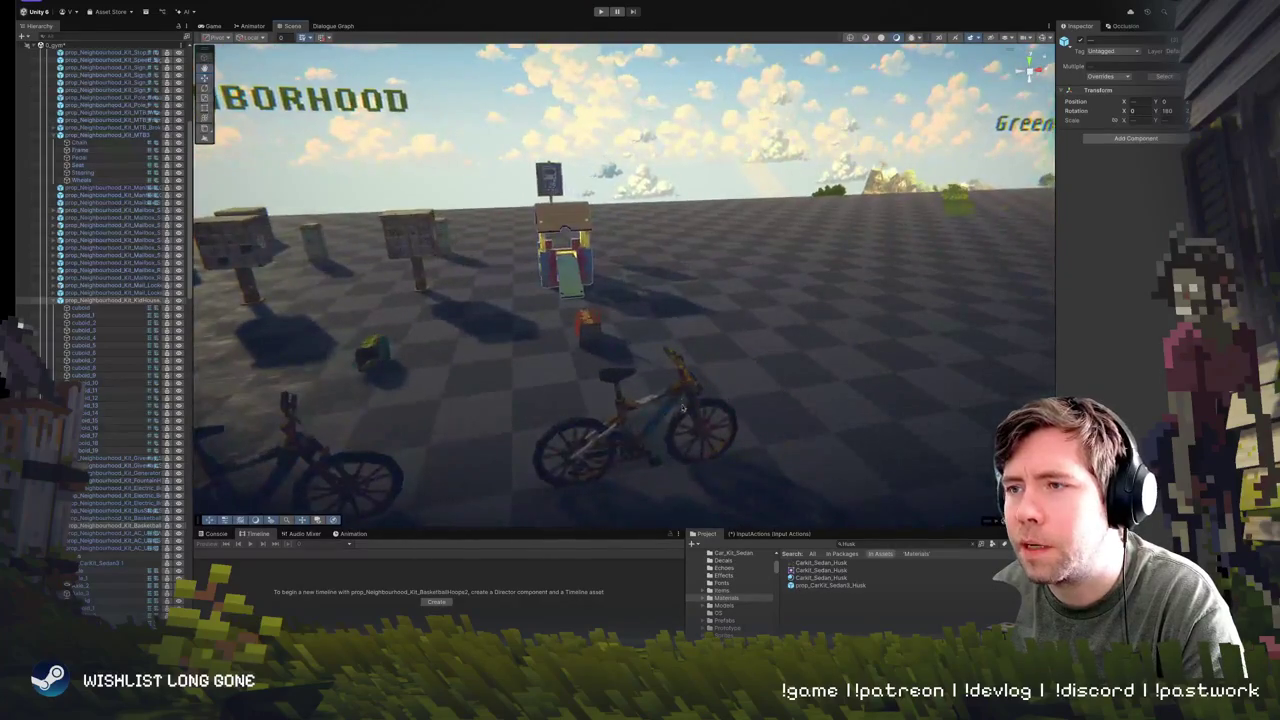
{"action": "left_click", "coordinate": [683, 407]}
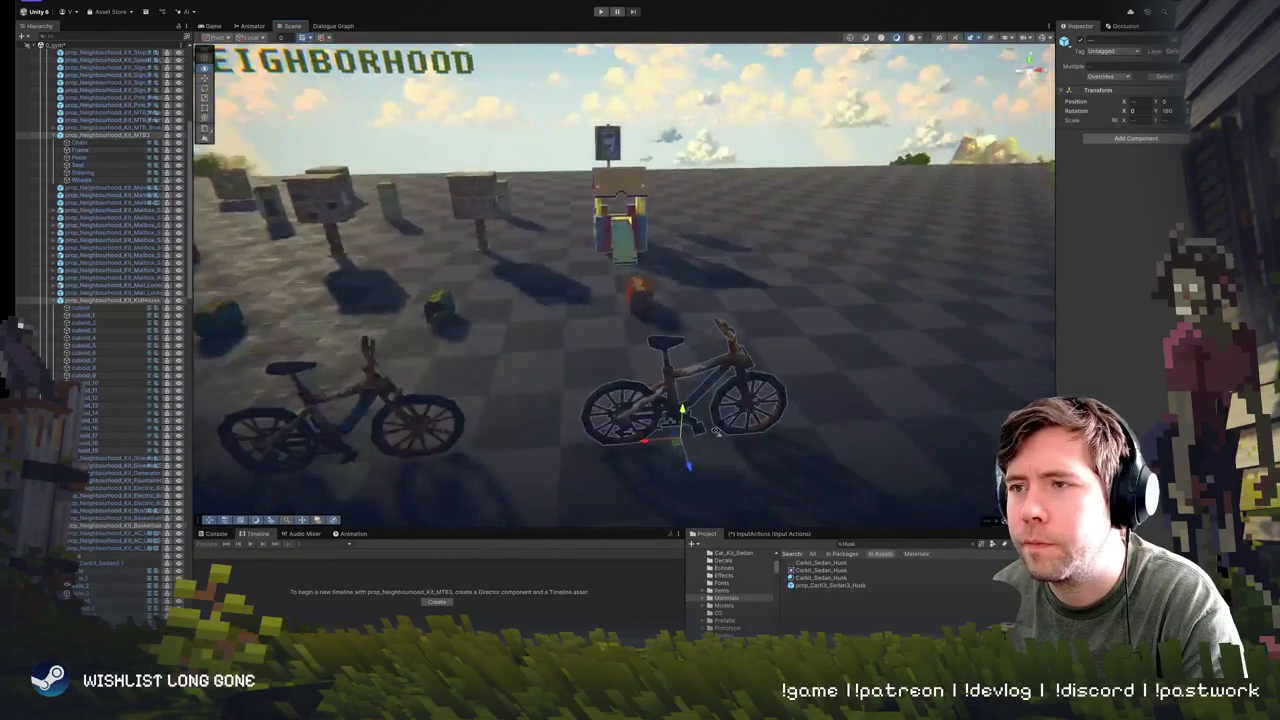
{"action": "left_click_drag", "start_coordinate": [560, 440], "coordinate": [634, 437]}
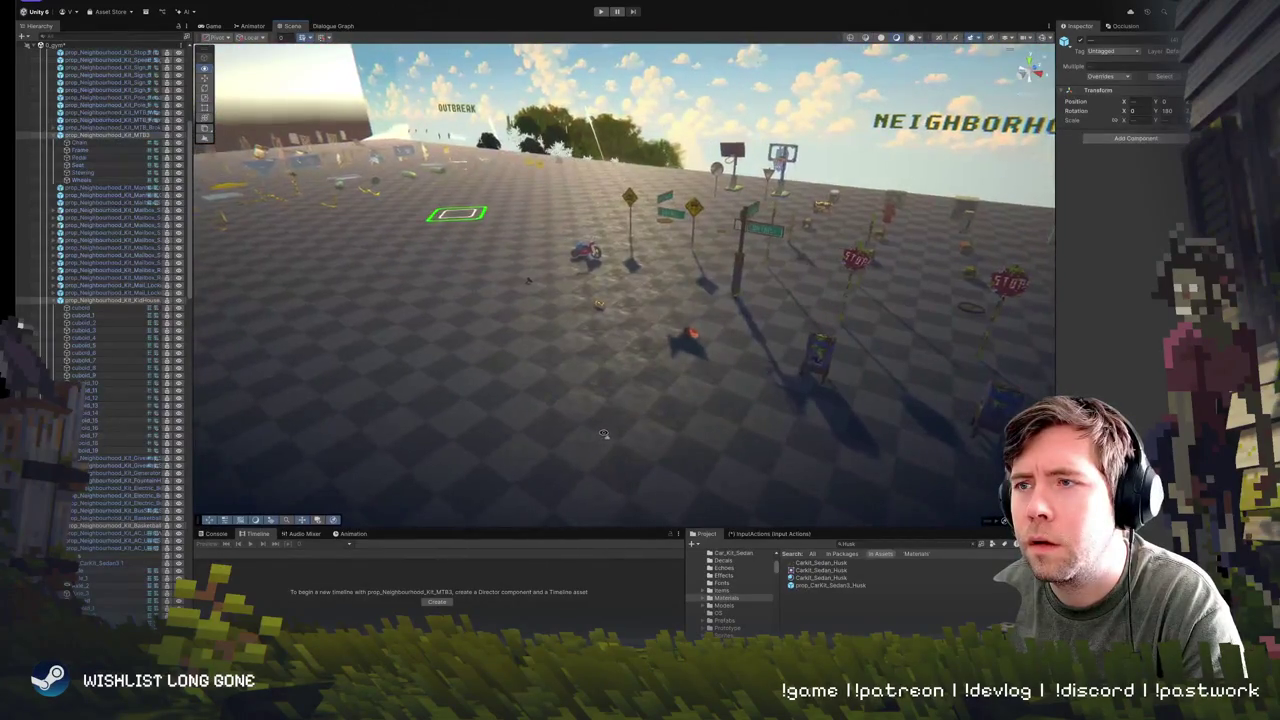
{"action": "mouse_move", "coordinate": [604, 433]}
{"action": "left_mouse_down"}
{"action": "mouse_move", "coordinate": [723, 431]}
{"action": "mouse_move", "coordinate": [851, 338]}
{"action": "mouse_move", "coordinate": [762, 363]}
{"action": "left_mouse_up"}
{"action": "left_click", "coordinate": [723, 431]}
- Use Move to View on the bike and hoop, then drag them toward the house
{"action": "right_click", "coordinate": [762, 363]}
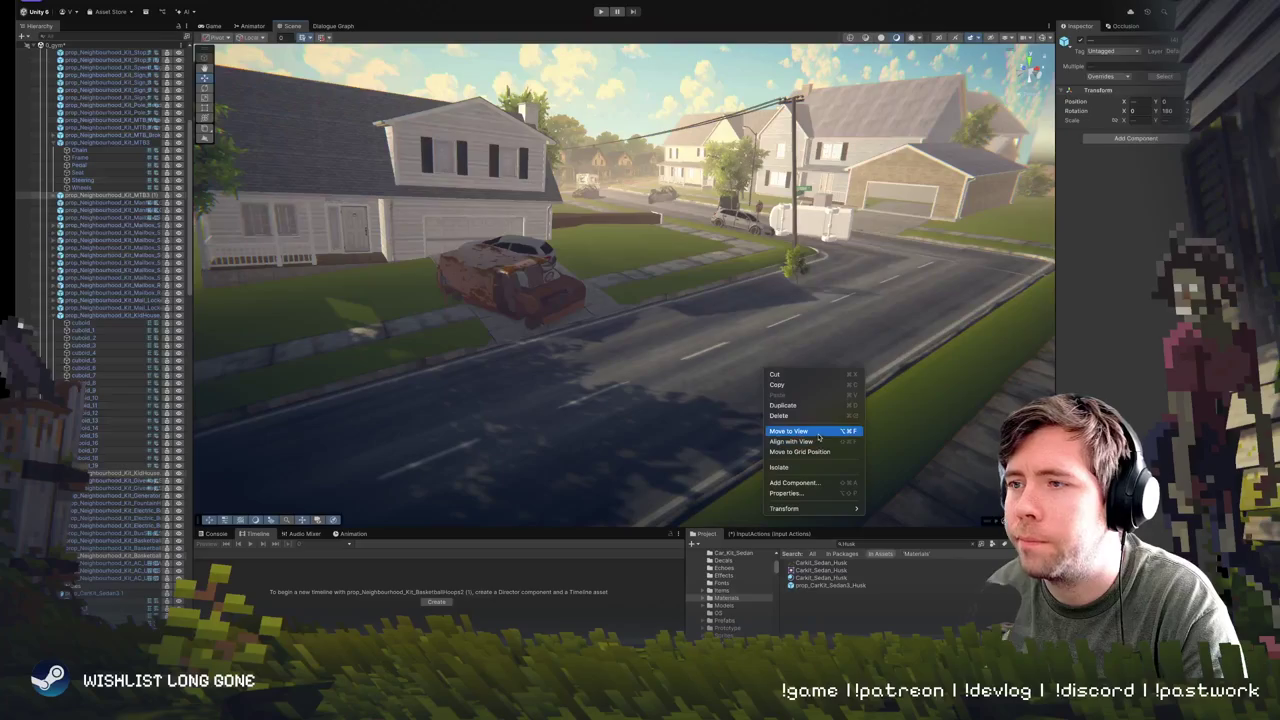
{"action": "left_click", "coordinate": [812, 431]}
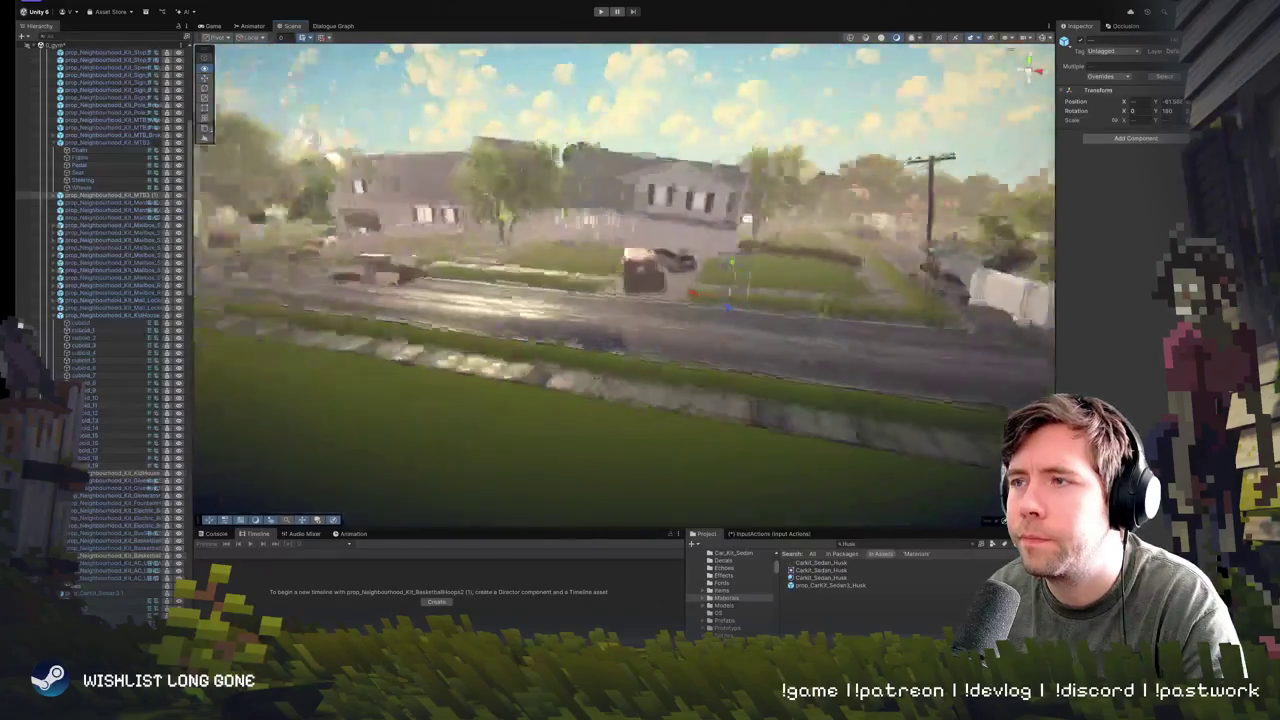
{"action": "mouse_move", "coordinate": [905, 375]}
{"action": "left_mouse_down"}
{"action": "mouse_move", "coordinate": [845, 337]}
{"action": "mouse_move", "coordinate": [862, 470]}
{"action": "left_mouse_up"}
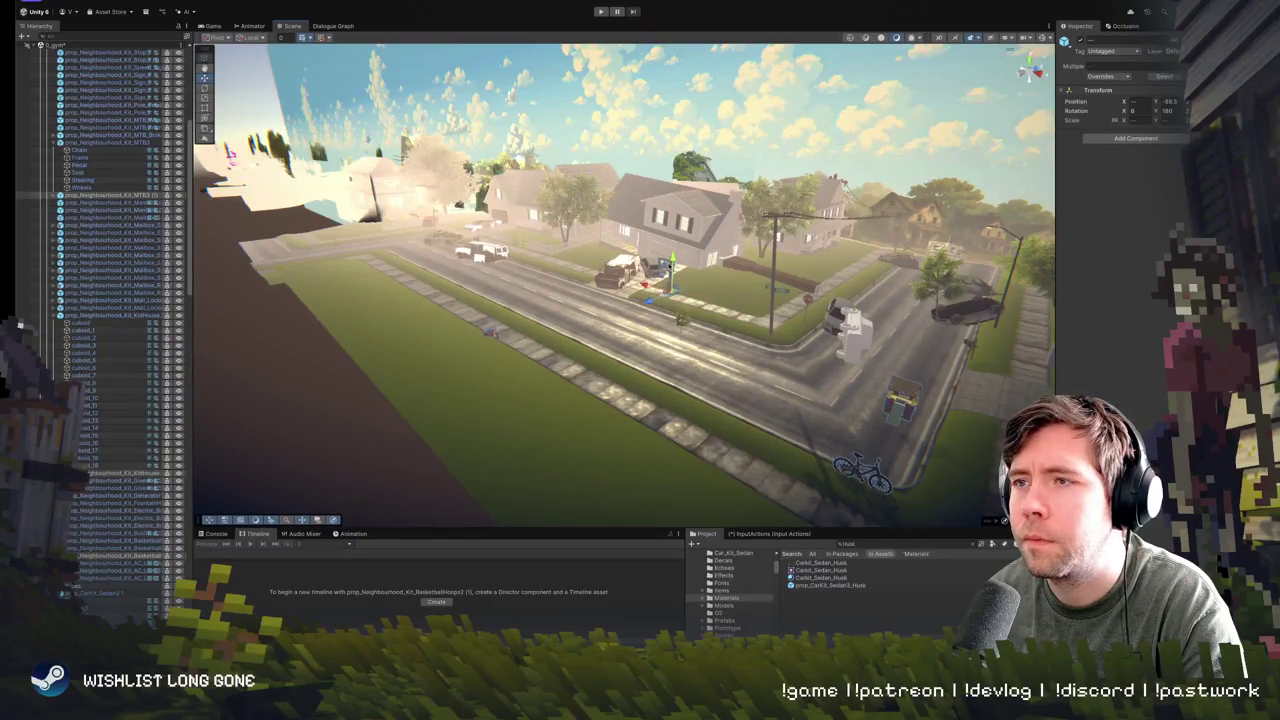
{"action": "mouse_move", "coordinate": [675, 297]}
{"action": "left_mouse_down"}
{"action": "mouse_move", "coordinate": [565, 250]}
{"action": "mouse_move", "coordinate": [682, 291]}
{"action": "left_mouse_up"}
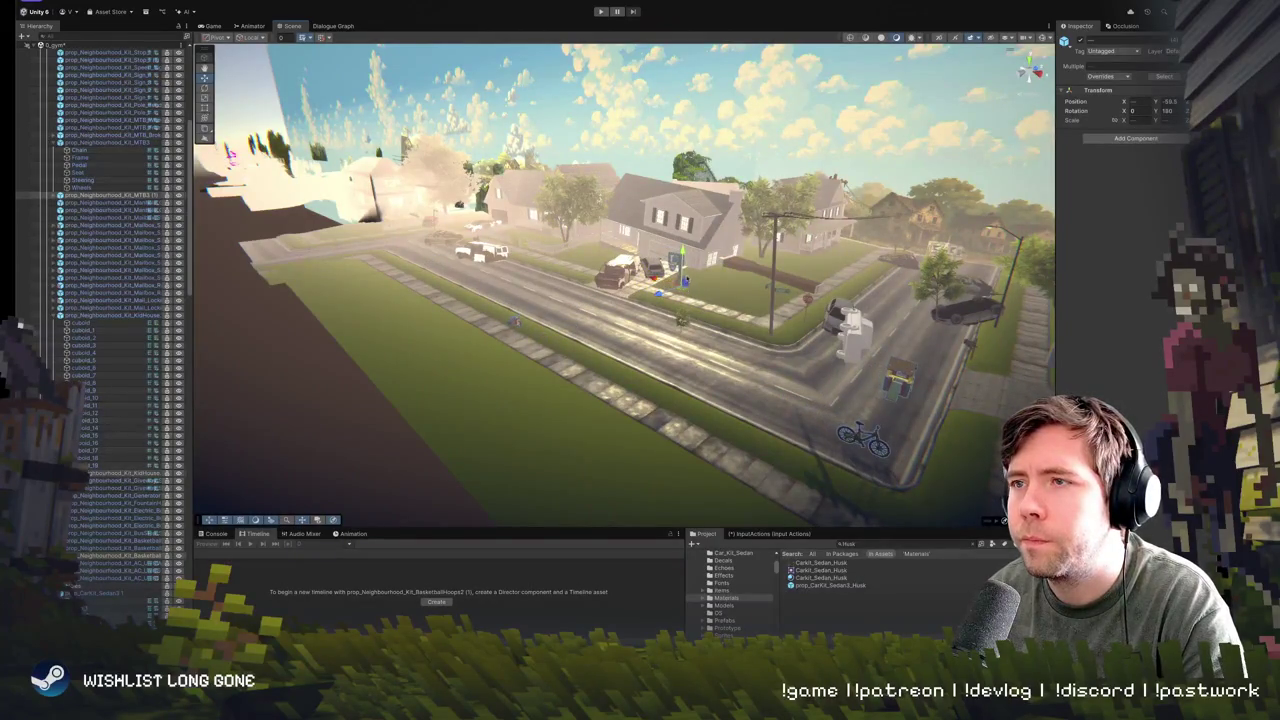
- Select the basketball hoop alone and shift it right along the lawn
{"action": "left_click", "coordinate": [680, 288]}
{"action": "left_click", "coordinate": [675, 265]}
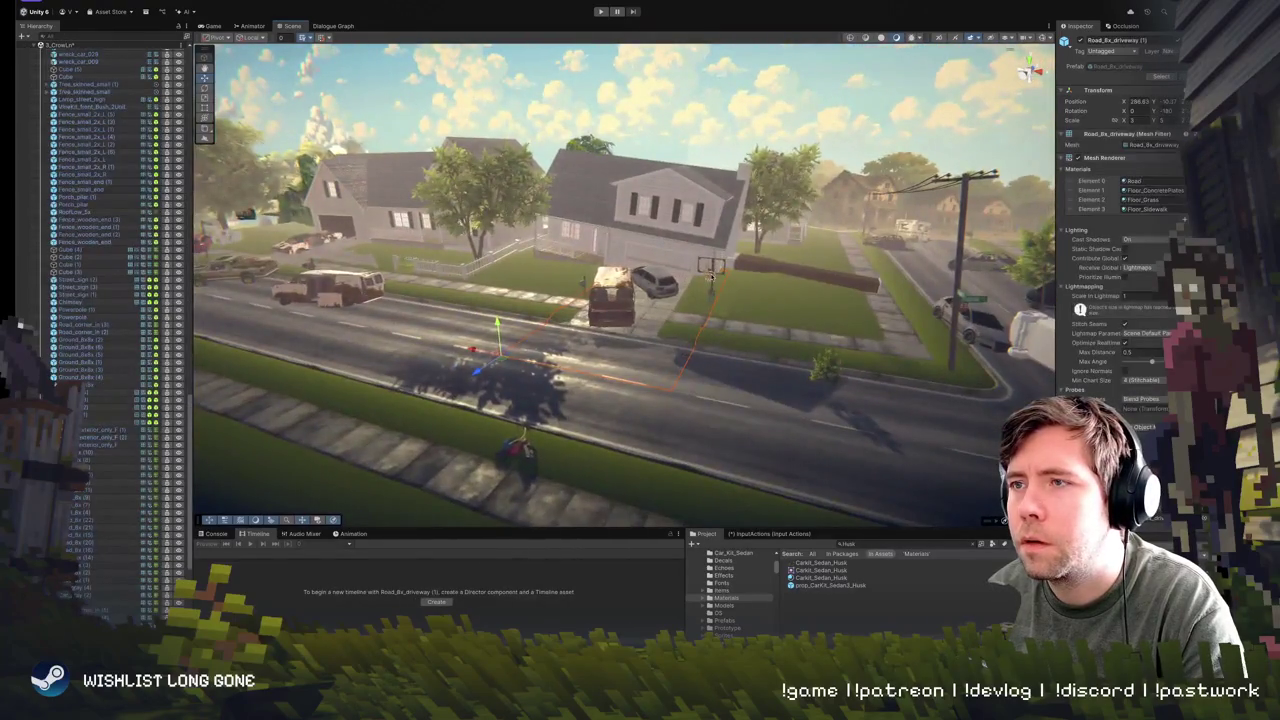
{"action": "left_click", "coordinate": [712, 268]}
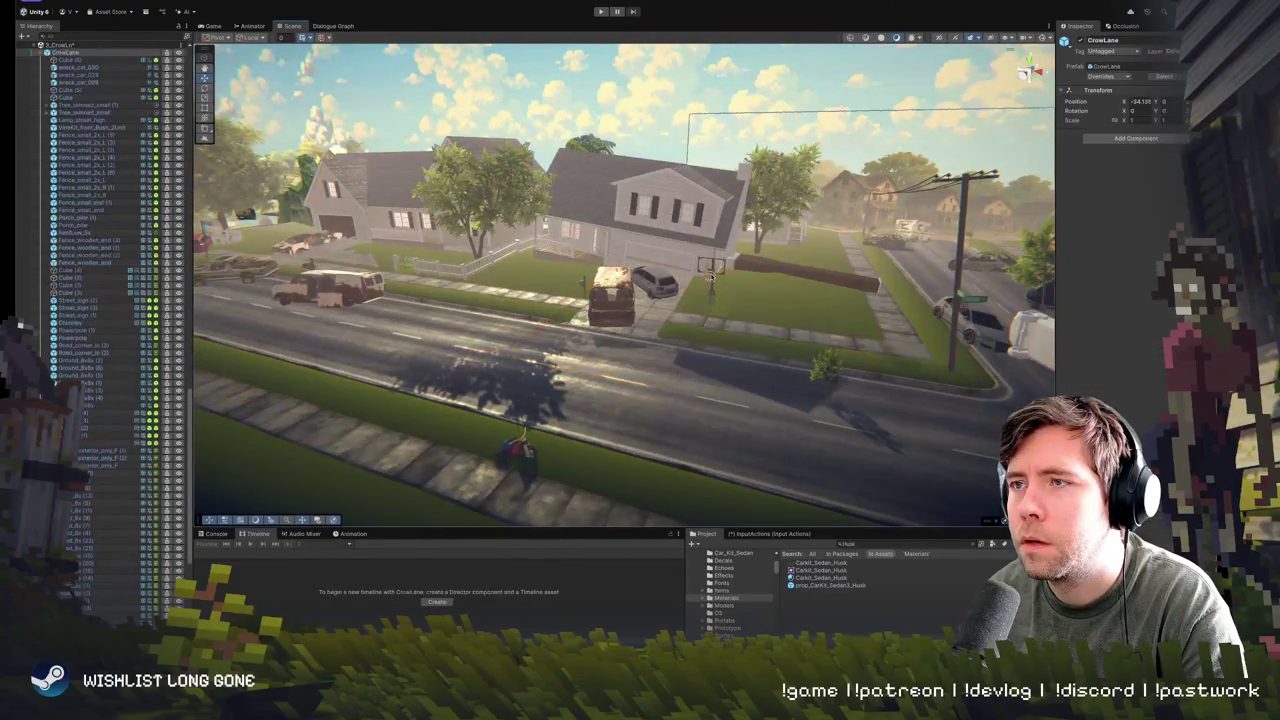
{"action": "left_click_drag", "start_coordinate": [707, 316], "coordinate": [748, 320]}
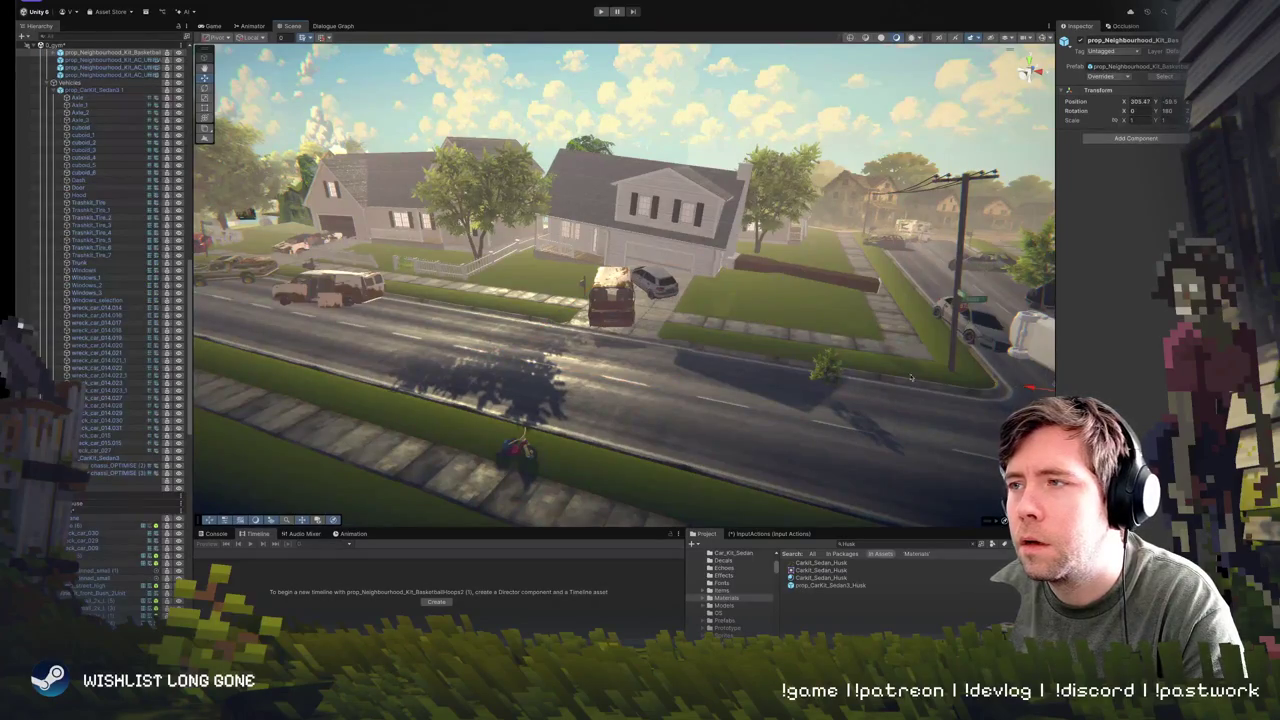
- Move the basketball hoop onto the lawn beside the garage and rotate it
{"action": "key", "text": "f"}
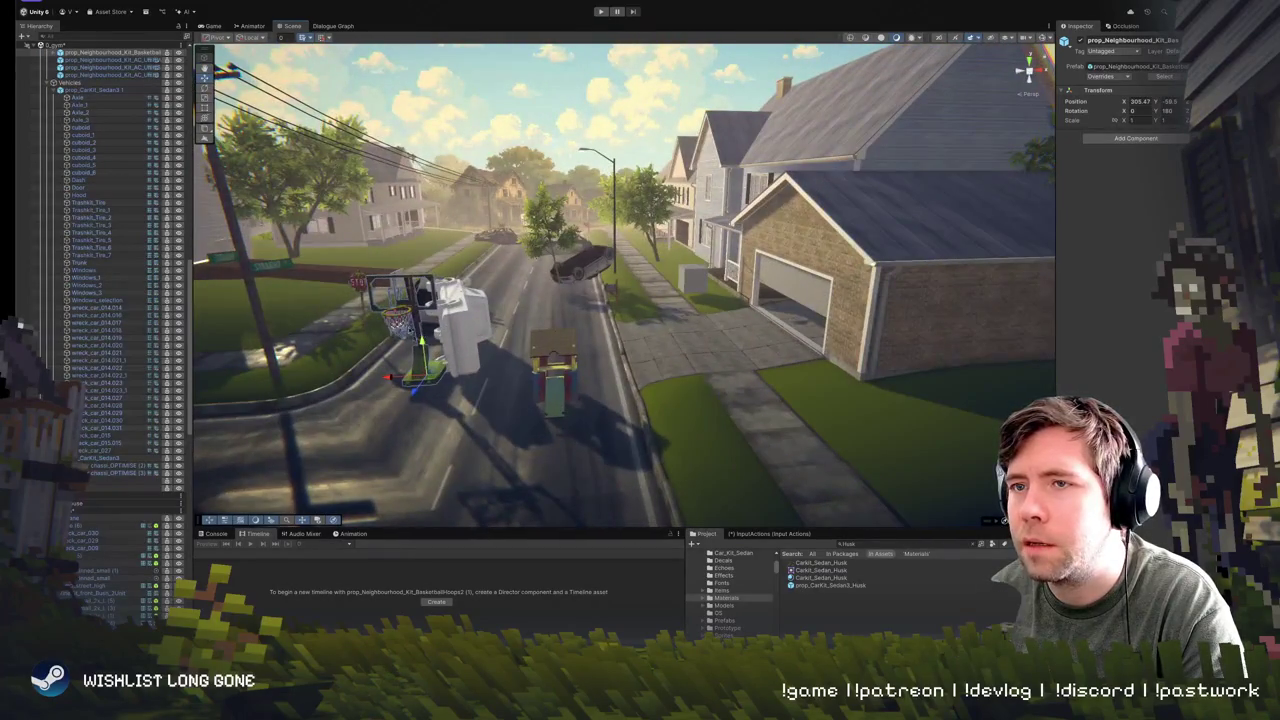
{"action": "mouse_move", "coordinate": [428, 377]}
{"action": "left_mouse_down"}
{"action": "mouse_move", "coordinate": [680, 420]}
{"action": "mouse_move", "coordinate": [650, 330]}
{"action": "mouse_move", "coordinate": [742, 316]}
{"action": "left_mouse_up"}
{"action": "key", "text": "f"}
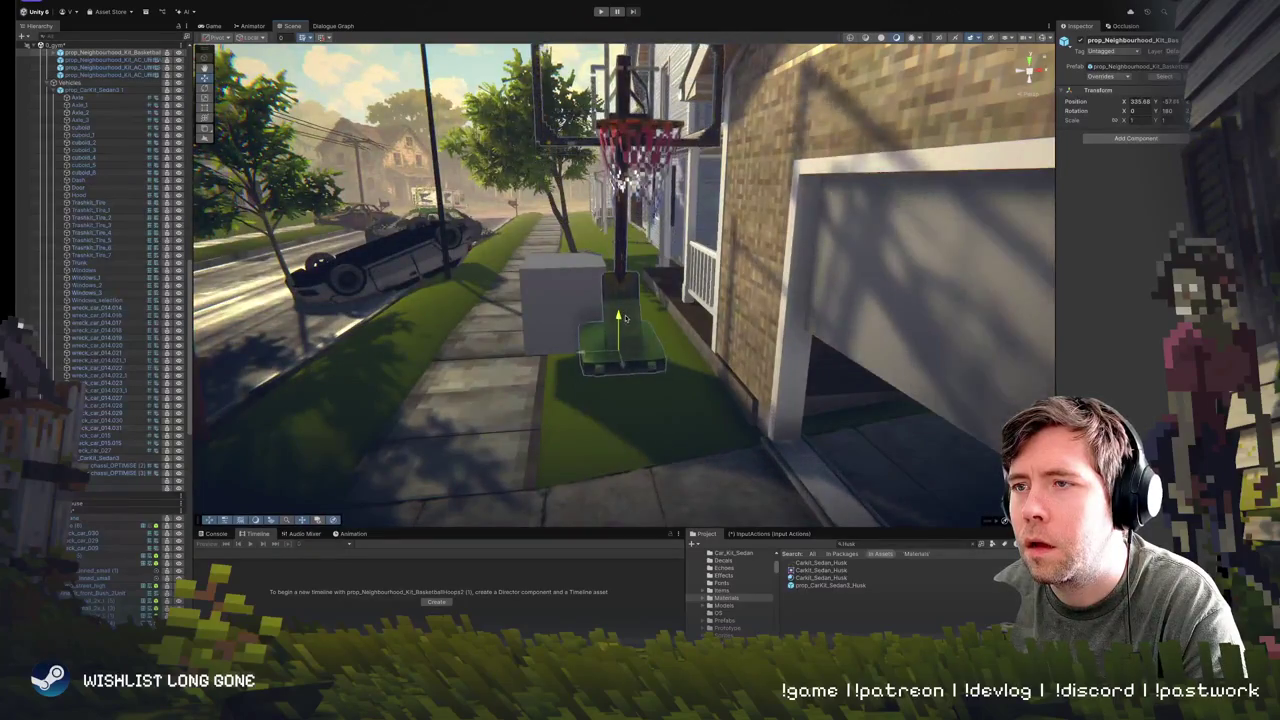
{"action": "key", "text": "e"}
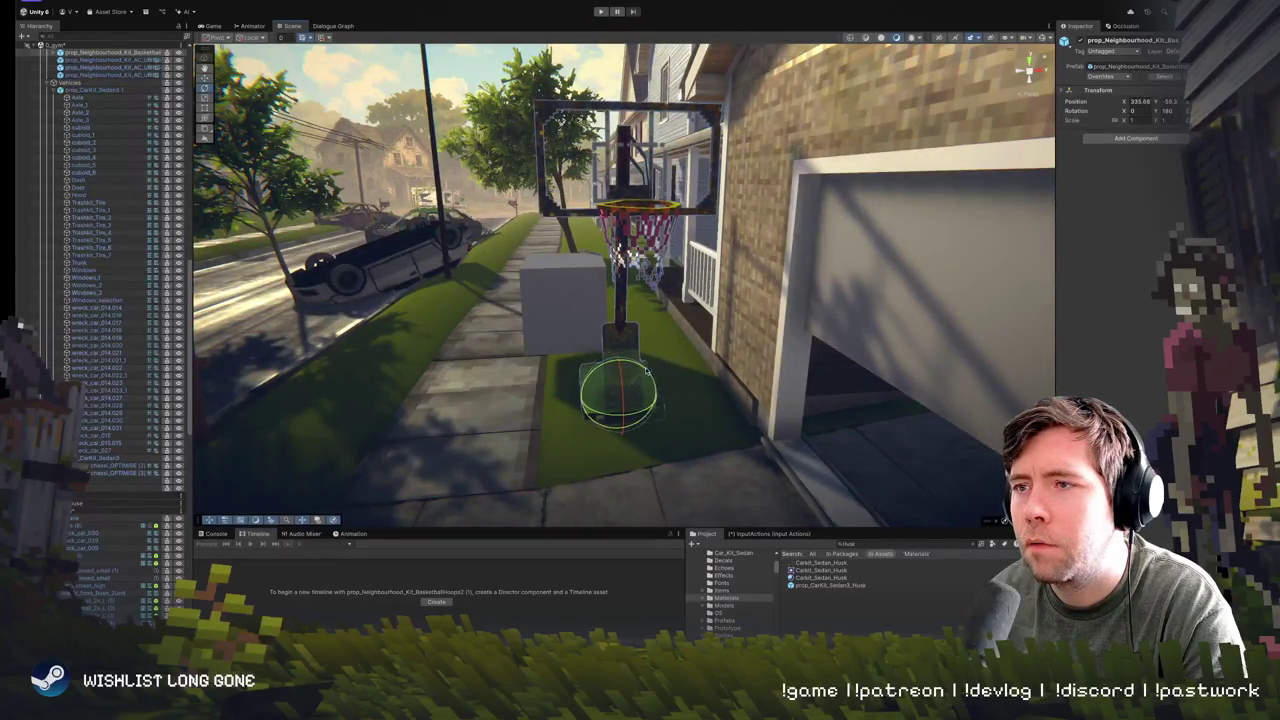
{"action": "left_click_drag", "start_coordinate": [612, 405], "coordinate": [673, 349]}
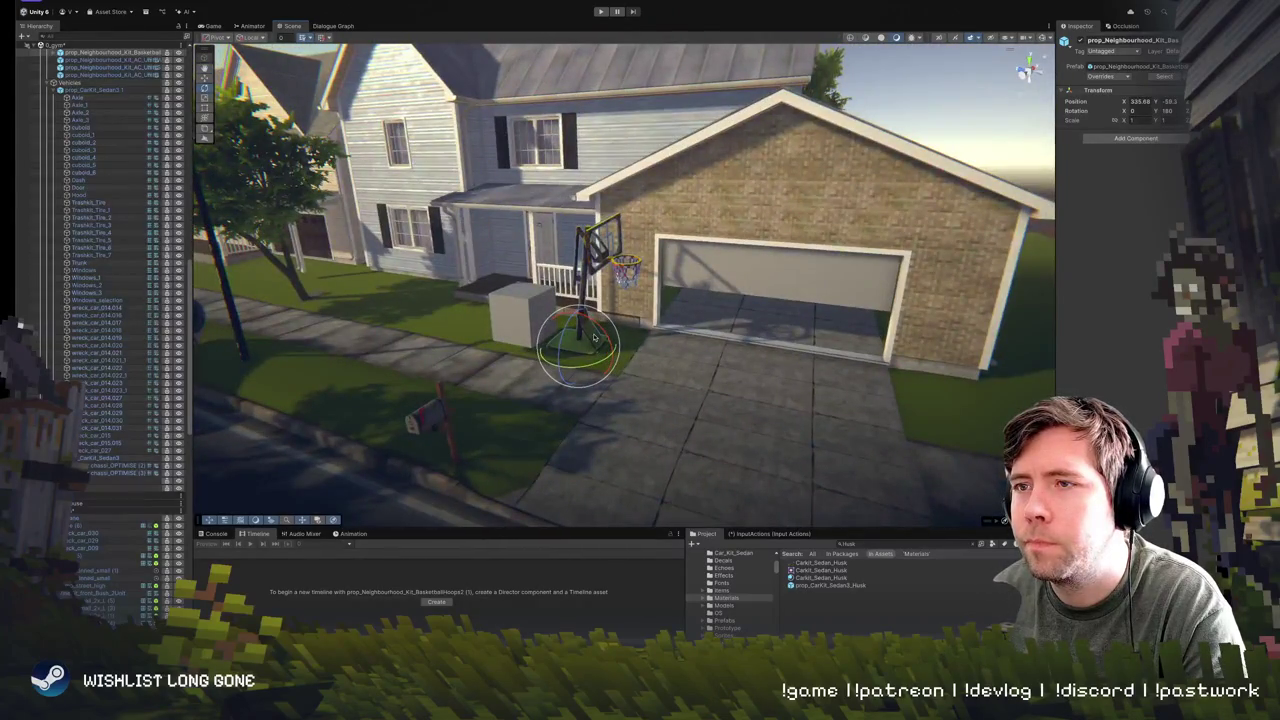
{"action": "key", "text": "w"}
{"action": "mouse_move", "coordinate": [610, 354]}
{"action": "left_mouse_down"}
{"action": "mouse_move", "coordinate": [985, 370]}
{"action": "mouse_move", "coordinate": [945, 432]}
{"action": "mouse_move", "coordinate": [900, 385]}
{"action": "mouse_move", "coordinate": [697, 362]}
{"action": "mouse_move", "coordinate": [780, 310]}
{"action": "left_mouse_up"}
{"action": "key", "text": "e"}
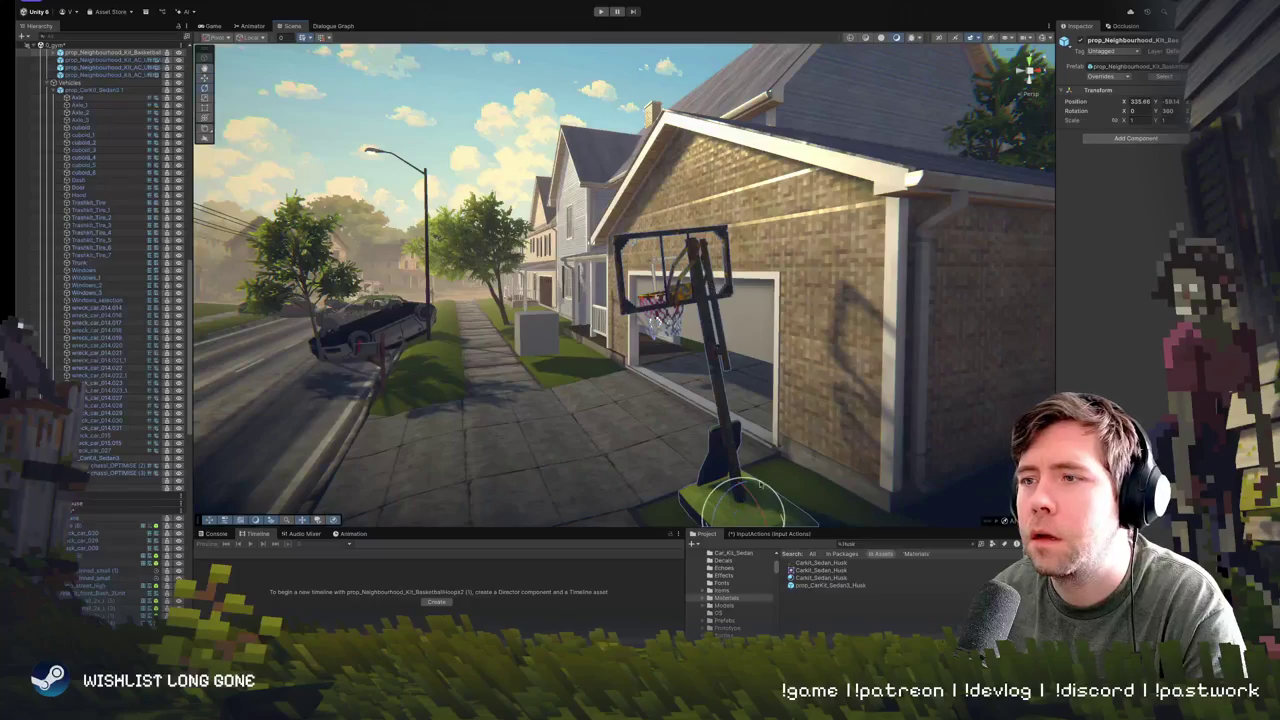
{"action": "scroll", "coordinate": [772, 492], "scroll_direction": "down", "scroll_amount": 3}
{"action": "mouse_move", "coordinate": [790, 405]}
{"action": "left_mouse_down"}
{"action": "mouse_move", "coordinate": [885, 368]}
{"action": "mouse_move", "coordinate": [942, 311]}
{"action": "mouse_move", "coordinate": [671, 370]}
{"action": "mouse_move", "coordinate": [718, 343]}
{"action": "mouse_move", "coordinate": [661, 303]}
{"action": "mouse_move", "coordinate": [692, 330]}
{"action": "left_mouse_up"}
- Delete the grey box beside the sidewalk and turn the hoop to face the driveway
{"action": "left_click", "coordinate": [692, 330]}
{"action": "key", "text": "Delete"}
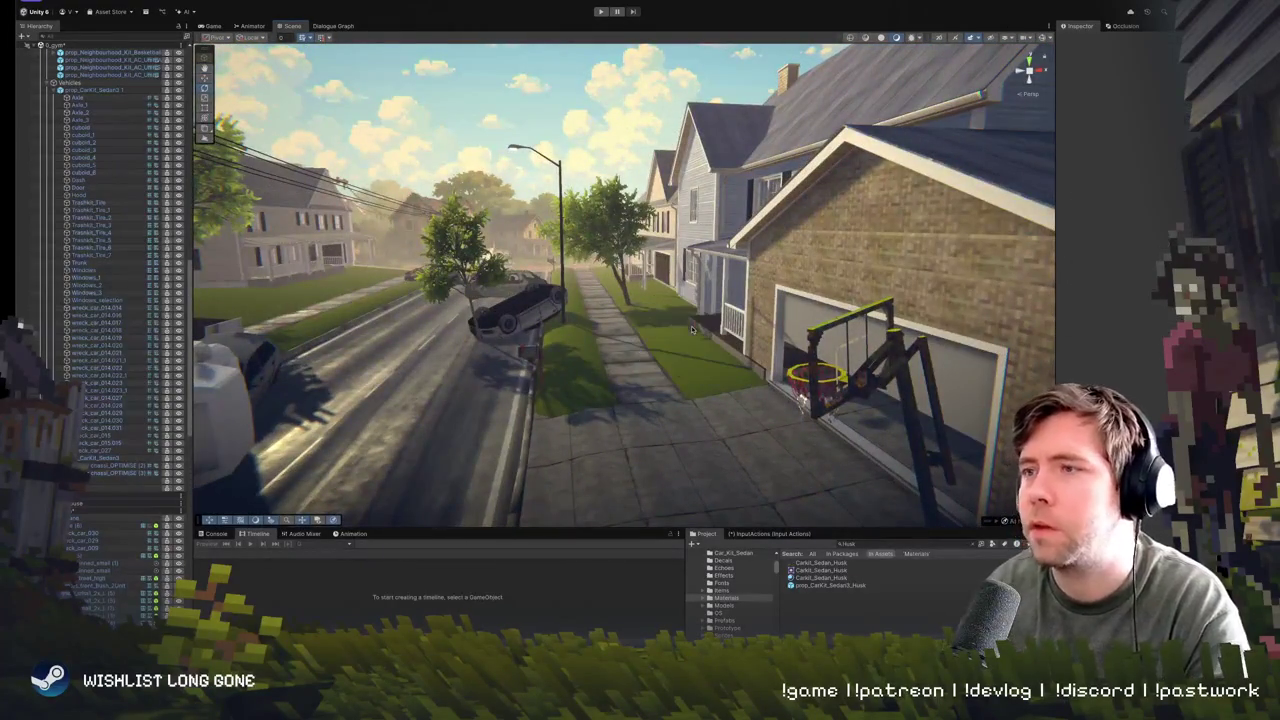
{"action": "left_click", "coordinate": [903, 369]}
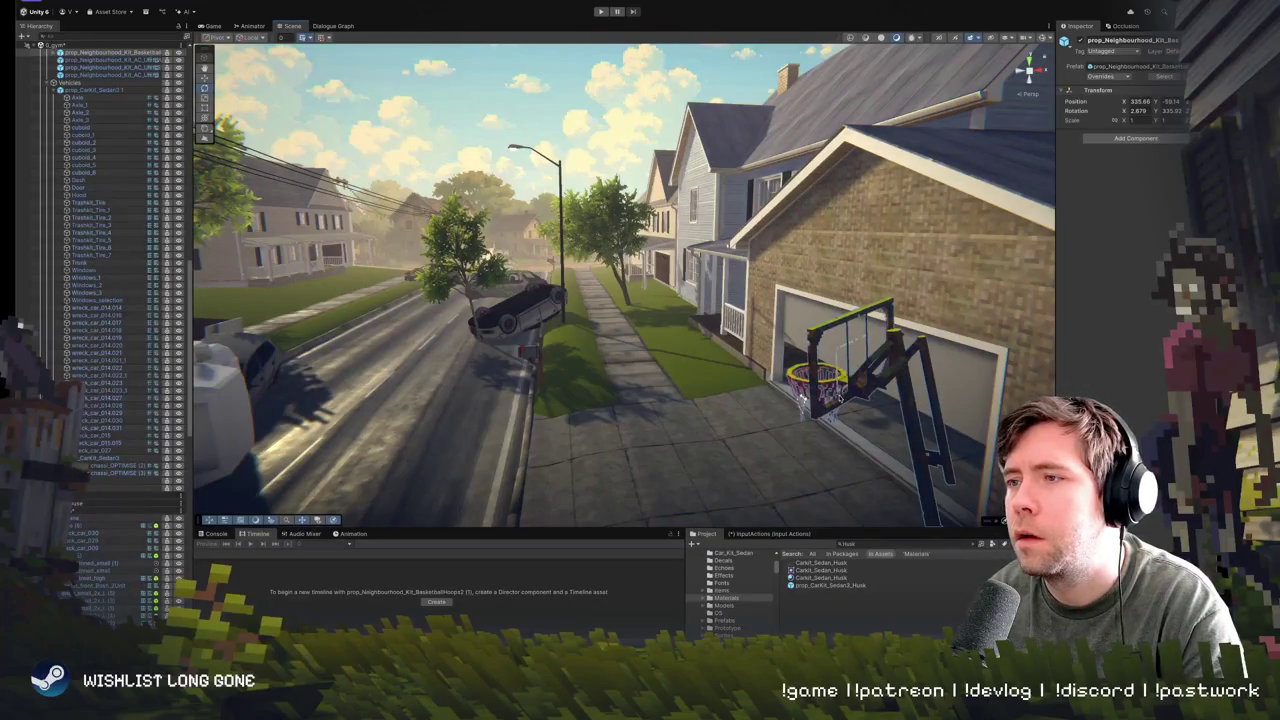
{"action": "key", "text": "f"}
{"action": "mouse_move", "coordinate": [681, 310]}
{"action": "left_mouse_down"}
{"action": "mouse_move", "coordinate": [721, 275]}
{"action": "mouse_move", "coordinate": [700, 320]}
{"action": "mouse_move", "coordinate": [688, 287]}
{"action": "mouse_move", "coordinate": [429, 129]}
{"action": "mouse_move", "coordinate": [455, 160]}
{"action": "left_mouse_up"}
{"action": "key", "text": "w"}
{"action": "key", "text": "f"}
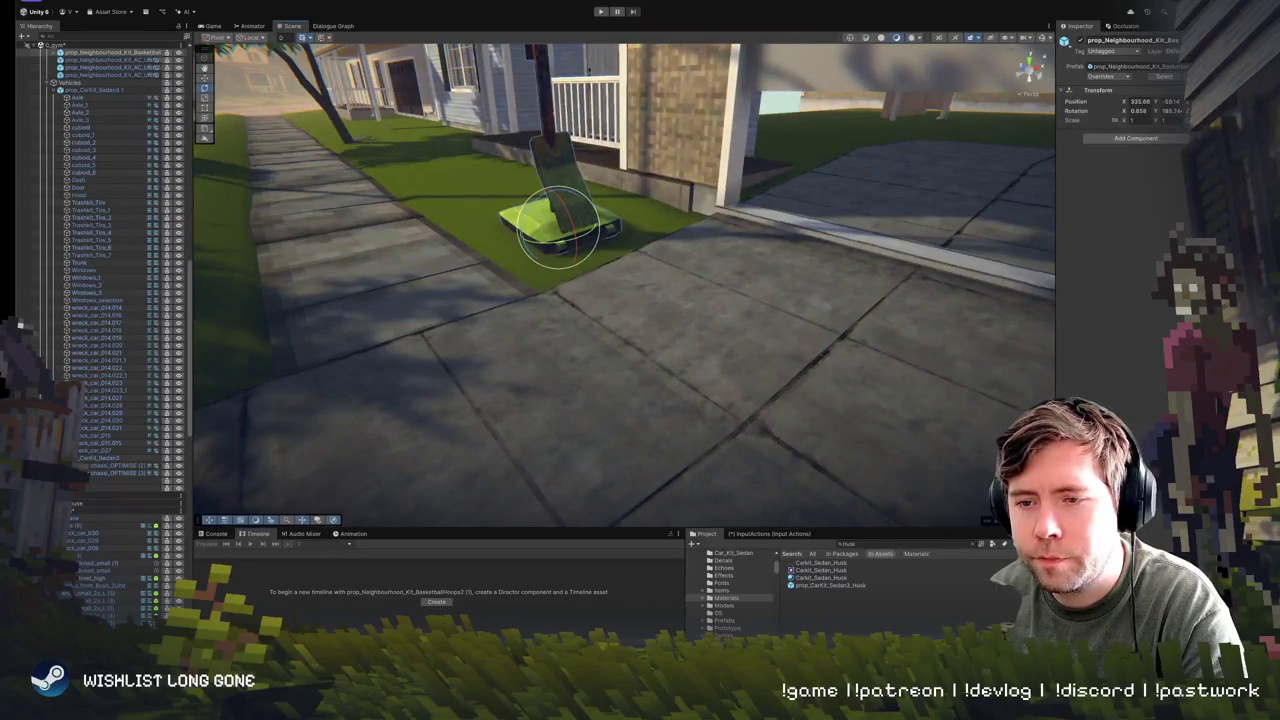
{"action": "mouse_move", "coordinate": [403, 437]}
{"action": "left_mouse_down"}
{"action": "mouse_move", "coordinate": [515, 302]}
{"action": "mouse_move", "coordinate": [771, 362]}
{"action": "mouse_move", "coordinate": [886, 363]}
{"action": "mouse_move", "coordinate": [823, 386]}
{"action": "mouse_move", "coordinate": [391, 374]}
{"action": "mouse_move", "coordinate": [530, 362]}
{"action": "mouse_move", "coordinate": [763, 390]}
{"action": "mouse_move", "coordinate": [540, 440]}
{"action": "mouse_move", "coordinate": [408, 300]}
{"action": "mouse_move", "coordinate": [455, 258]}
{"action": "left_mouse_up"}
{"action": "left_click", "coordinate": [524, 370]}
- Frame the yellow KidHouse playhouse and drag it left across the lawn toward the sidewalk
{"action": "key", "text": "f"}
{"action": "scroll", "coordinate": [624, 285], "scroll_direction": "down", "scroll_amount": 3}
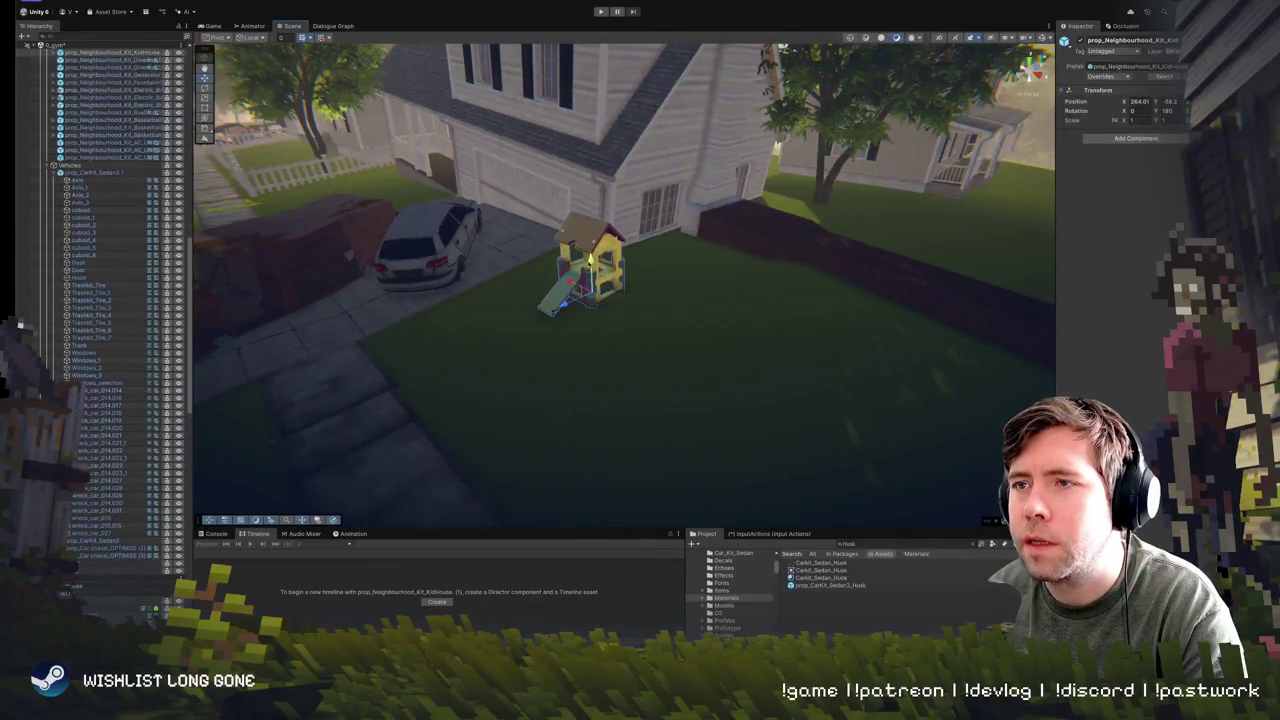
{"action": "scroll", "coordinate": [624, 210], "scroll_direction": "up", "scroll_amount": 3}
{"action": "key", "text": "e"}
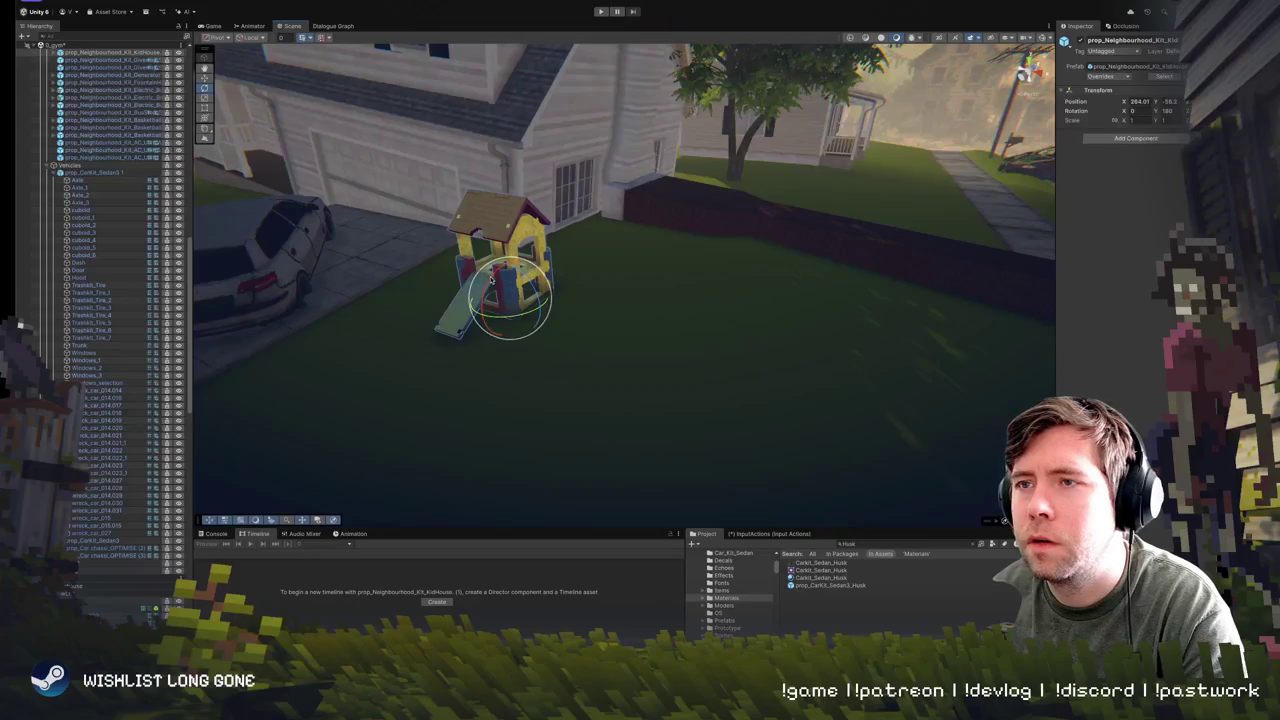
{"action": "left_click_drag", "start_coordinate": [488, 280], "coordinate": [537, 258]}
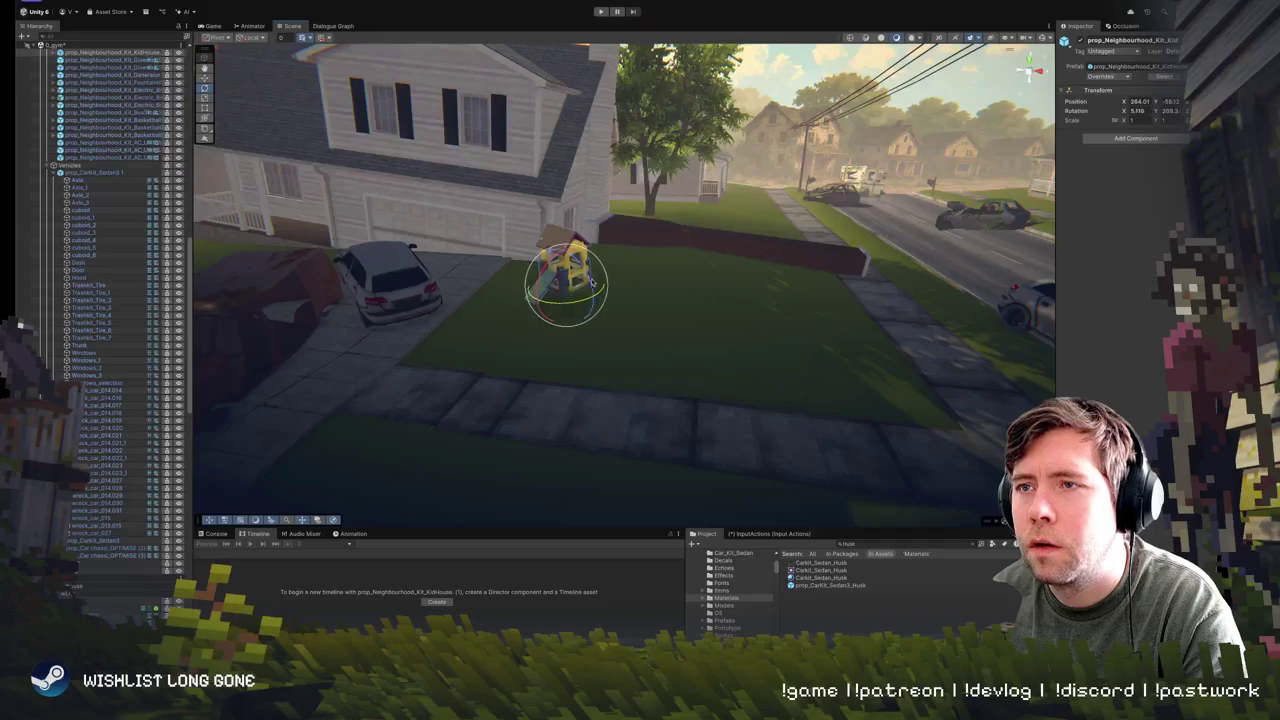
{"action": "mouse_move", "coordinate": [591, 320]}
{"action": "left_mouse_down"}
{"action": "mouse_move", "coordinate": [597, 334]}
{"action": "mouse_move", "coordinate": [823, 297]}
{"action": "mouse_move", "coordinate": [826, 245]}
{"action": "mouse_move", "coordinate": [854, 212]}
{"action": "mouse_move", "coordinate": [846, 200]}
{"action": "mouse_move", "coordinate": [732, 216]}
{"action": "mouse_move", "coordinate": [721, 234]}
{"action": "left_mouse_up"}
{"action": "left_click", "coordinate": [721, 234]}
{"action": "left_click_drag", "start_coordinate": [735, 288], "coordinate": [588, 293]}
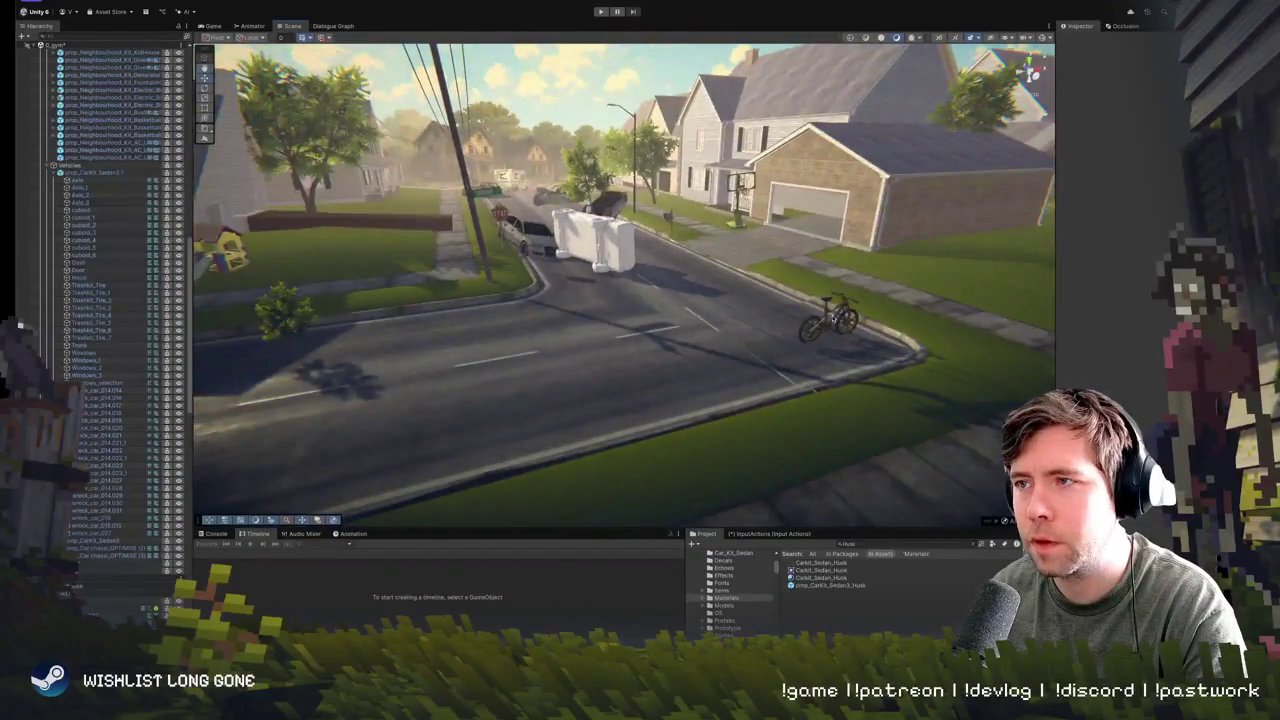
- Move the Tricycle2 prop onto the lawn beside the playhouse and turn it at an angle
{"action": "left_click", "coordinate": [443, 340]}
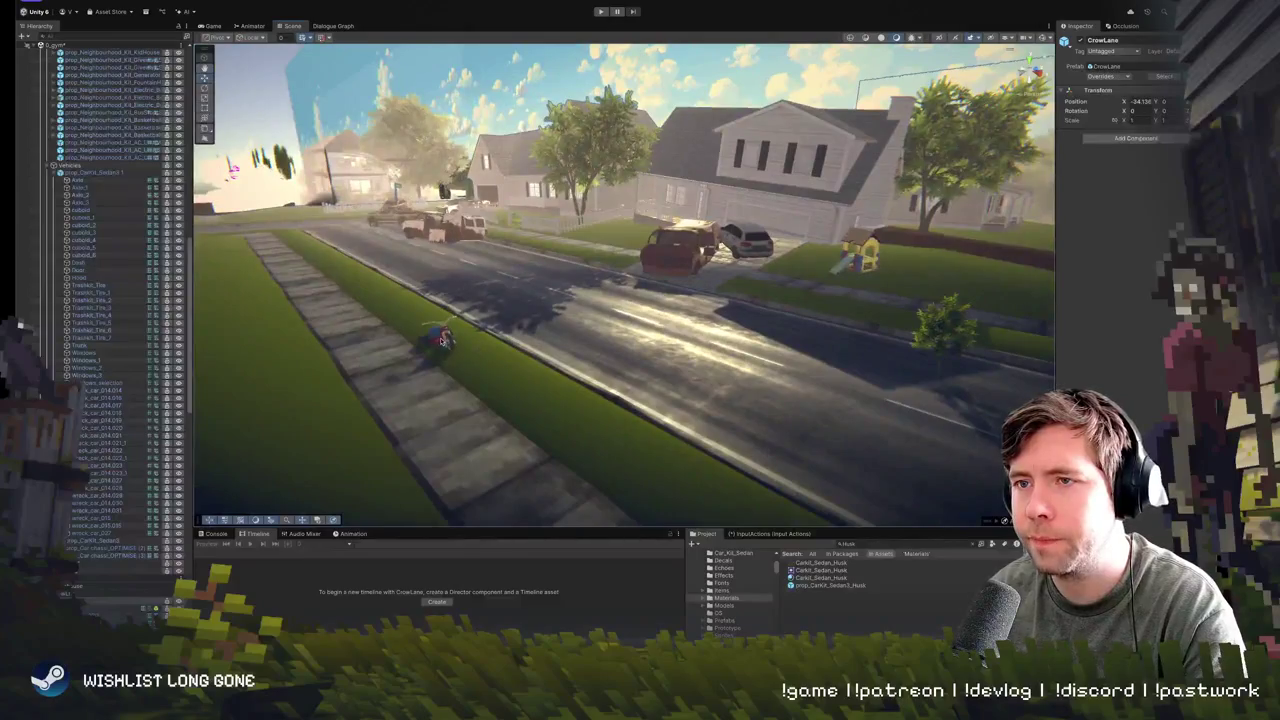
{"action": "left_click", "coordinate": [443, 340]}
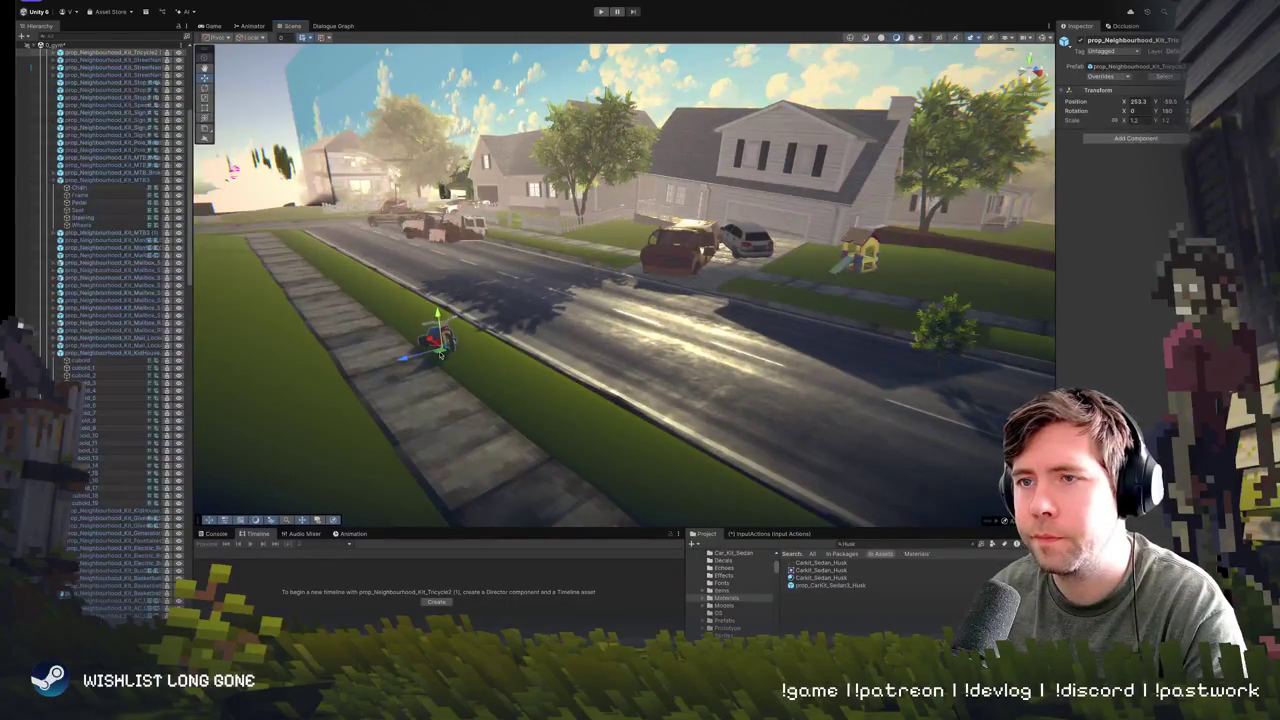
{"action": "left_click_drag", "start_coordinate": [440, 355], "coordinate": [903, 290]}
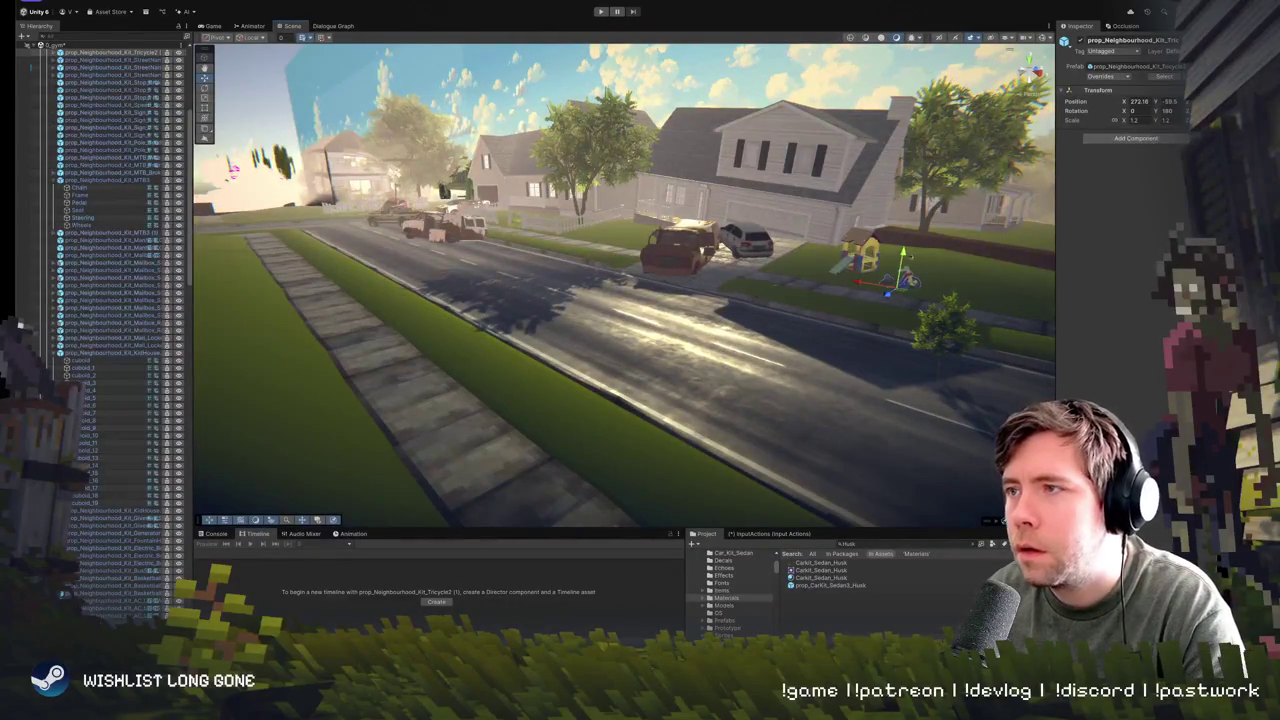
{"action": "key", "text": "e"}
{"action": "key", "text": "f"}
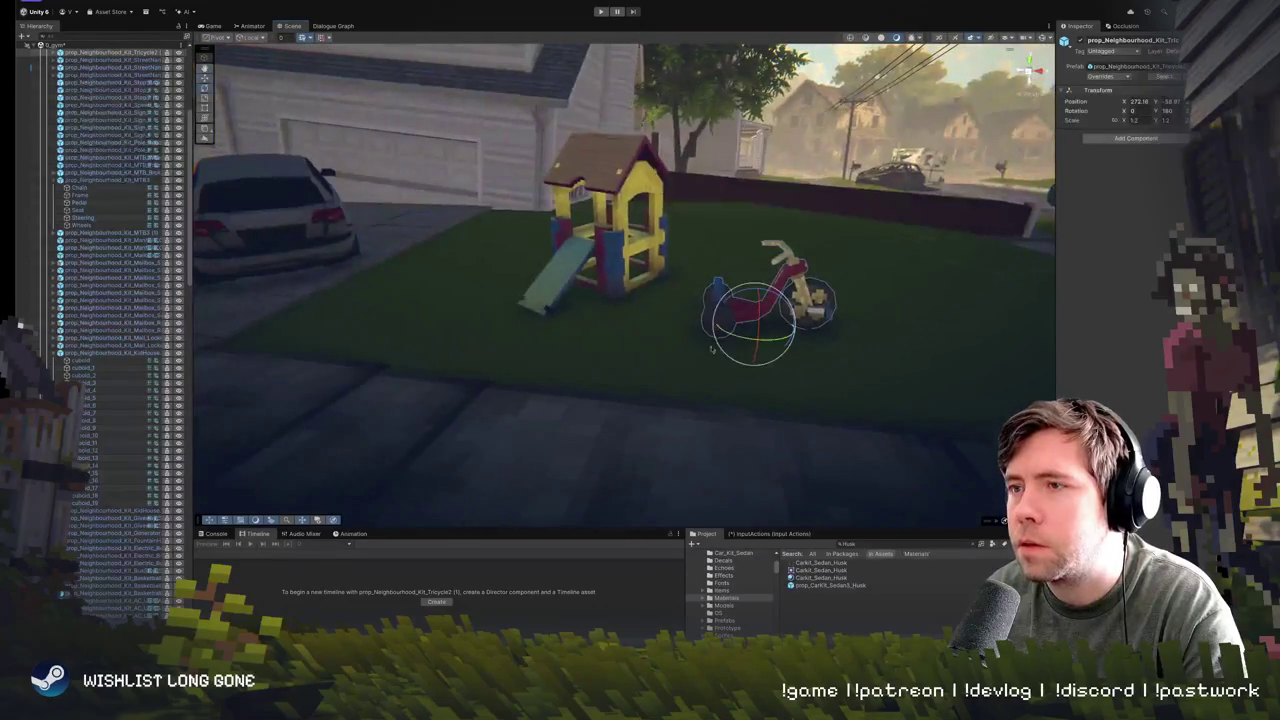
{"action": "left_click_drag", "start_coordinate": [720, 283], "coordinate": [712, 352]}
{"action": "left_click_drag", "start_coordinate": [775, 309], "coordinate": [777, 314]}
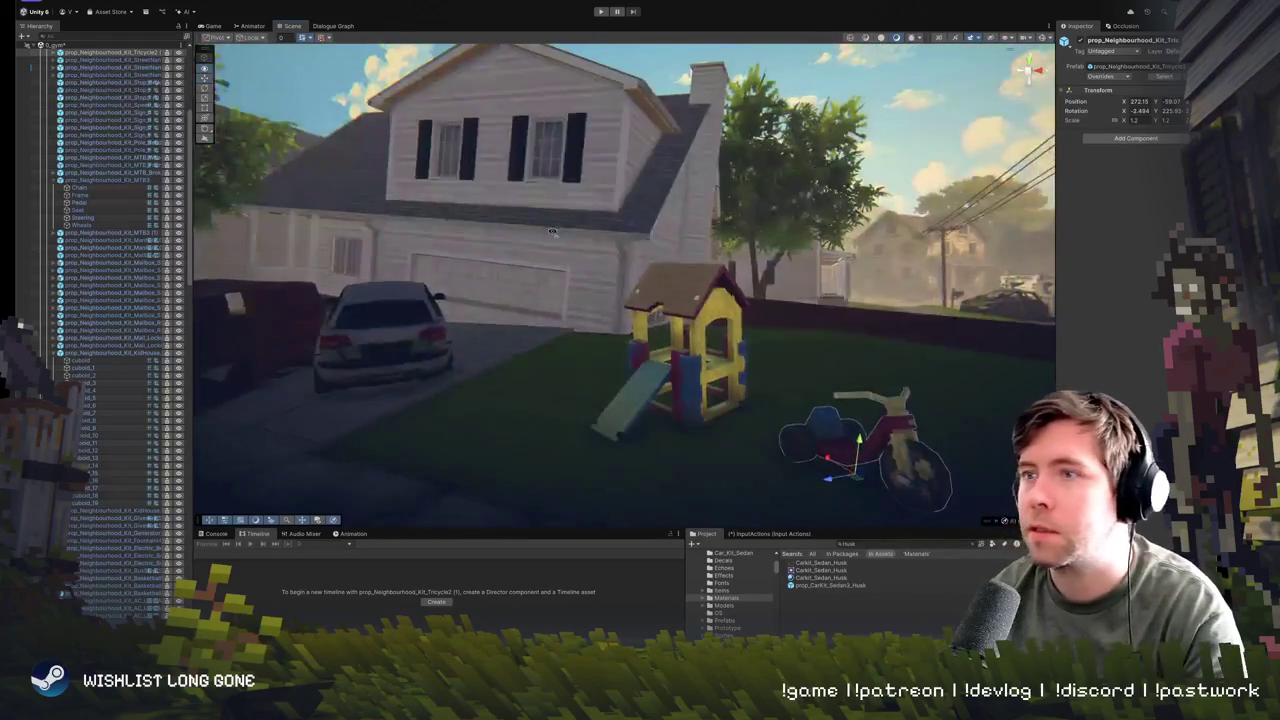
- Spin the tricycle further around its vertical axis, then view the street again
{"action": "key", "text": "e"}
{"action": "left_click_drag", "start_coordinate": [716, 397], "coordinate": [700, 413]}
{"action": "key", "text": "w"}
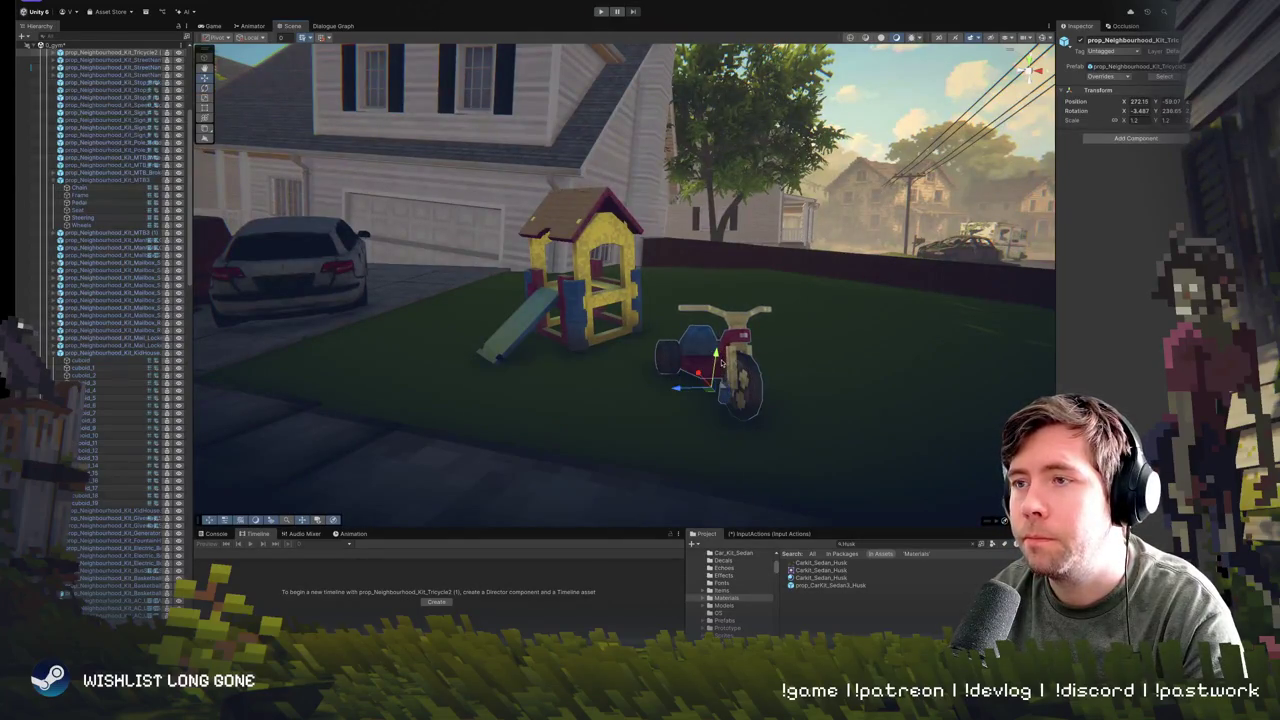
{"action": "mouse_move", "coordinate": [687, 357]}
{"action": "left_mouse_down"}
{"action": "mouse_move", "coordinate": [724, 360]}
{"action": "mouse_move", "coordinate": [452, 330]}
{"action": "mouse_move", "coordinate": [437, 401]}
{"action": "mouse_move", "coordinate": [866, 367]}
{"action": "mouse_move", "coordinate": [811, 350]}
{"action": "mouse_move", "coordinate": [839, 392]}
{"action": "mouse_move", "coordinate": [843, 347]}
{"action": "left_mouse_up"}
- Frame the house and select the mountain bike in the street
{"action": "left_click", "coordinate": [450, 332]}
{"action": "key", "text": "f"}
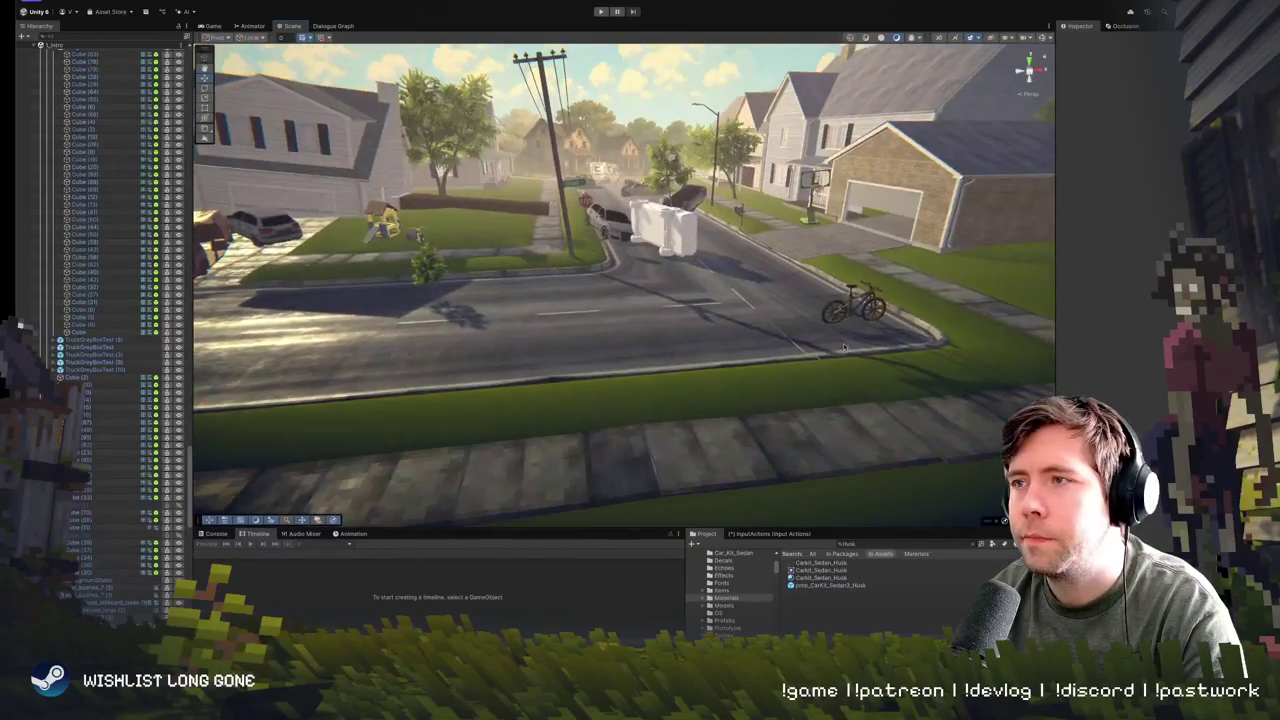
{"action": "left_click", "coordinate": [855, 316]}
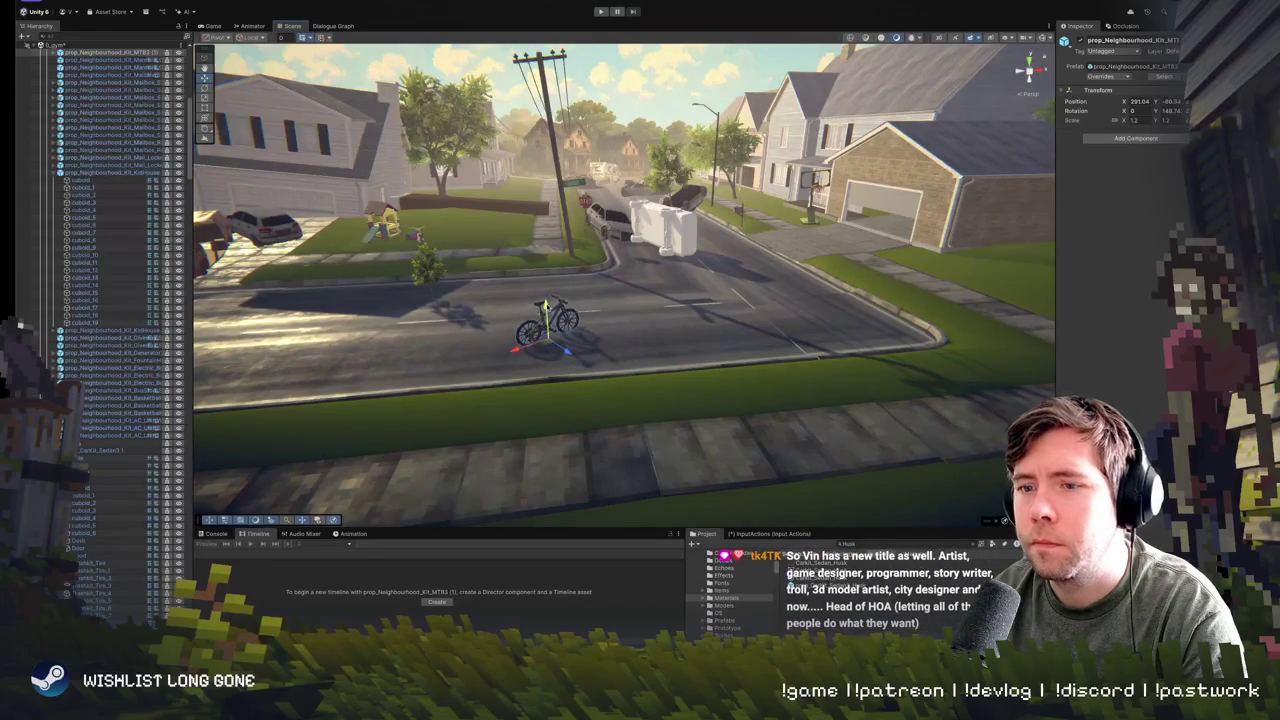
- Turn the mountain bike and, with Global handles, move it across the road to the far curb
{"action": "left_click_drag", "start_coordinate": [549, 312], "coordinate": [568, 321]}
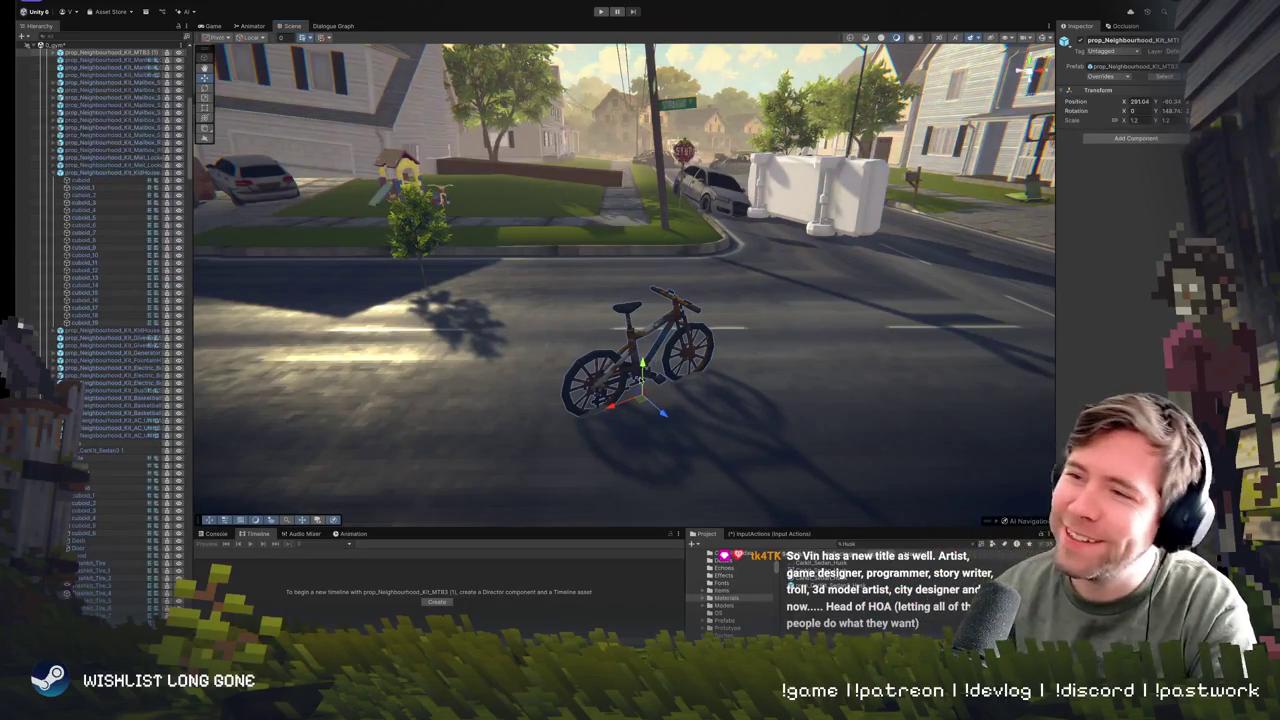
{"action": "key", "text": "e"}
{"action": "mouse_move", "coordinate": [655, 415]}
{"action": "left_mouse_down"}
{"action": "mouse_move", "coordinate": [613, 302]}
{"action": "mouse_move", "coordinate": [600, 300]}
{"action": "mouse_move", "coordinate": [600, 340]}
{"action": "mouse_move", "coordinate": [600, 250]}
{"action": "mouse_move", "coordinate": [600, 280]}
{"action": "left_mouse_up"}
{"action": "key", "text": "w"}
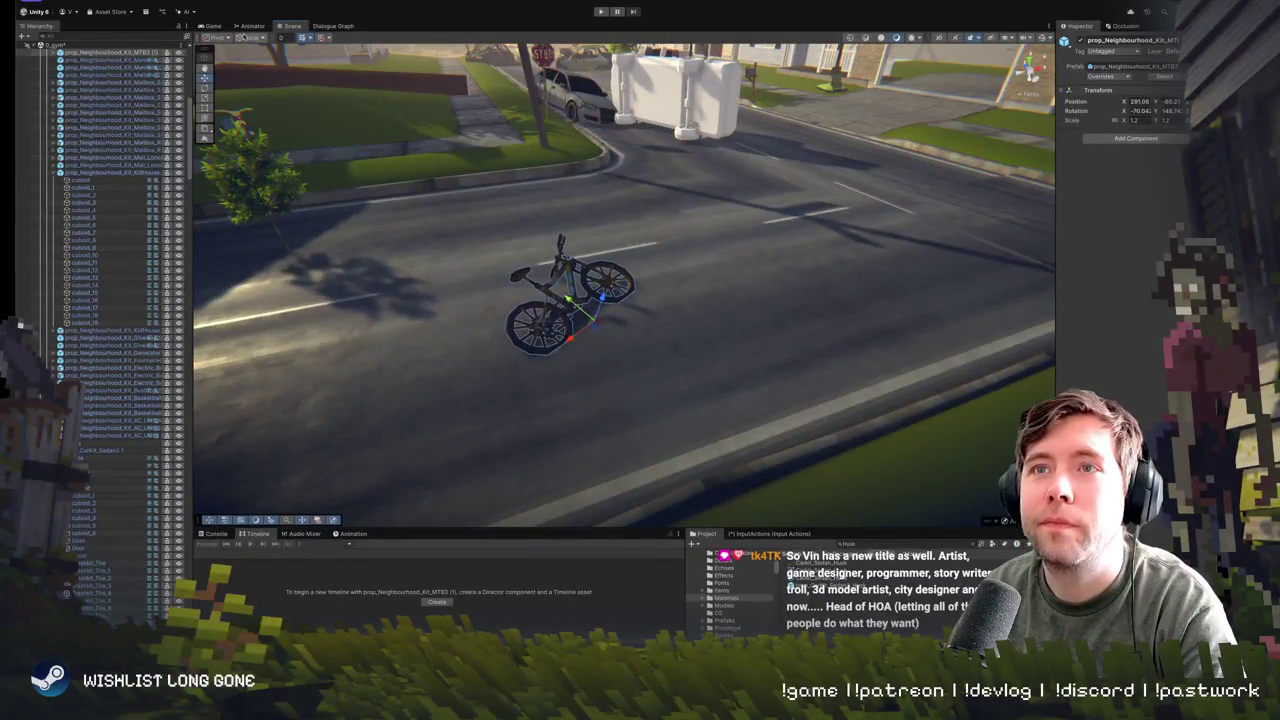
{"action": "left_click", "coordinate": [262, 52]}
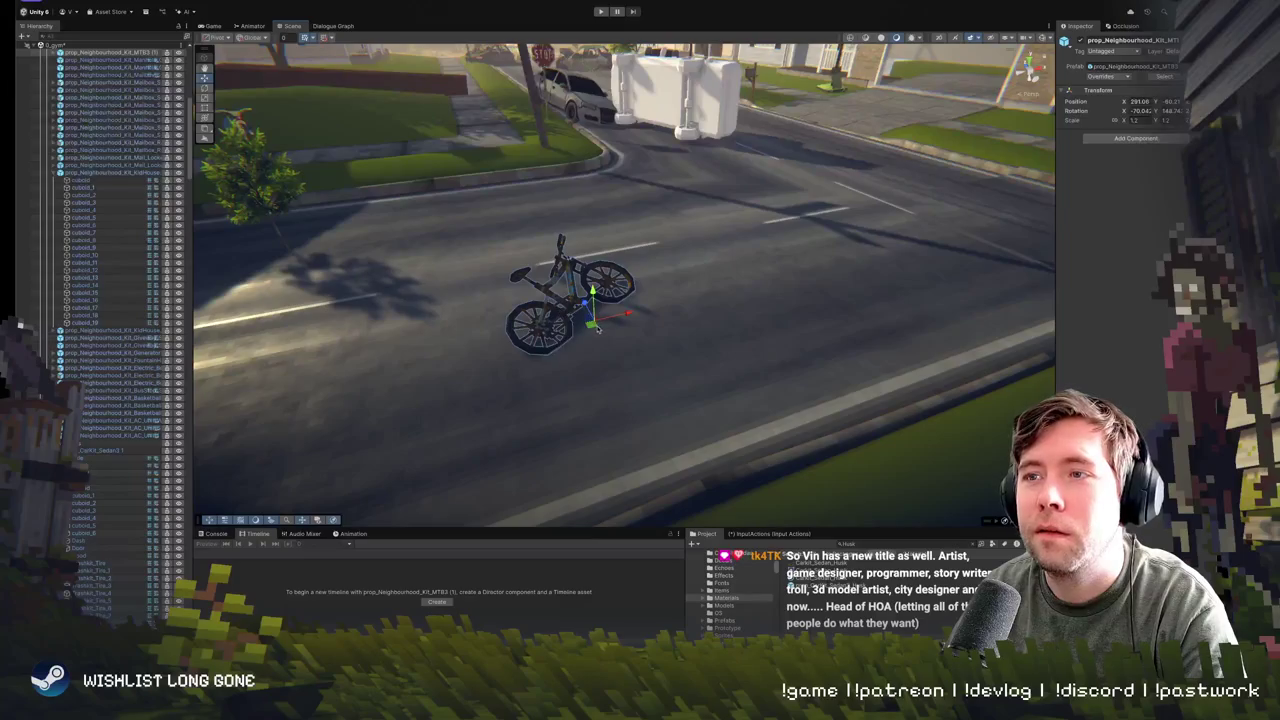
{"action": "mouse_move", "coordinate": [598, 330]}
{"action": "left_mouse_down"}
{"action": "mouse_move", "coordinate": [485, 215]}
{"action": "mouse_move", "coordinate": [460, 160]}
{"action": "mouse_move", "coordinate": [738, 203]}
{"action": "mouse_move", "coordinate": [718, 212]}
{"action": "mouse_move", "coordinate": [745, 235]}
{"action": "mouse_move", "coordinate": [985, 170]}
{"action": "mouse_move", "coordinate": [1003, 178]}
{"action": "left_mouse_up"}
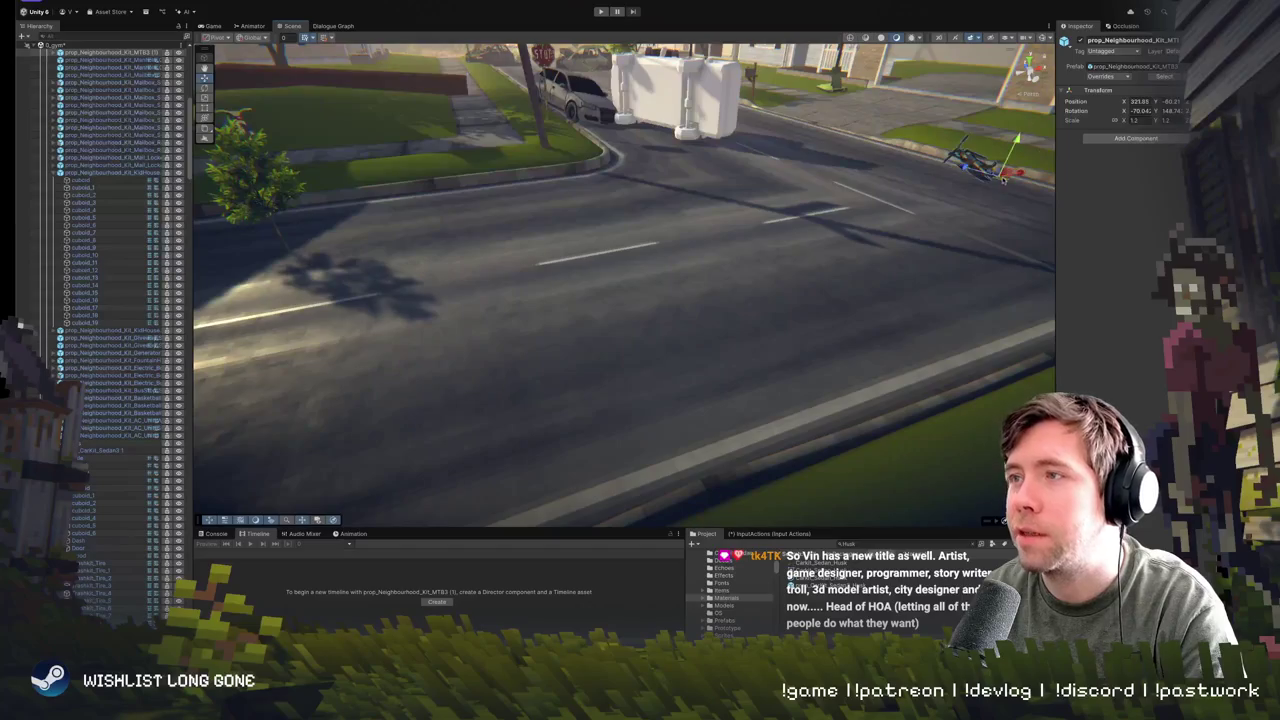
- Push the bike further onto the lawn and rotate it to lie on the grass
{"action": "key", "text": "f"}
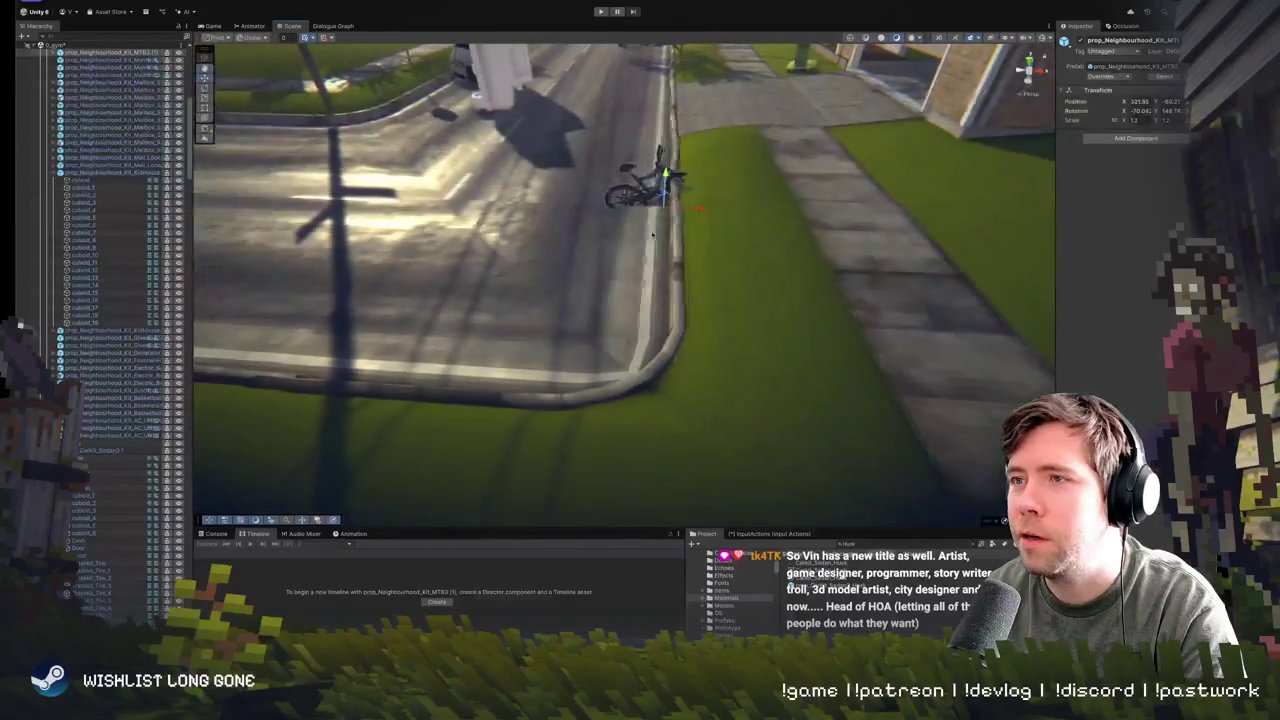
{"action": "mouse_move", "coordinate": [653, 235]}
{"action": "left_mouse_down"}
{"action": "mouse_move", "coordinate": [658, 338]}
{"action": "mouse_move", "coordinate": [720, 275]}
{"action": "mouse_move", "coordinate": [800, 225]}
{"action": "mouse_move", "coordinate": [785, 225]}
{"action": "mouse_move", "coordinate": [787, 250]}
{"action": "mouse_move", "coordinate": [800, 225]}
{"action": "mouse_move", "coordinate": [778, 216]}
{"action": "left_mouse_up"}
{"action": "key", "text": "e"}
{"action": "key", "text": "w"}
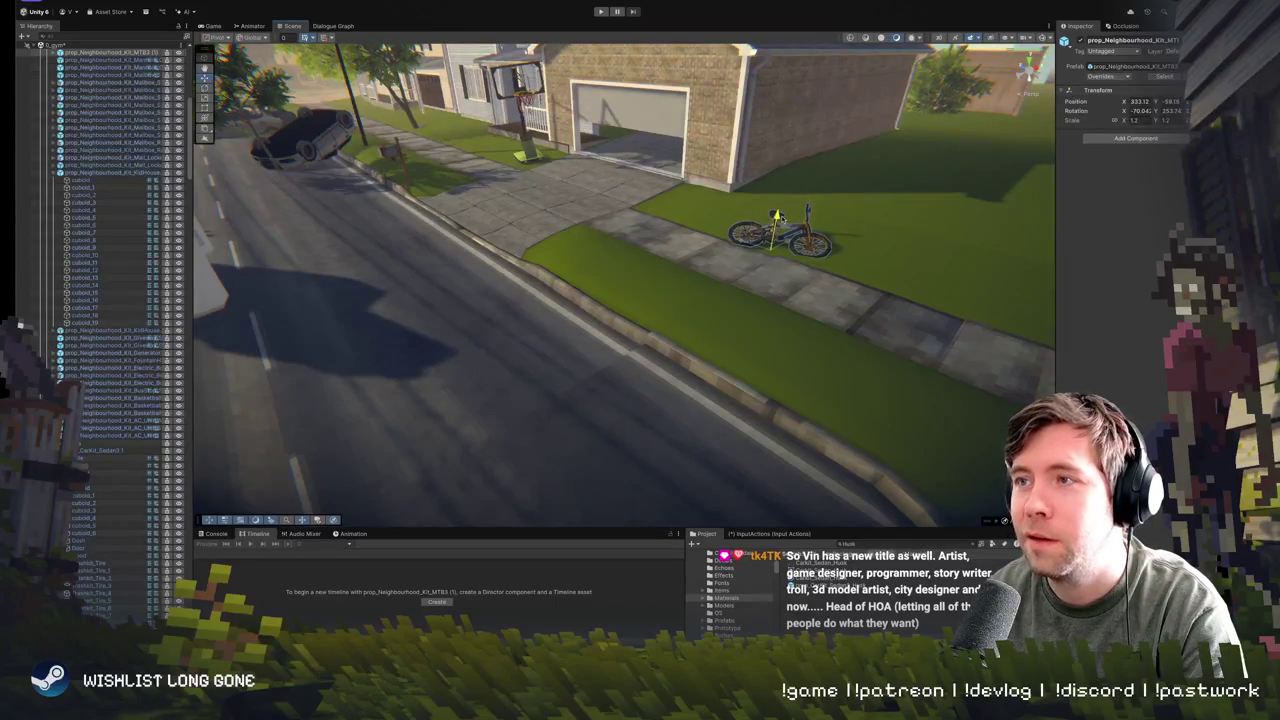
{"action": "key", "text": "f"}
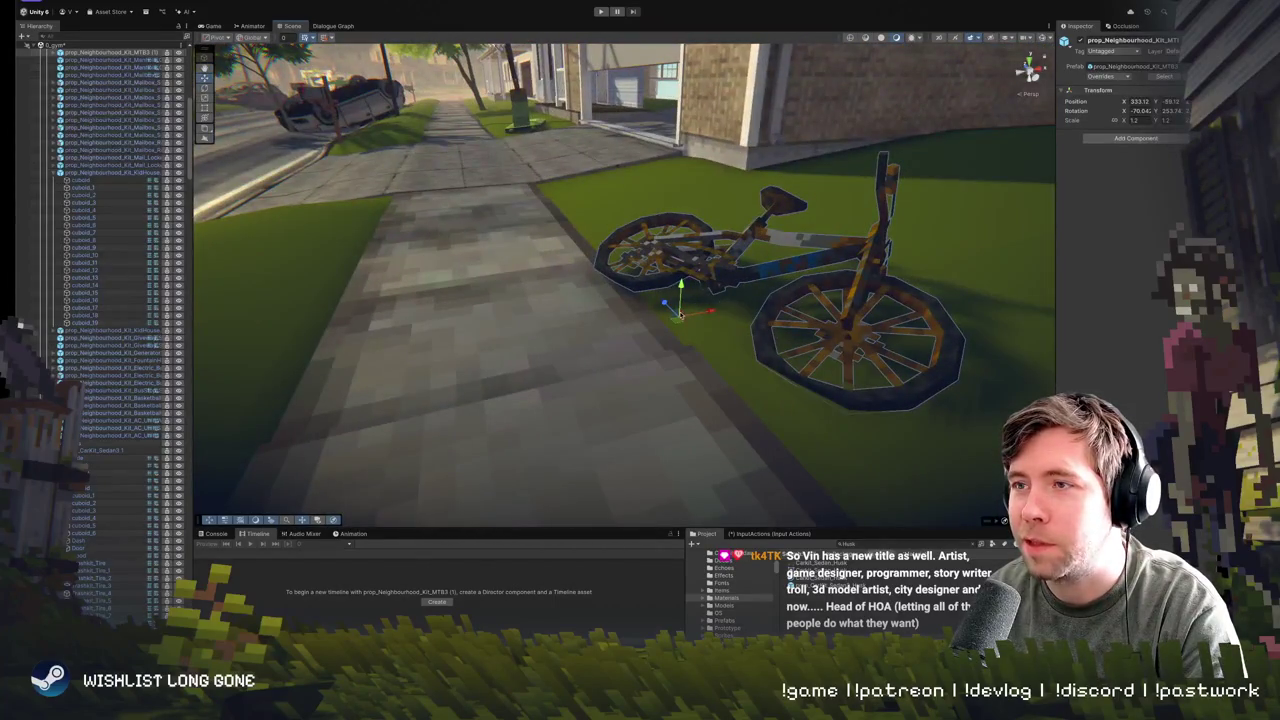
{"action": "mouse_move", "coordinate": [680, 314]}
{"action": "left_mouse_down"}
{"action": "mouse_move", "coordinate": [737, 287]}
{"action": "mouse_move", "coordinate": [744, 297]}
{"action": "left_mouse_up"}
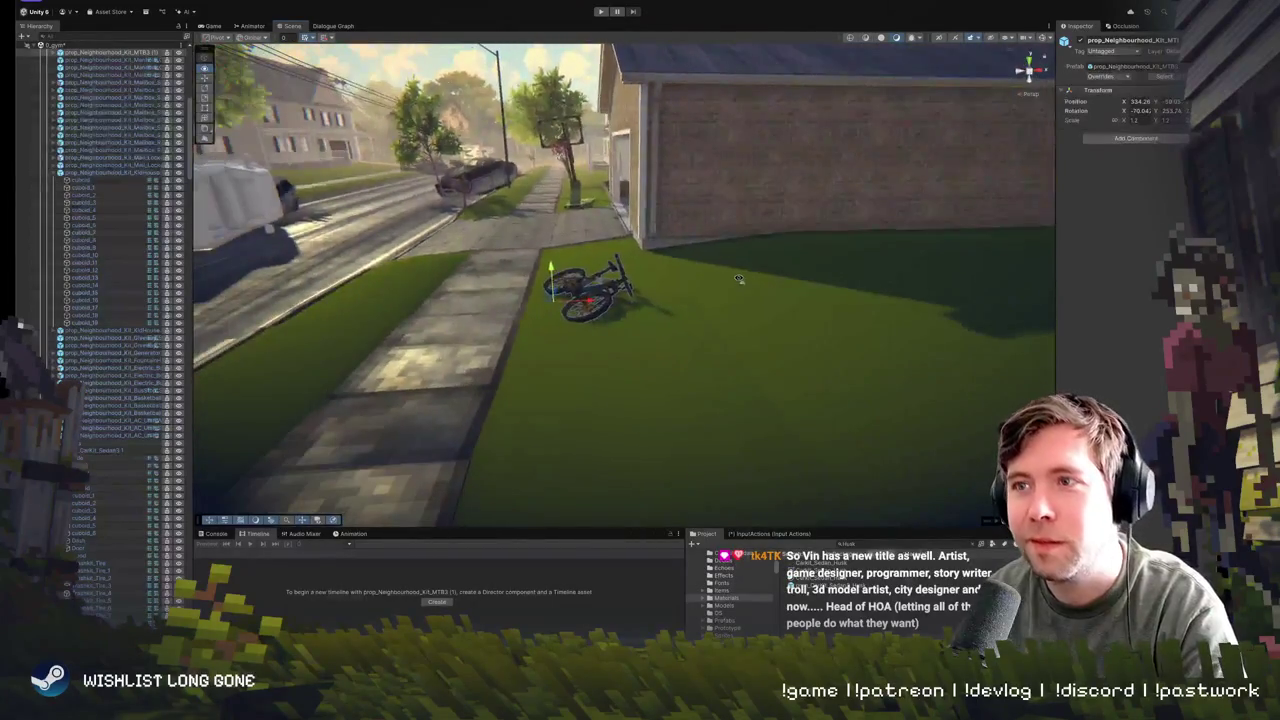
{"action": "key", "text": "e"}
{"action": "mouse_move", "coordinate": [672, 329]}
{"action": "left_mouse_down"}
{"action": "mouse_move", "coordinate": [680, 305]}
{"action": "mouse_move", "coordinate": [655, 330]}
{"action": "mouse_move", "coordinate": [736, 291]}
{"action": "left_mouse_up"}
{"action": "key", "text": "w"}
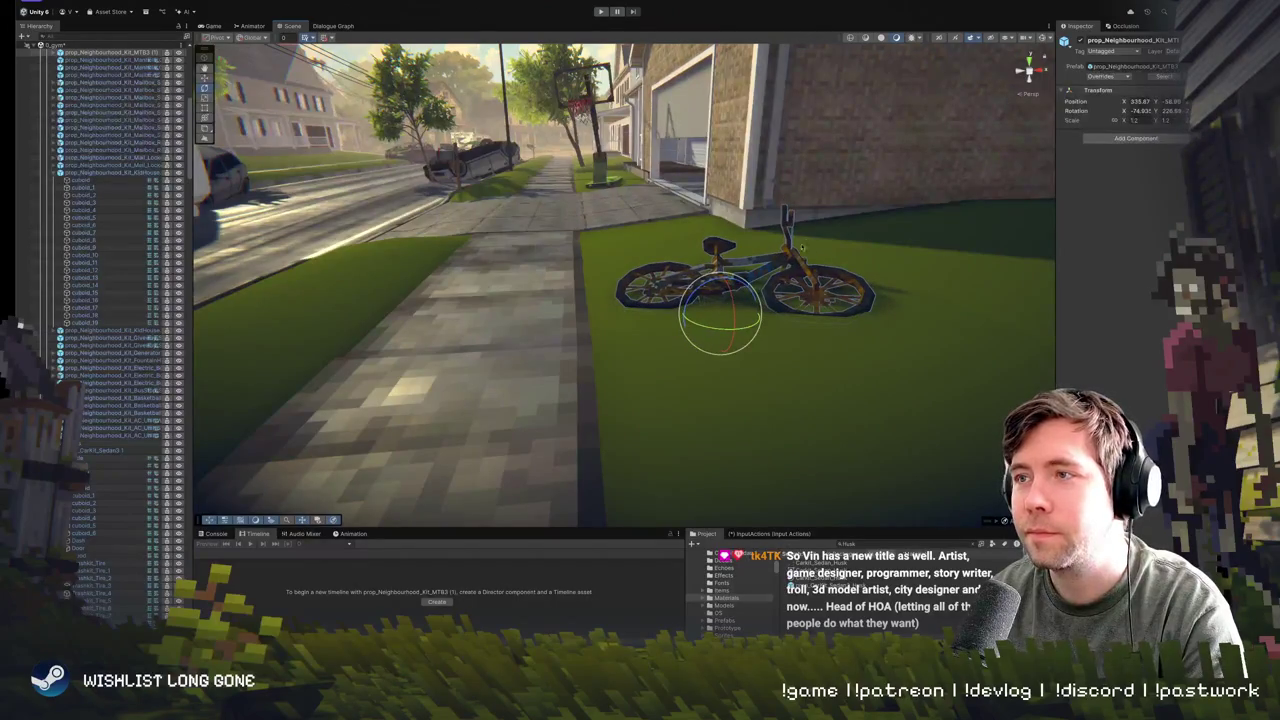
- Inspect the bike's Steering and Frame parts, then select the playhouse on the front lawn
{"action": "left_click", "coordinate": [801, 247]}
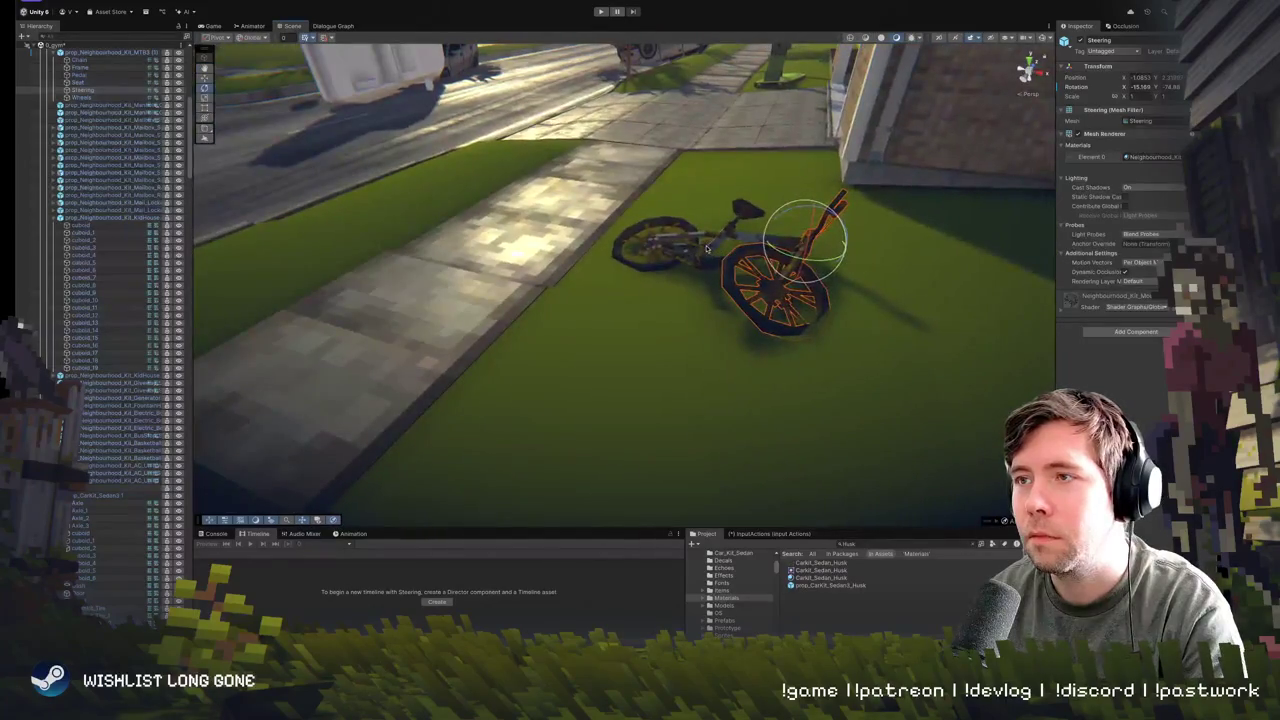
{"action": "left_click", "coordinate": [808, 307]}
{"action": "scroll", "coordinate": [828, 280], "scroll_direction": "down", "scroll_amount": 3}
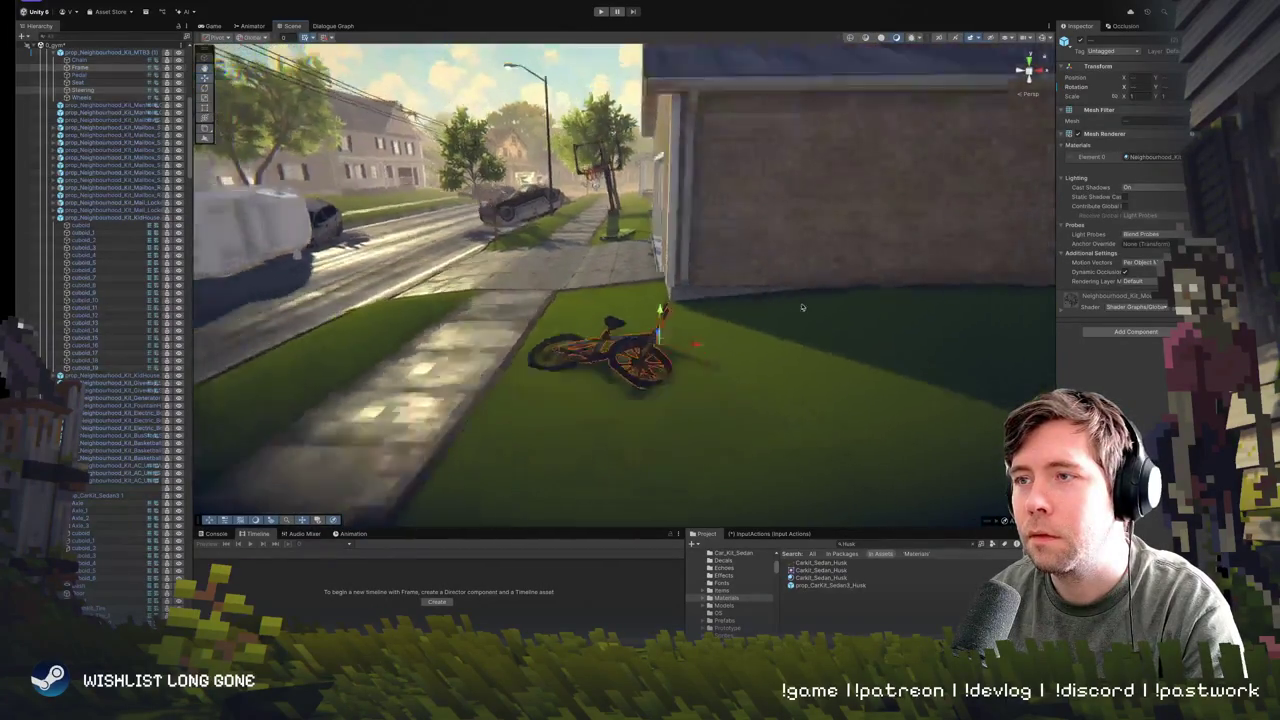
{"action": "left_click", "coordinate": [926, 392]}
{"action": "mouse_move", "coordinate": [926, 392]}
{"action": "left_mouse_down"}
{"action": "mouse_move", "coordinate": [810, 318]}
{"action": "mouse_move", "coordinate": [820, 324]}
{"action": "left_mouse_up"}
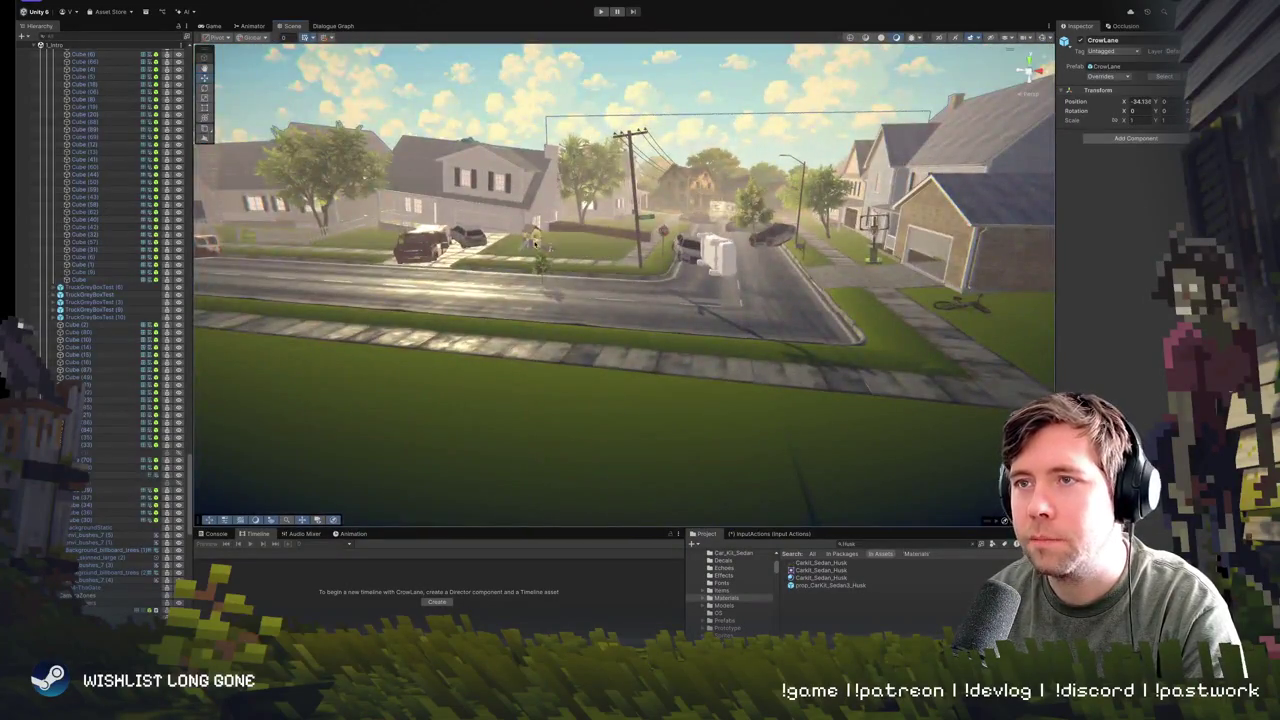
{"action": "left_click", "coordinate": [535, 243]}
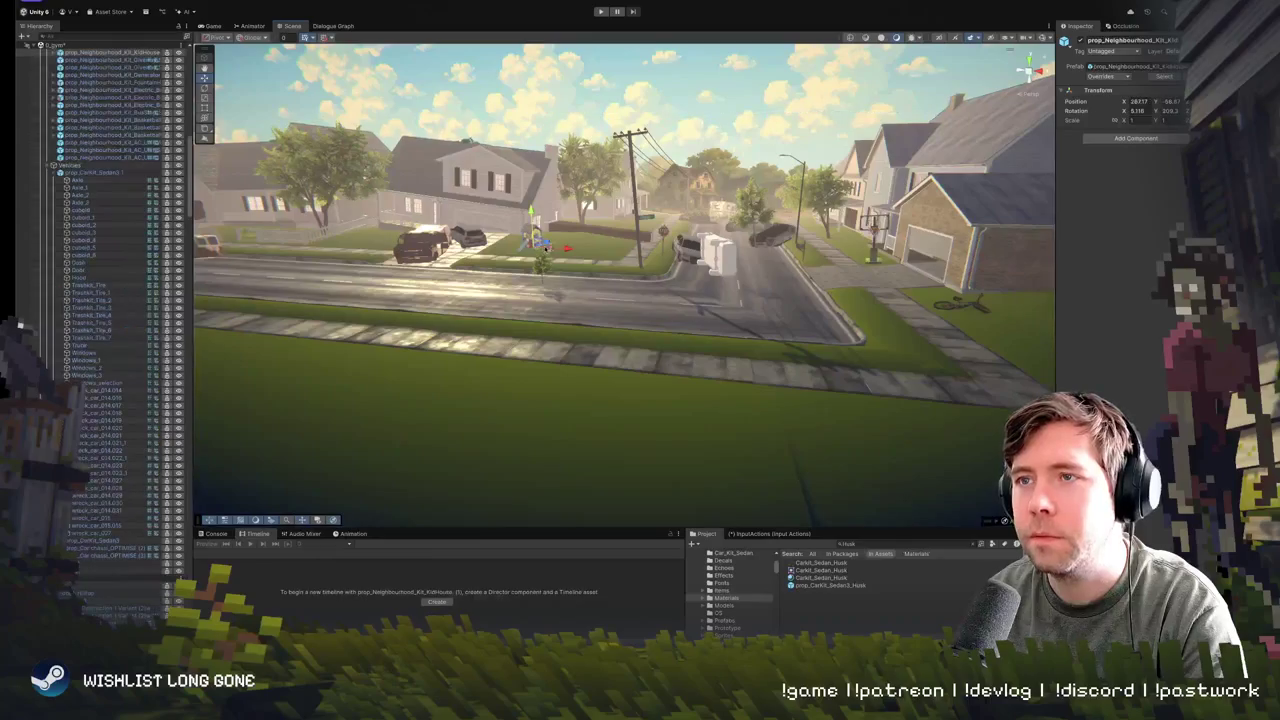
- Select the playhouse together with the tricycle and bring them into the fenced backyard
{"action": "left_click", "coordinate": [551, 246], "text": "shift"}
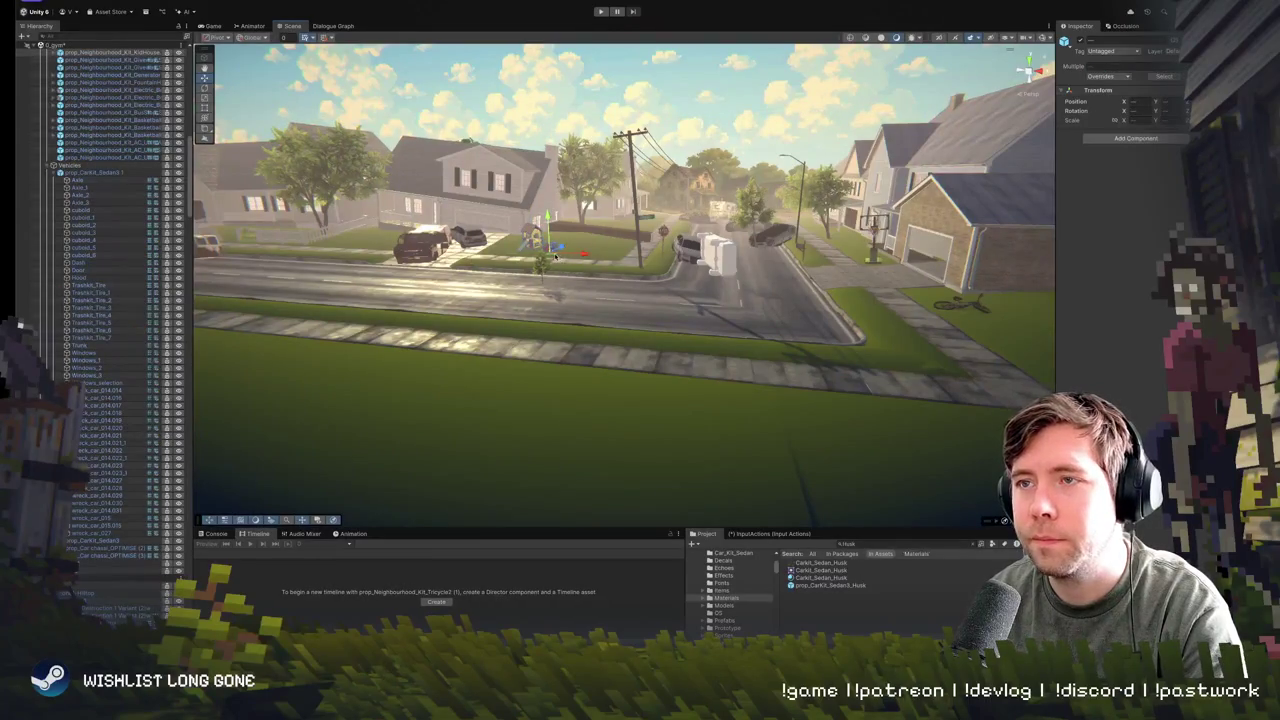
{"action": "key", "text": "f"}
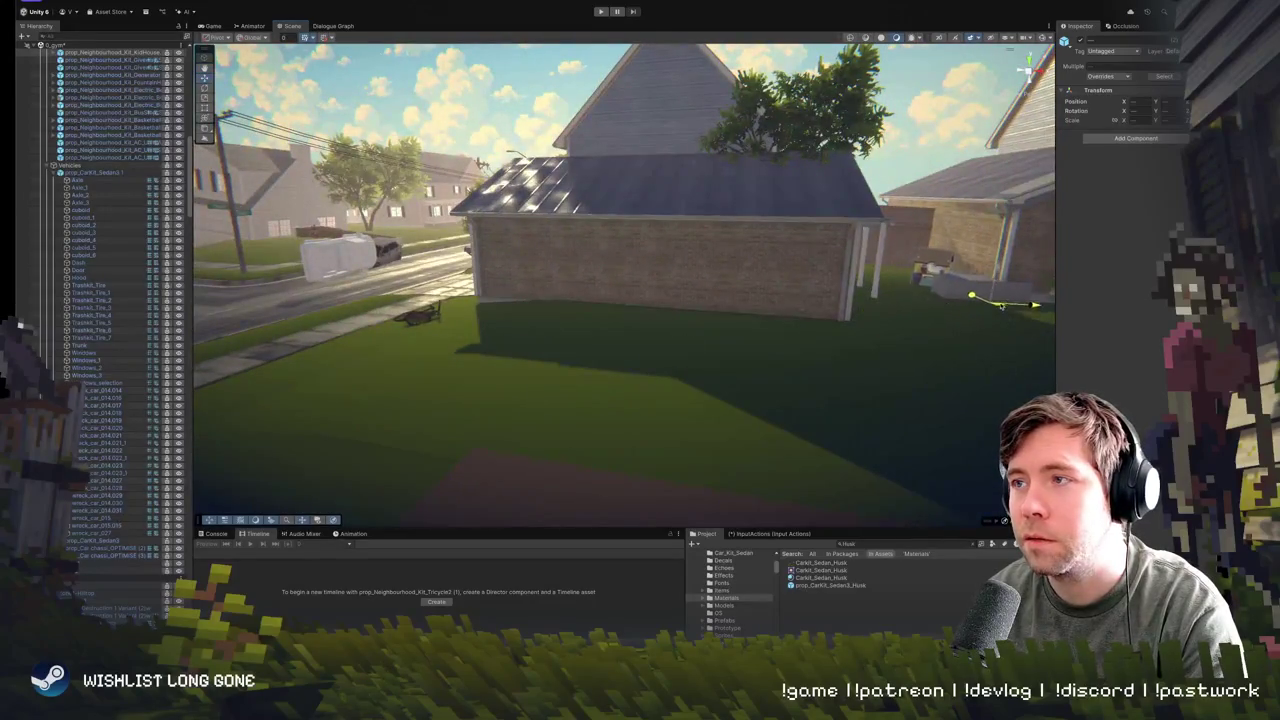
{"action": "mouse_move", "coordinate": [997, 290]}
{"action": "left_mouse_down"}
{"action": "mouse_move", "coordinate": [947, 332]}
{"action": "mouse_move", "coordinate": [669, 397]}
{"action": "mouse_move", "coordinate": [790, 320]}
{"action": "left_mouse_up"}
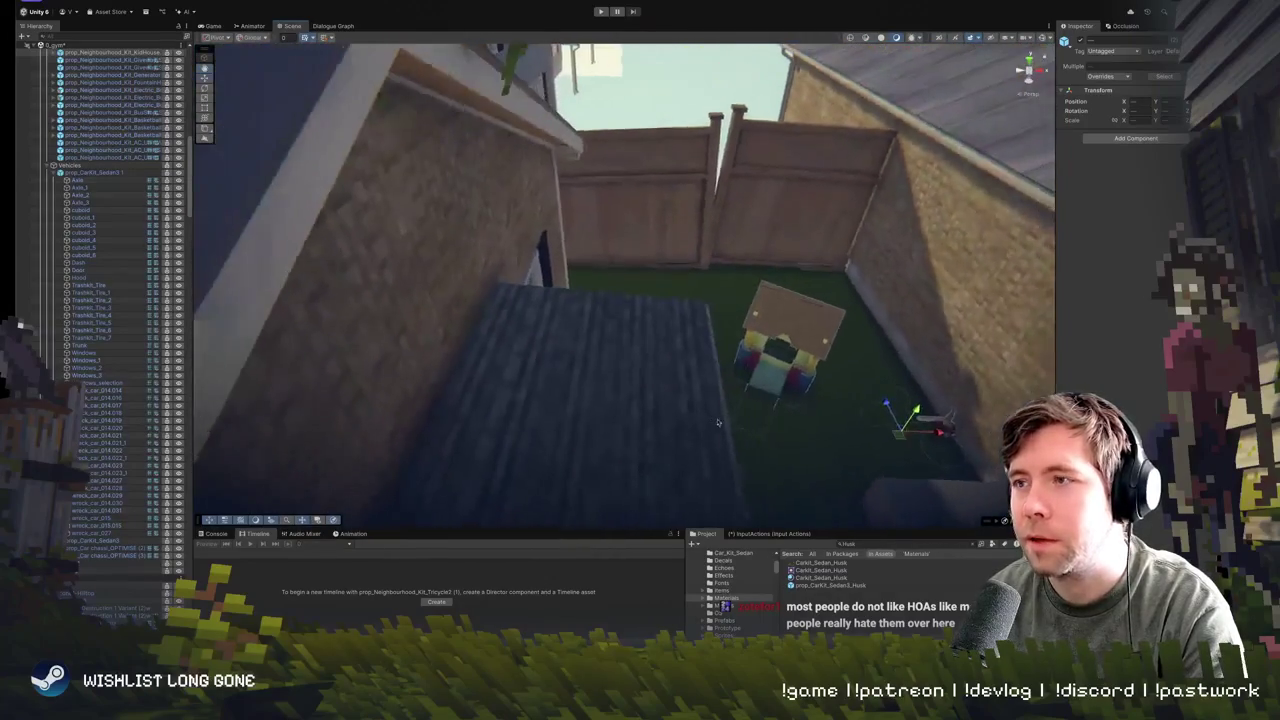
- Move the KidHouse playhouse closer to the house and rotate it on Y to face the house
{"action": "left_click", "coordinate": [797, 316]}
{"action": "key", "text": "e"}
{"action": "mouse_move", "coordinate": [800, 396]}
{"action": "left_mouse_down"}
{"action": "mouse_move", "coordinate": [808, 404]}
{"action": "mouse_move", "coordinate": [804, 297]}
{"action": "mouse_move", "coordinate": [816, 305]}
{"action": "left_mouse_up"}
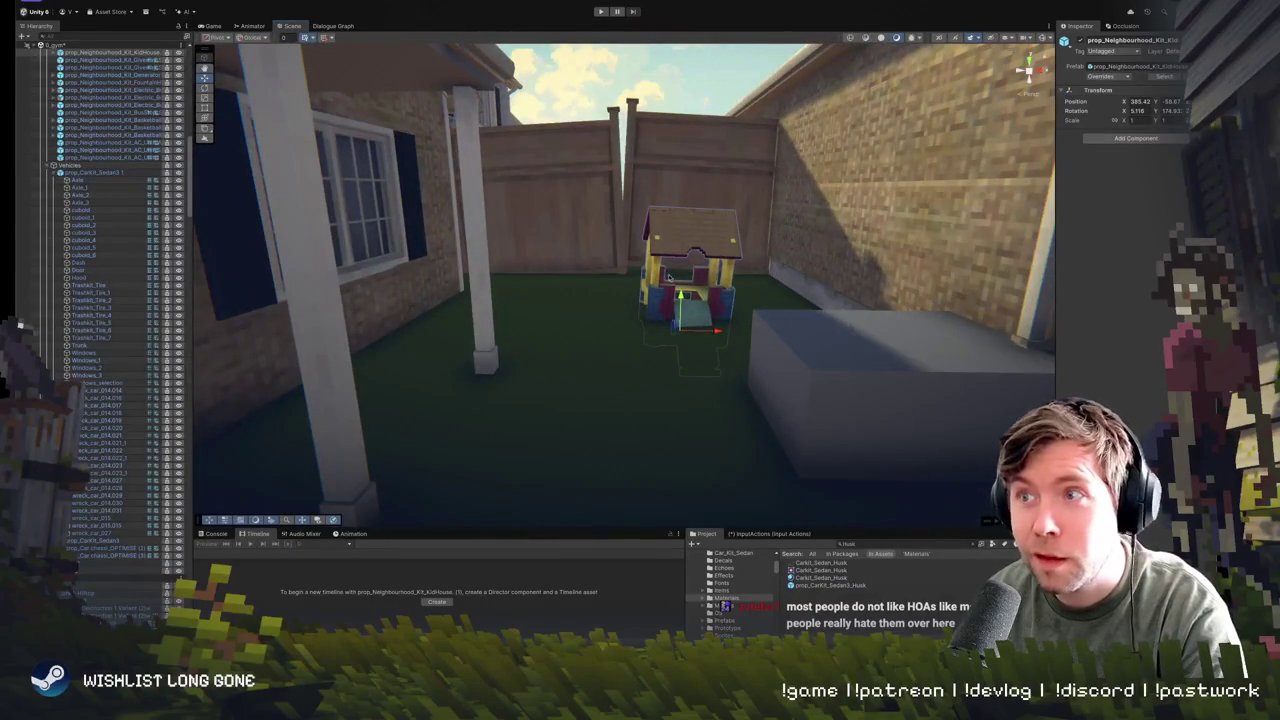
{"action": "mouse_move", "coordinate": [680, 297]}
{"action": "left_mouse_down"}
{"action": "mouse_move", "coordinate": [684, 279]}
{"action": "mouse_move", "coordinate": [703, 288]}
{"action": "mouse_move", "coordinate": [688, 284]}
{"action": "mouse_move", "coordinate": [686, 303]}
{"action": "mouse_move", "coordinate": [574, 305]}
{"action": "left_mouse_up"}
{"action": "key", "text": "w"}
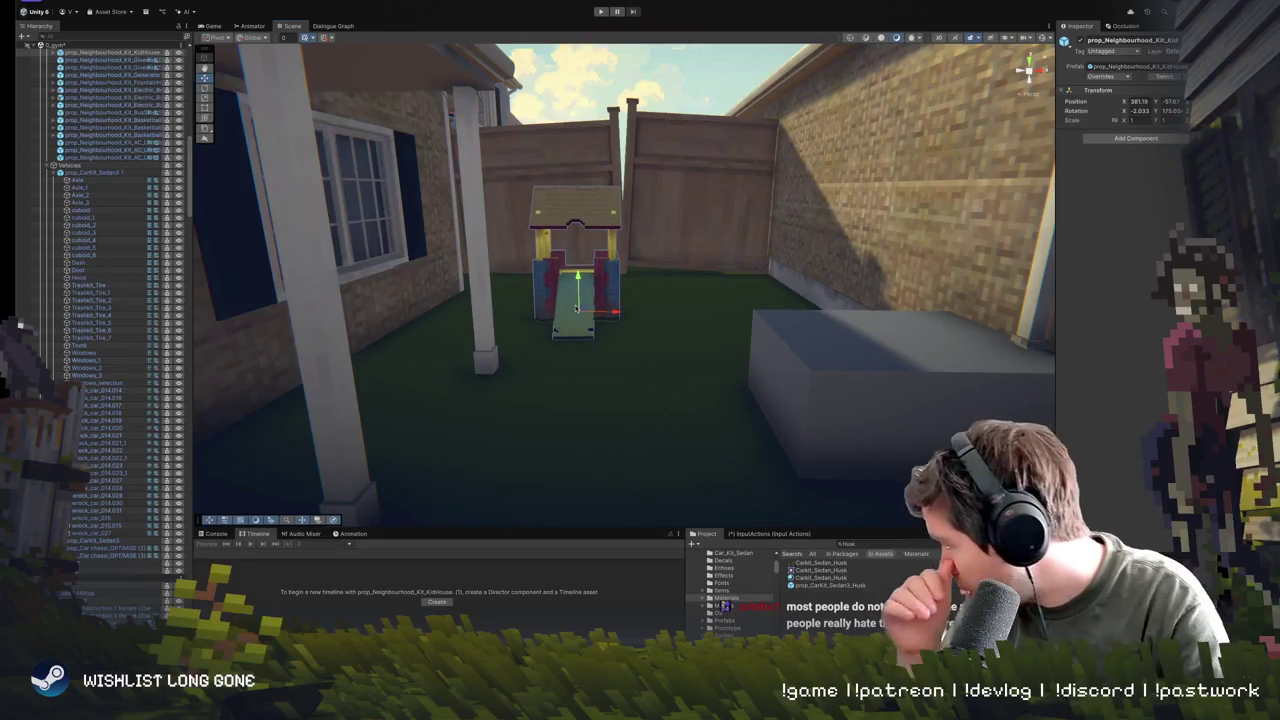
{"action": "key", "text": "e"}
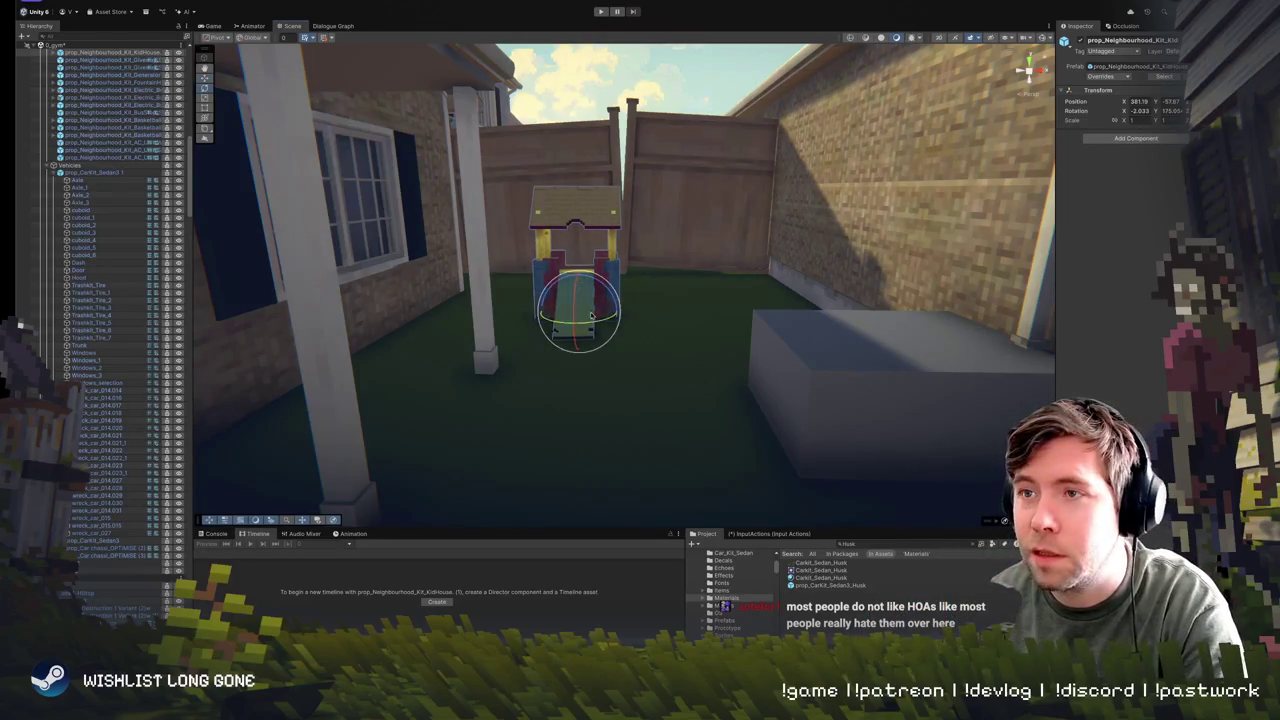
{"action": "mouse_move", "coordinate": [572, 338]}
{"action": "left_mouse_down"}
{"action": "mouse_move", "coordinate": [584, 346]}
{"action": "mouse_move", "coordinate": [600, 299]}
{"action": "mouse_move", "coordinate": [615, 318]}
{"action": "left_mouse_up"}
{"action": "key", "text": "w"}
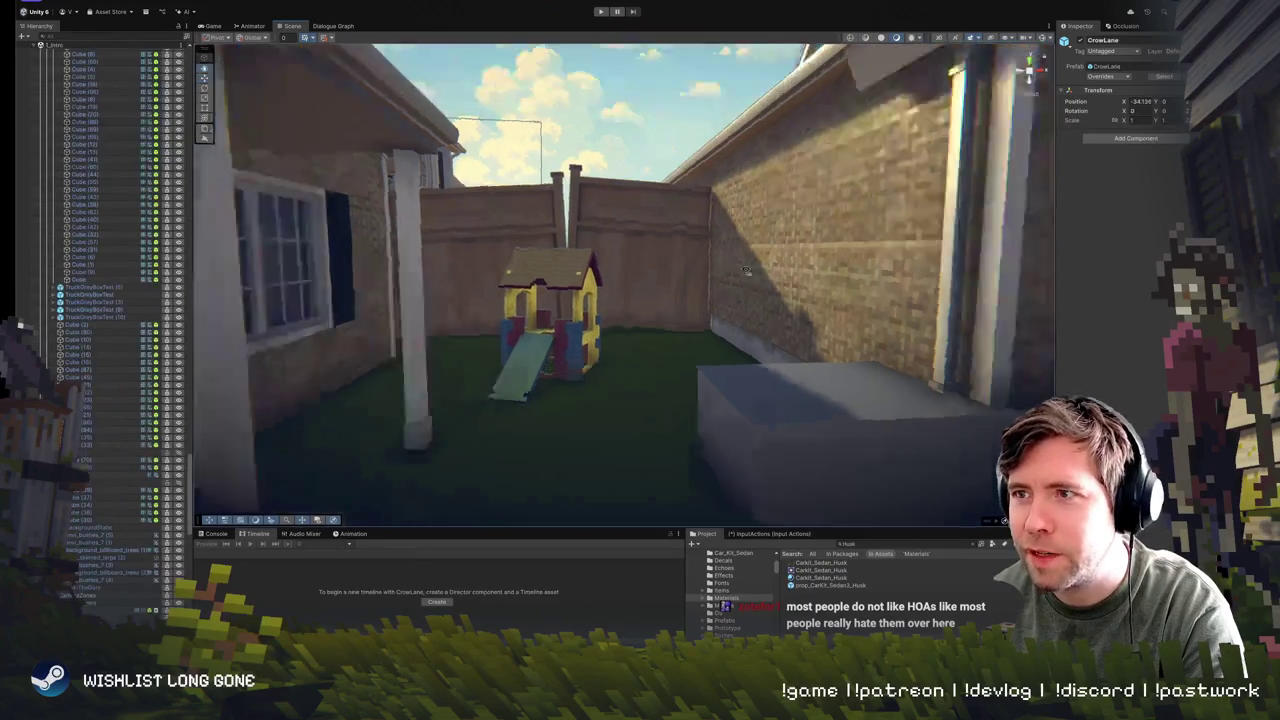
- Move the tricycle onto the grass by the playhouse and select the whole Tricycle2 parent
{"action": "left_click", "coordinate": [795, 313]}
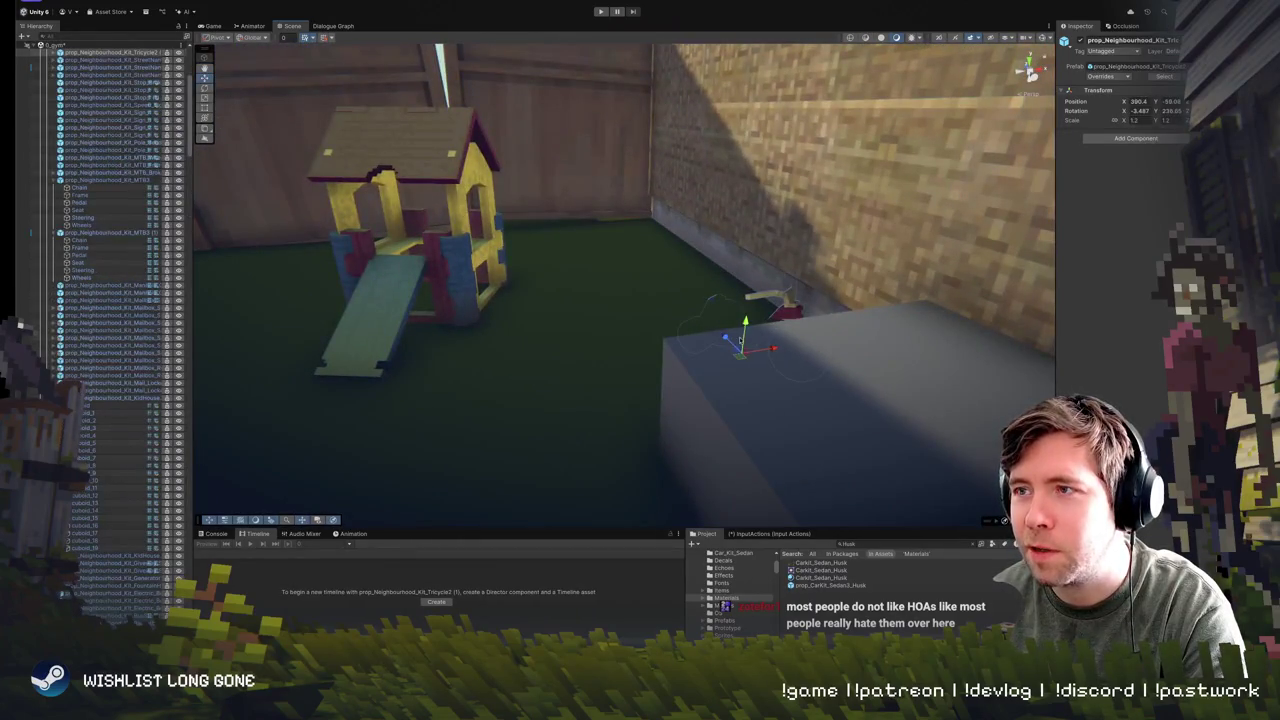
{"action": "mouse_move", "coordinate": [735, 347]}
{"action": "left_mouse_down"}
{"action": "mouse_move", "coordinate": [635, 268]}
{"action": "mouse_move", "coordinate": [572, 306]}
{"action": "mouse_move", "coordinate": [580, 328]}
{"action": "left_mouse_up"}
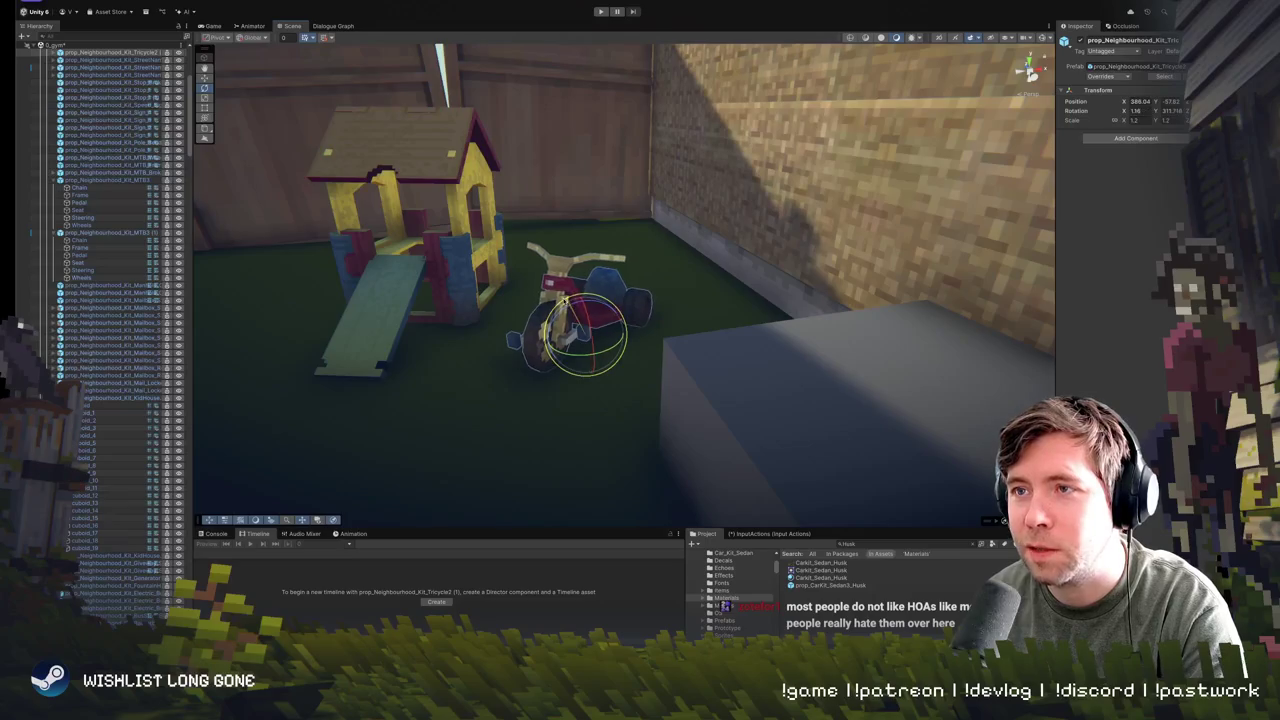
{"action": "left_click_drag", "start_coordinate": [612, 308], "coordinate": [598, 264]}
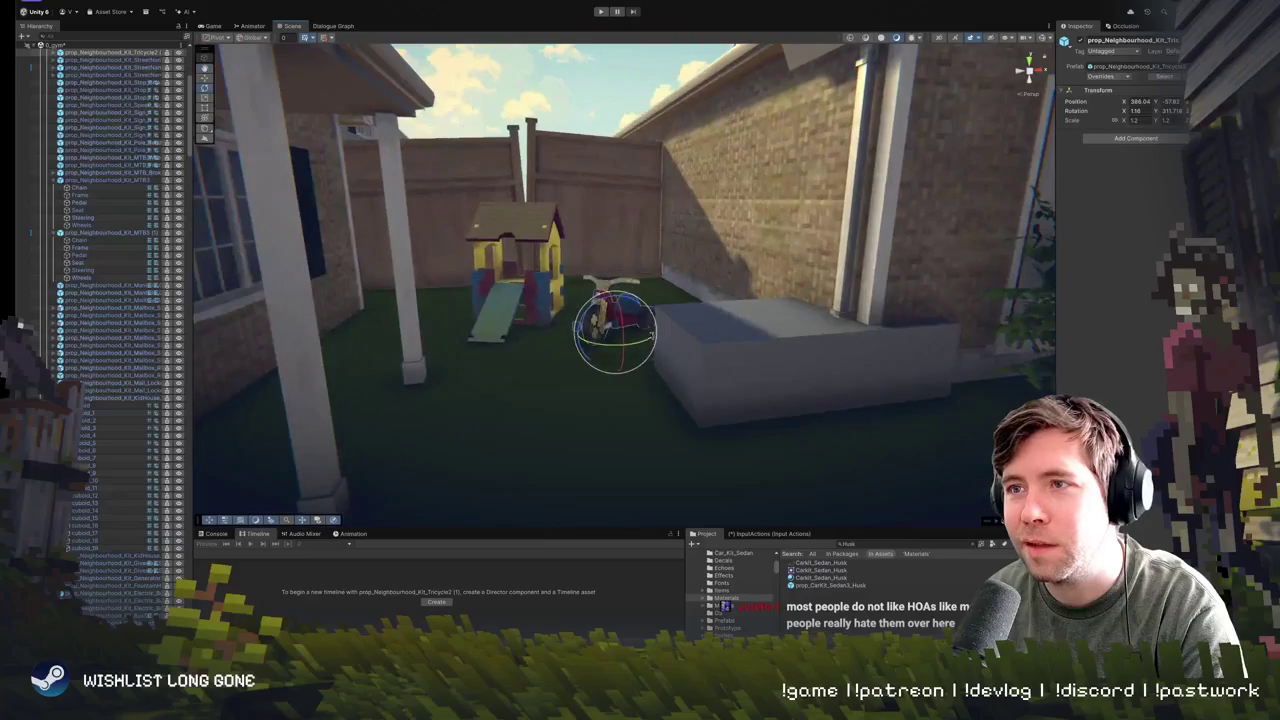
{"action": "left_click", "coordinate": [600, 283]}
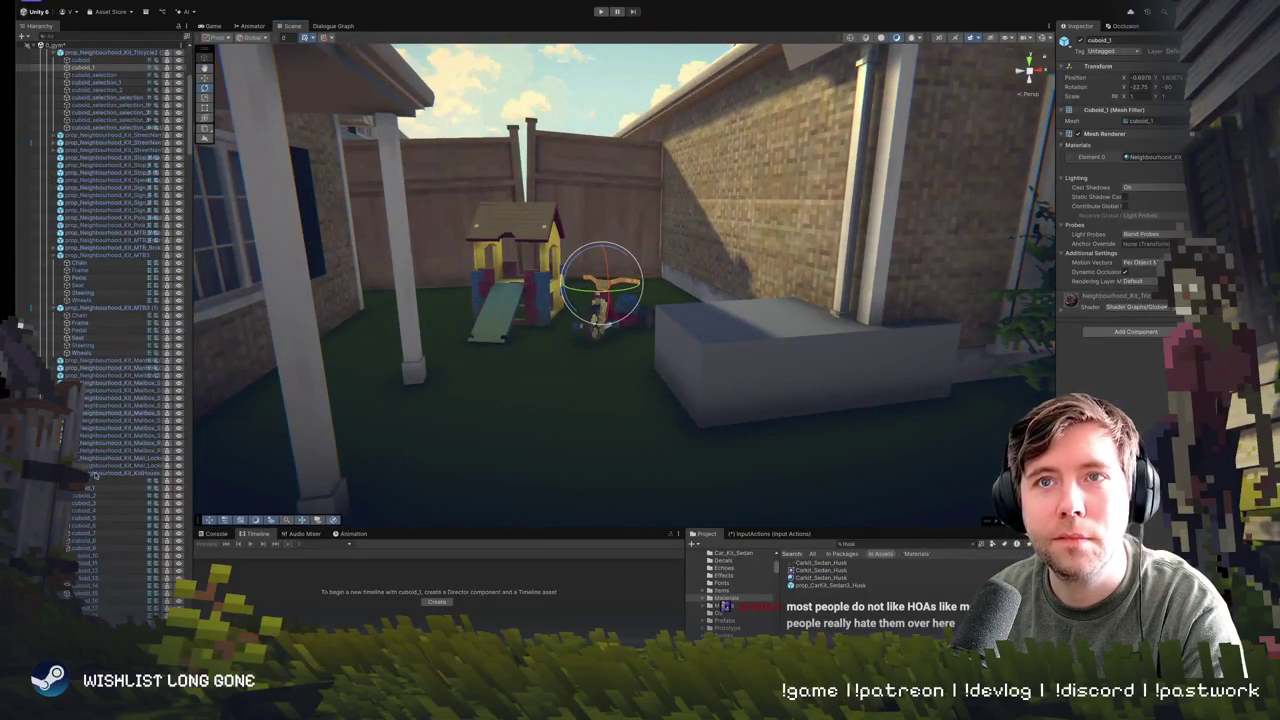
{"action": "left_click", "coordinate": [79, 53]}
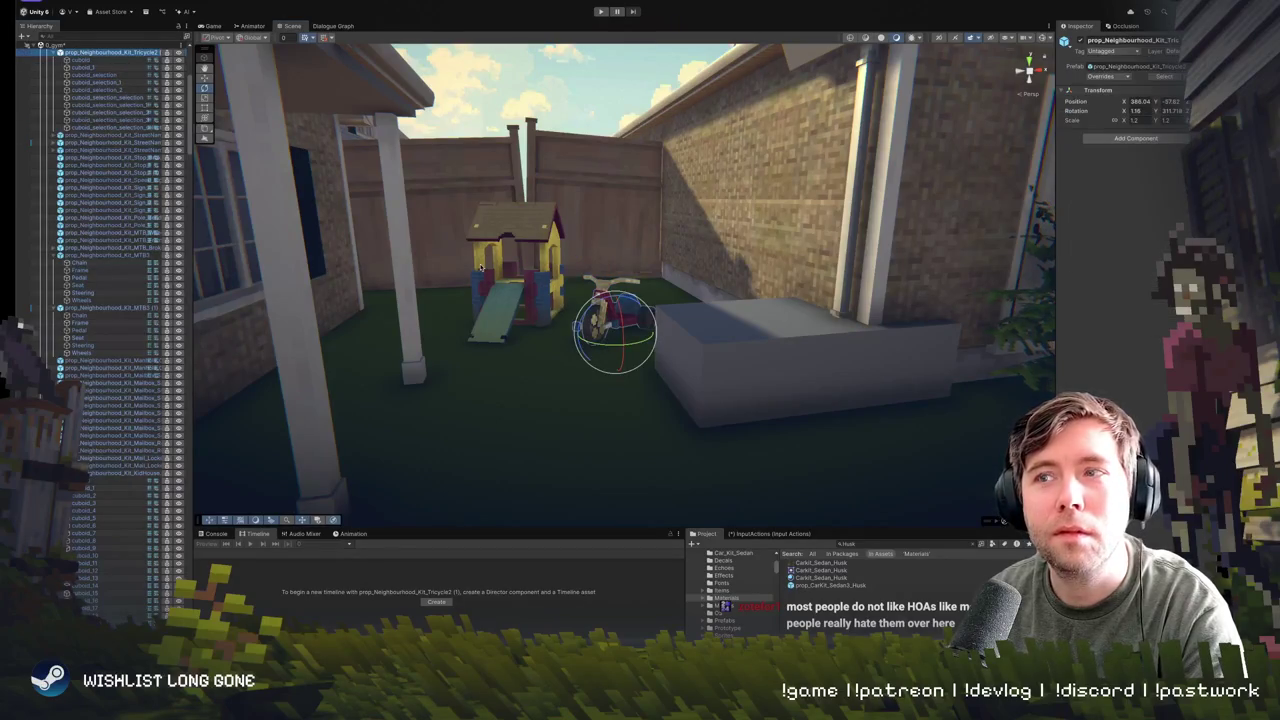
- Tip the tricycle over onto its side and slide it right across the lawn
{"action": "mouse_move", "coordinate": [678, 332]}
{"action": "left_mouse_down"}
{"action": "mouse_move", "coordinate": [638, 395]}
{"action": "mouse_move", "coordinate": [632, 355]}
{"action": "mouse_move", "coordinate": [704, 372]}
{"action": "left_mouse_up"}
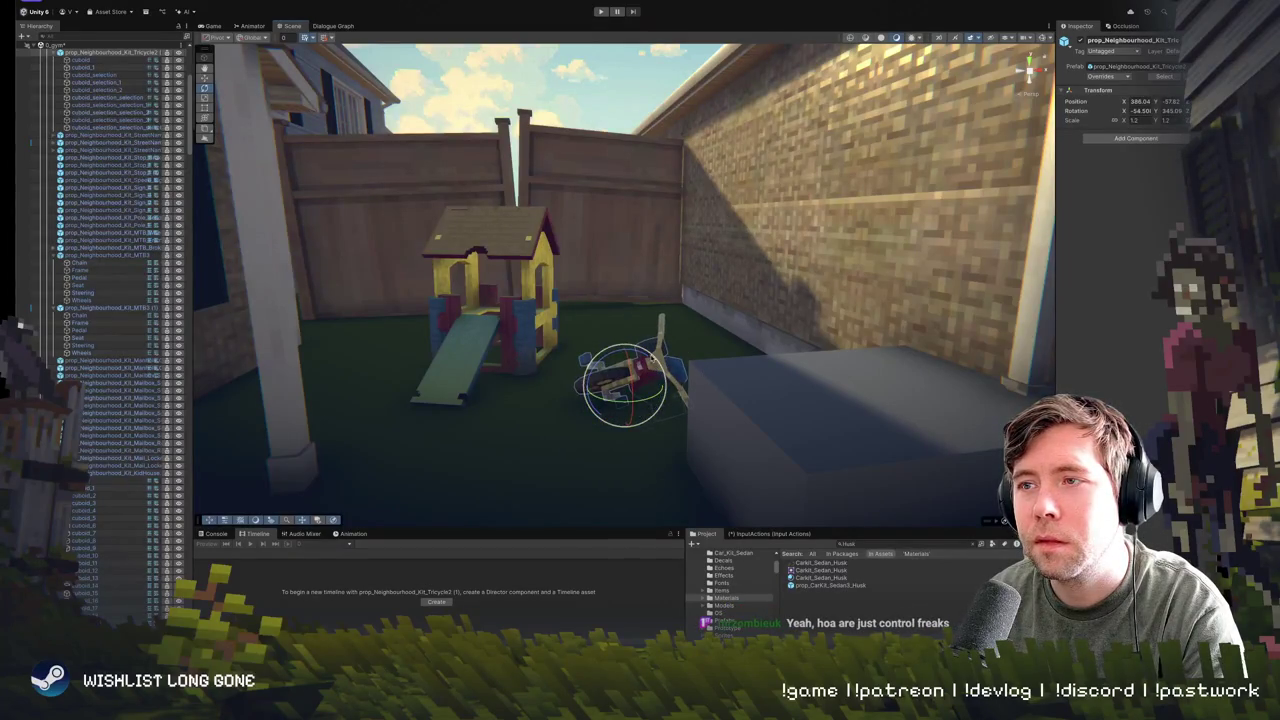
{"action": "mouse_move", "coordinate": [626, 424]}
{"action": "left_mouse_down"}
{"action": "mouse_move", "coordinate": [628, 436]}
{"action": "mouse_move", "coordinate": [620, 360]}
{"action": "mouse_move", "coordinate": [632, 345]}
{"action": "mouse_move", "coordinate": [618, 322]}
{"action": "mouse_move", "coordinate": [604, 318]}
{"action": "mouse_move", "coordinate": [603, 333]}
{"action": "left_mouse_up"}
{"action": "key", "text": "w"}
{"action": "key", "text": "e"}
{"action": "key", "text": "w"}
{"action": "mouse_move", "coordinate": [614, 386]}
{"action": "left_mouse_down"}
{"action": "mouse_move", "coordinate": [555, 270]}
{"action": "mouse_move", "coordinate": [814, 329]}
{"action": "mouse_move", "coordinate": [780, 329]}
{"action": "mouse_move", "coordinate": [771, 357]}
{"action": "mouse_move", "coordinate": [760, 350]}
{"action": "mouse_move", "coordinate": [720, 395]}
{"action": "mouse_move", "coordinate": [660, 405]}
{"action": "mouse_move", "coordinate": [720, 403]}
{"action": "left_mouse_up"}
{"action": "key", "text": "w"}
{"action": "mouse_move", "coordinate": [757, 340]}
{"action": "left_mouse_down"}
{"action": "mouse_move", "coordinate": [770, 338]}
{"action": "mouse_move", "coordinate": [606, 328]}
{"action": "left_mouse_up"}
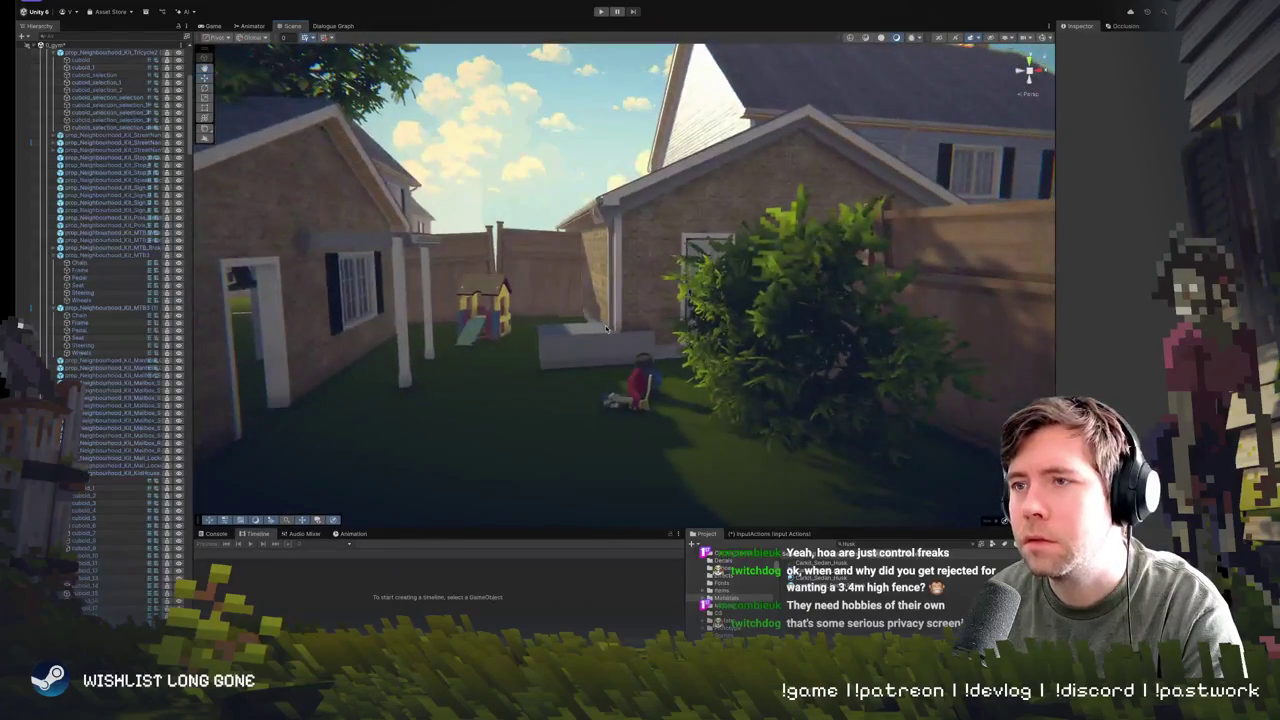
{"action": "left_click", "coordinate": [701, 402]}
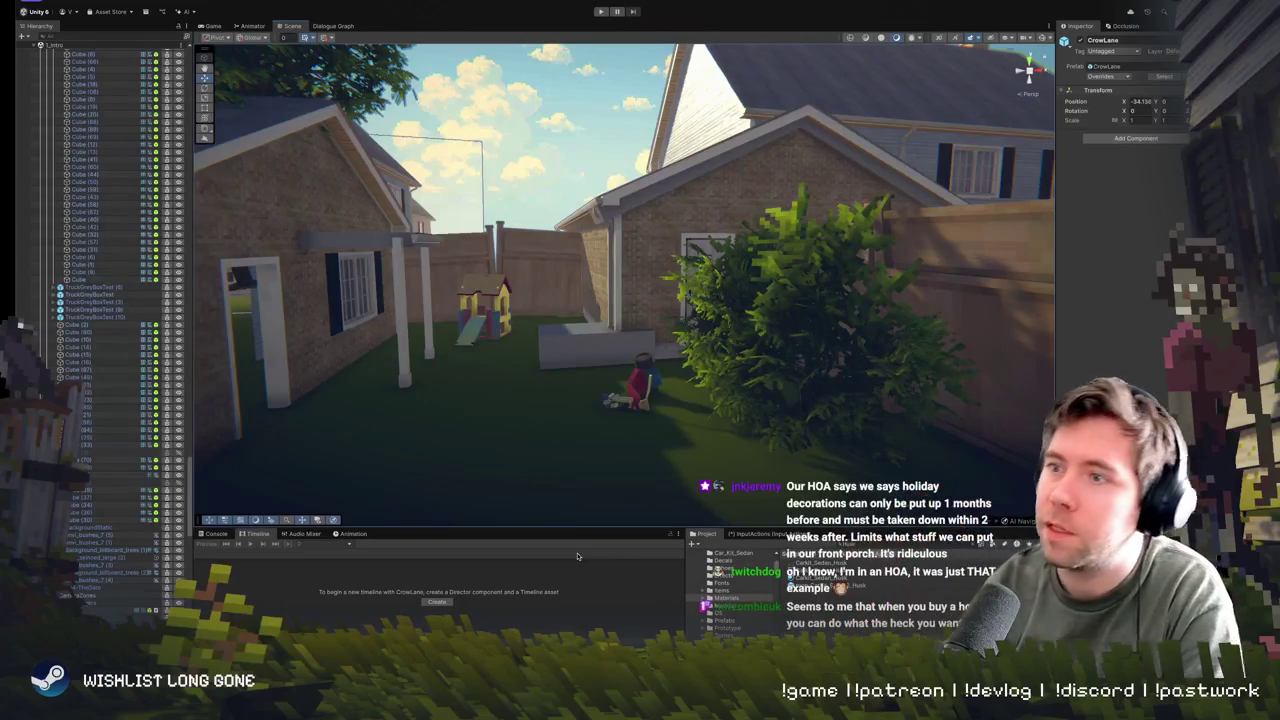
- Frame the fallen tricycle and select one of its cuboid pieces
{"action": "mouse_move", "coordinate": [691, 408]}
{"action": "left_mouse_down"}
{"action": "mouse_move", "coordinate": [679, 440]}
{"action": "mouse_move", "coordinate": [660, 432]}
{"action": "left_mouse_up"}
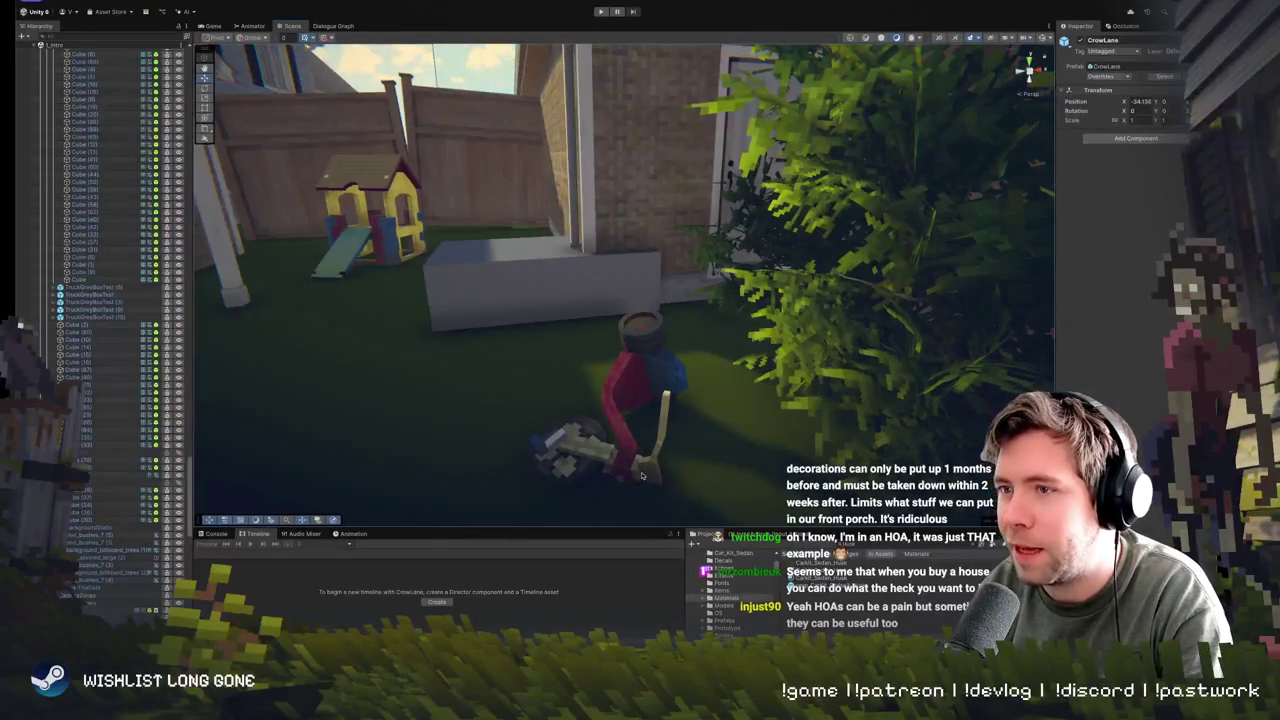
{"action": "left_click", "coordinate": [630, 420]}
{"action": "key", "text": "f"}
{"action": "left_click", "coordinate": [657, 437]}
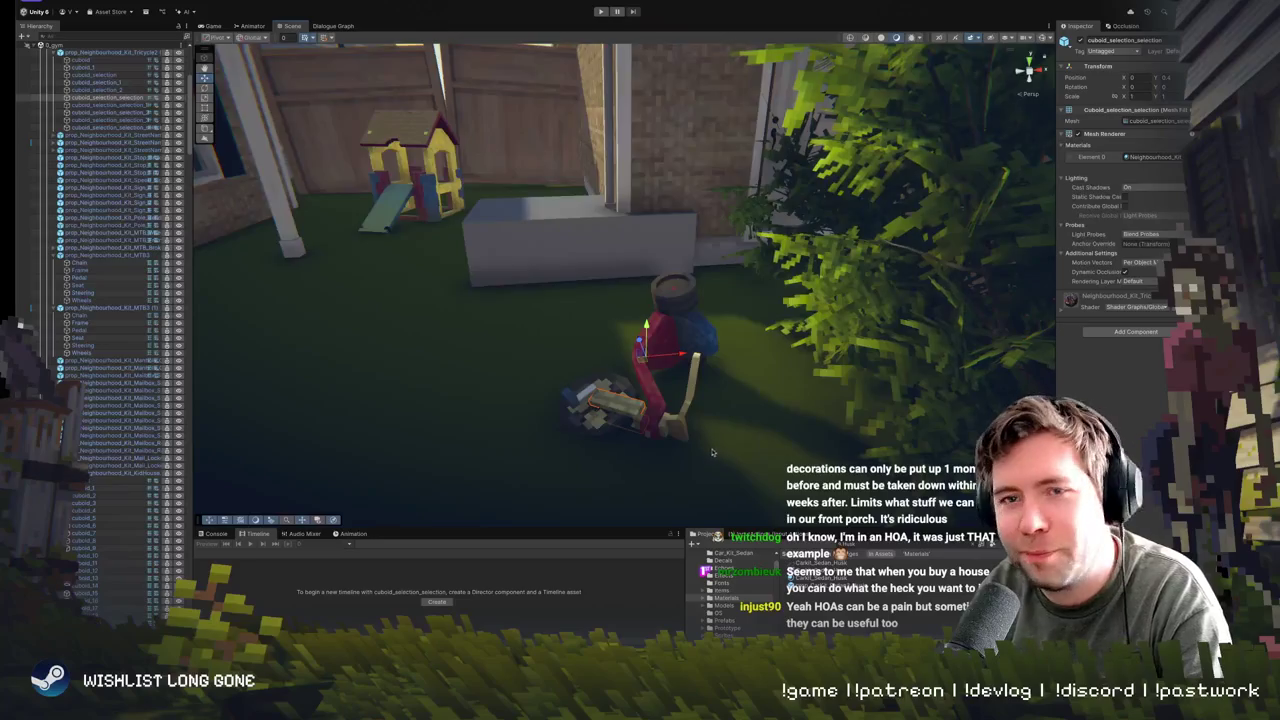
{"action": "scroll", "coordinate": [712, 453], "scroll_direction": "down", "scroll_amount": 5}
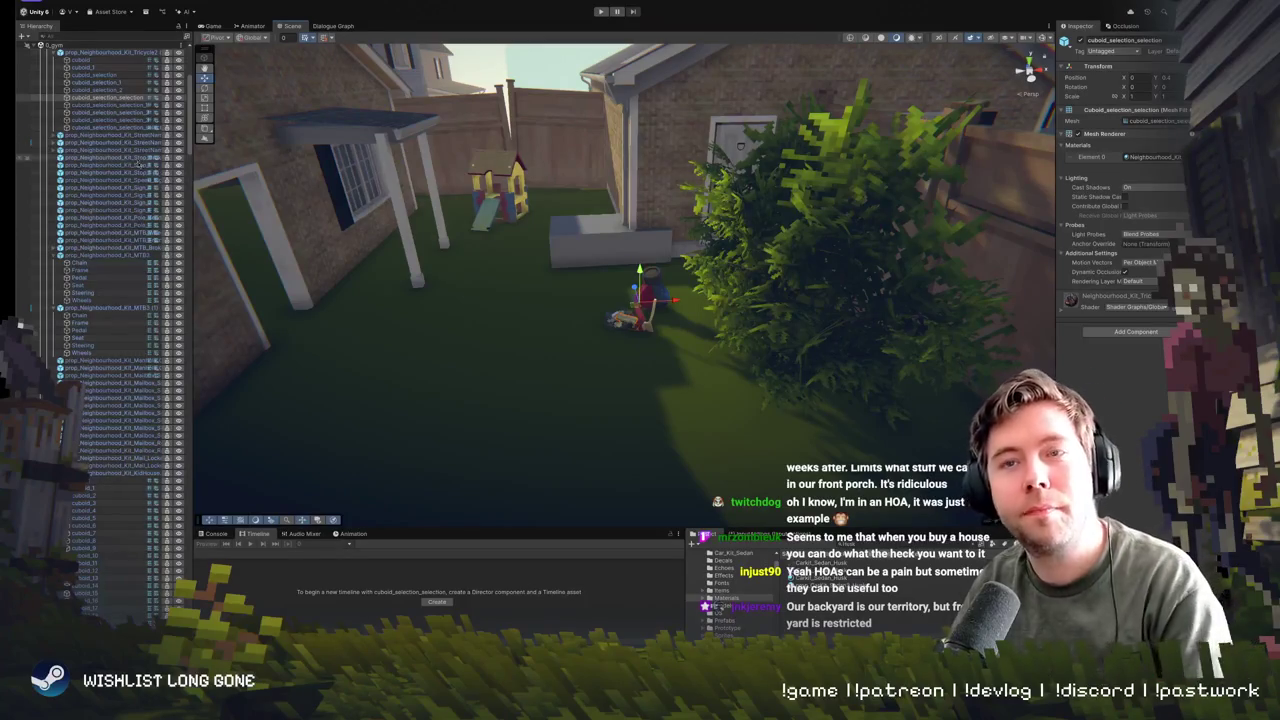
{"action": "mouse_move", "coordinate": [720, 176]}
{"action": "left_mouse_down"}
{"action": "mouse_move", "coordinate": [569, 275]}
{"action": "mouse_move", "coordinate": [567, 240]}
{"action": "mouse_move", "coordinate": [594, 337]}
{"action": "mouse_move", "coordinate": [574, 244]}
{"action": "mouse_move", "coordinate": [575, 302]}
{"action": "left_mouse_up"}
- Select the tricycle's red frame piece, then its dark seat (cuboid_selection_1)
{"action": "left_click", "coordinate": [698, 376]}
{"action": "left_click_drag", "start_coordinate": [720, 394], "coordinate": [757, 329]}
{"action": "left_click", "coordinate": [757, 329]}
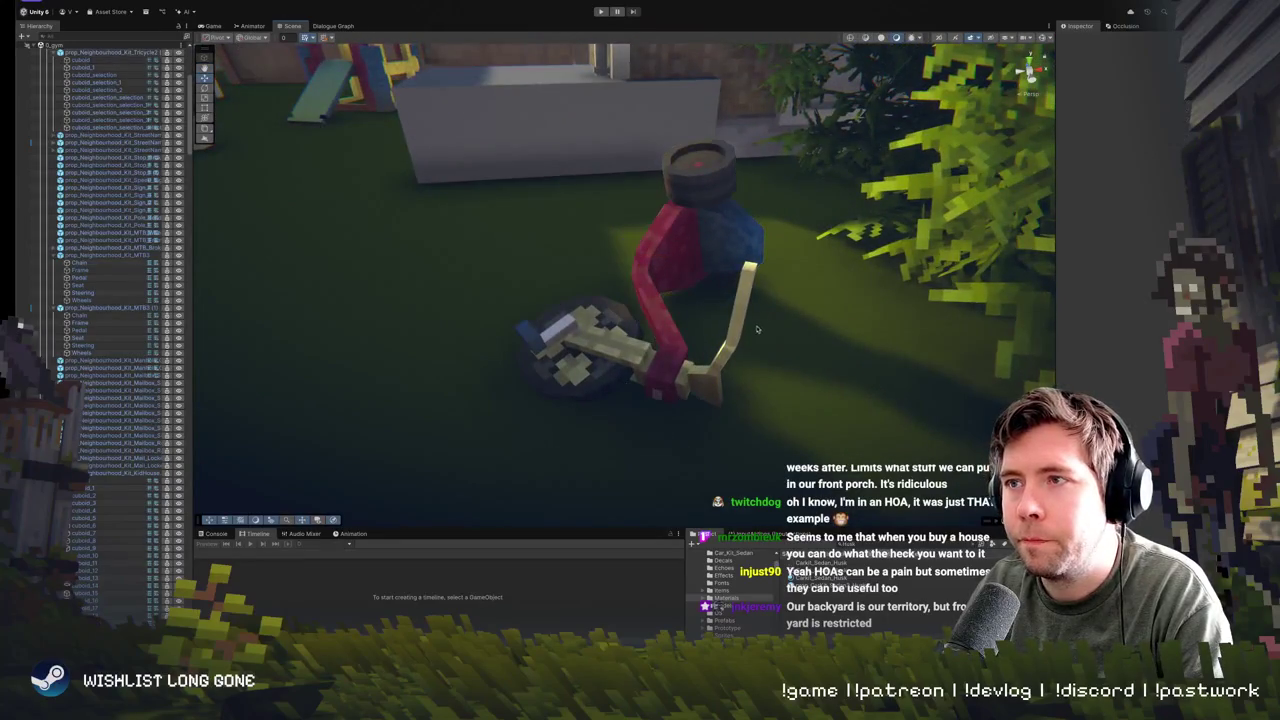
{"action": "left_click", "coordinate": [652, 245]}
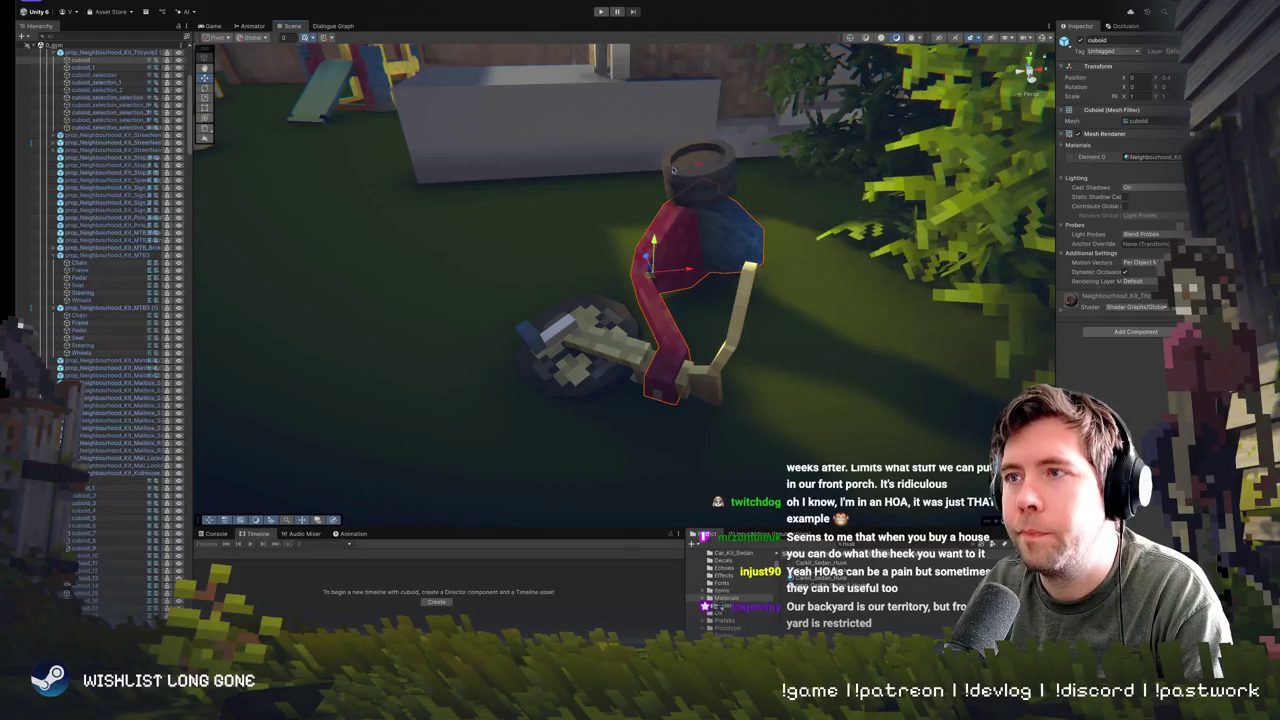
{"action": "left_click", "coordinate": [694, 188]}
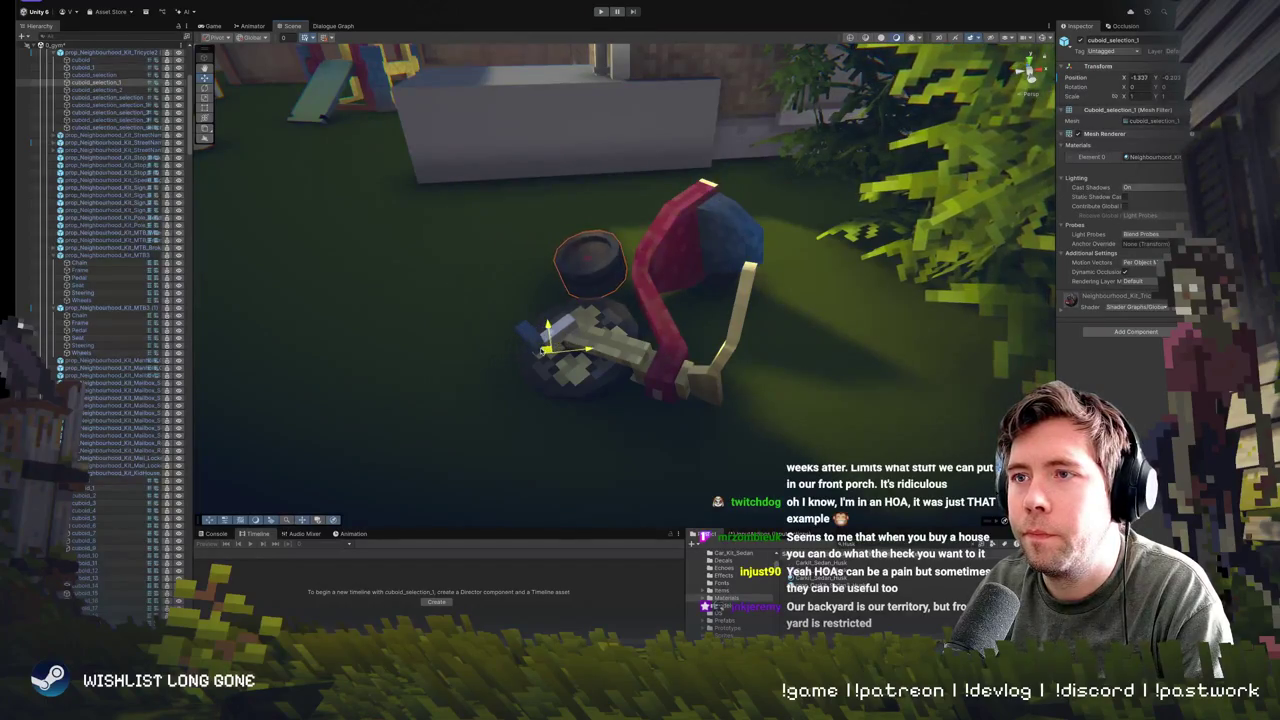
{"action": "mouse_move", "coordinate": [730, 298]}
{"action": "left_mouse_down"}
{"action": "mouse_move", "coordinate": [1026, 240]}
{"action": "mouse_move", "coordinate": [499, 258]}
{"action": "mouse_move", "coordinate": [509, 200]}
{"action": "mouse_move", "coordinate": [549, 285]}
{"action": "mouse_move", "coordinate": [523, 257]}
{"action": "left_mouse_up"}
{"action": "scroll", "coordinate": [760, 290], "scroll_direction": "down", "scroll_amount": 3}
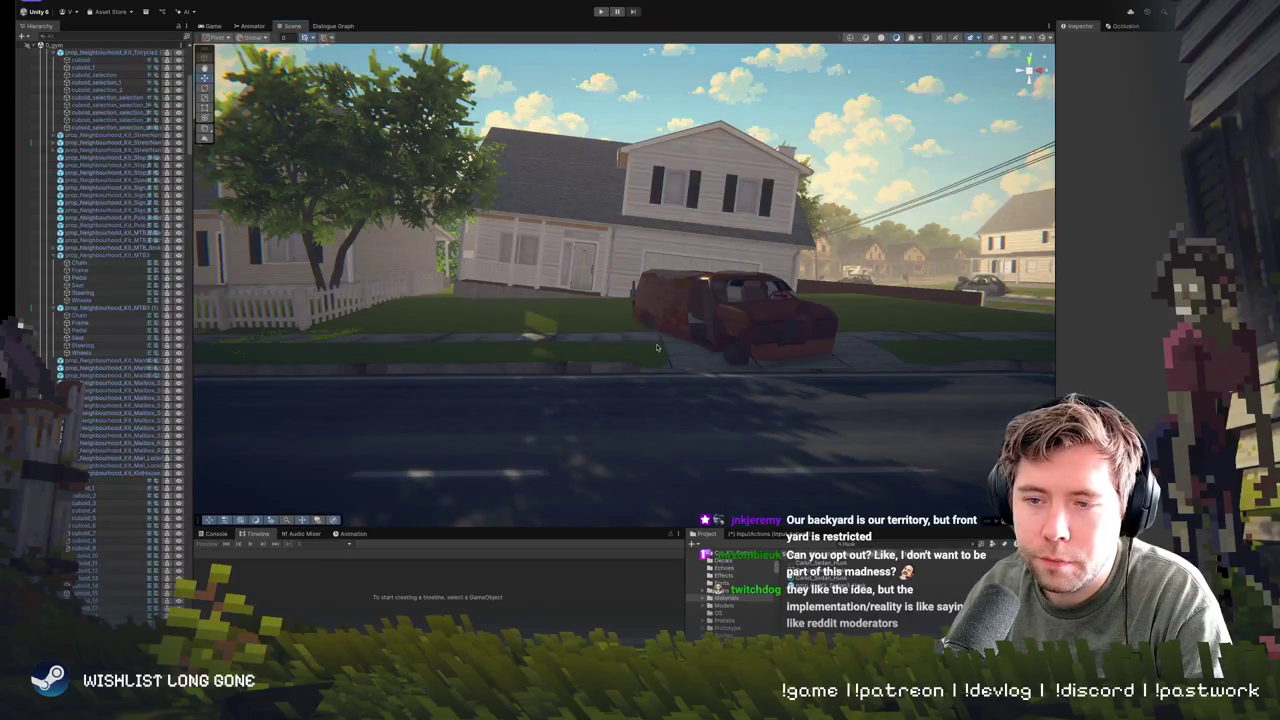
{"action": "mouse_move", "coordinate": [657, 347]}
{"action": "left_mouse_down"}
{"action": "mouse_move", "coordinate": [656, 322]}
{"action": "mouse_move", "coordinate": [652, 332]}
{"action": "left_mouse_up"}
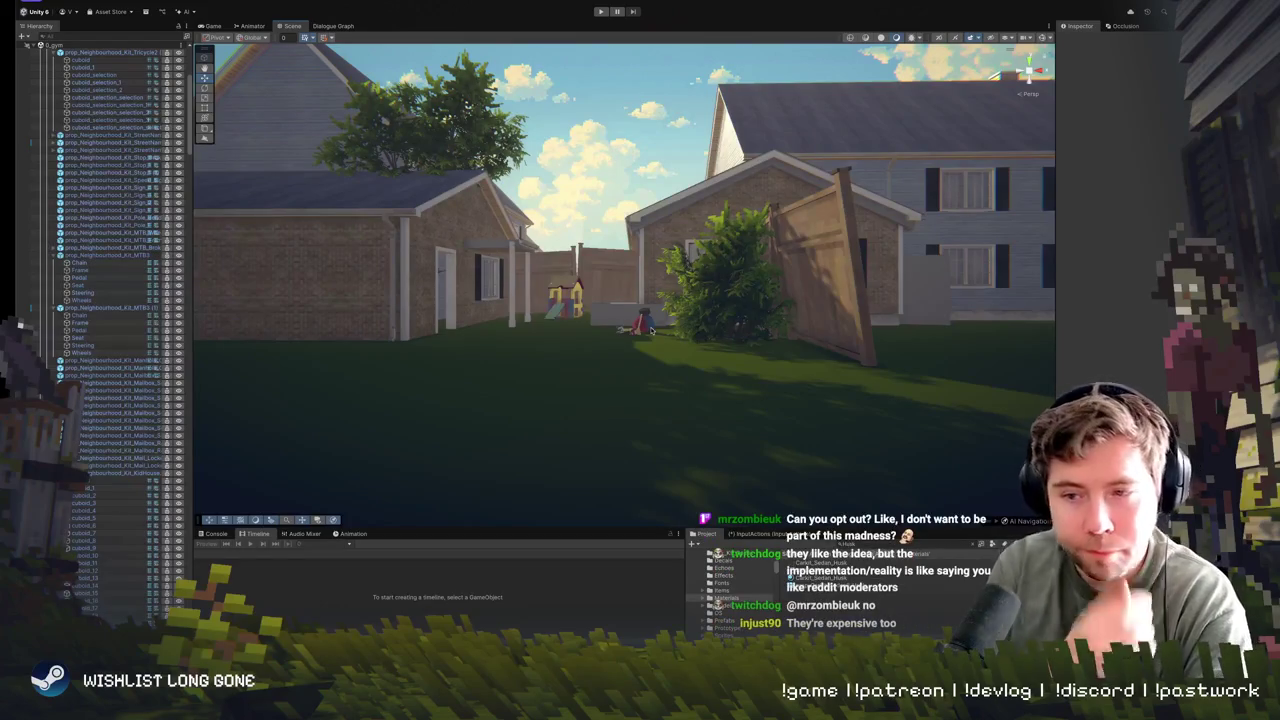
{"action": "left_click_drag", "start_coordinate": [740, 299], "coordinate": [735, 307]}
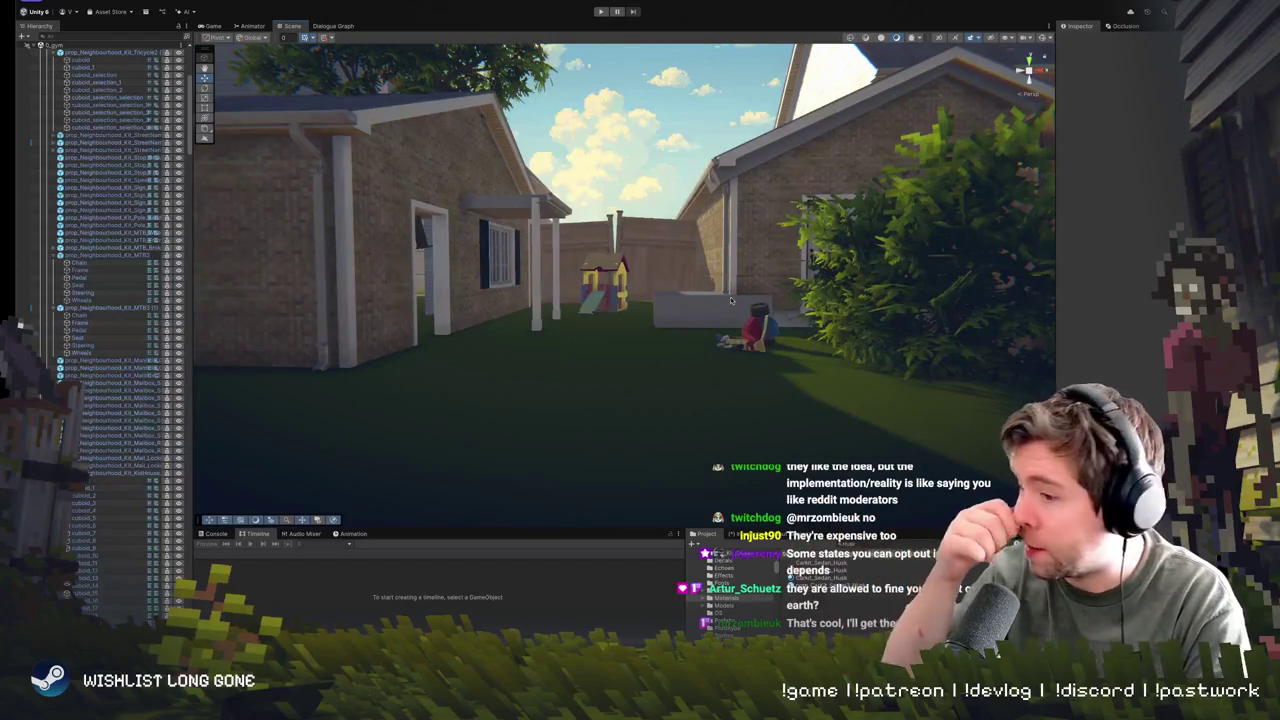
{"action": "mouse_move", "coordinate": [730, 300]}
{"action": "left_mouse_down"}
{"action": "mouse_move", "coordinate": [716, 288]}
{"action": "mouse_move", "coordinate": [713, 319]}
{"action": "mouse_move", "coordinate": [726, 301]}
{"action": "left_mouse_up"}
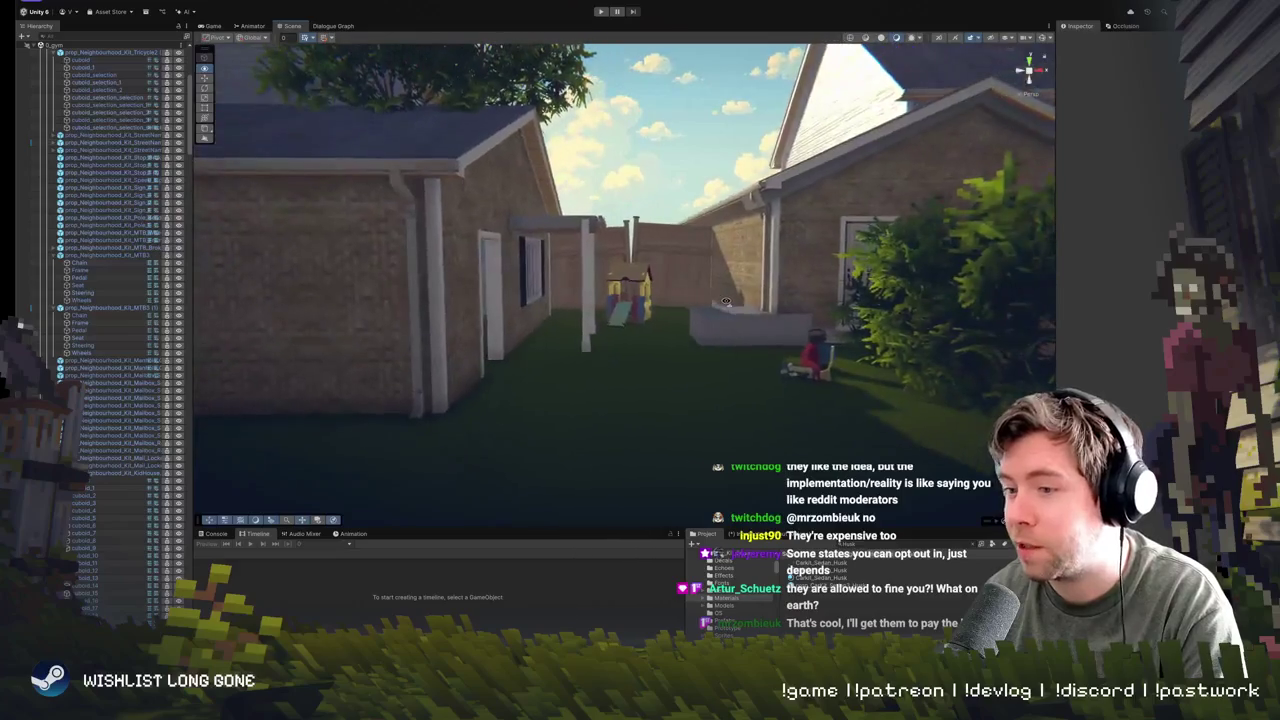
{"action": "left_click_drag", "start_coordinate": [762, 228], "coordinate": [757, 241]}
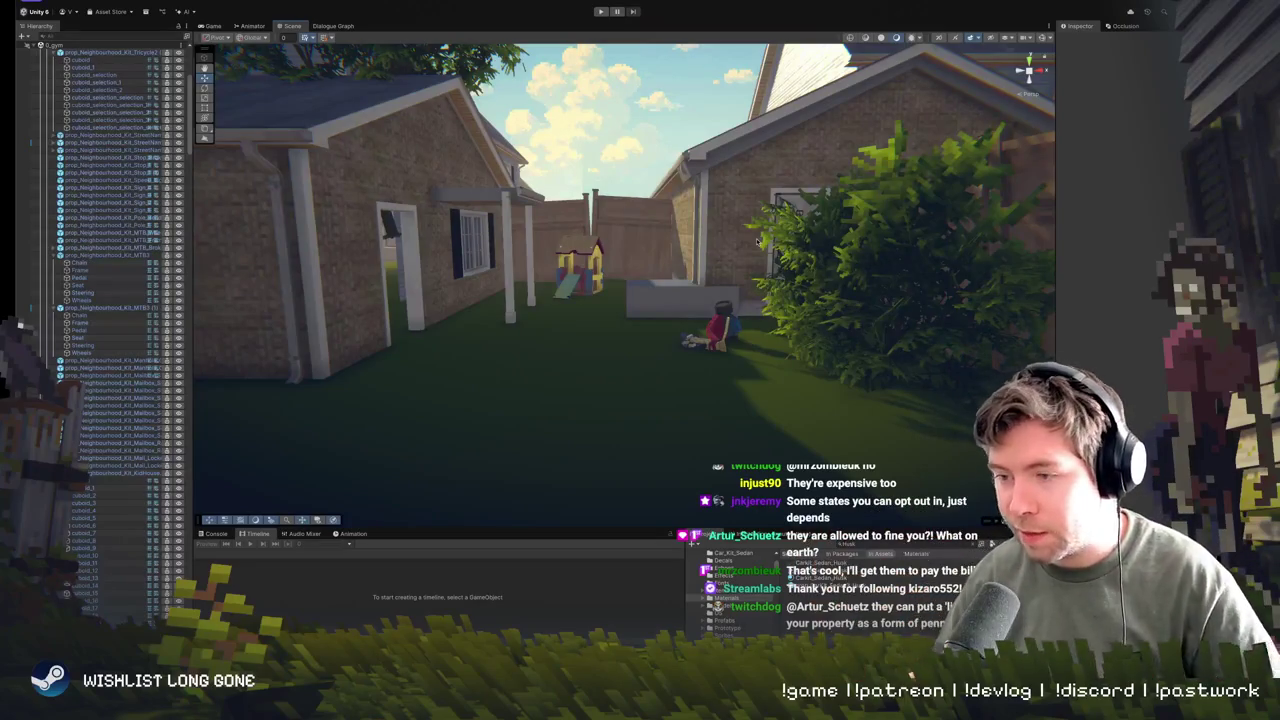
{"action": "mouse_move", "coordinate": [753, 244]}
{"action": "left_mouse_down"}
{"action": "mouse_move", "coordinate": [656, 296]}
{"action": "mouse_move", "coordinate": [649, 274]}
{"action": "left_mouse_up"}
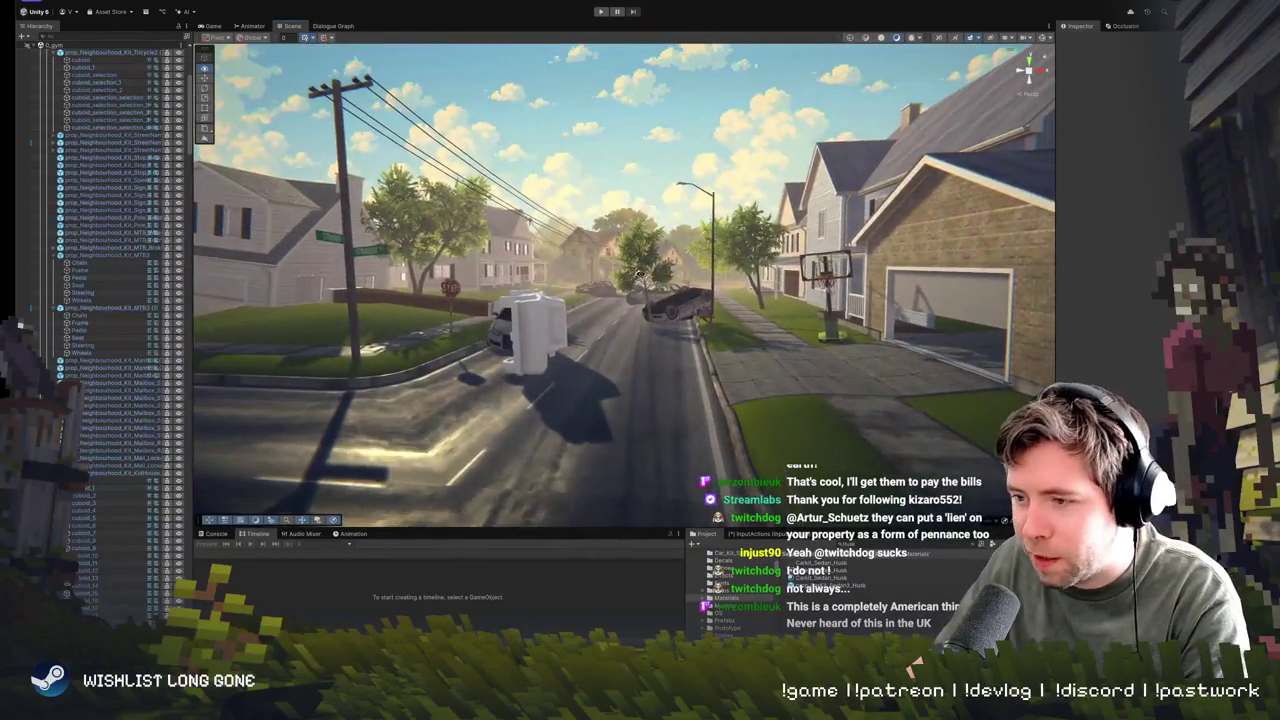
- Fly the Scene view around the white house, the bike, the backyard and the front yards
{"action": "left_click_drag", "start_coordinate": [638, 273], "coordinate": [672, 277]}
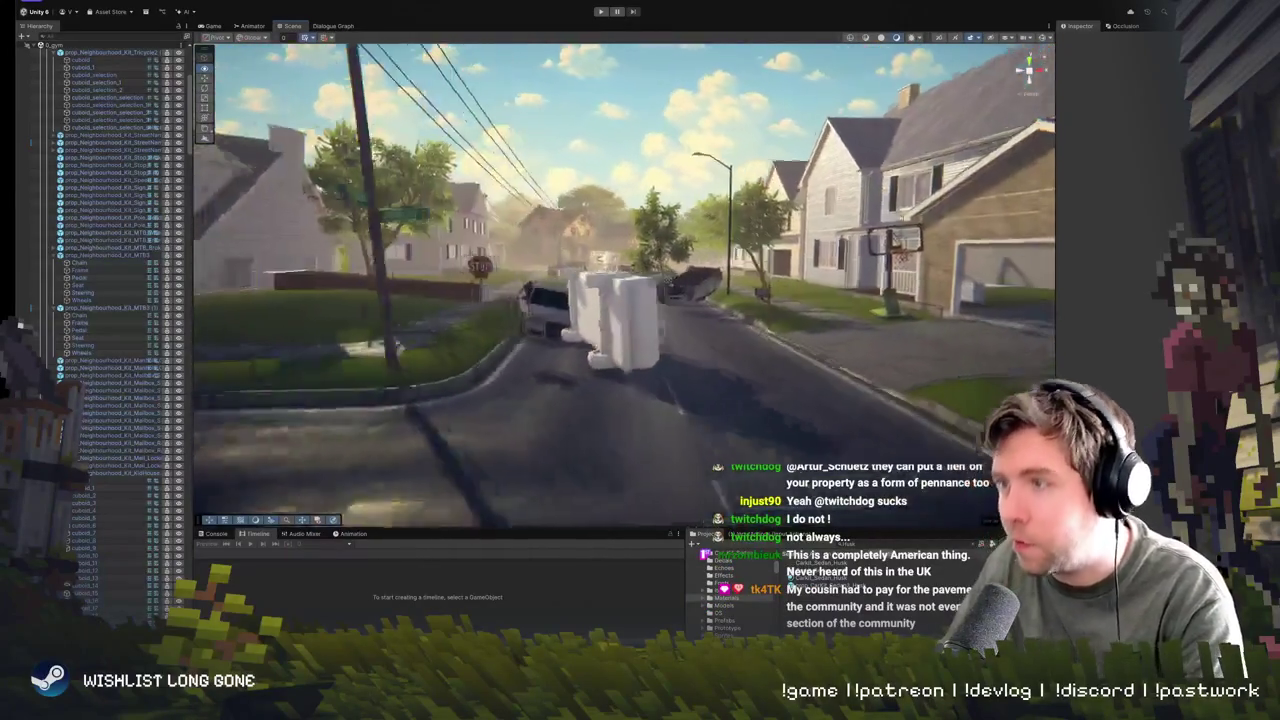
{"action": "left_click_drag", "start_coordinate": [672, 277], "coordinate": [690, 278]}
{"action": "key", "text": "s"}
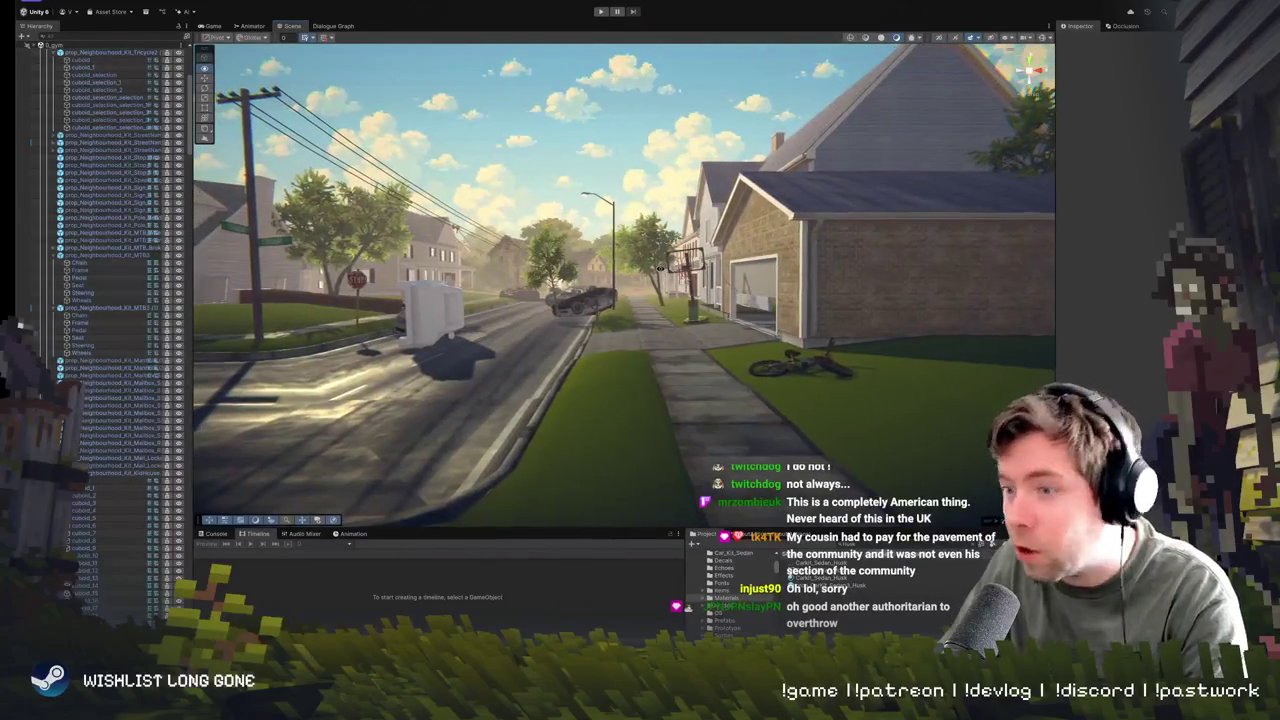
{"action": "key", "text": "s"}
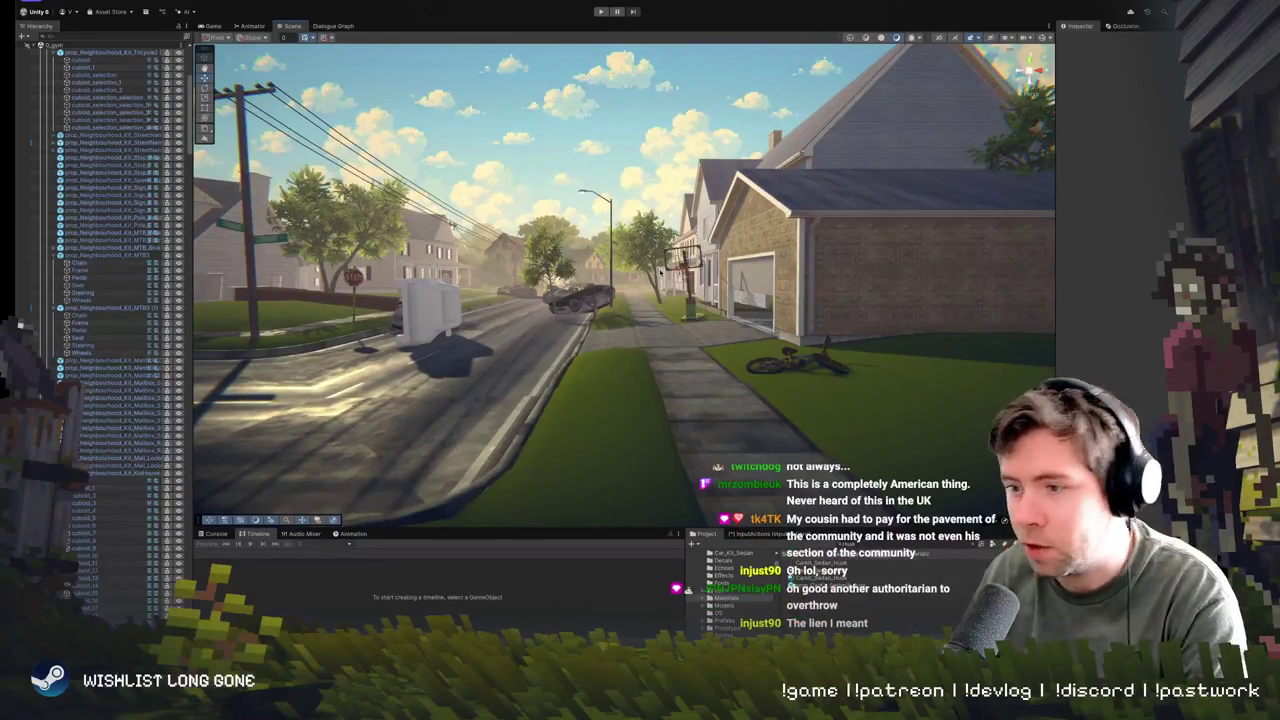
{"action": "key", "text": "w"}
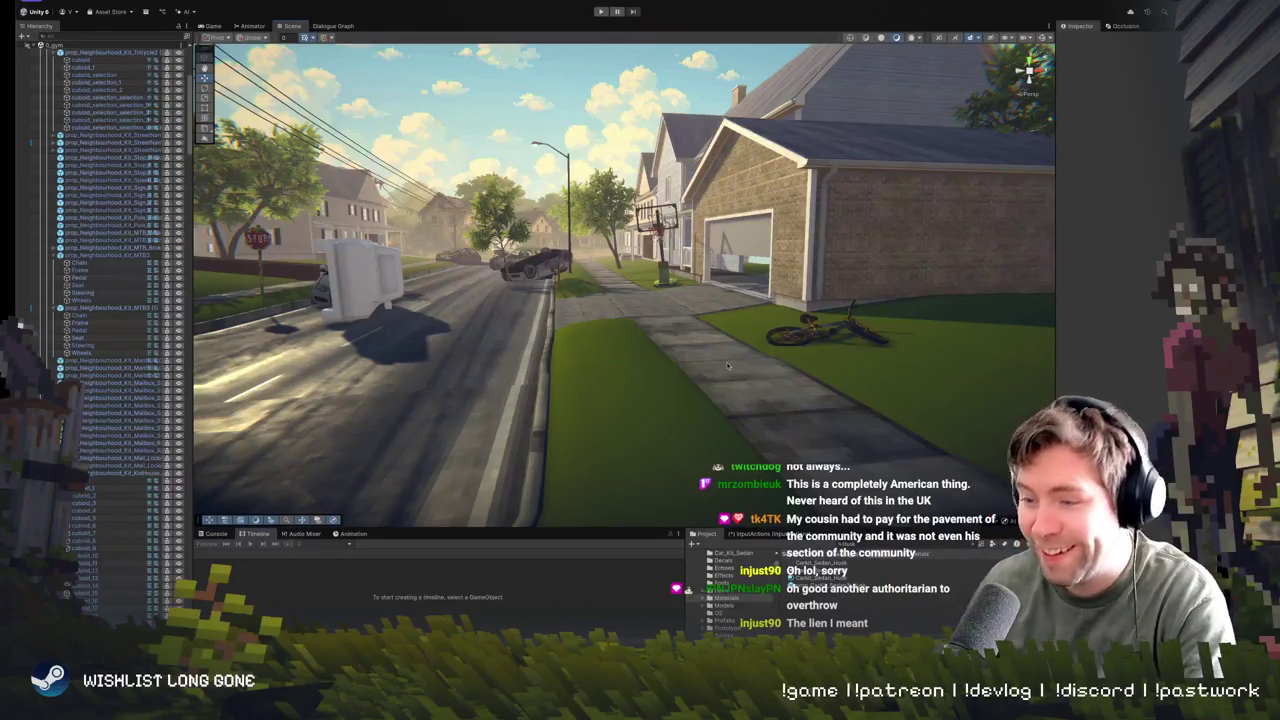
{"action": "key", "text": "w"}
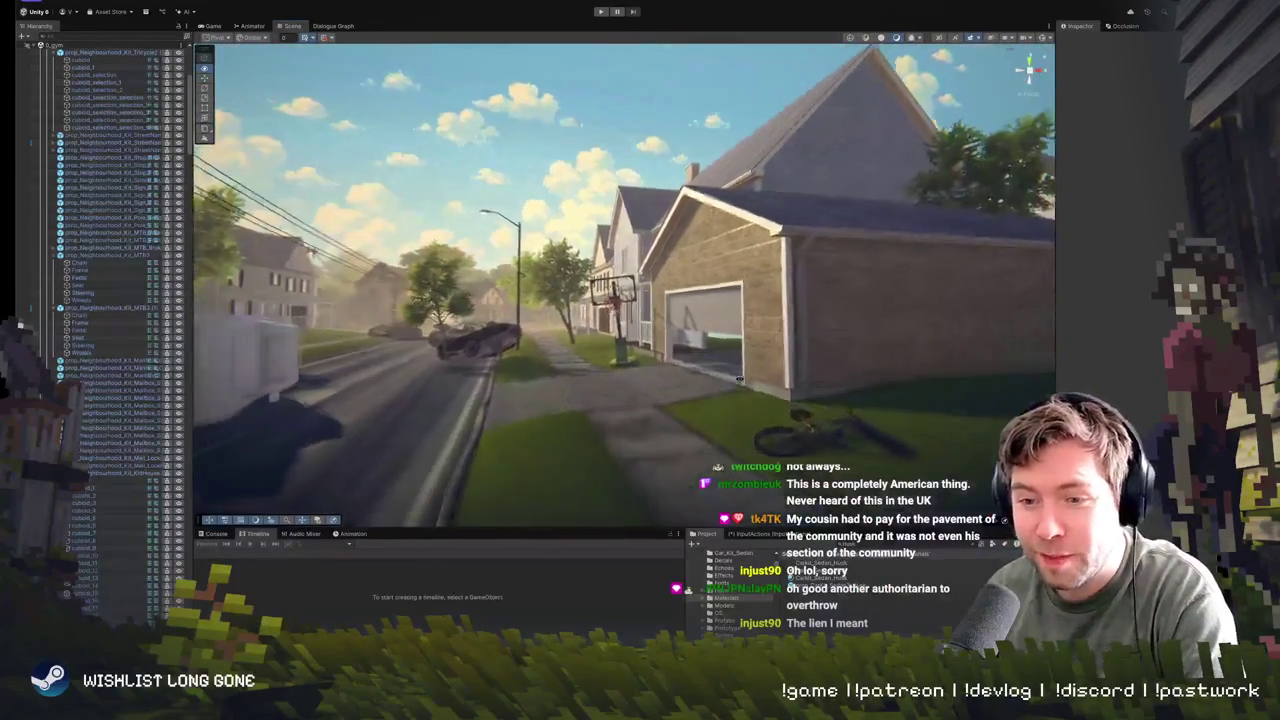
{"action": "key", "text": "s"}
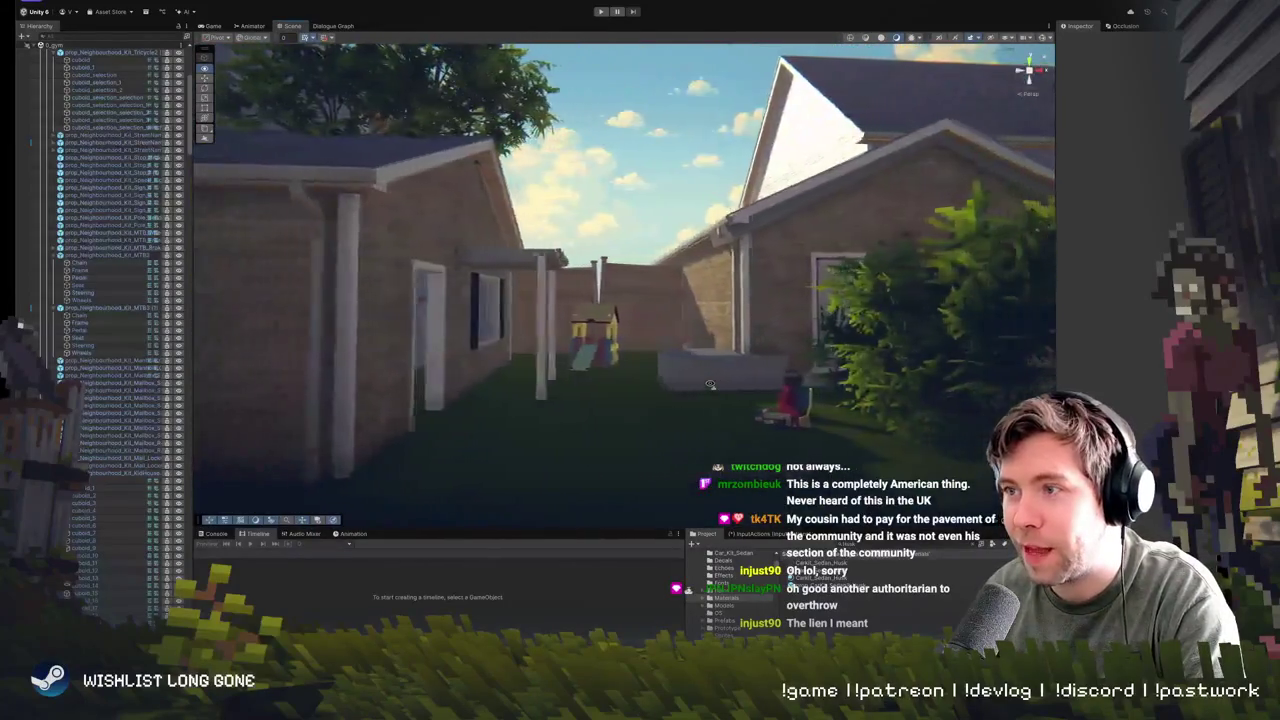
{"action": "key", "text": "w"}
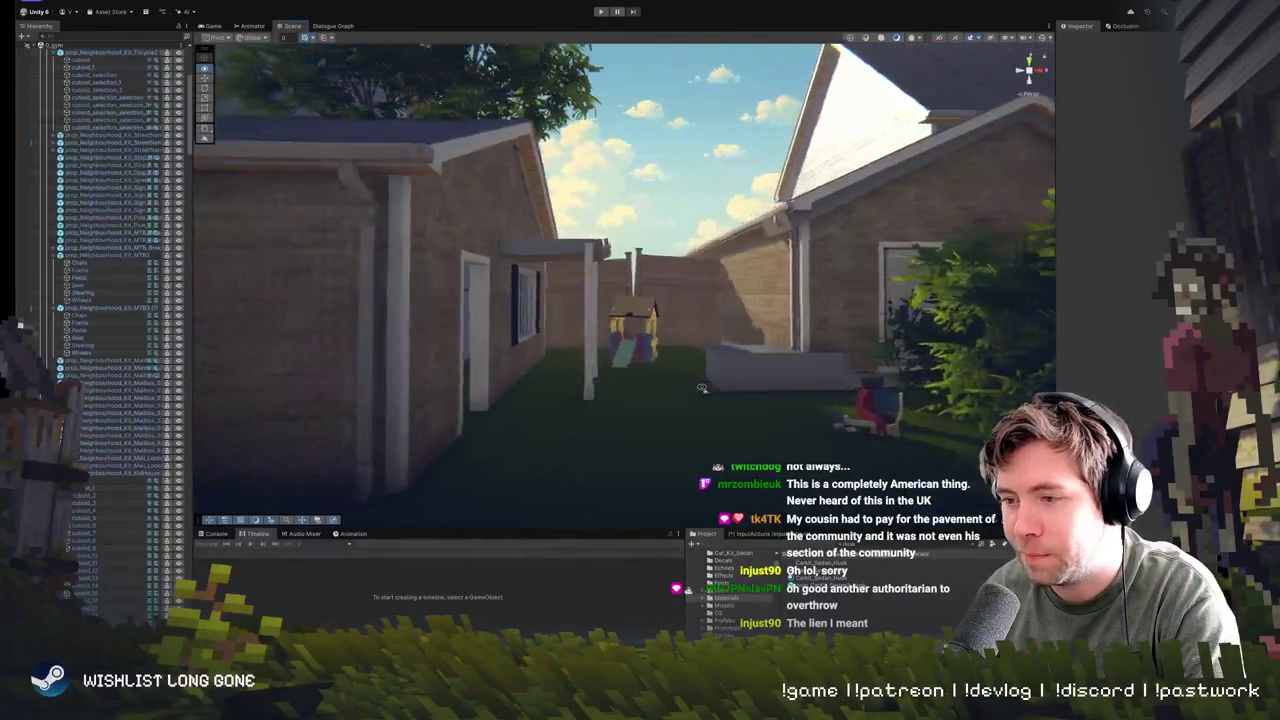
{"action": "key", "text": "a"}
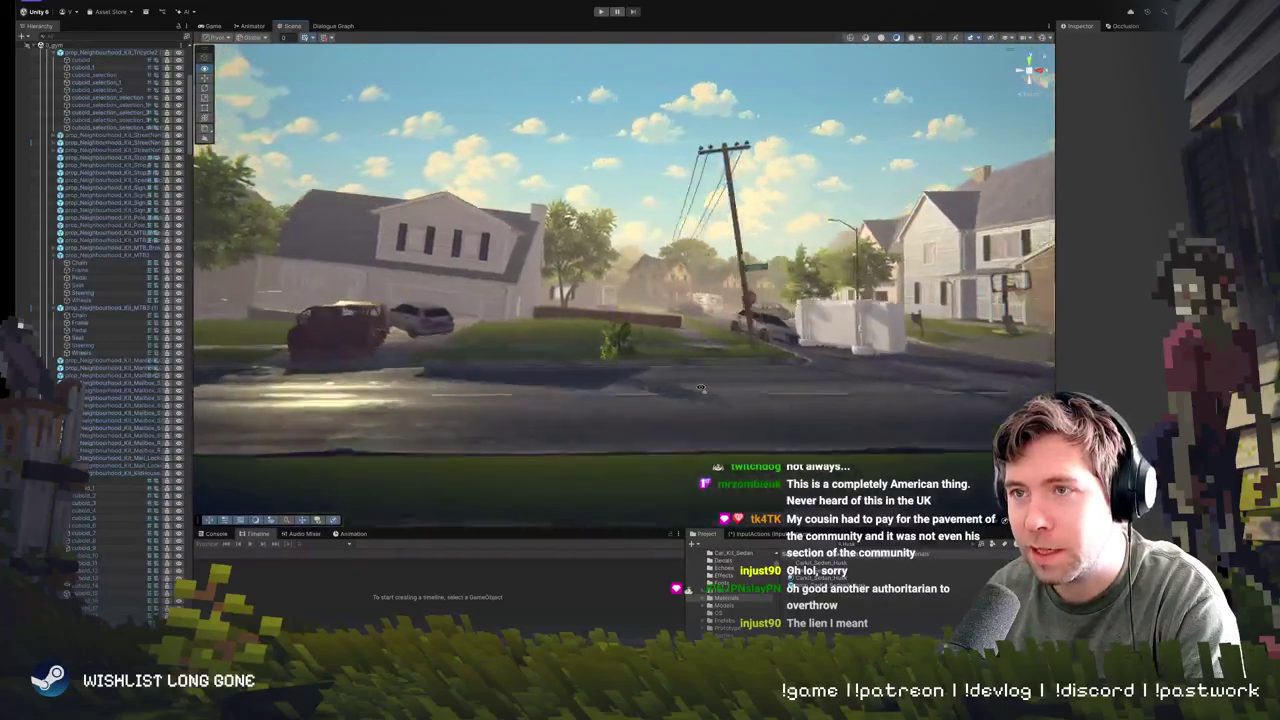
{"action": "key", "text": "a"}
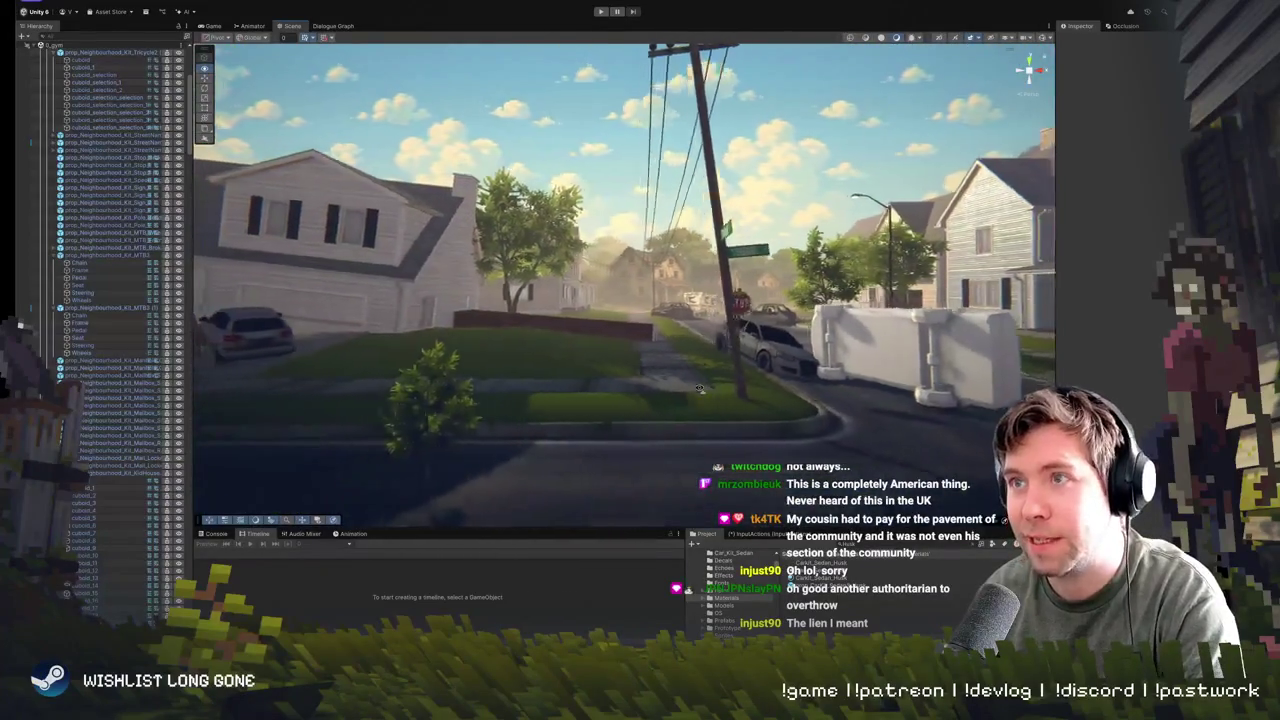
{"action": "key", "text": "a"}
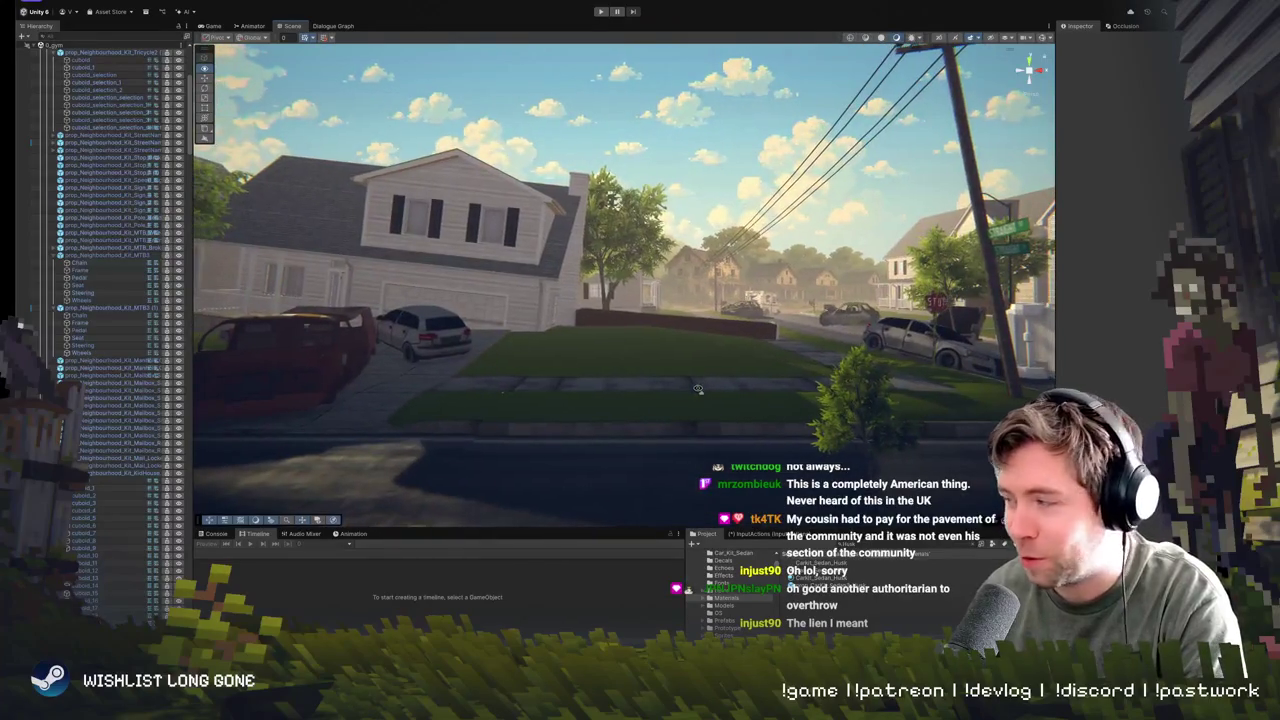
{"action": "key", "text": "a"}
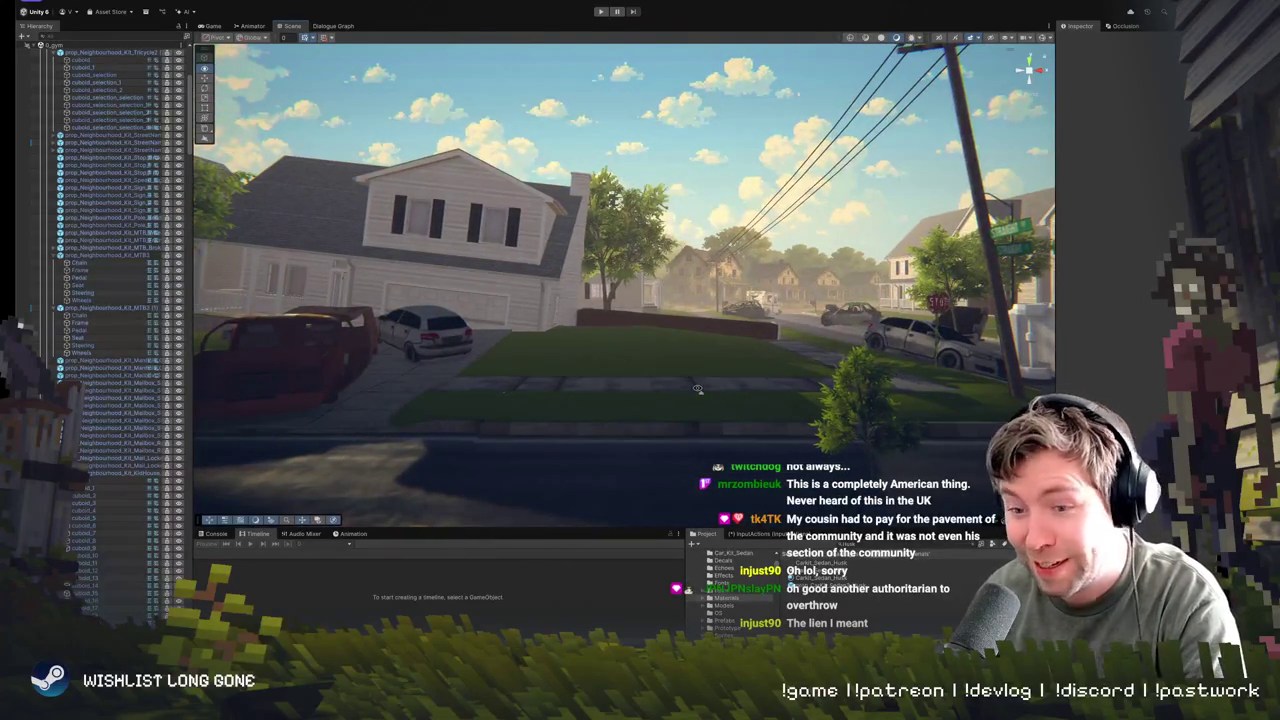
{"action": "key", "text": "a"}
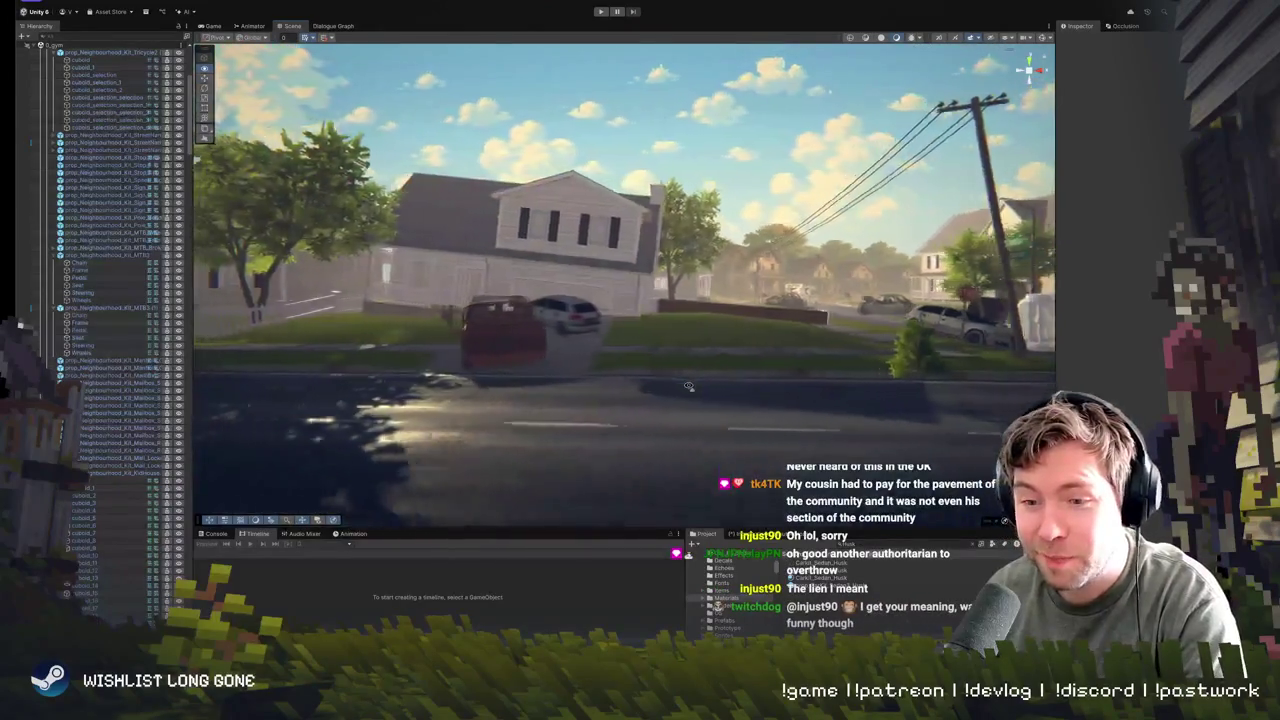
{"action": "key", "text": "a"}
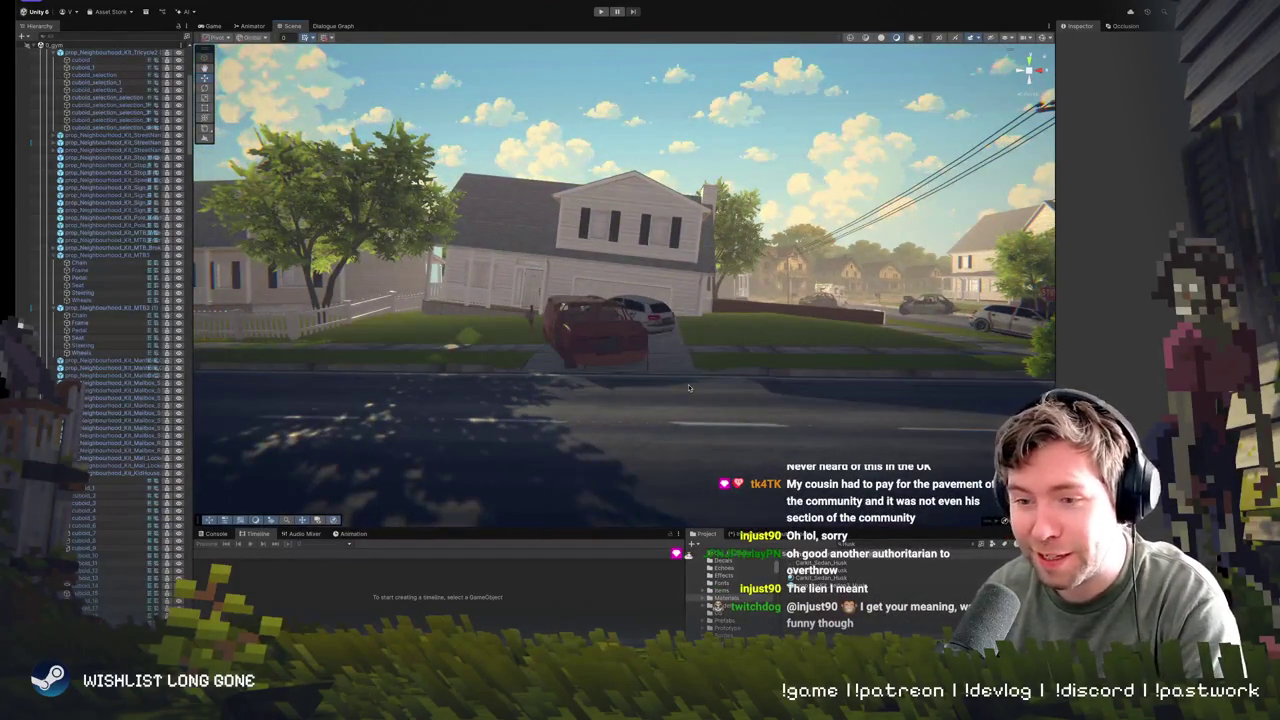
{"action": "key", "text": "w"}
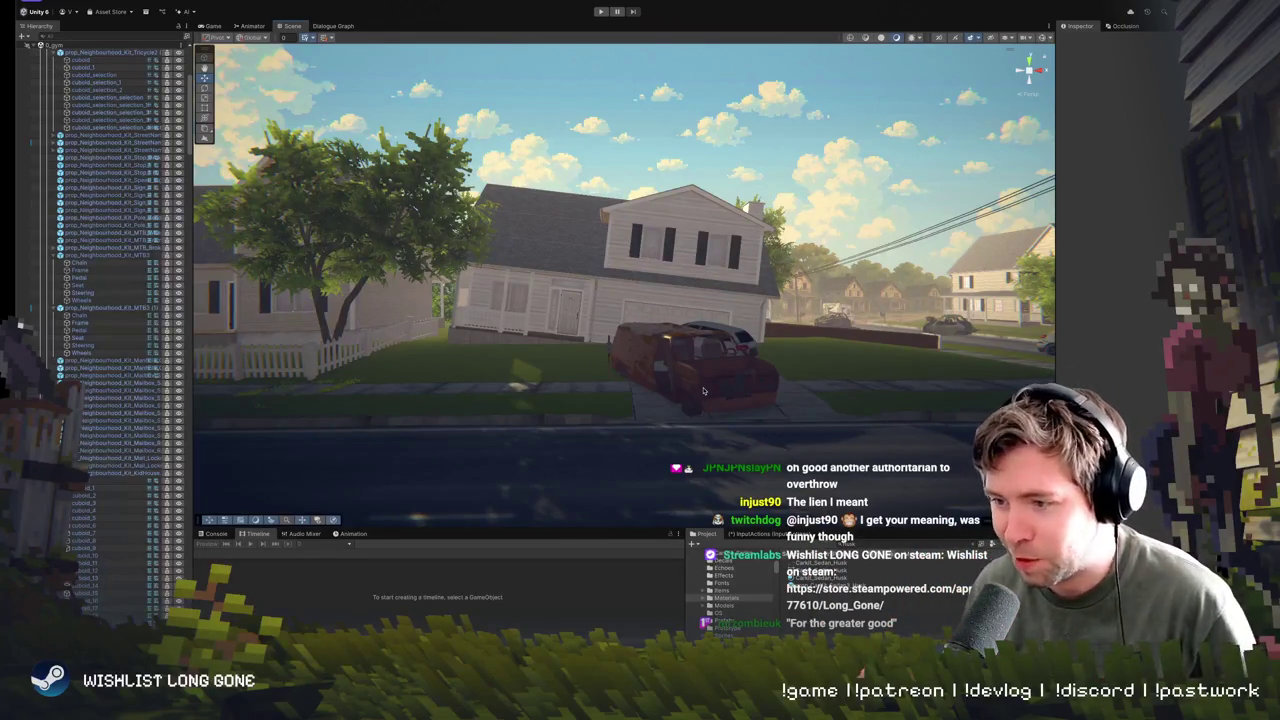
- Fly along the street past the garage to the overturned truck beside the house
{"action": "mouse_move", "coordinate": [748, 400]}
{"action": "left_mouse_down"}
{"action": "mouse_move", "coordinate": [789, 365]}
{"action": "mouse_move", "coordinate": [737, 373]}
{"action": "left_mouse_up"}
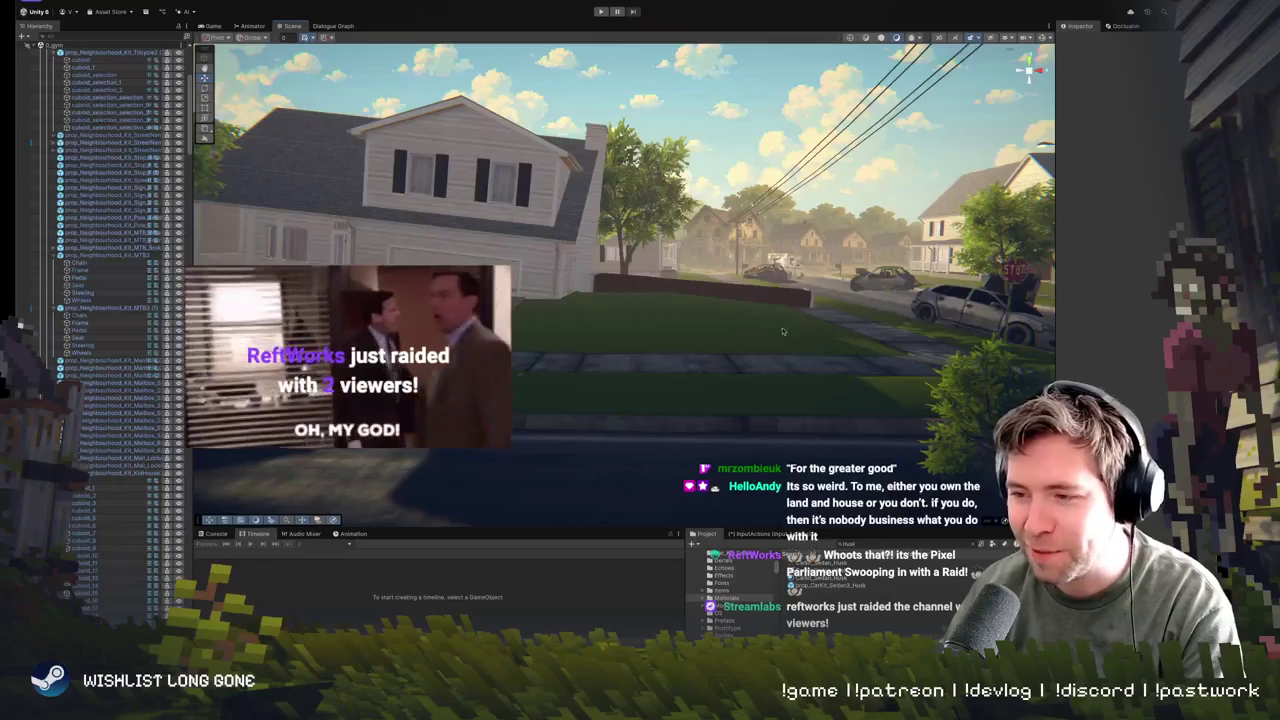
{"action": "left_click_drag", "start_coordinate": [783, 331], "coordinate": [796, 314]}
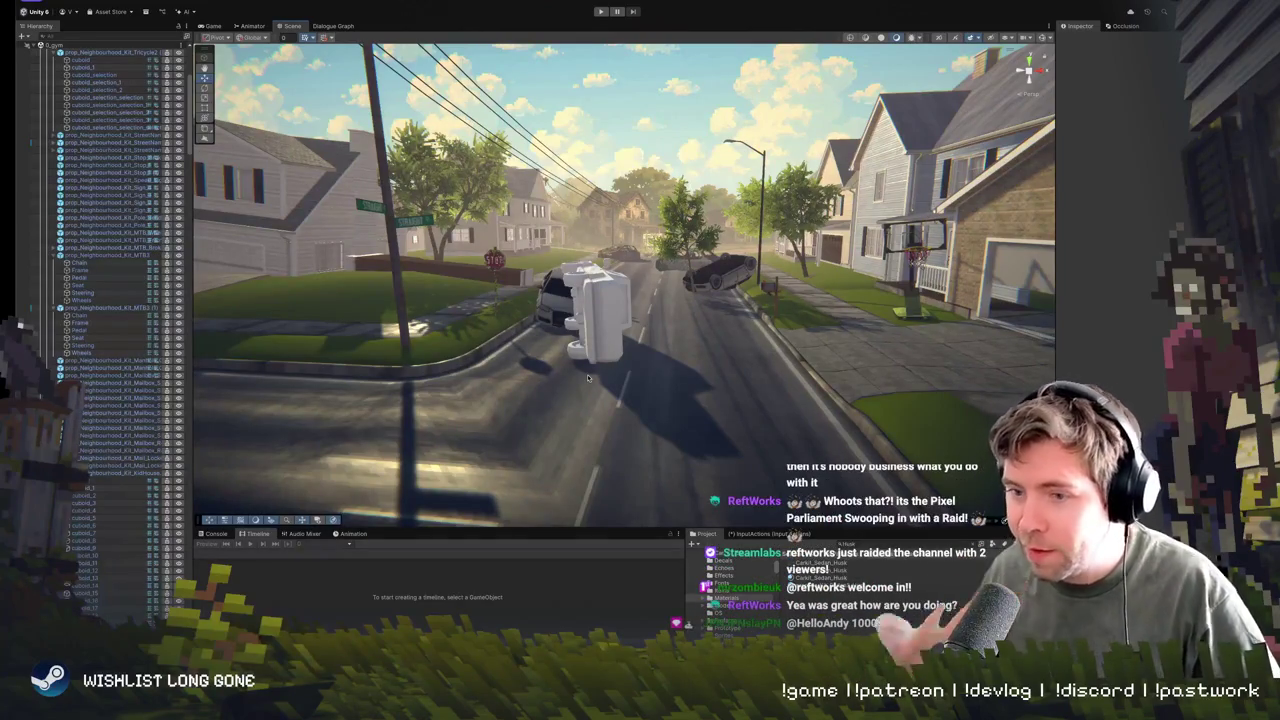
{"action": "mouse_move", "coordinate": [787, 363]}
{"action": "left_mouse_down"}
{"action": "mouse_move", "coordinate": [878, 349]}
{"action": "mouse_move", "coordinate": [801, 366]}
{"action": "mouse_move", "coordinate": [796, 347]}
{"action": "mouse_move", "coordinate": [743, 347]}
{"action": "left_mouse_up"}
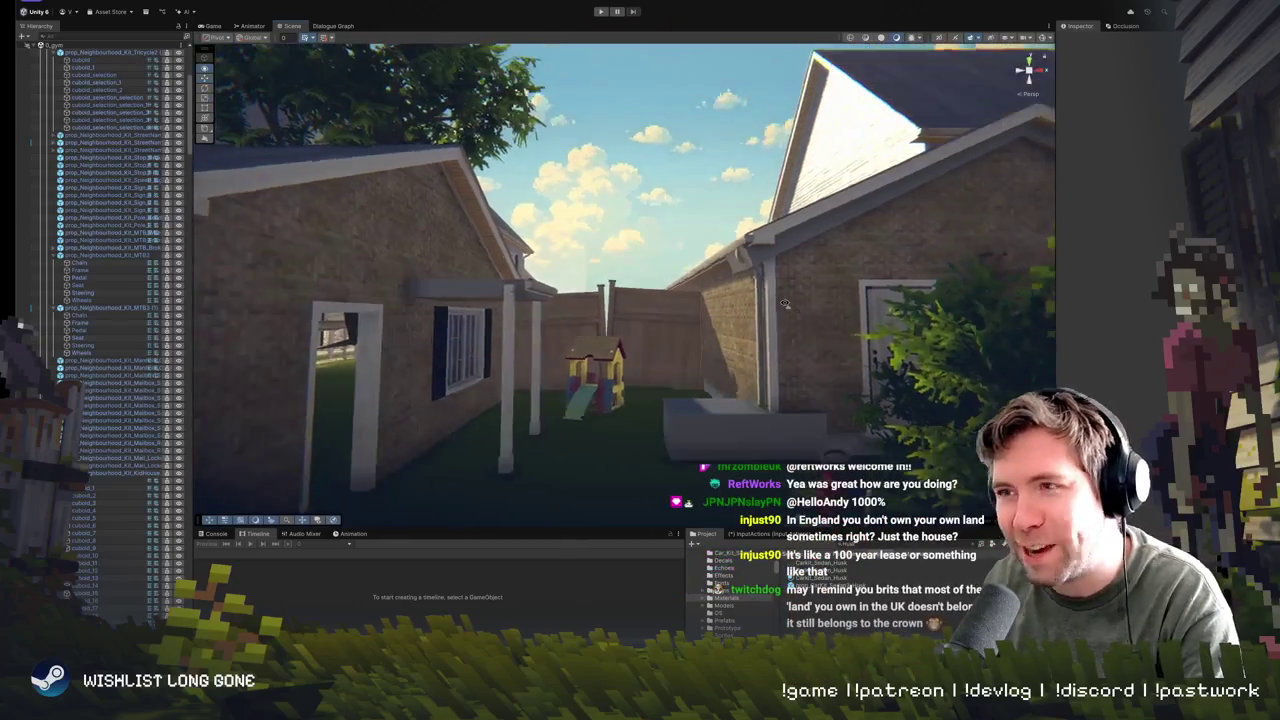
{"action": "mouse_move", "coordinate": [785, 303]}
{"action": "left_mouse_down"}
{"action": "mouse_move", "coordinate": [700, 306]}
{"action": "mouse_move", "coordinate": [765, 293]}
{"action": "left_mouse_up"}
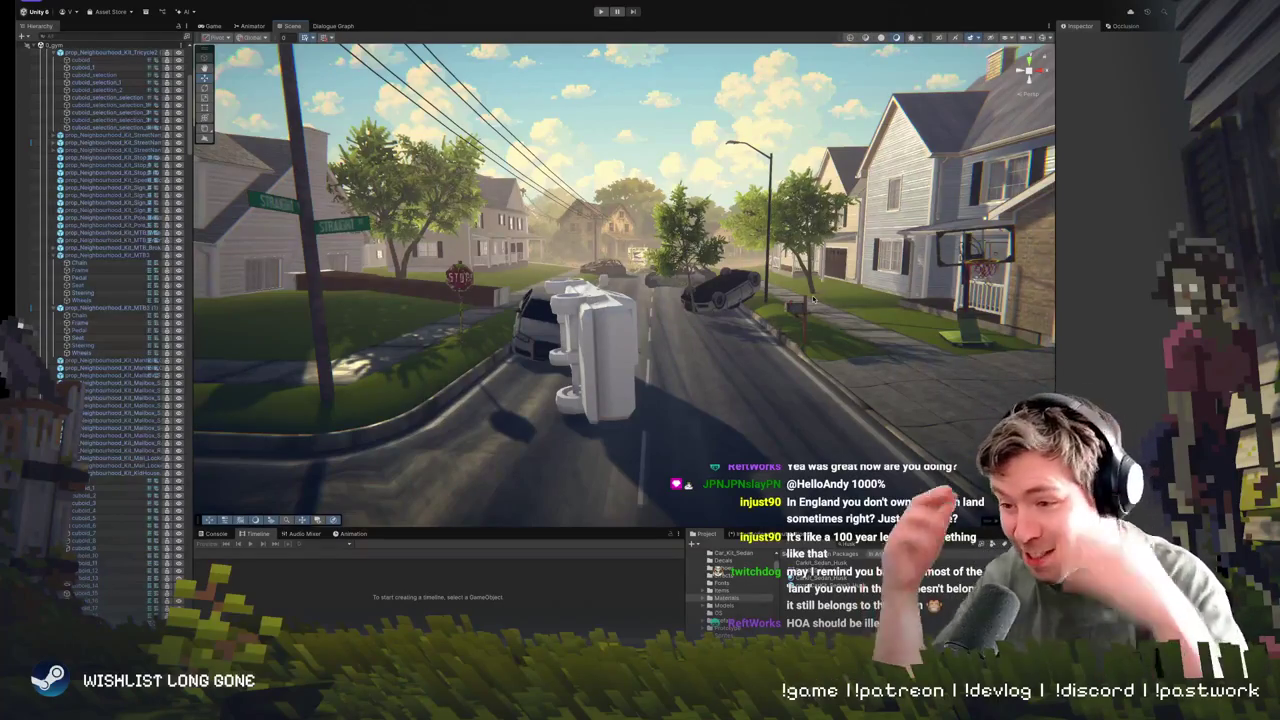
{"action": "mouse_move", "coordinate": [813, 298]}
{"action": "left_mouse_down"}
{"action": "mouse_move", "coordinate": [756, 336]}
{"action": "mouse_move", "coordinate": [780, 304]}
{"action": "mouse_move", "coordinate": [808, 308]}
{"action": "mouse_move", "coordinate": [712, 332]}
{"action": "left_mouse_up"}
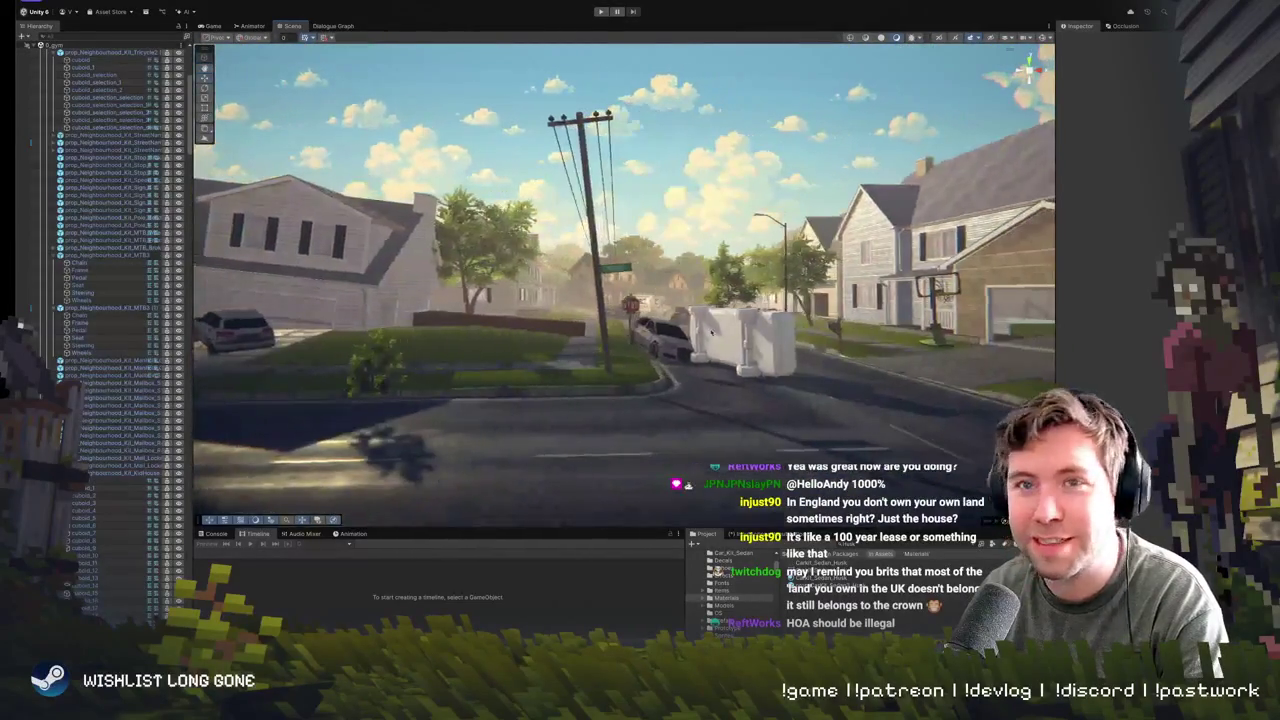
{"action": "left_click_drag", "start_coordinate": [581, 324], "coordinate": [465, 315]}
{"action": "scroll", "coordinate": [93, 143], "scroll_direction": "up", "scroll_amount": 10}
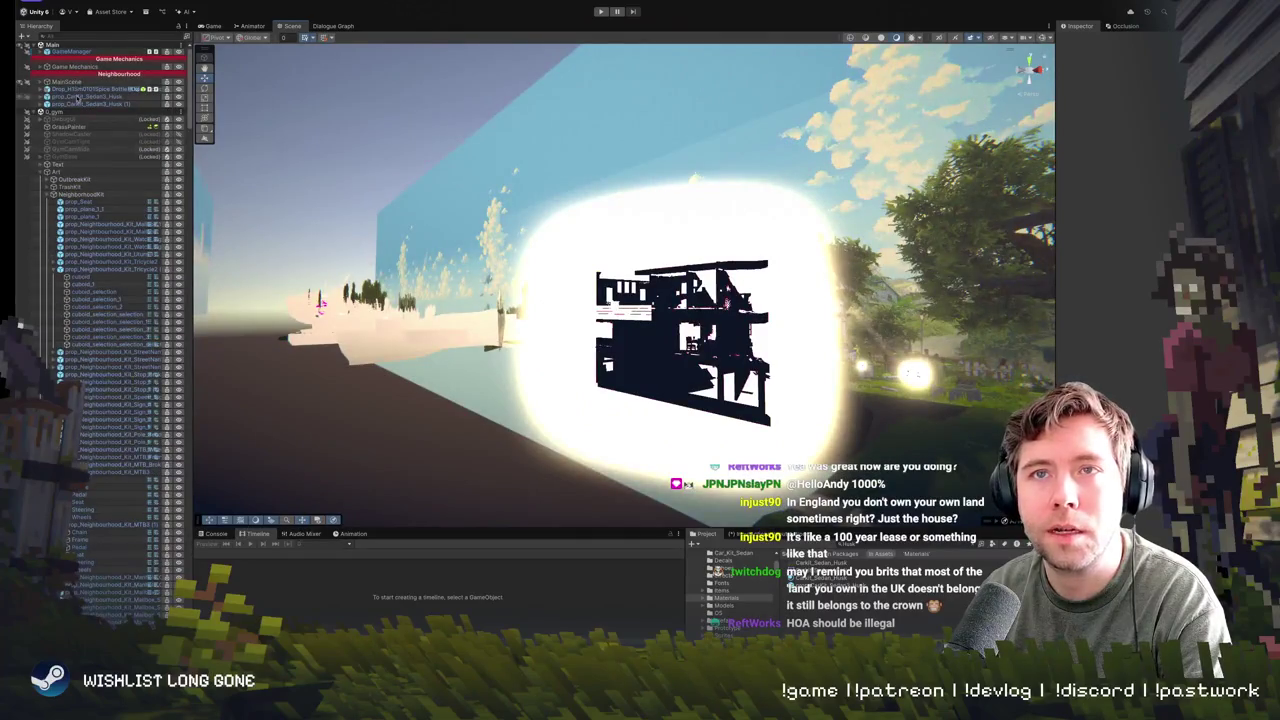
- Expand GameManager and Game Mechanics in the Hierarchy and select PlayerExterior
{"action": "left_click", "coordinate": [77, 97]}
{"action": "left_click", "coordinate": [47, 52]}
{"action": "left_click", "coordinate": [40, 51]}
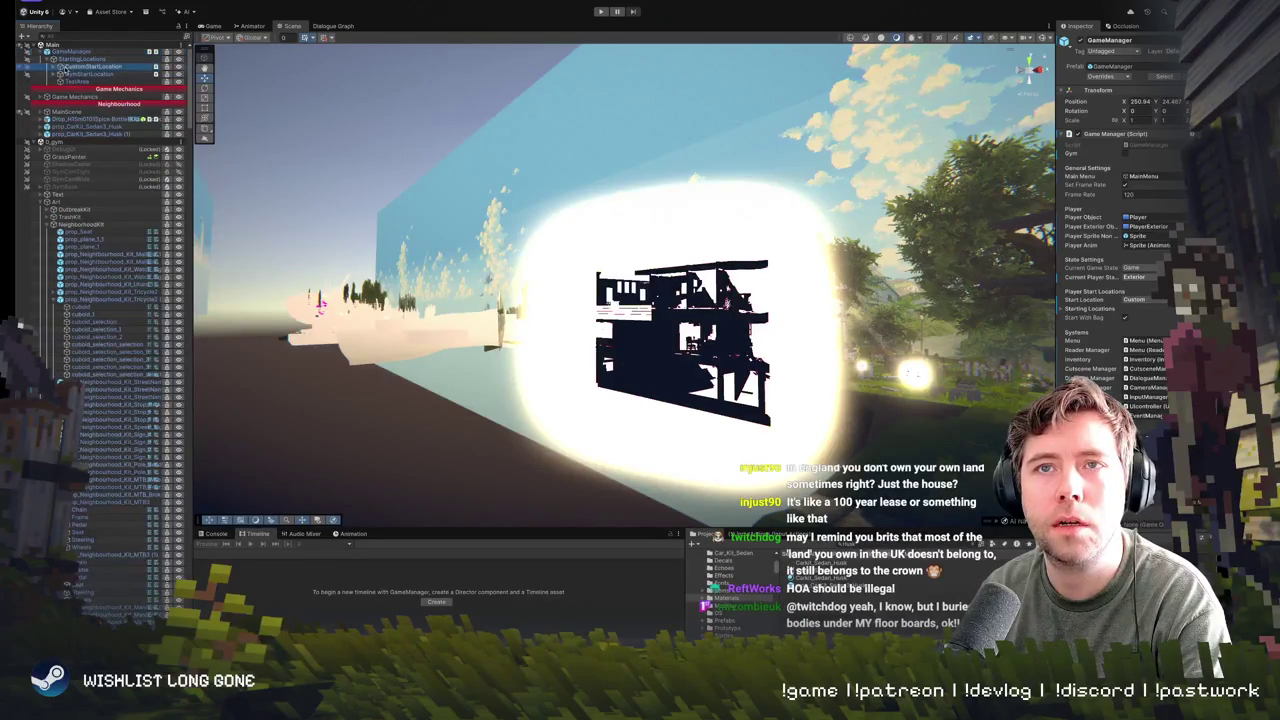
{"action": "left_click", "coordinate": [60, 67]}
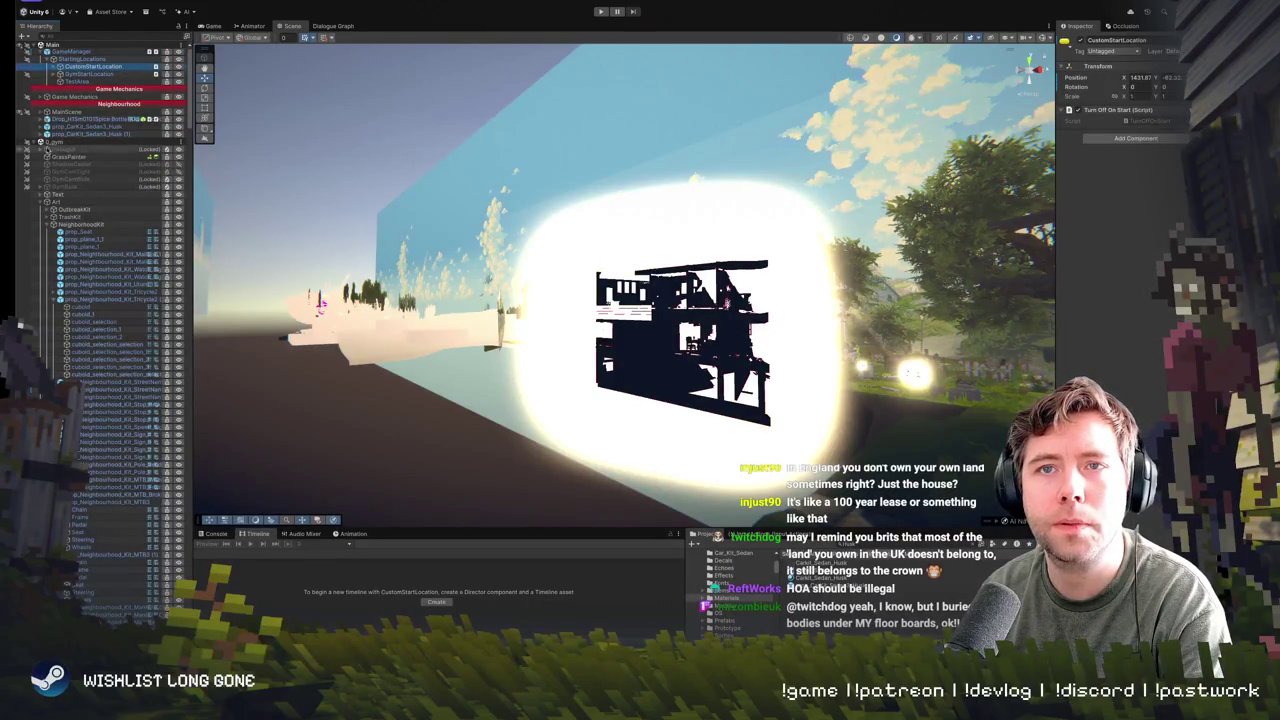
{"action": "left_click", "coordinate": [41, 112]}
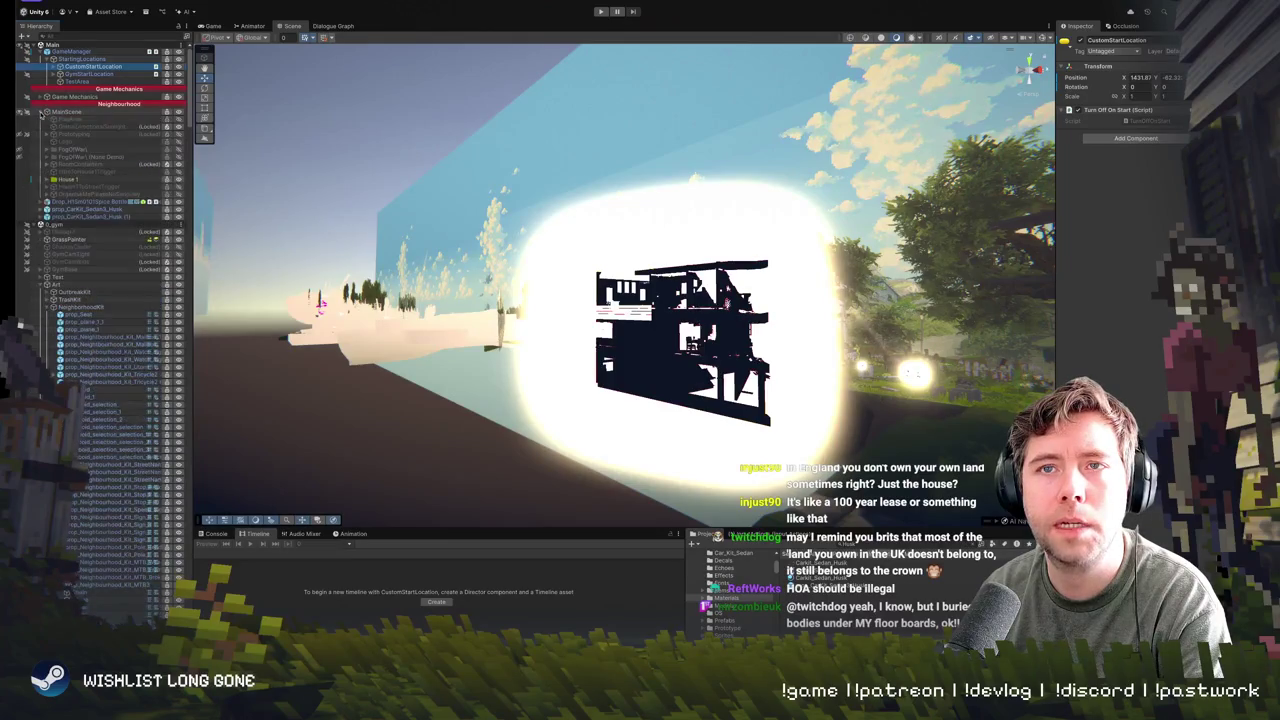
{"action": "left_click", "coordinate": [41, 113]}
{"action": "left_click", "coordinate": [41, 97]}
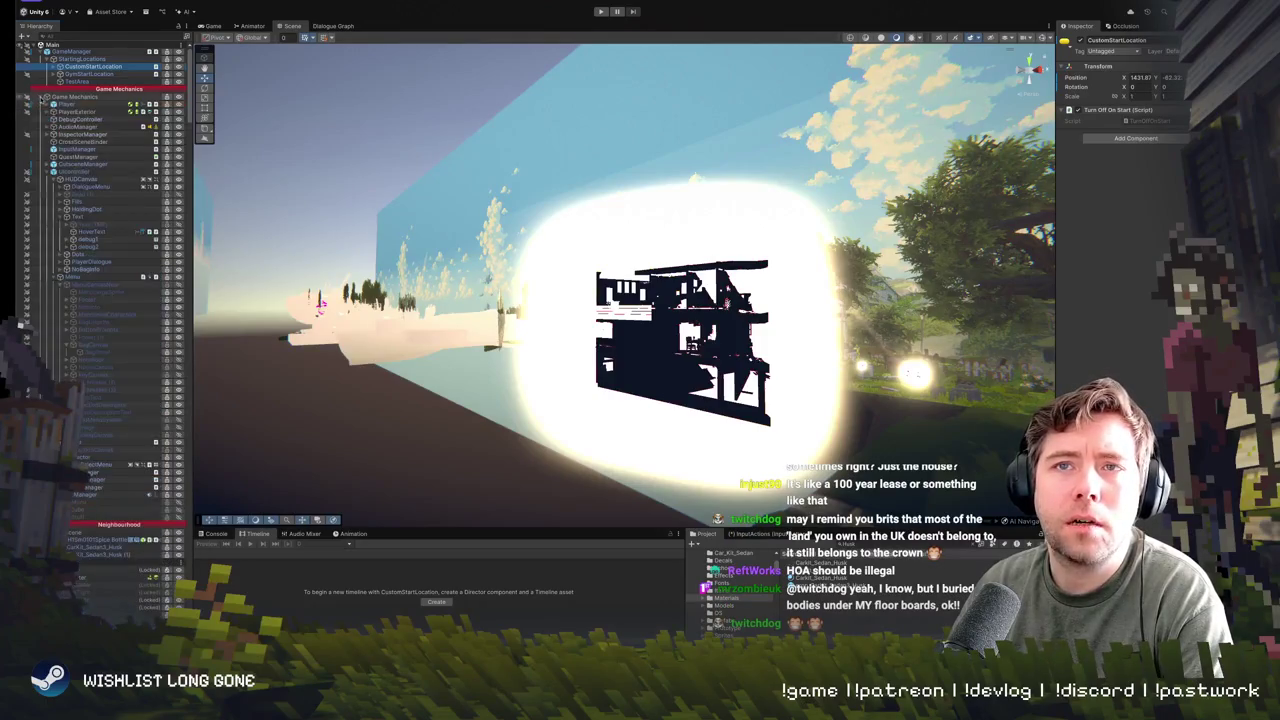
{"action": "left_click", "coordinate": [69, 119]}
{"action": "left_click", "coordinate": [76, 111]}
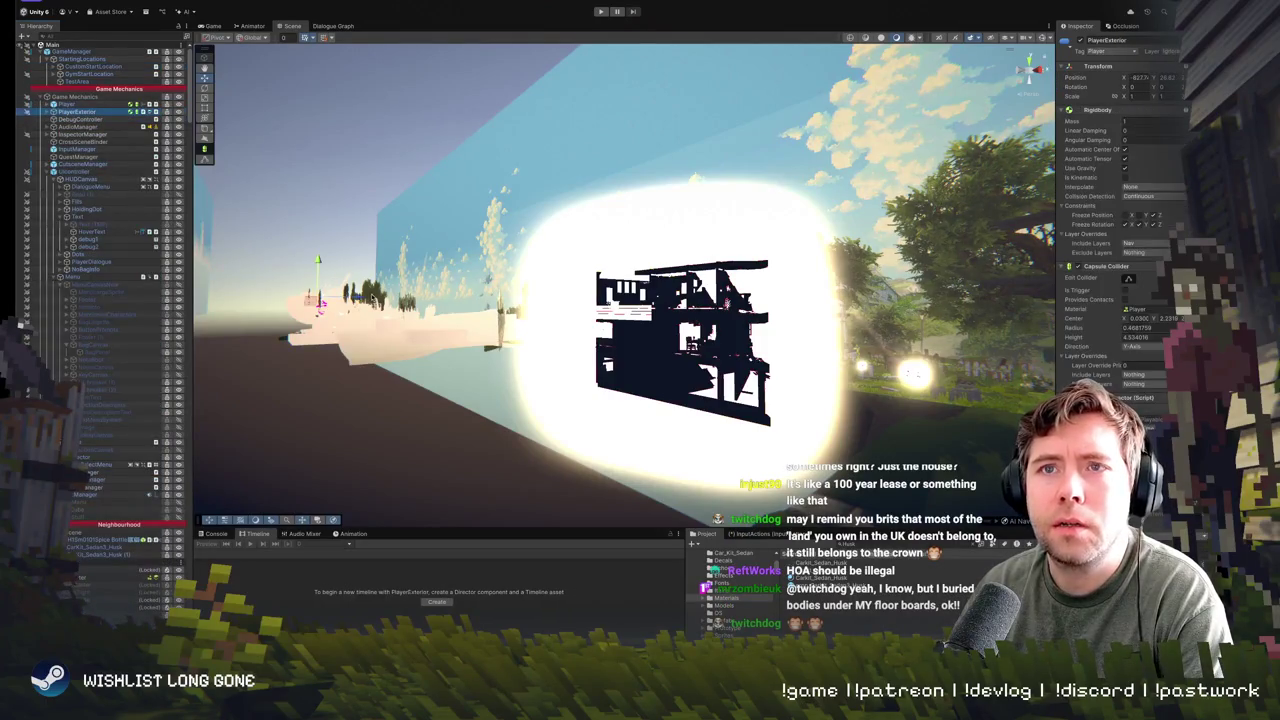
- Bring the Scene view to the player's spot by the street and enter Play mode
{"action": "mouse_move", "coordinate": [440, 300]}
{"action": "left_mouse_down"}
{"action": "mouse_move", "coordinate": [423, 309]}
{"action": "mouse_move", "coordinate": [599, 270]}
{"action": "mouse_move", "coordinate": [504, 297]}
{"action": "mouse_move", "coordinate": [816, 326]}
{"action": "left_mouse_up"}
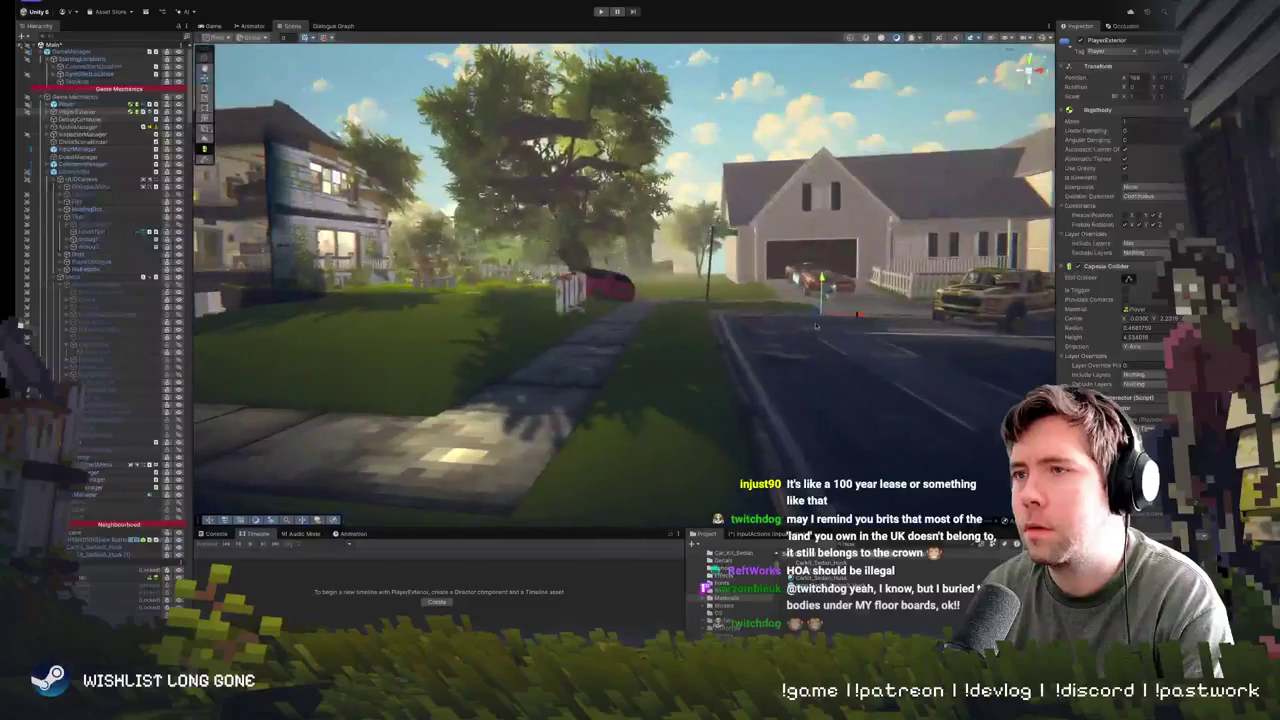
{"action": "left_click", "coordinate": [814, 310]}
{"action": "left_click", "coordinate": [814, 288]}
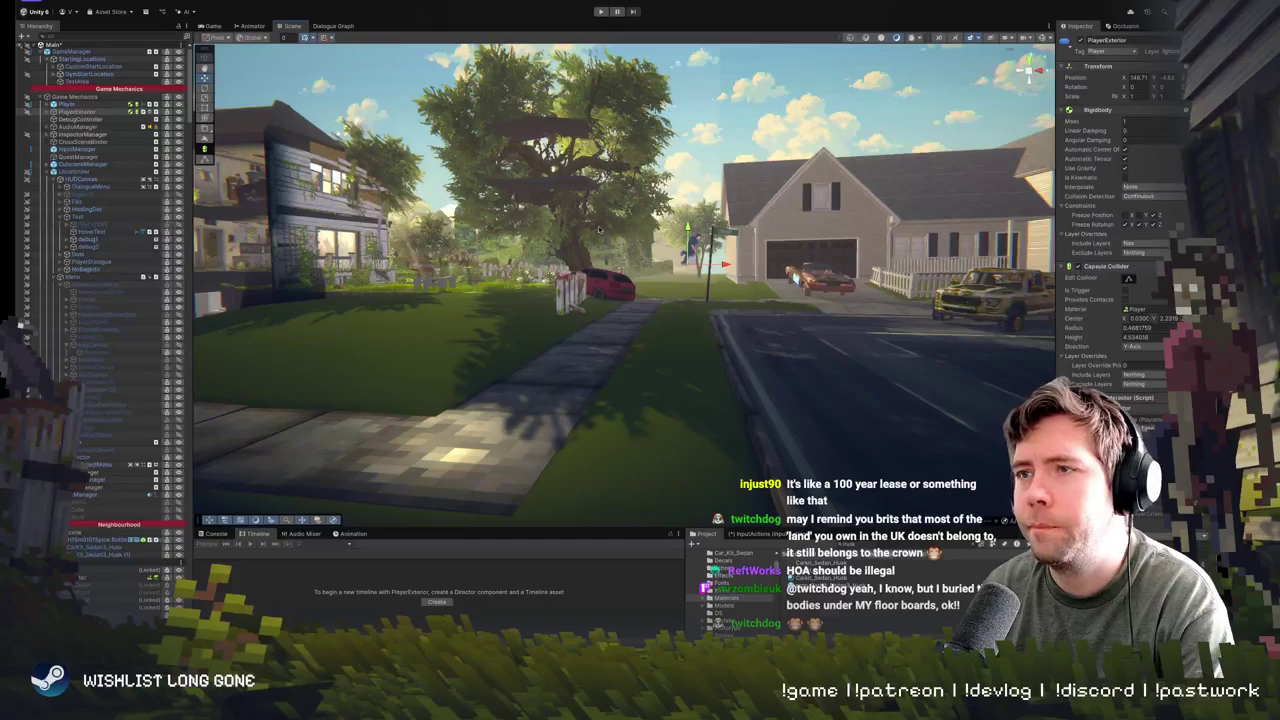
{"action": "left_click", "coordinate": [601, 12]}
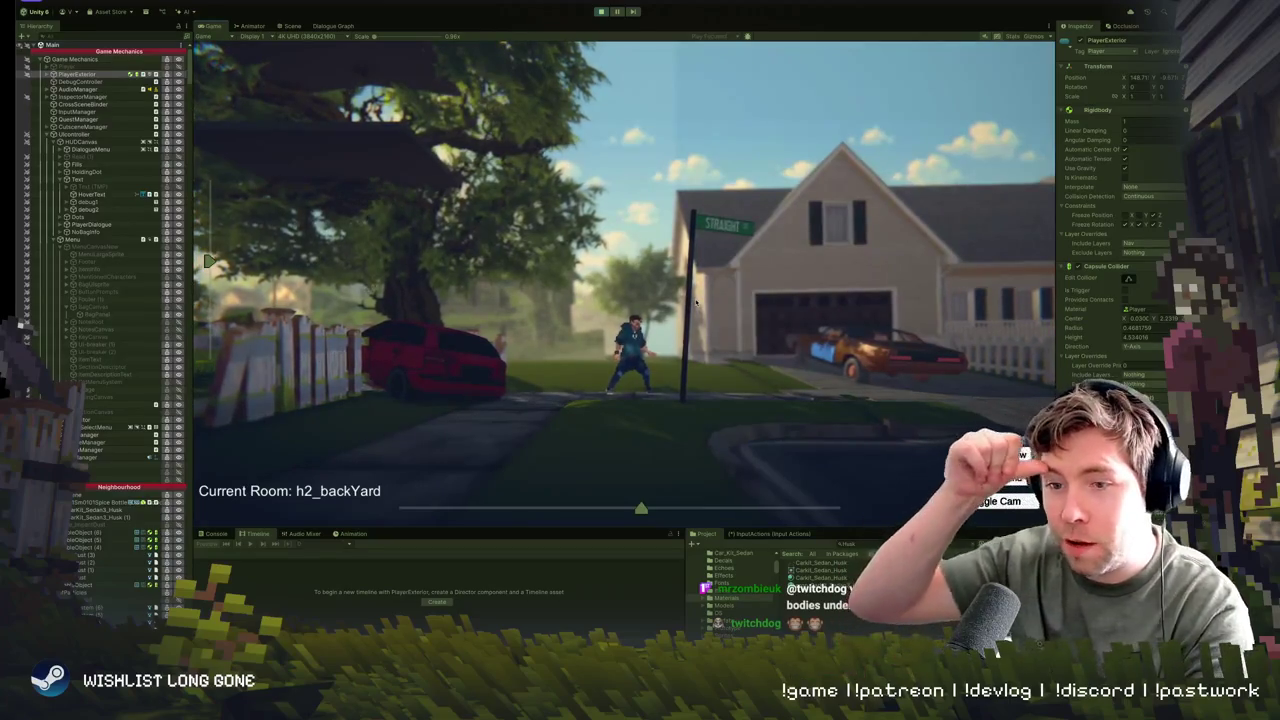
- Run the character along the house front, onto the overturned truck and around the garage
{"action": "key", "text": "w"}
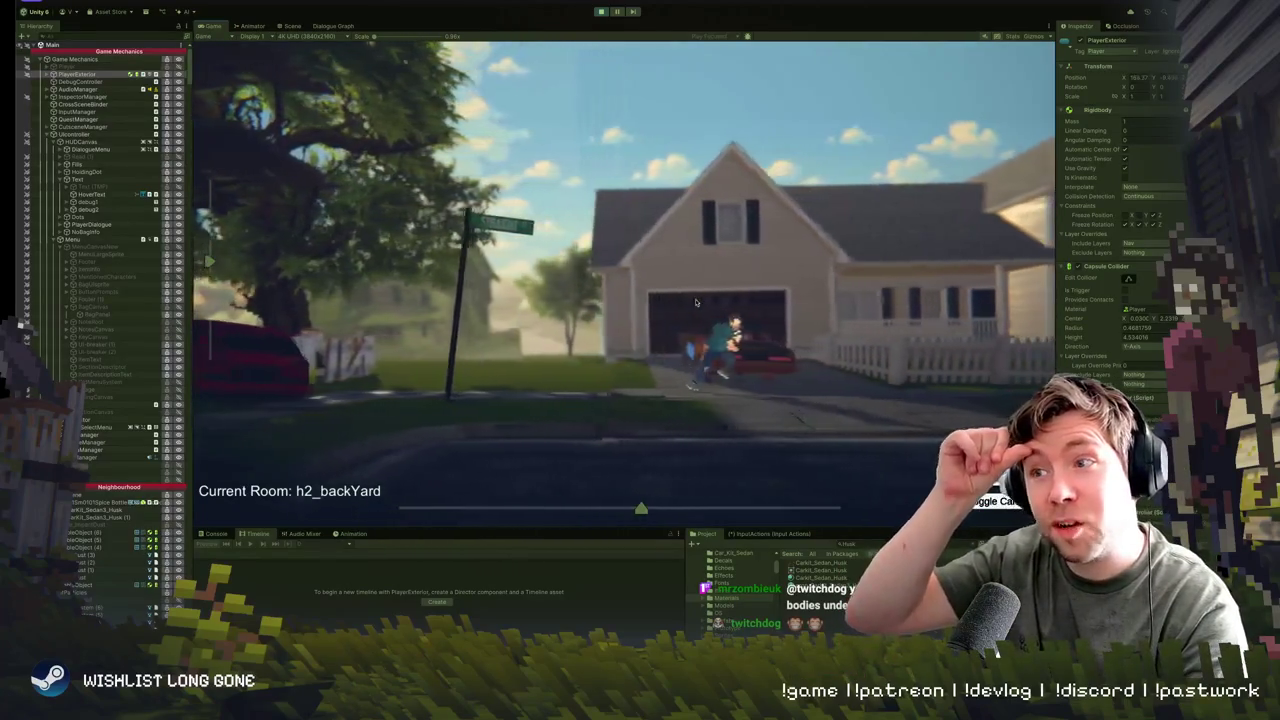
{"action": "key", "text": "a"}
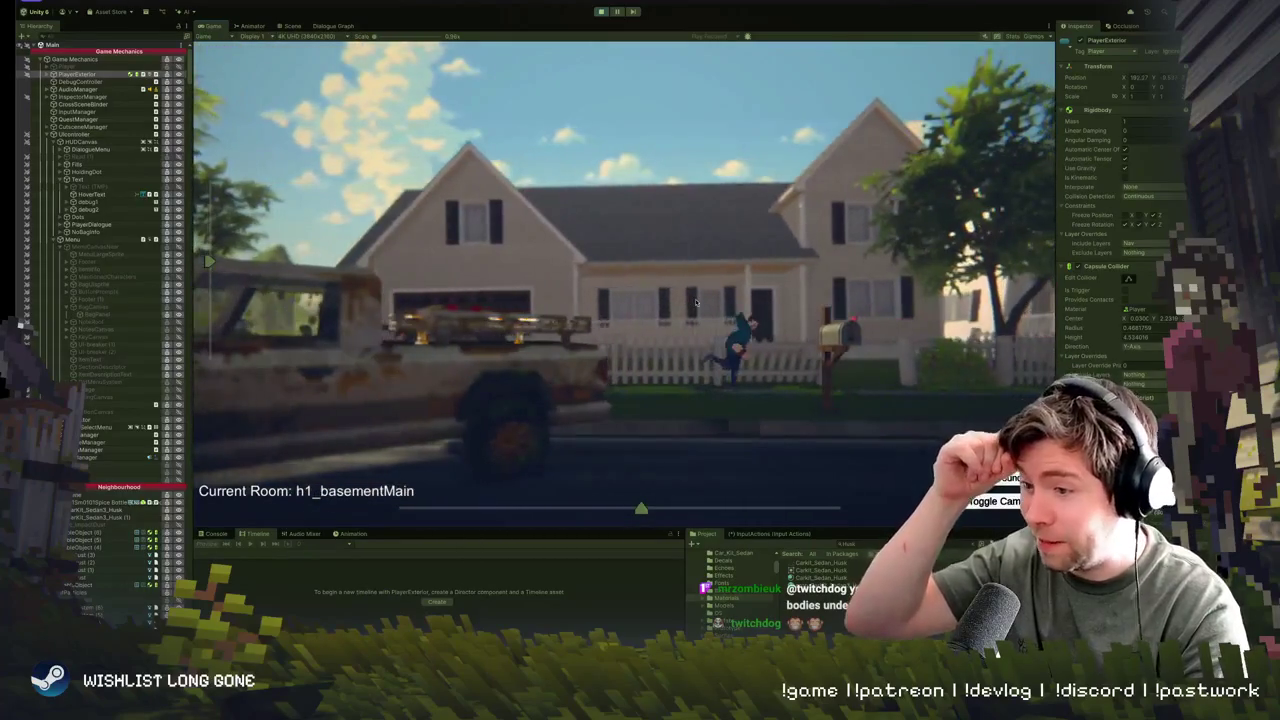
{"action": "key", "text": "a"}
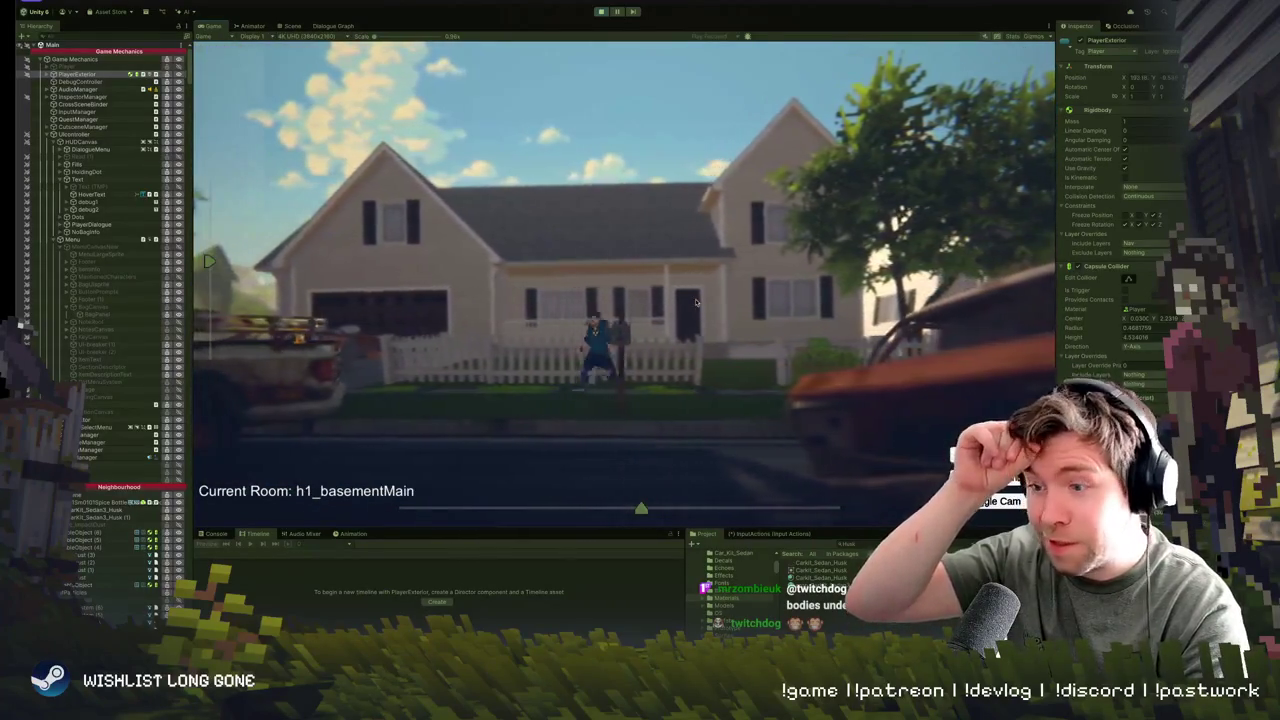
{"action": "key", "text": "a"}
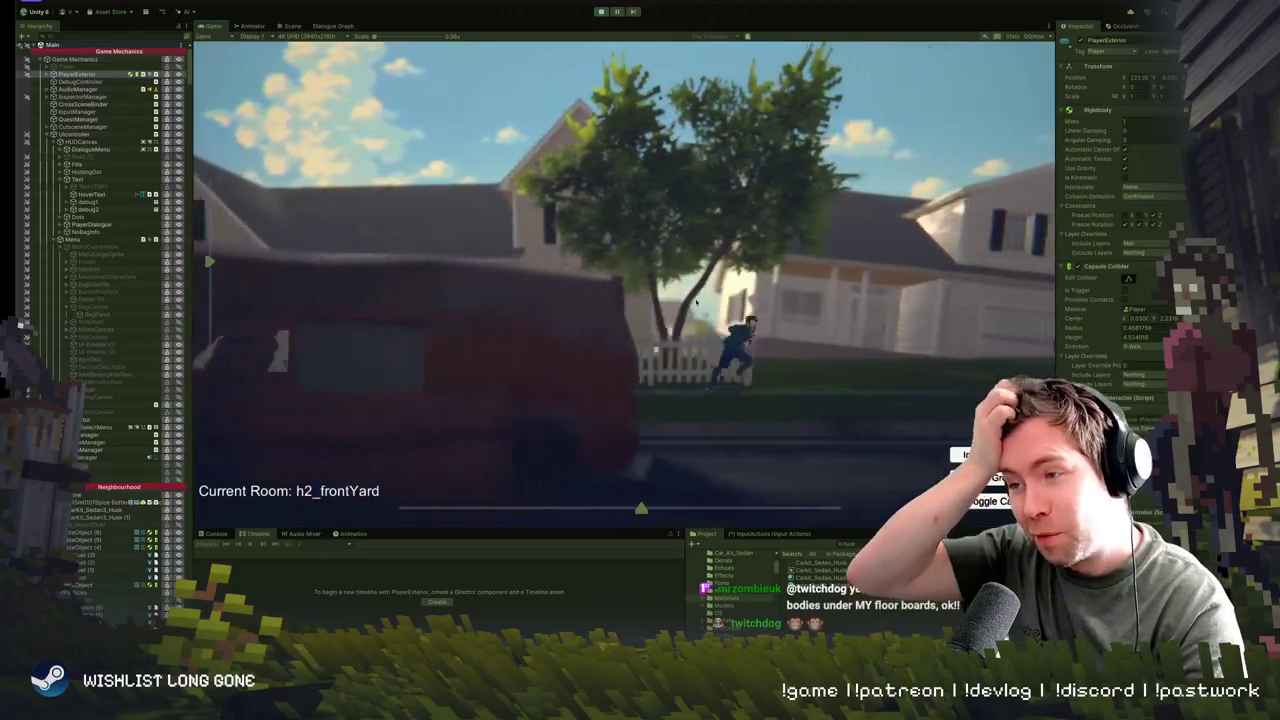
{"action": "key", "text": "a"}
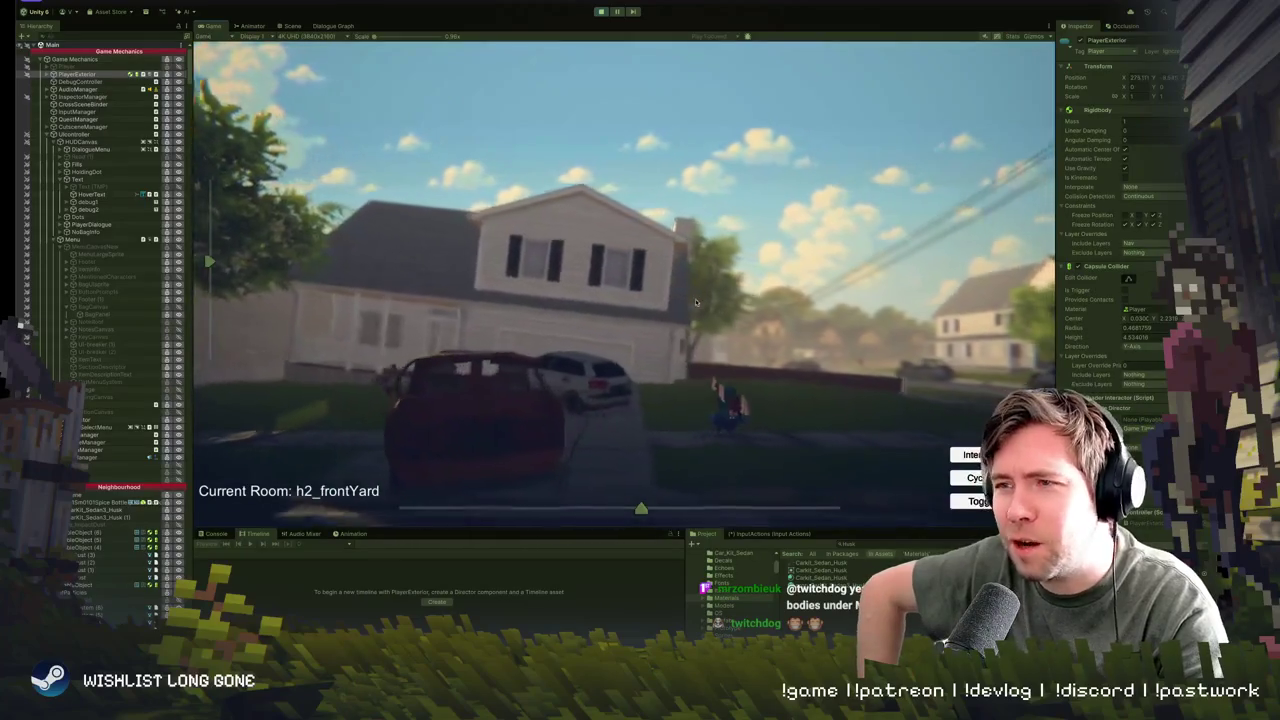
{"action": "key", "text": "d"}
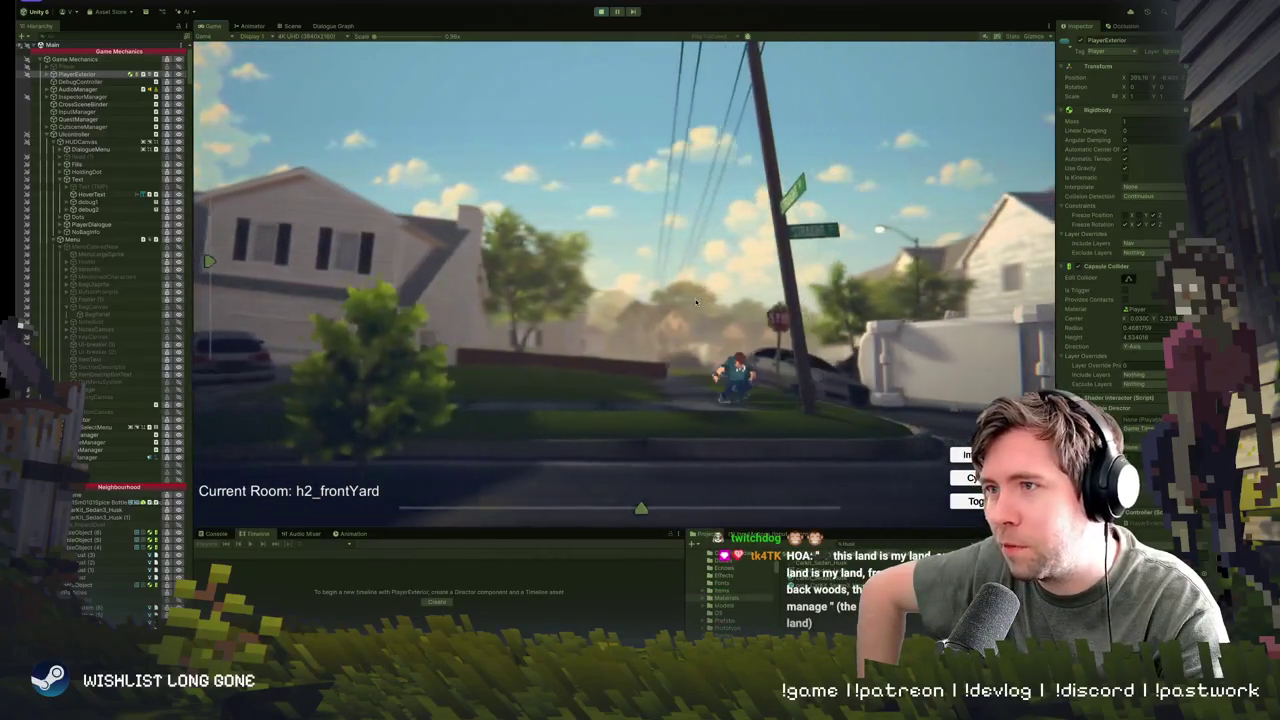
{"action": "key", "text": "d"}
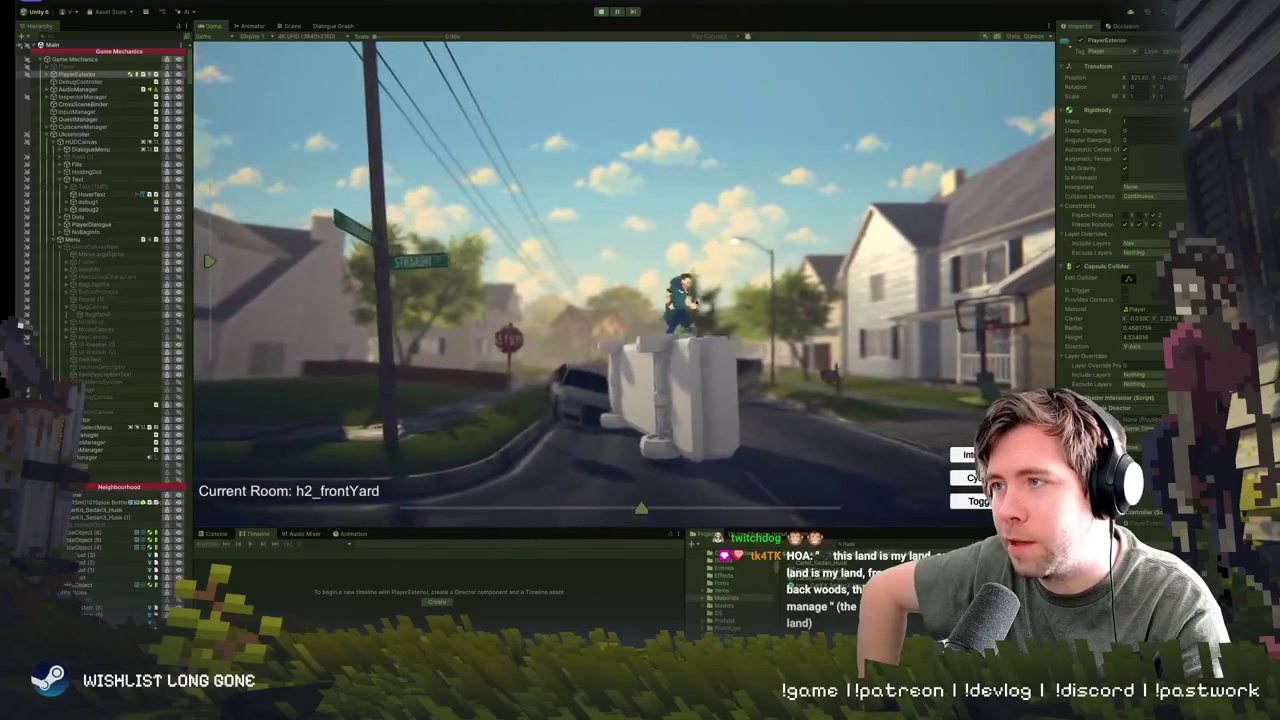
{"action": "key", "text": "d"}
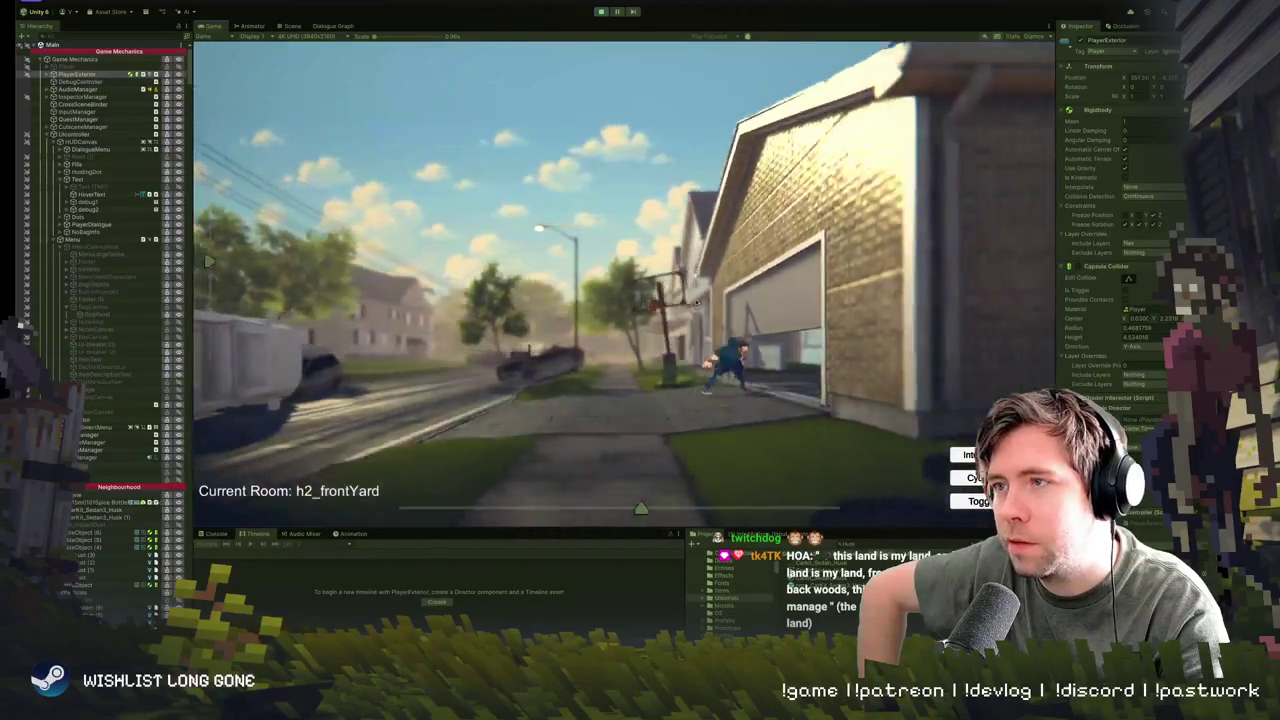
{"action": "key", "text": "a"}
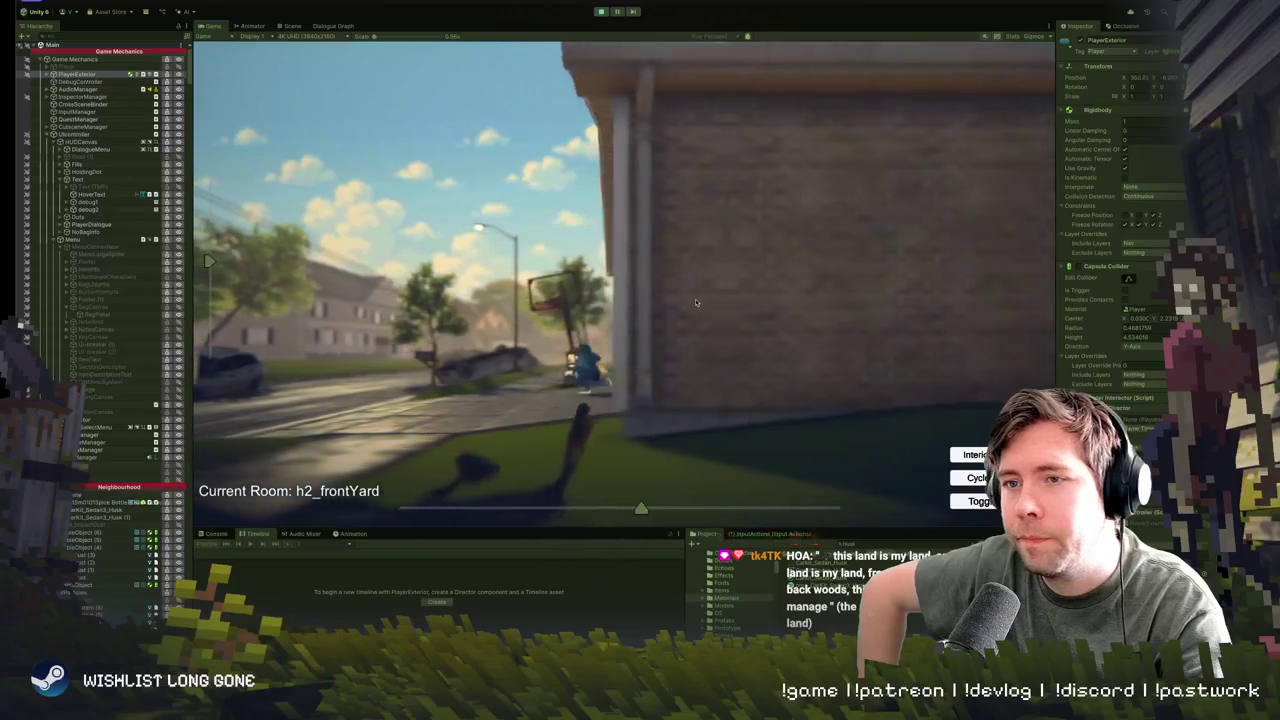
{"action": "key", "text": "a"}
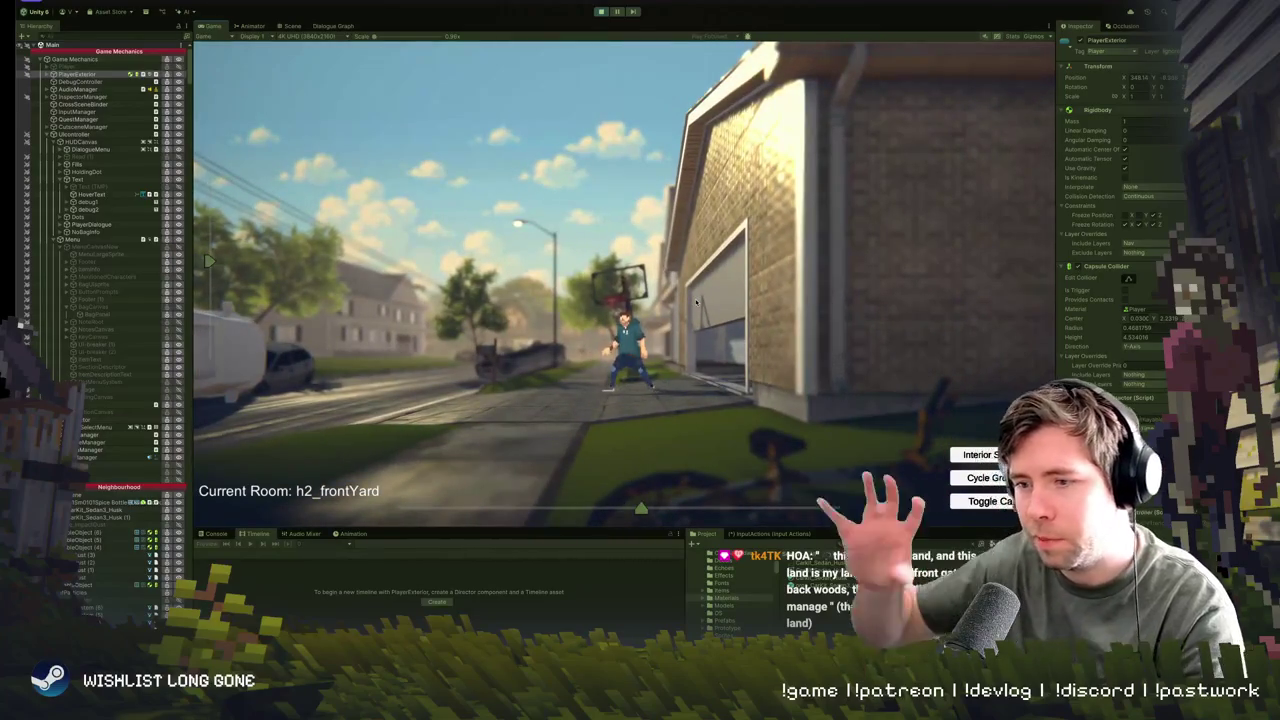
{"action": "key", "text": "d"}
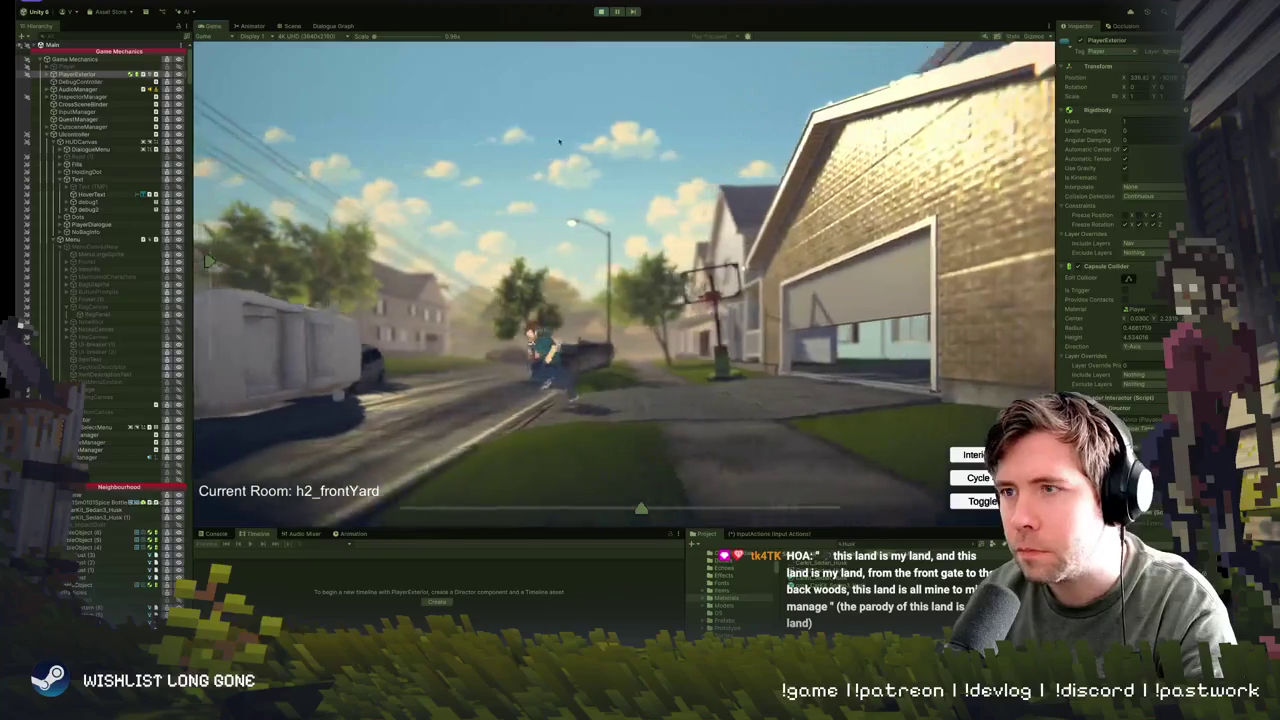
{"action": "key", "text": "d"}
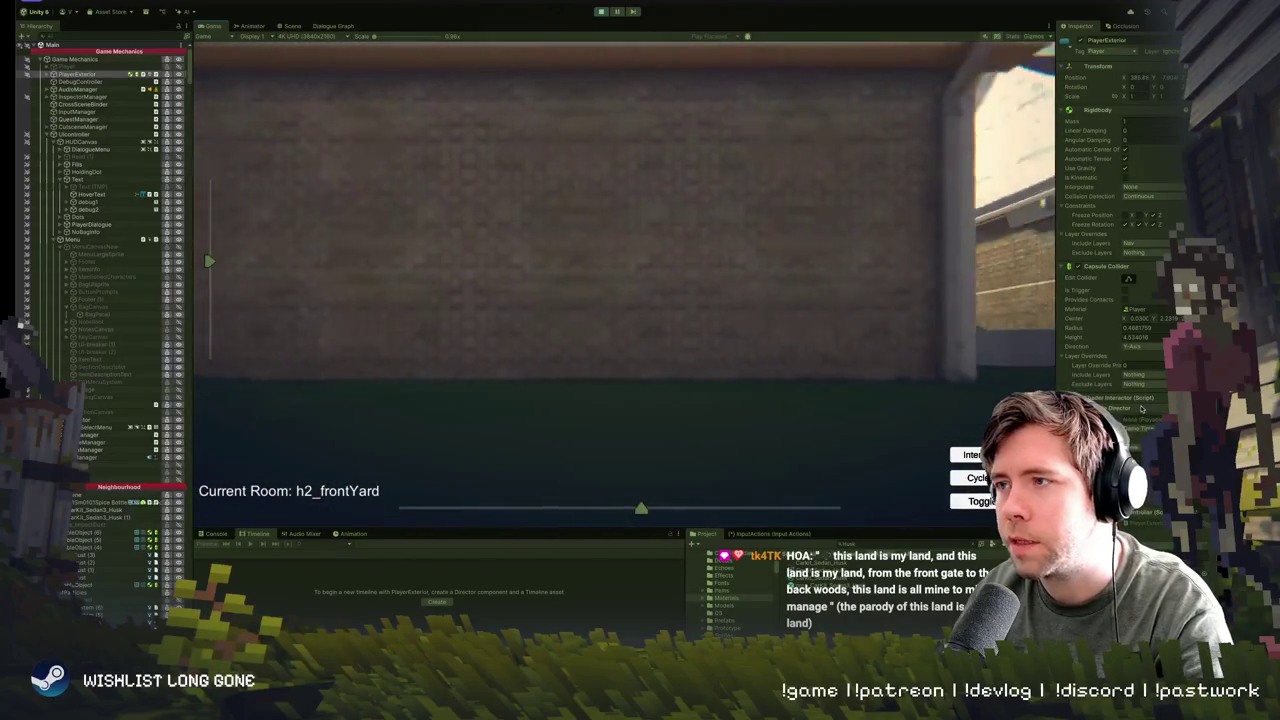
{"action": "key", "text": "d"}
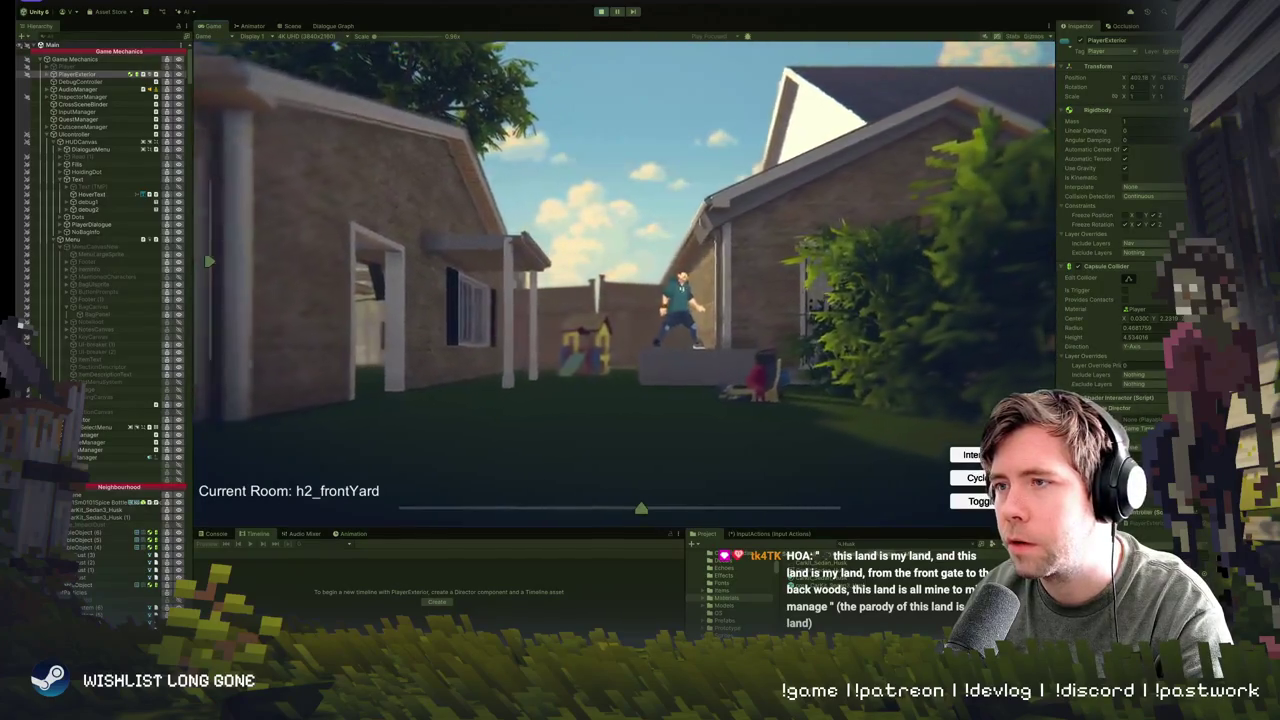
- Jump onto the back fence and roof, run across the lawn, then exit Play mode
{"action": "key", "text": "w"}
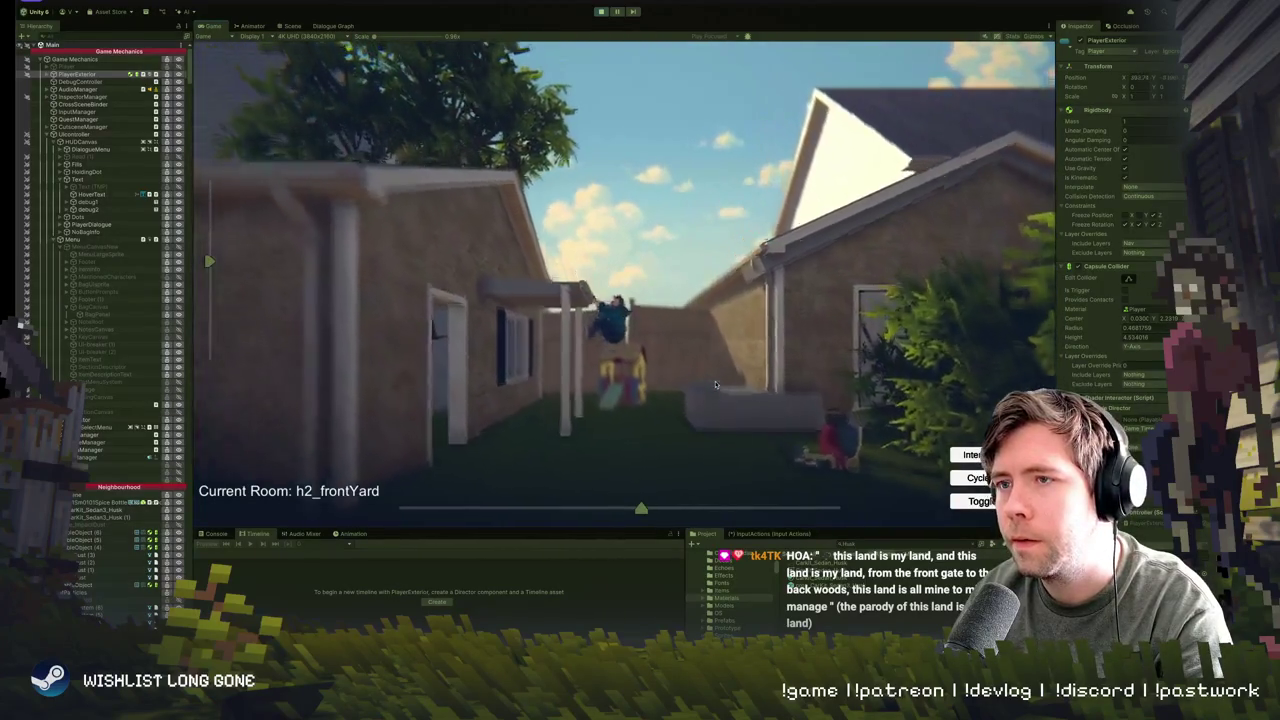
{"action": "key", "text": "space"}
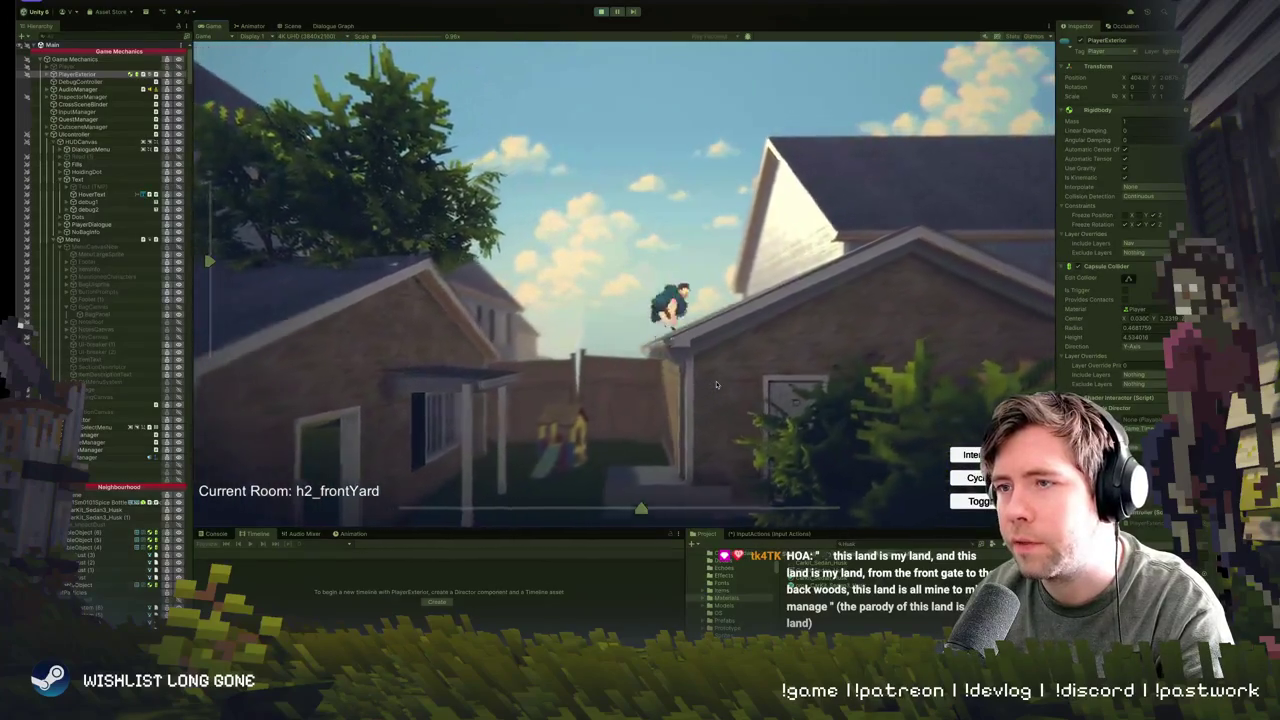
{"action": "key", "text": "space"}
{"action": "key", "text": "w"}
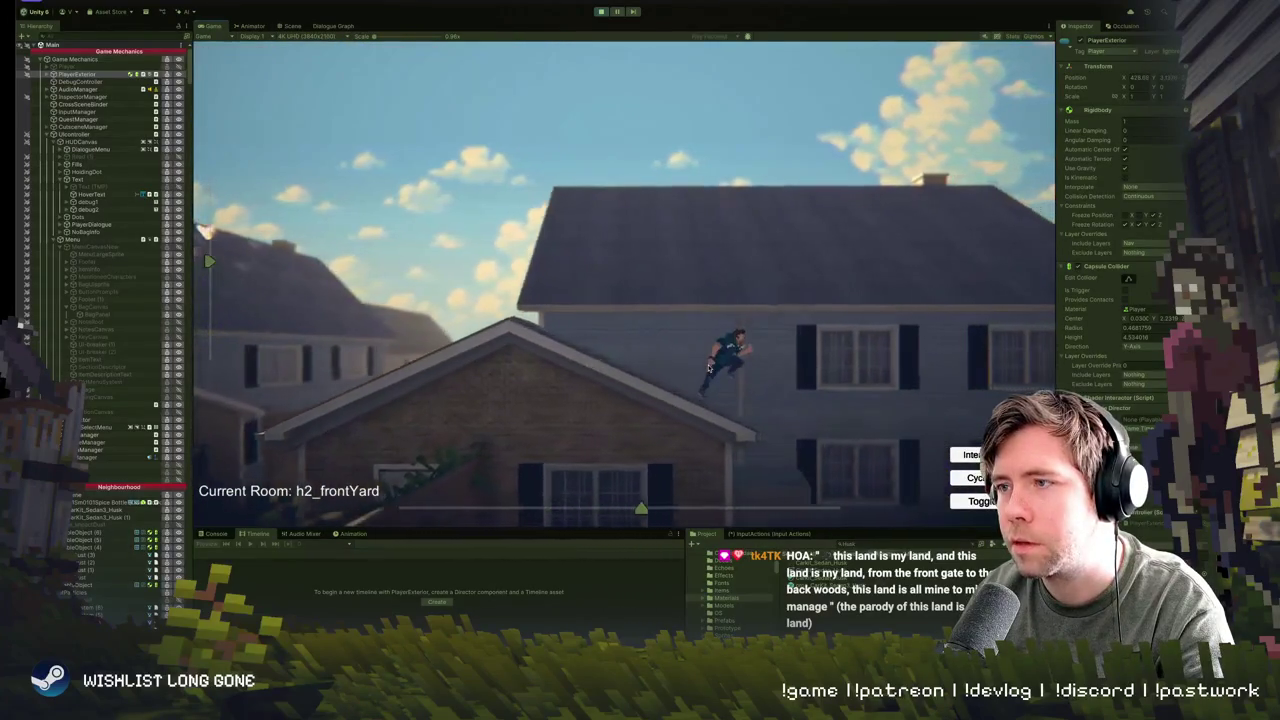
{"action": "key", "text": "w"}
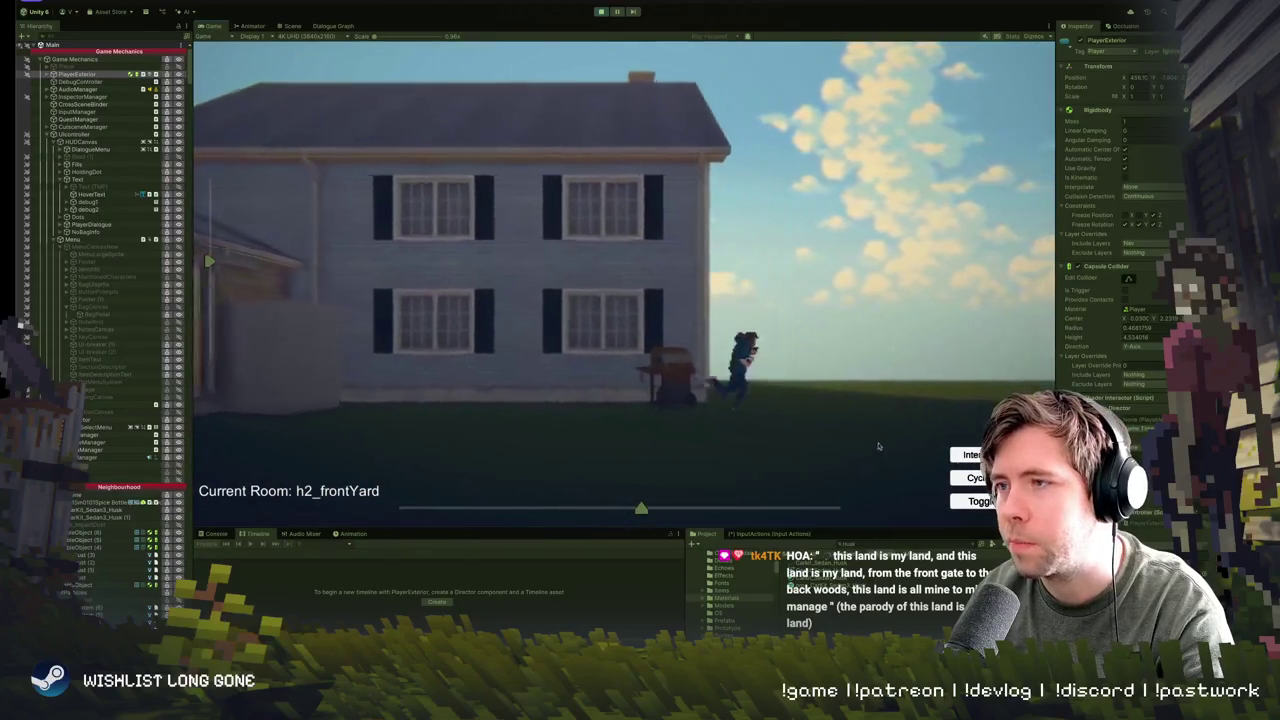
{"action": "key", "text": "w"}
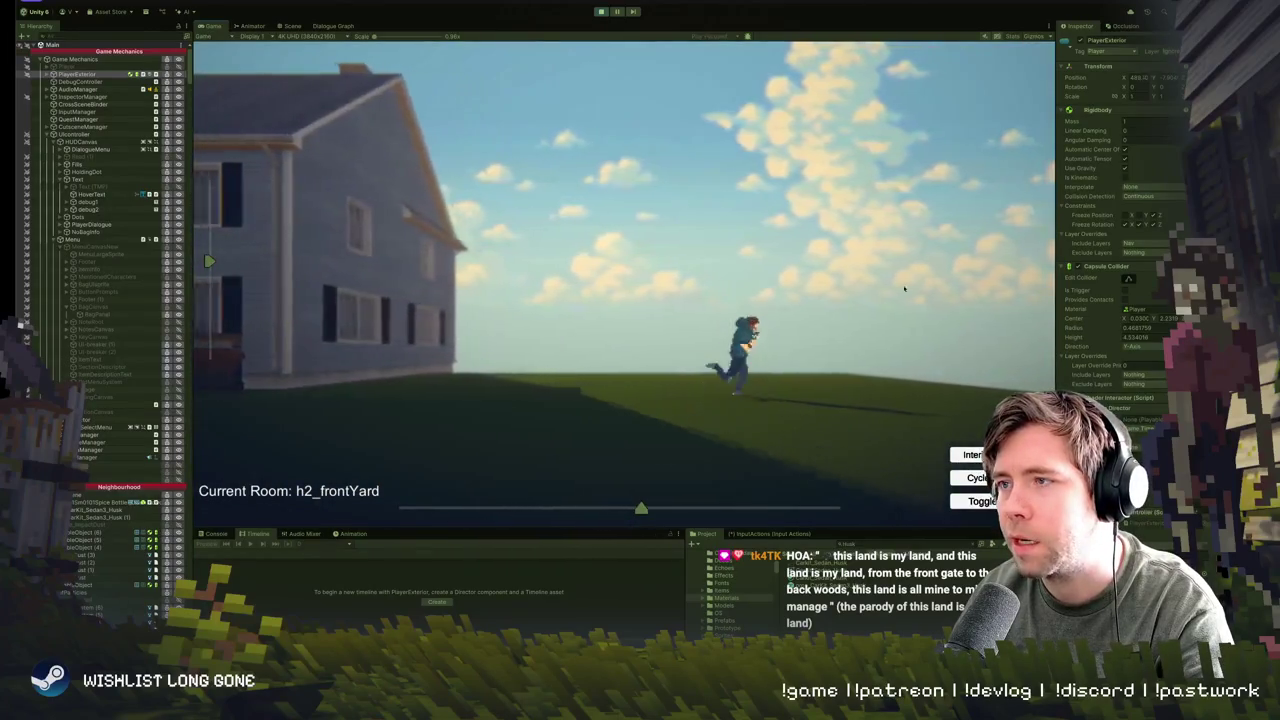
{"action": "key", "text": "a"}
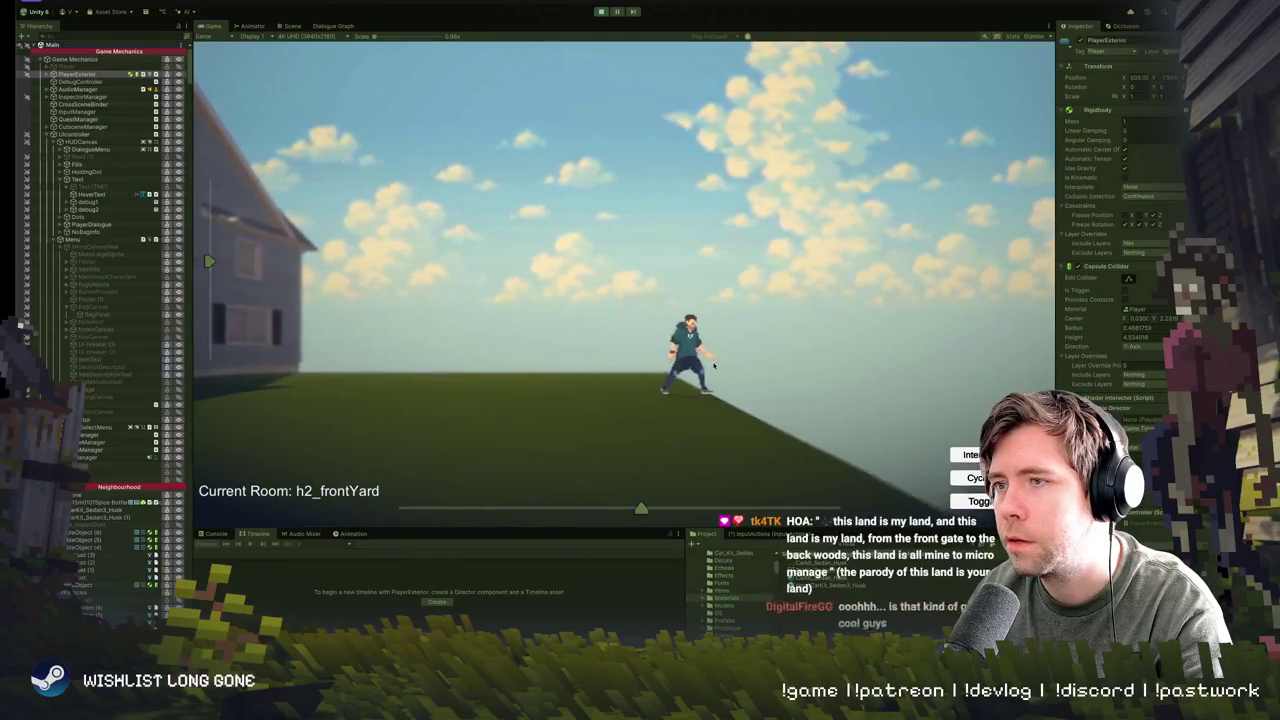
{"action": "key", "text": "a"}
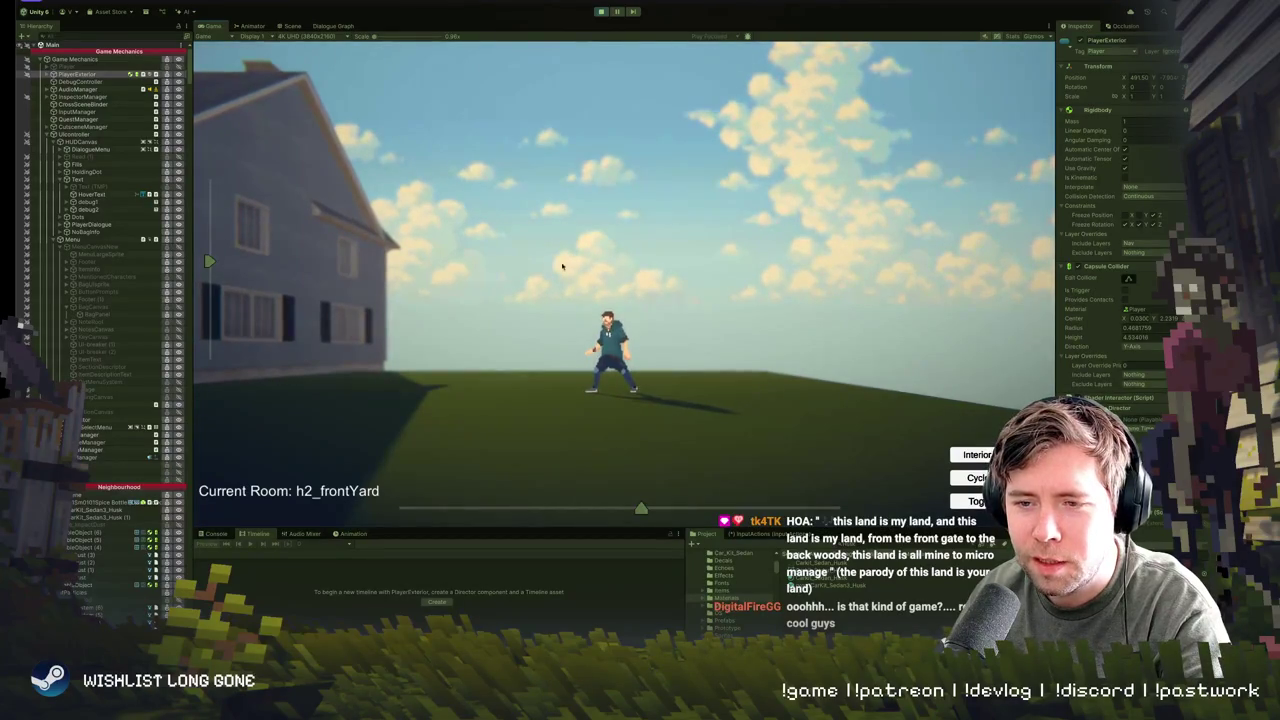
{"action": "key", "text": "a"}
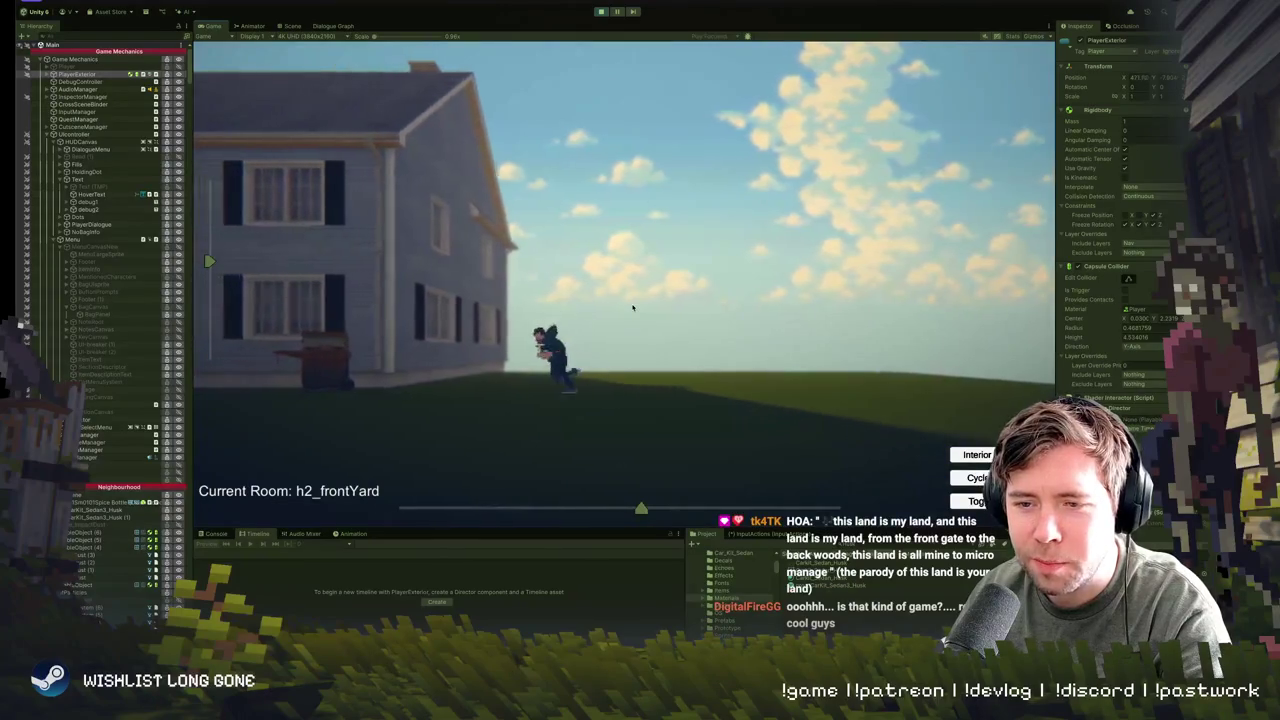
{"action": "key", "text": "a"}
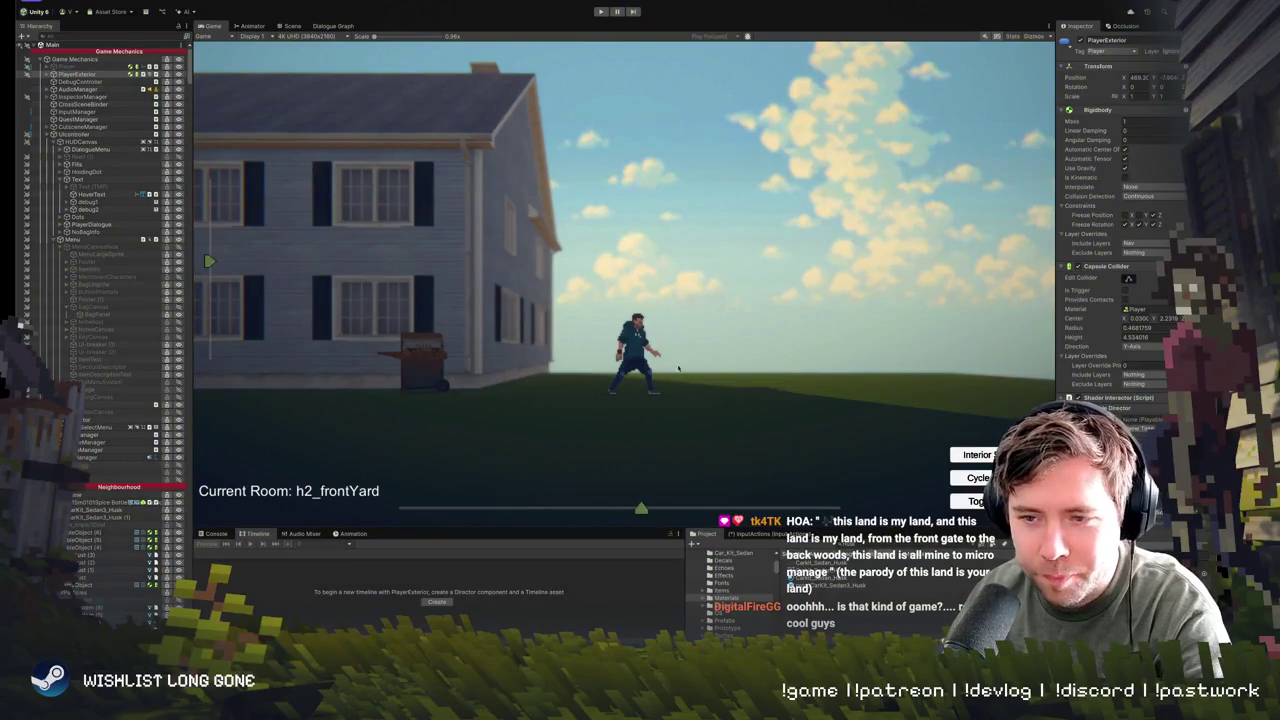
{"action": "key", "text": "ctrl+p"}
{"action": "mouse_move", "coordinate": [604, 385]}
{"action": "left_mouse_down"}
{"action": "mouse_move", "coordinate": [703, 356]}
{"action": "mouse_move", "coordinate": [654, 363]}
{"action": "mouse_move", "coordinate": [679, 357]}
{"action": "mouse_move", "coordinate": [668, 378]}
{"action": "left_mouse_up"}
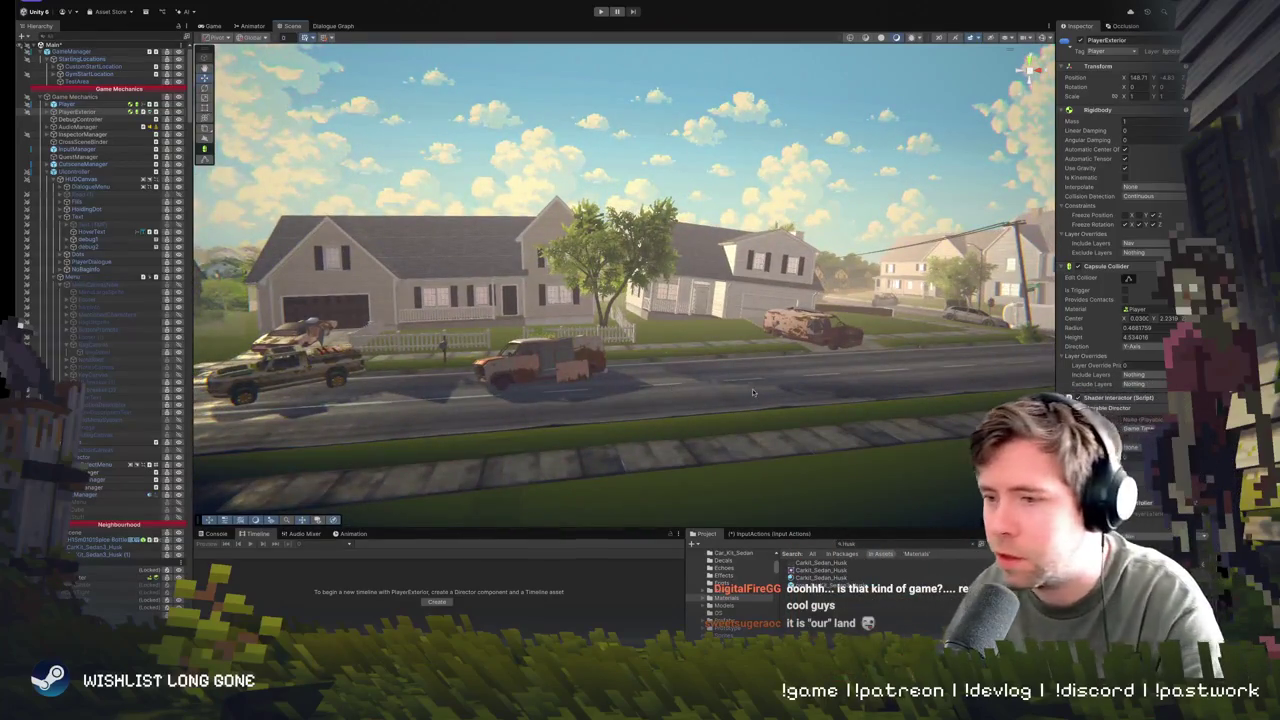
{"action": "mouse_move", "coordinate": [753, 392]}
{"action": "left_mouse_down"}
{"action": "mouse_move", "coordinate": [742, 381]}
{"action": "mouse_move", "coordinate": [743, 452]}
{"action": "mouse_move", "coordinate": [647, 325]}
{"action": "left_mouse_up"}
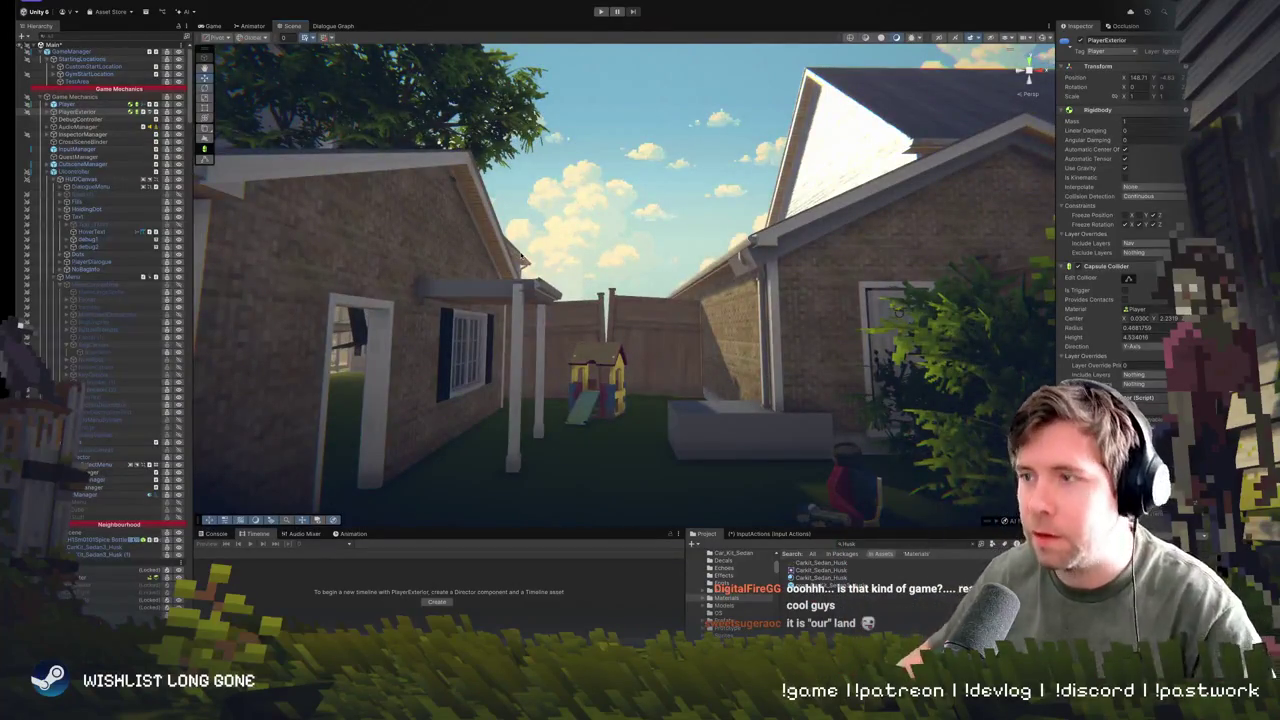
{"action": "mouse_move", "coordinate": [523, 258]}
{"action": "left_mouse_down"}
{"action": "mouse_move", "coordinate": [586, 254]}
{"action": "mouse_move", "coordinate": [481, 232]}
{"action": "mouse_move", "coordinate": [676, 210]}
{"action": "mouse_move", "coordinate": [613, 275]}
{"action": "left_mouse_up"}
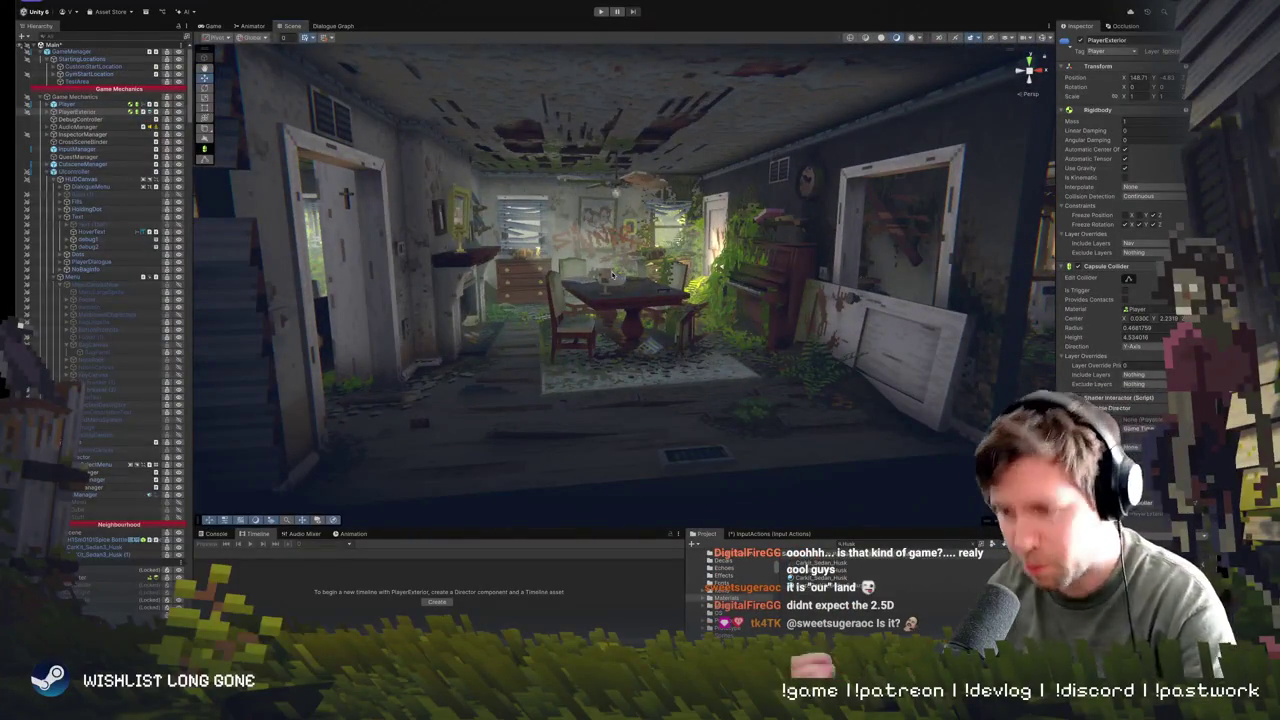
{"action": "left_click_drag", "start_coordinate": [613, 275], "coordinate": [644, 255]}
{"action": "mouse_move", "coordinate": [735, 340]}
{"action": "left_mouse_down"}
{"action": "mouse_move", "coordinate": [769, 282]}
{"action": "mouse_move", "coordinate": [830, 306]}
{"action": "mouse_move", "coordinate": [758, 276]}
{"action": "left_mouse_up"}
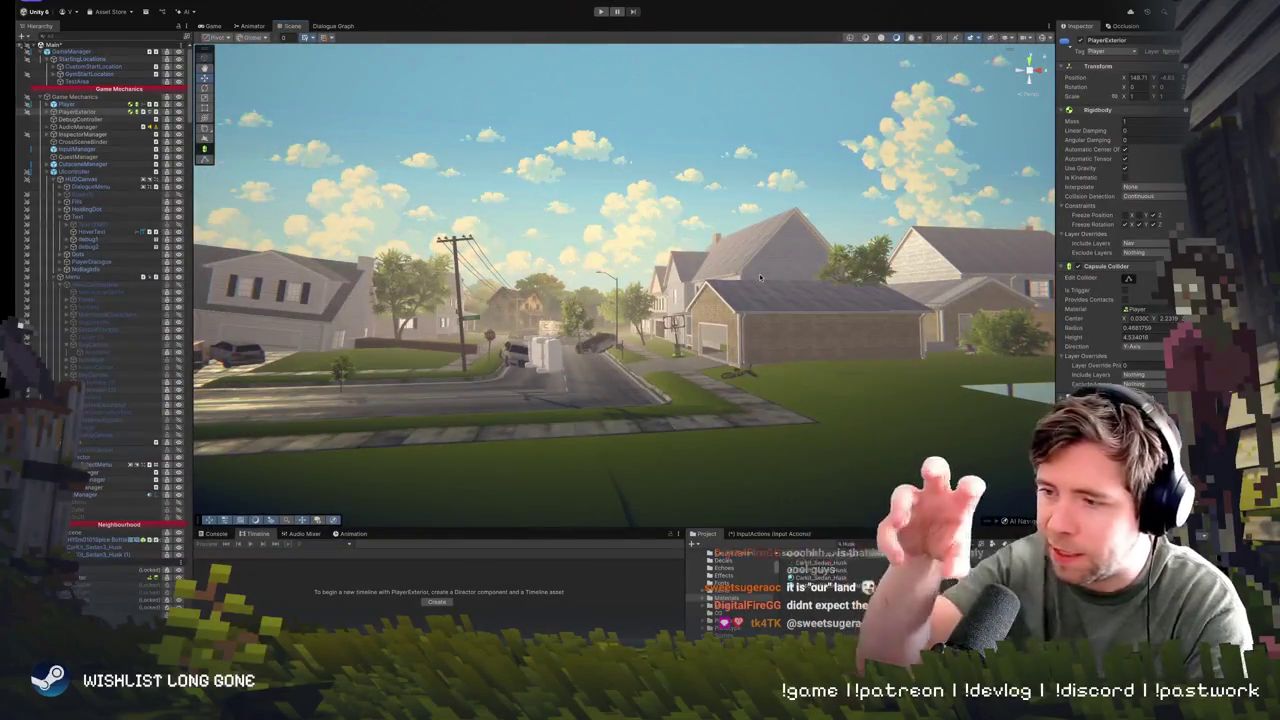
{"action": "mouse_move", "coordinate": [753, 232]}
{"action": "left_mouse_down"}
{"action": "mouse_move", "coordinate": [660, 259]}
{"action": "mouse_move", "coordinate": [771, 271]}
{"action": "mouse_move", "coordinate": [673, 270]}
{"action": "left_mouse_up"}
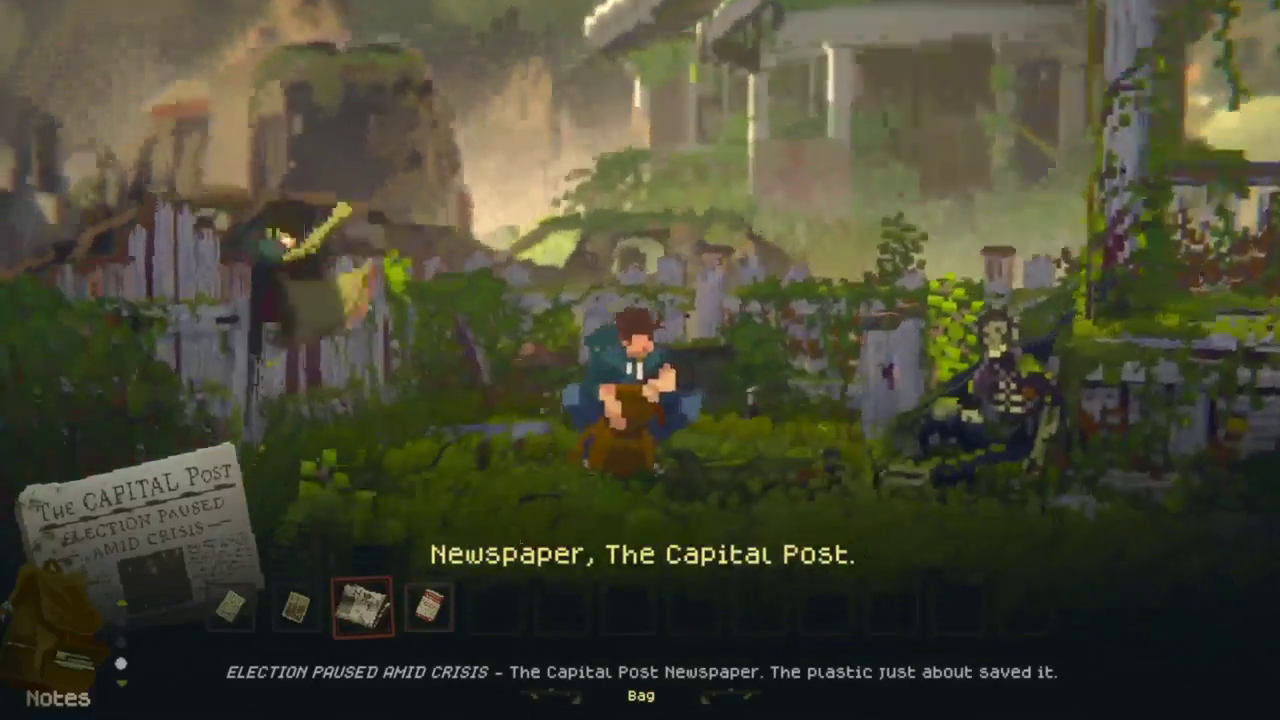
{"action": "key", "text": "Up"}
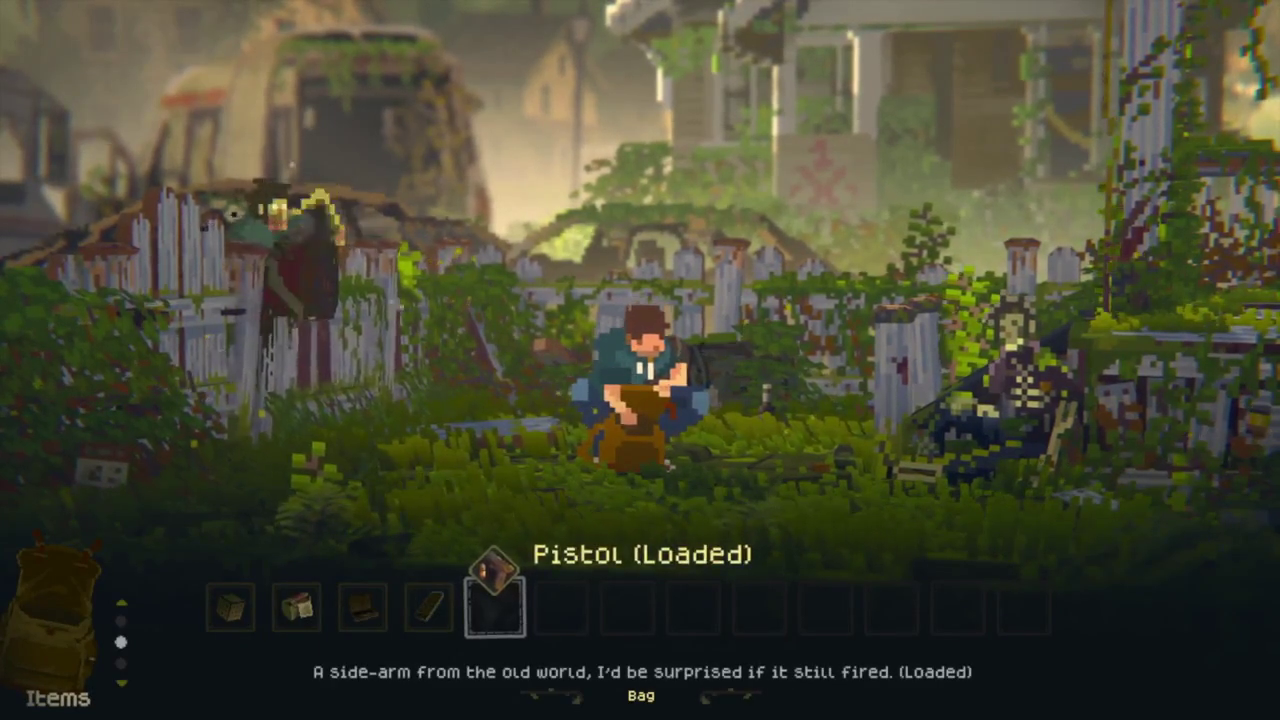
{"action": "key", "text": "Escape"}
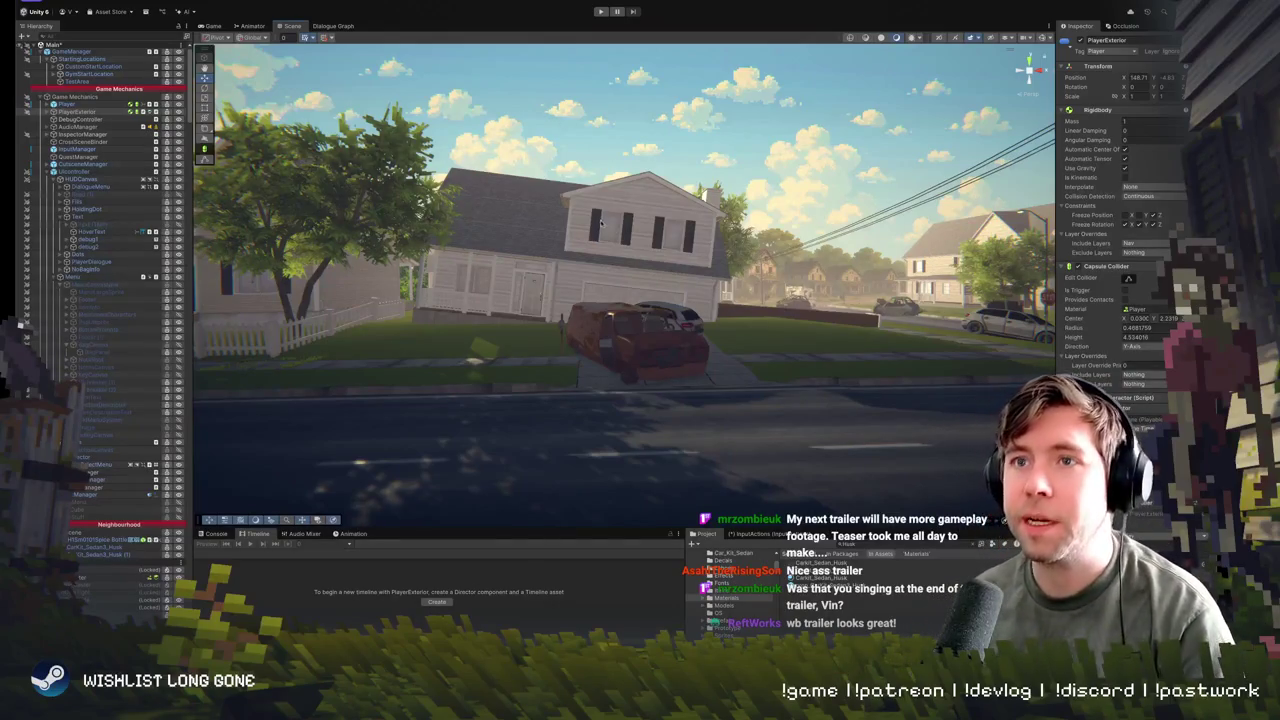
- Fly down the street to the house and select the bicycle lying on the lawn
{"action": "left_click_drag", "start_coordinate": [601, 222], "coordinate": [460, 230]}
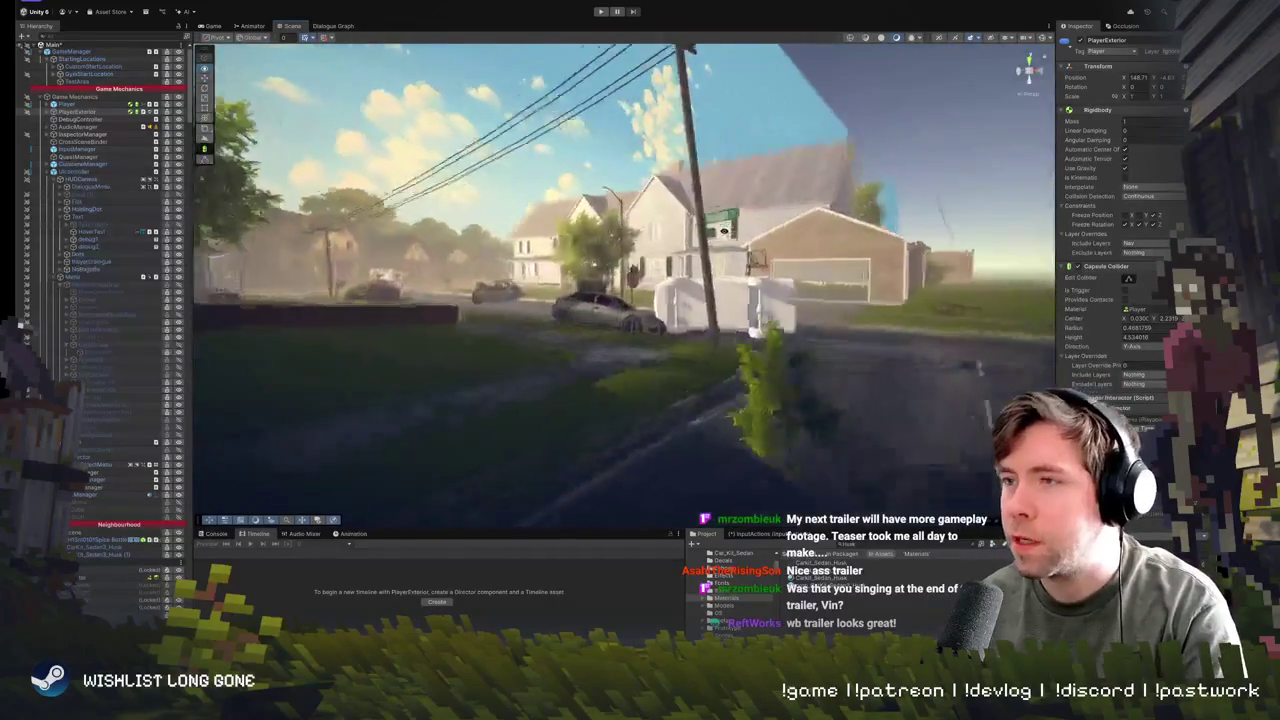
{"action": "left_click_drag", "start_coordinate": [724, 230], "coordinate": [607, 230]}
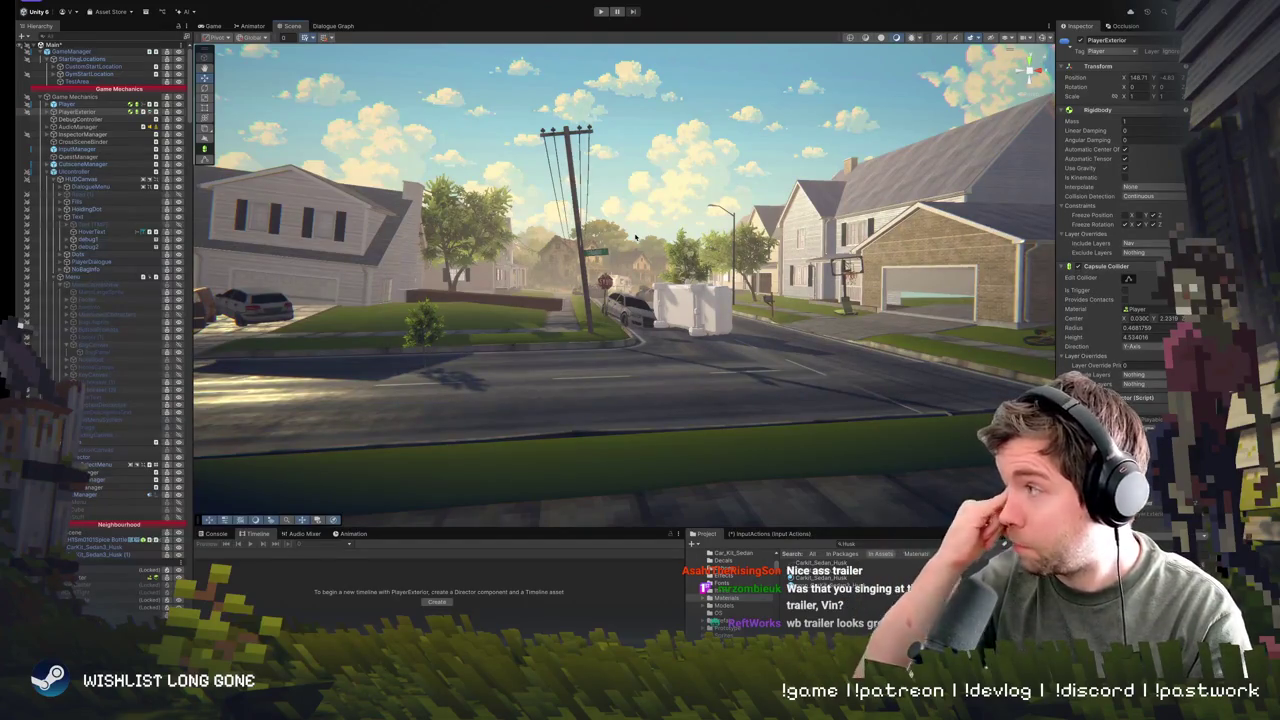
{"action": "left_click_drag", "start_coordinate": [638, 303], "coordinate": [630, 331]}
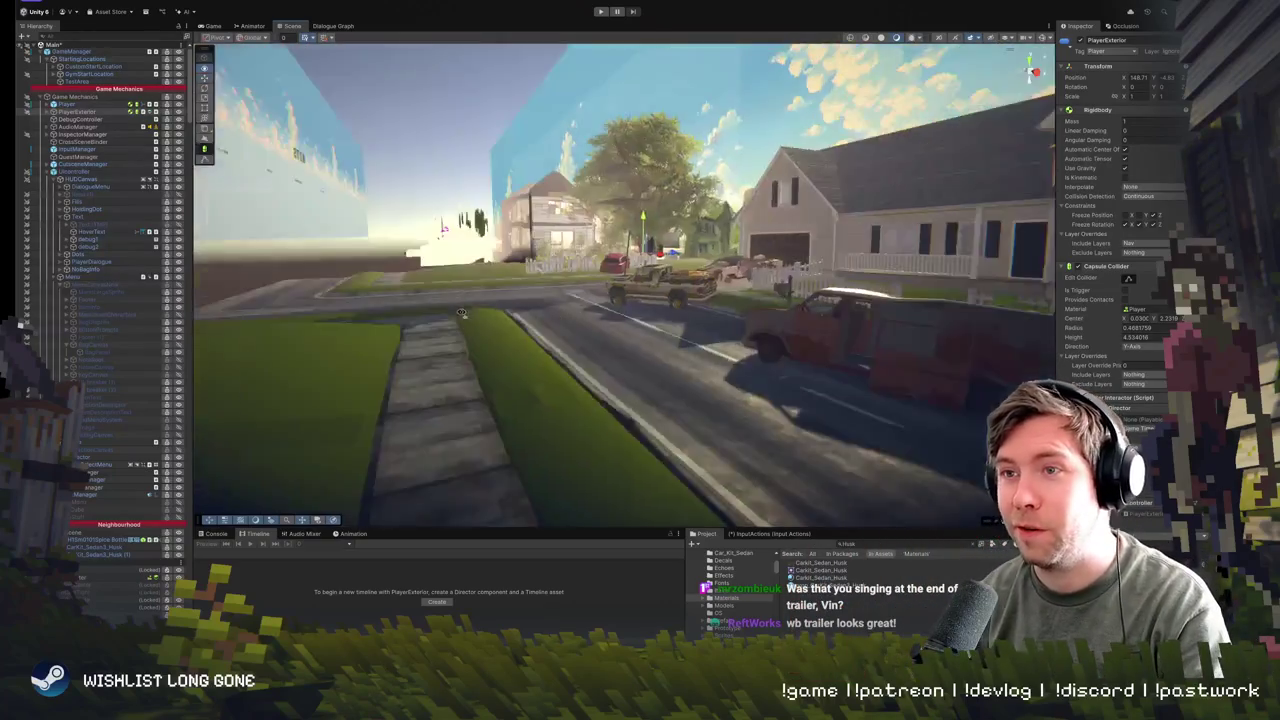
{"action": "mouse_move", "coordinate": [663, 328]}
{"action": "left_mouse_down"}
{"action": "mouse_move", "coordinate": [910, 175]}
{"action": "mouse_move", "coordinate": [652, 325]}
{"action": "mouse_move", "coordinate": [639, 352]}
{"action": "mouse_move", "coordinate": [700, 330]}
{"action": "left_mouse_up"}
{"action": "left_click", "coordinate": [687, 345]}
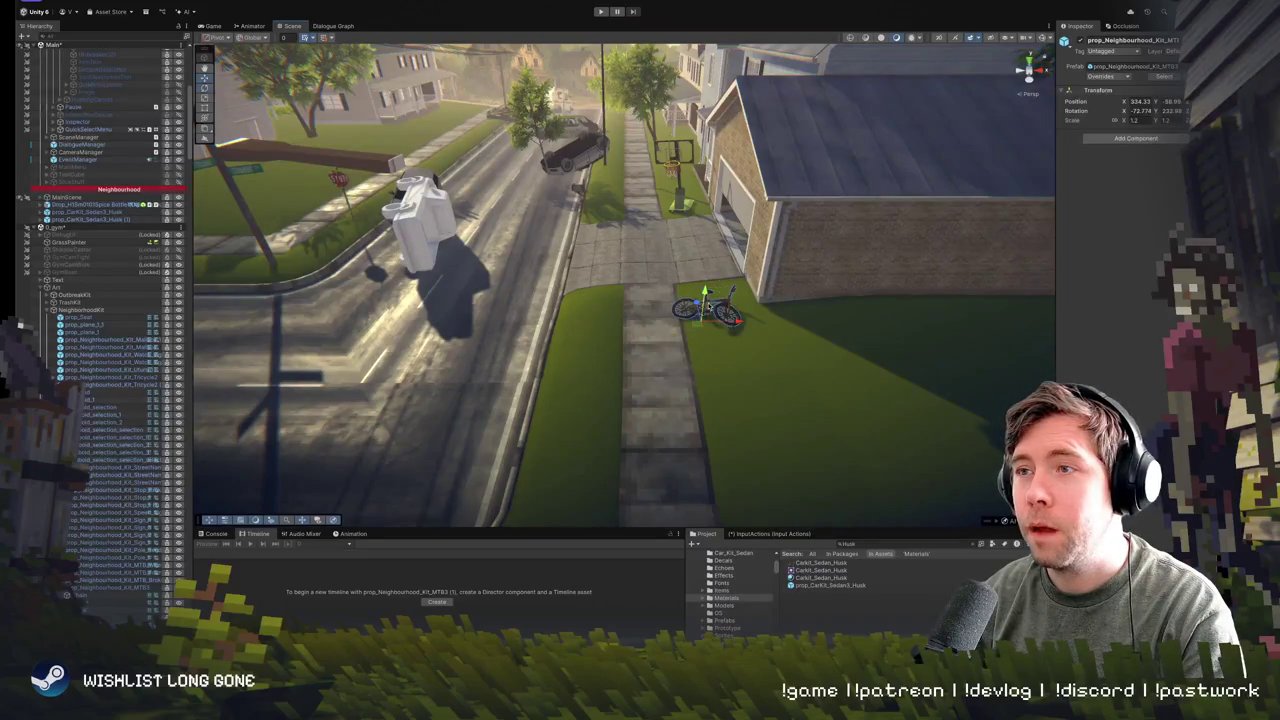
- Select prop_plane_1 near the signs and drag it from the far curb onto the street
{"action": "mouse_move", "coordinate": [700, 330]}
{"action": "left_mouse_down"}
{"action": "mouse_move", "coordinate": [763, 324]}
{"action": "mouse_move", "coordinate": [745, 326]}
{"action": "mouse_move", "coordinate": [607, 157]}
{"action": "mouse_move", "coordinate": [253, 62]}
{"action": "mouse_move", "coordinate": [326, 157]}
{"action": "mouse_move", "coordinate": [451, 191]}
{"action": "mouse_move", "coordinate": [607, 207]}
{"action": "mouse_move", "coordinate": [592, 310]}
{"action": "mouse_move", "coordinate": [552, 305]}
{"action": "mouse_move", "coordinate": [640, 338]}
{"action": "mouse_move", "coordinate": [730, 330]}
{"action": "left_mouse_up"}
{"action": "left_click", "coordinate": [712, 320]}
{"action": "left_click", "coordinate": [590, 318]}
{"action": "mouse_move", "coordinate": [705, 268]}
{"action": "left_mouse_down"}
{"action": "mouse_move", "coordinate": [714, 355]}
{"action": "mouse_move", "coordinate": [716, 321]}
{"action": "left_mouse_up"}
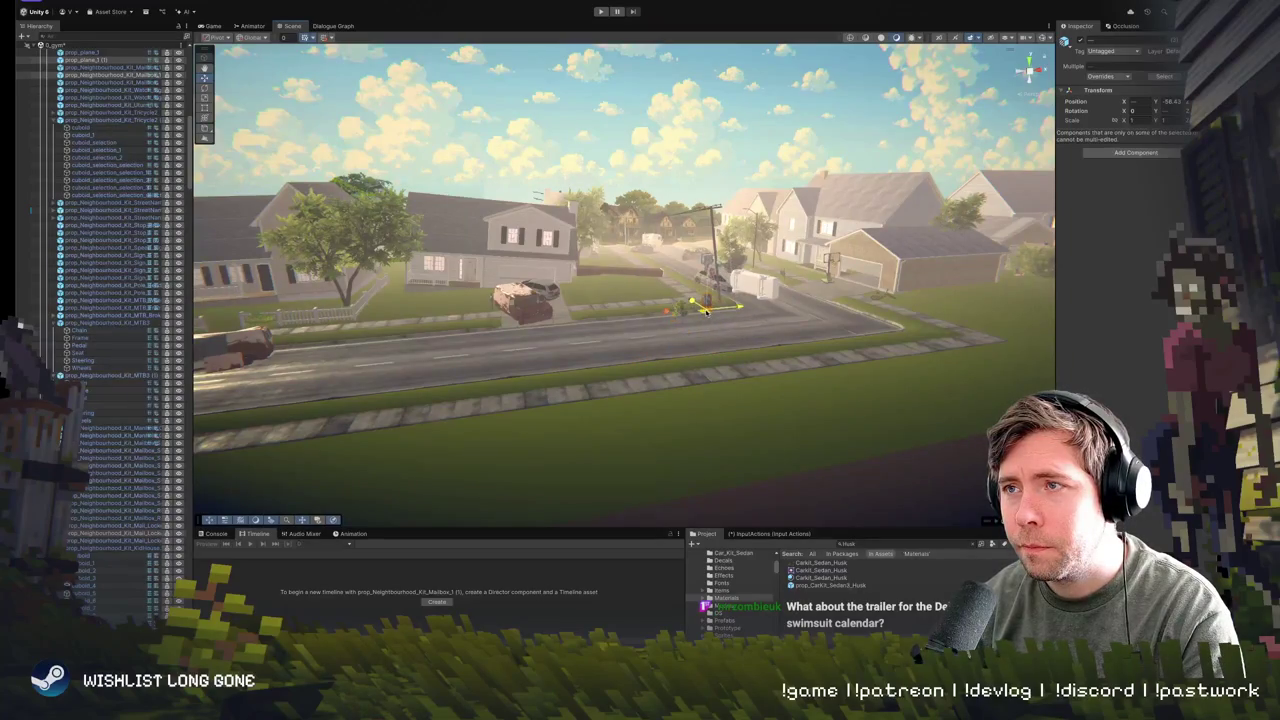
- Move the ball prop prop_plane_1 (1) onto the pavement below the hoop, rotated slightly
{"action": "left_click", "coordinate": [667, 333]}
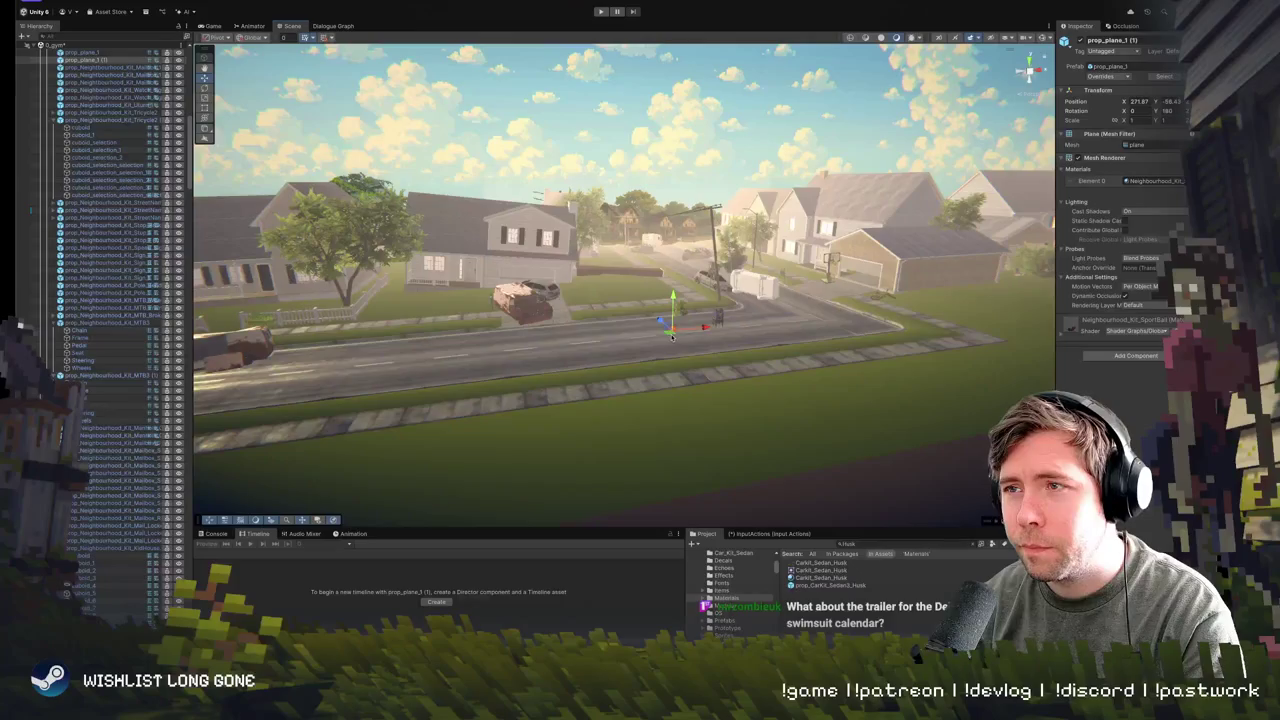
{"action": "key", "text": "f"}
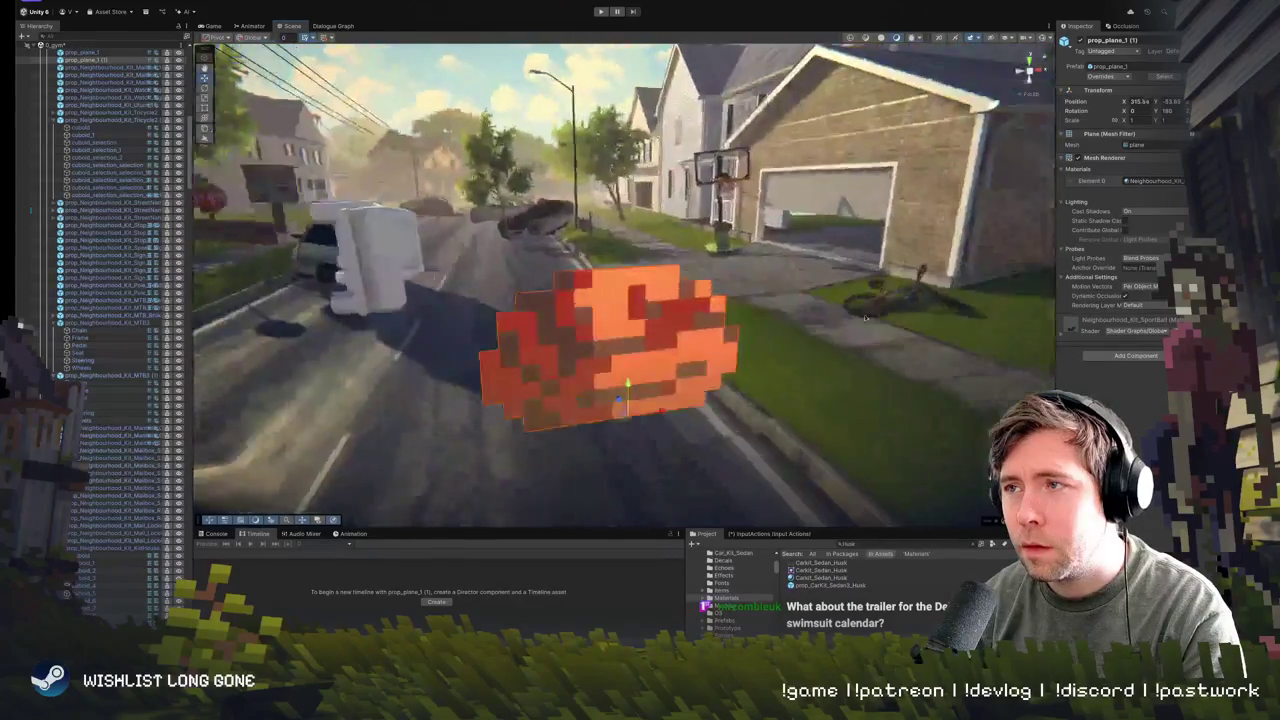
{"action": "left_click_drag", "start_coordinate": [653, 135], "coordinate": [612, 94]}
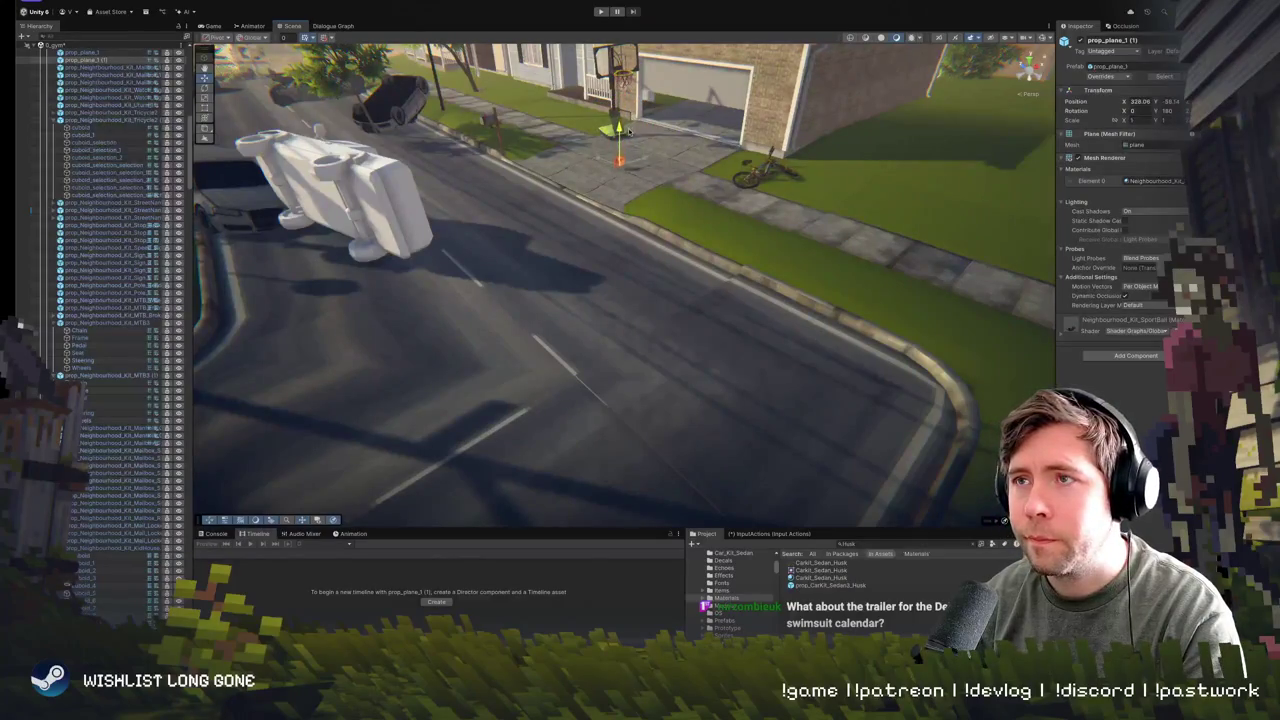
{"action": "key", "text": "f"}
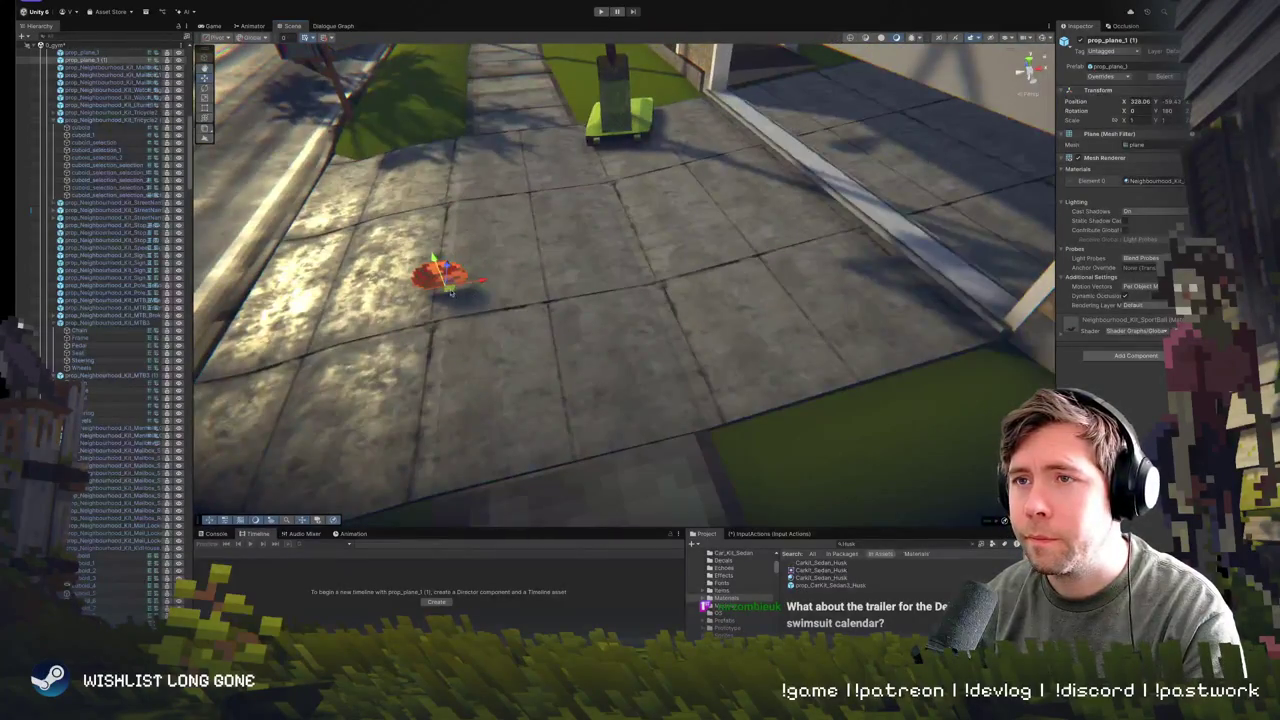
{"action": "mouse_move", "coordinate": [628, 309]}
{"action": "left_mouse_down"}
{"action": "mouse_move", "coordinate": [680, 285]}
{"action": "mouse_move", "coordinate": [650, 305]}
{"action": "left_mouse_up"}
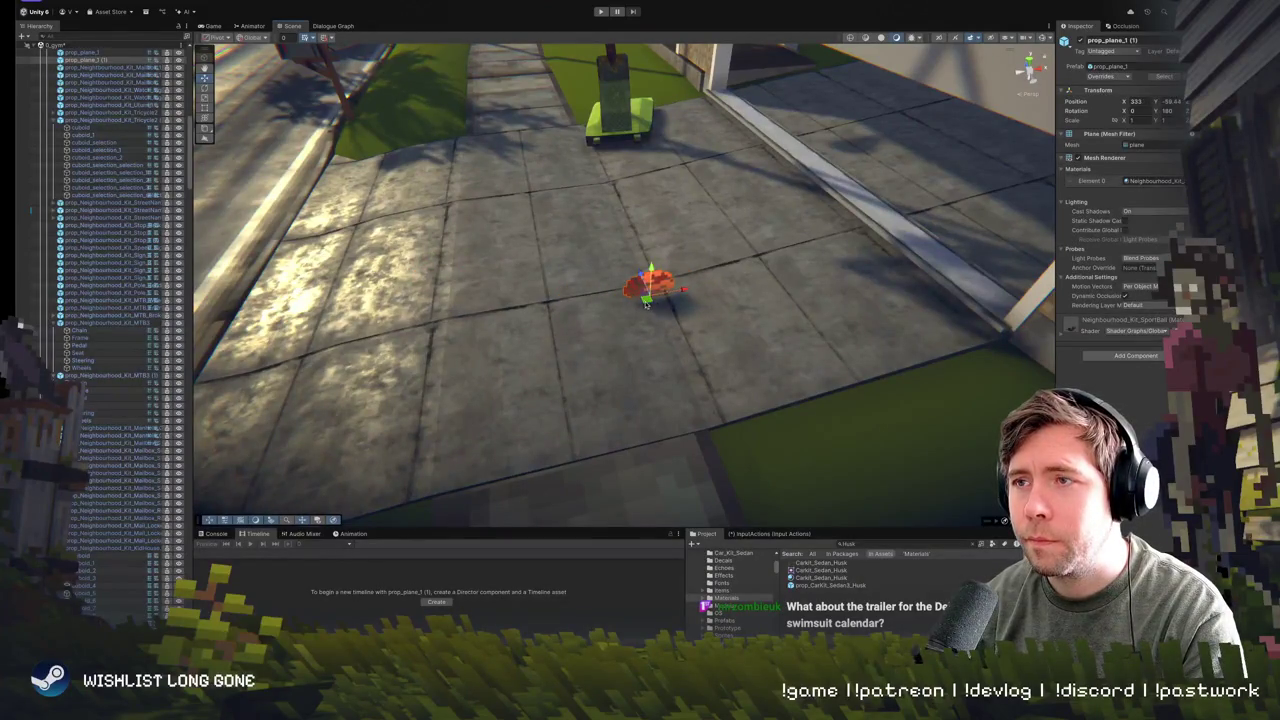
{"action": "key", "text": "e"}
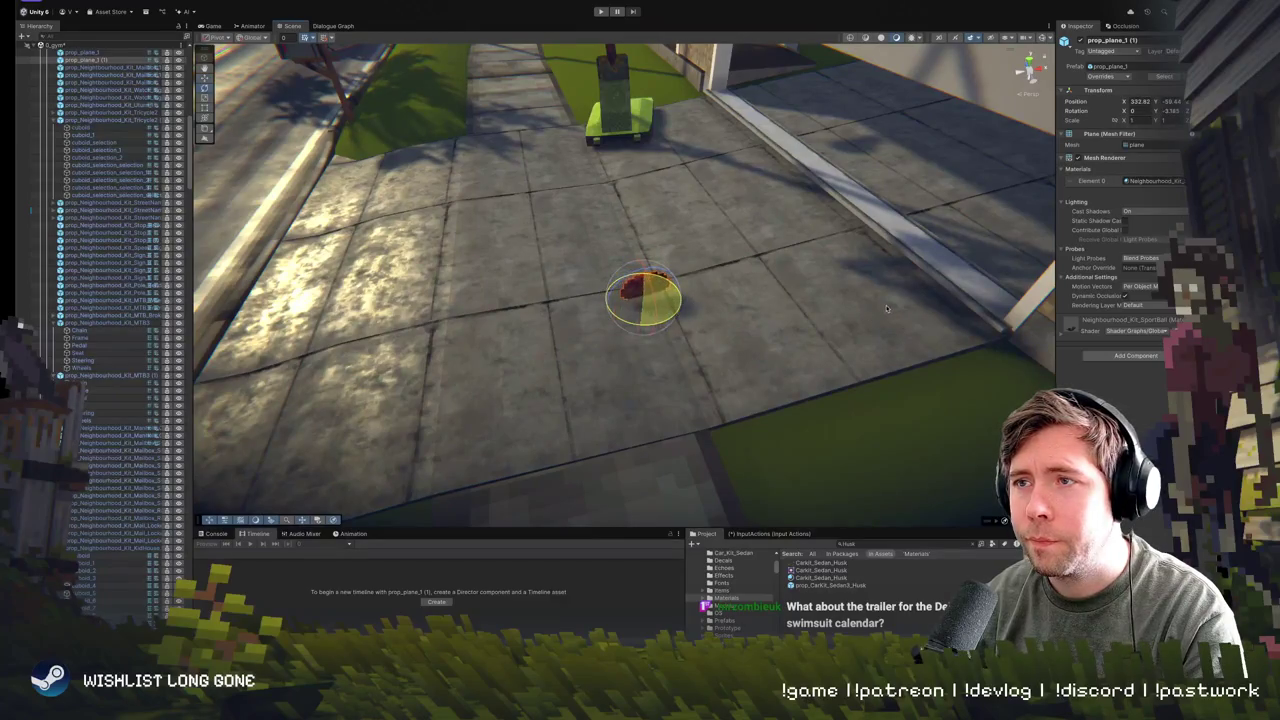
{"action": "key", "text": "f"}
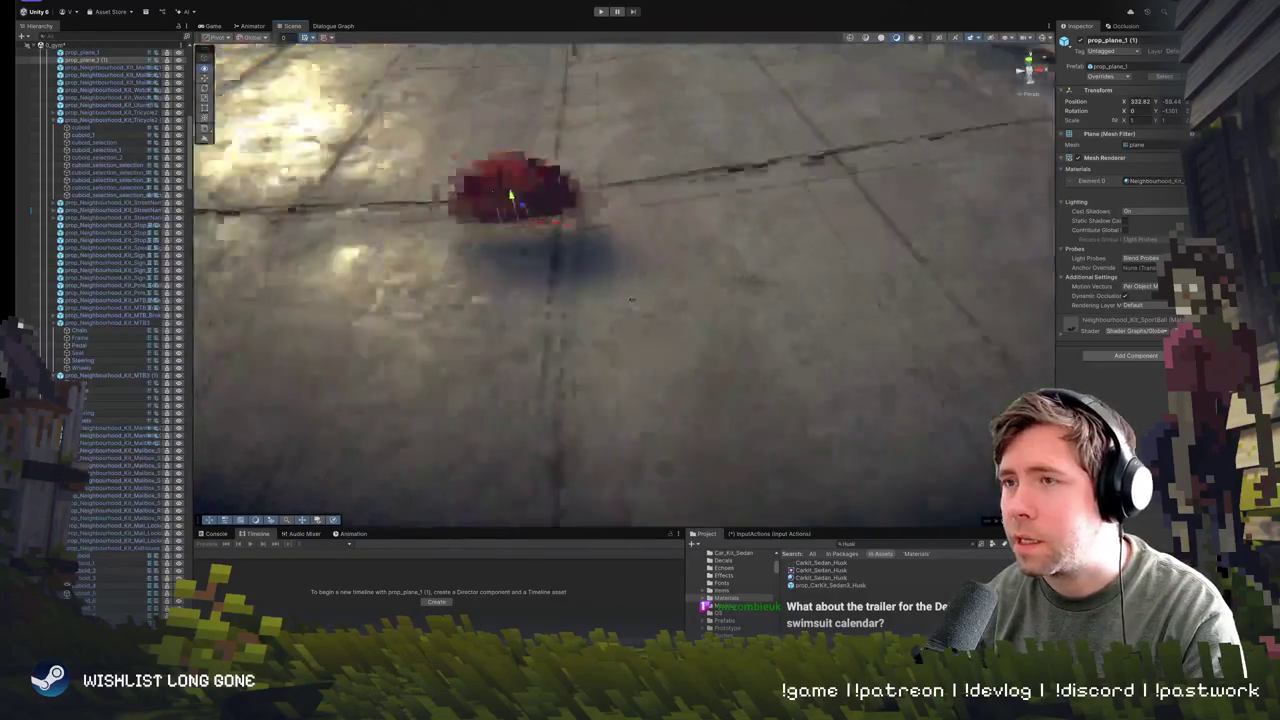
{"action": "left_click_drag", "start_coordinate": [878, 310], "coordinate": [695, 308]}
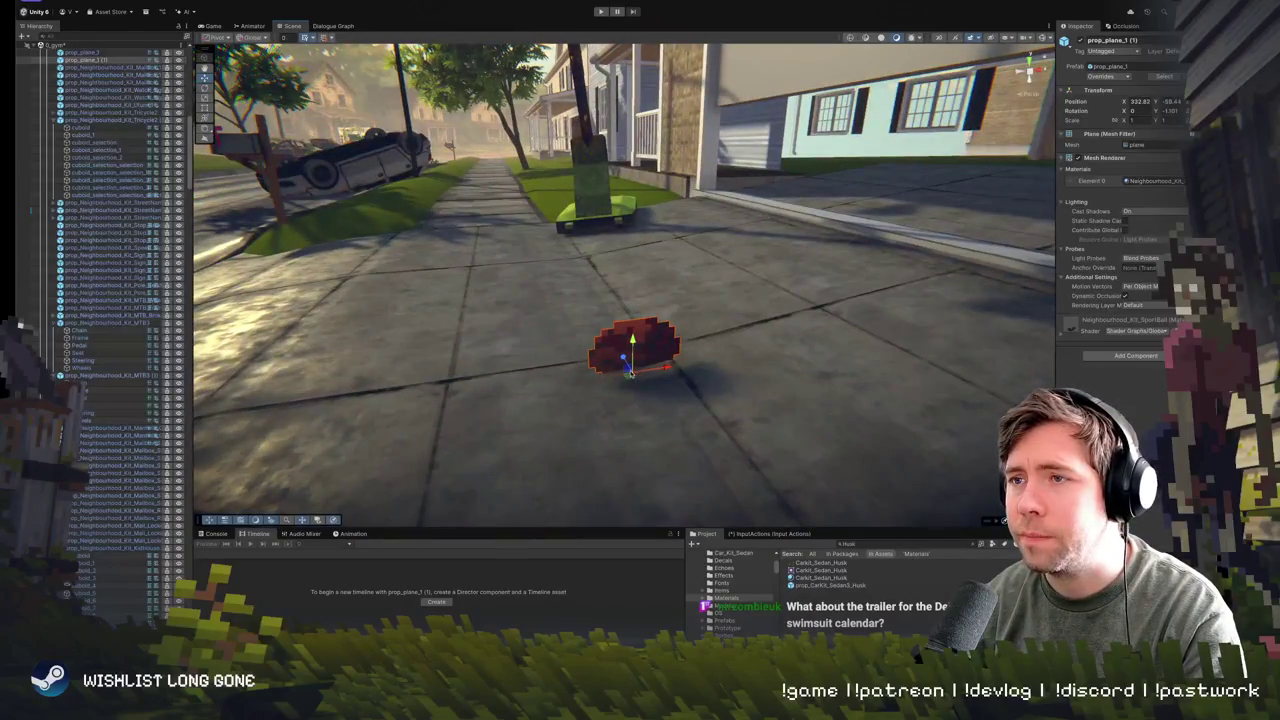
{"action": "mouse_move", "coordinate": [631, 373]}
{"action": "left_mouse_down"}
{"action": "mouse_move", "coordinate": [392, 390]}
{"action": "mouse_move", "coordinate": [431, 343]}
{"action": "mouse_move", "coordinate": [385, 292]}
{"action": "mouse_move", "coordinate": [423, 336]}
{"action": "mouse_move", "coordinate": [487, 328]}
{"action": "mouse_move", "coordinate": [478, 349]}
{"action": "left_mouse_up"}
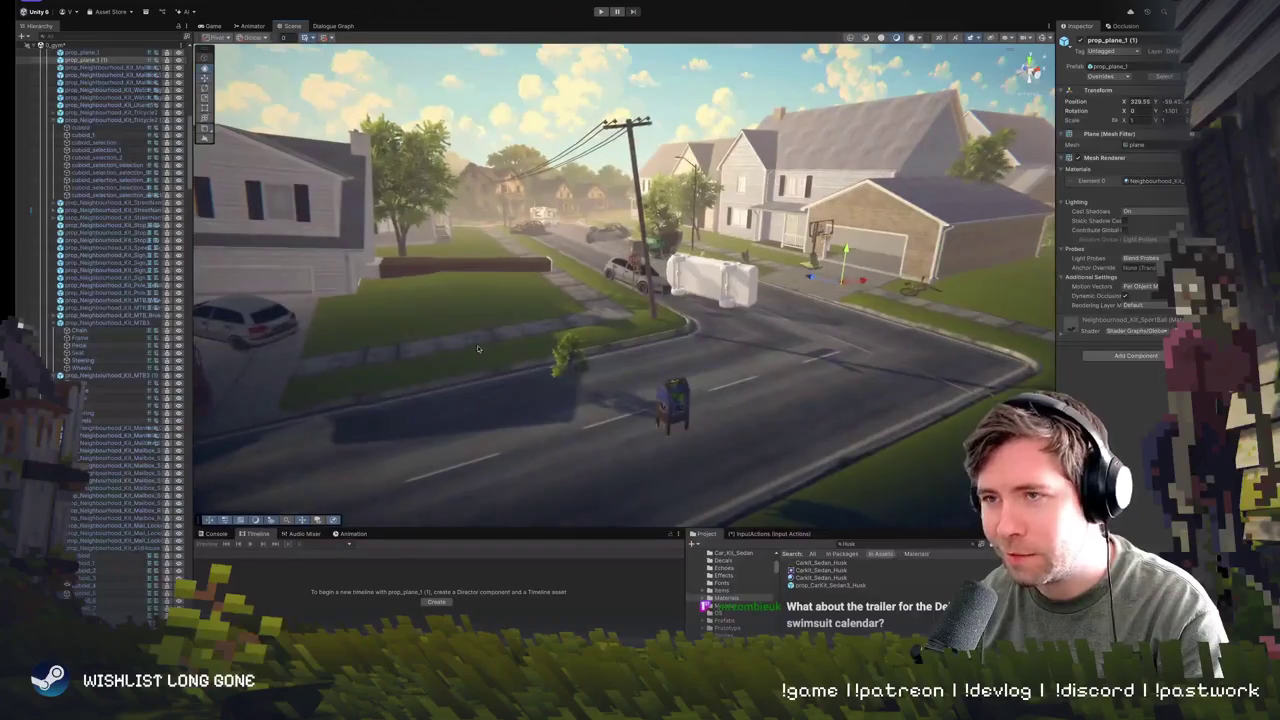
- Move the blue mailbox out of the road onto the lawn beside the walkway
{"action": "left_click", "coordinate": [680, 411]}
{"action": "left_click_drag", "start_coordinate": [671, 433], "coordinate": [553, 307]}
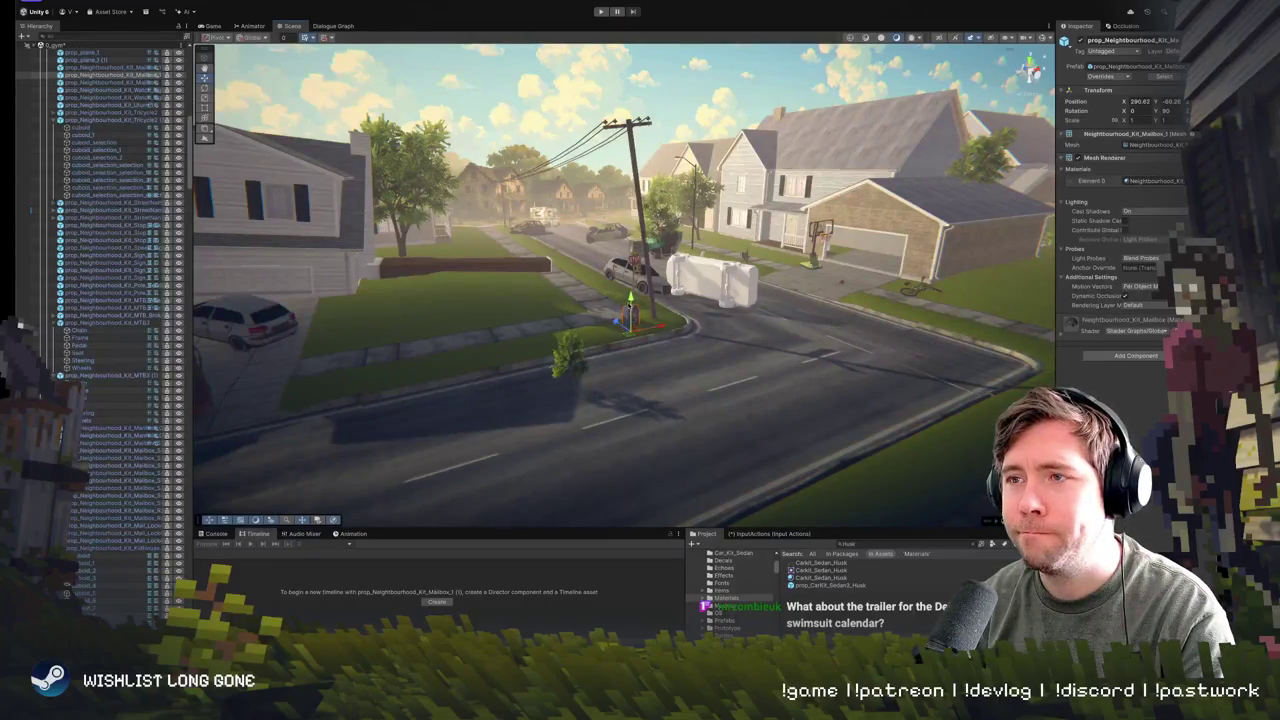
{"action": "key", "text": "f"}
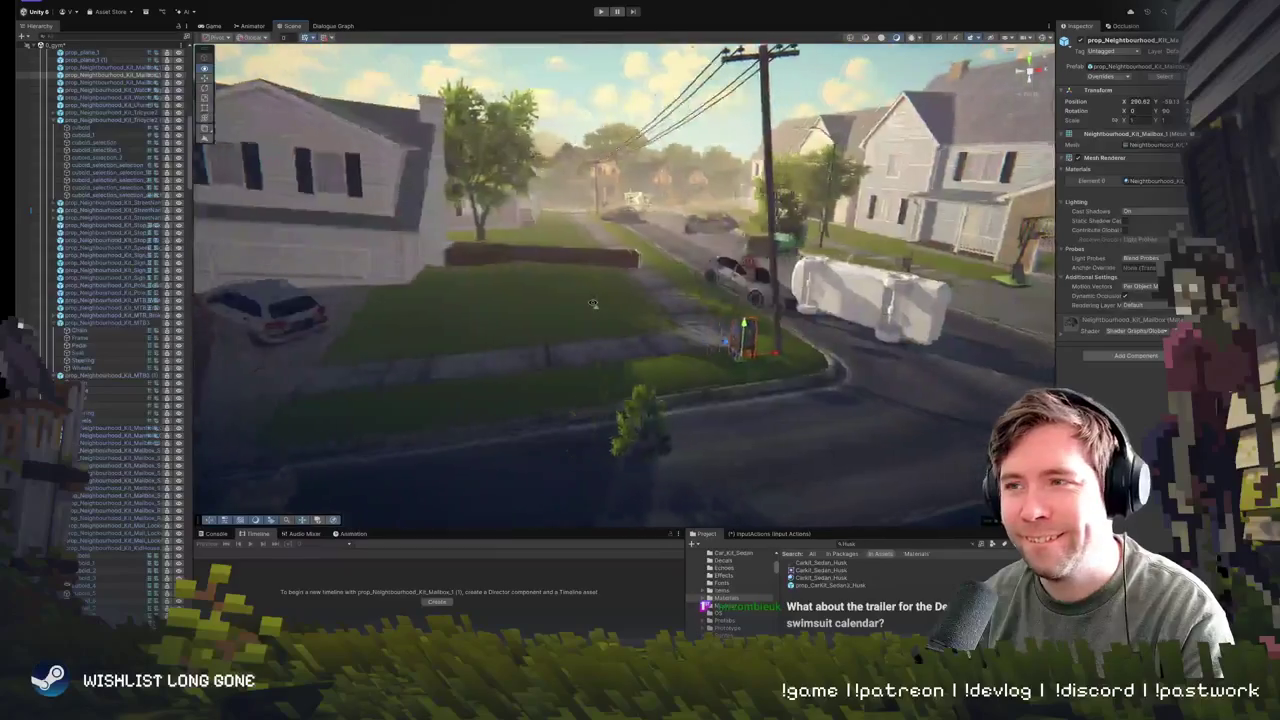
{"action": "left_click_drag", "start_coordinate": [631, 390], "coordinate": [592, 390]}
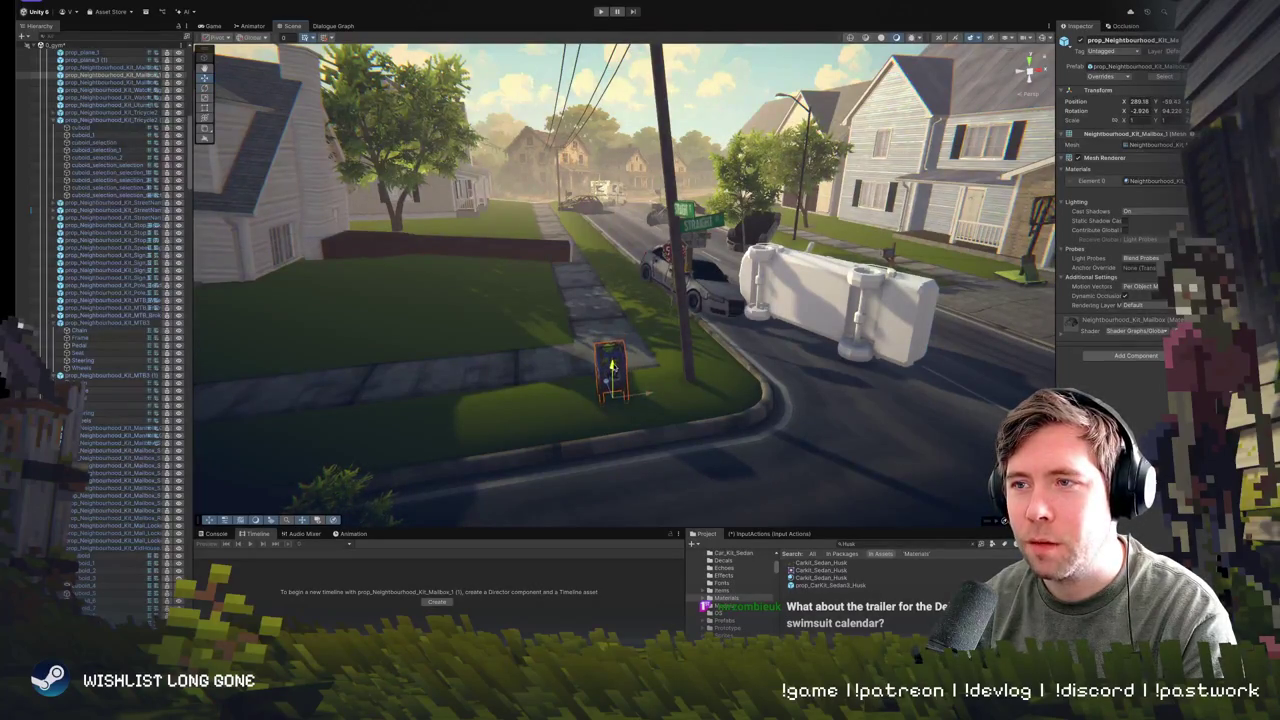
- Reselect the mailbox and rotate it to face the street
{"action": "left_click", "coordinate": [612, 367]}
{"action": "scroll", "coordinate": [612, 367], "scroll_direction": "up", "scroll_amount": 10}
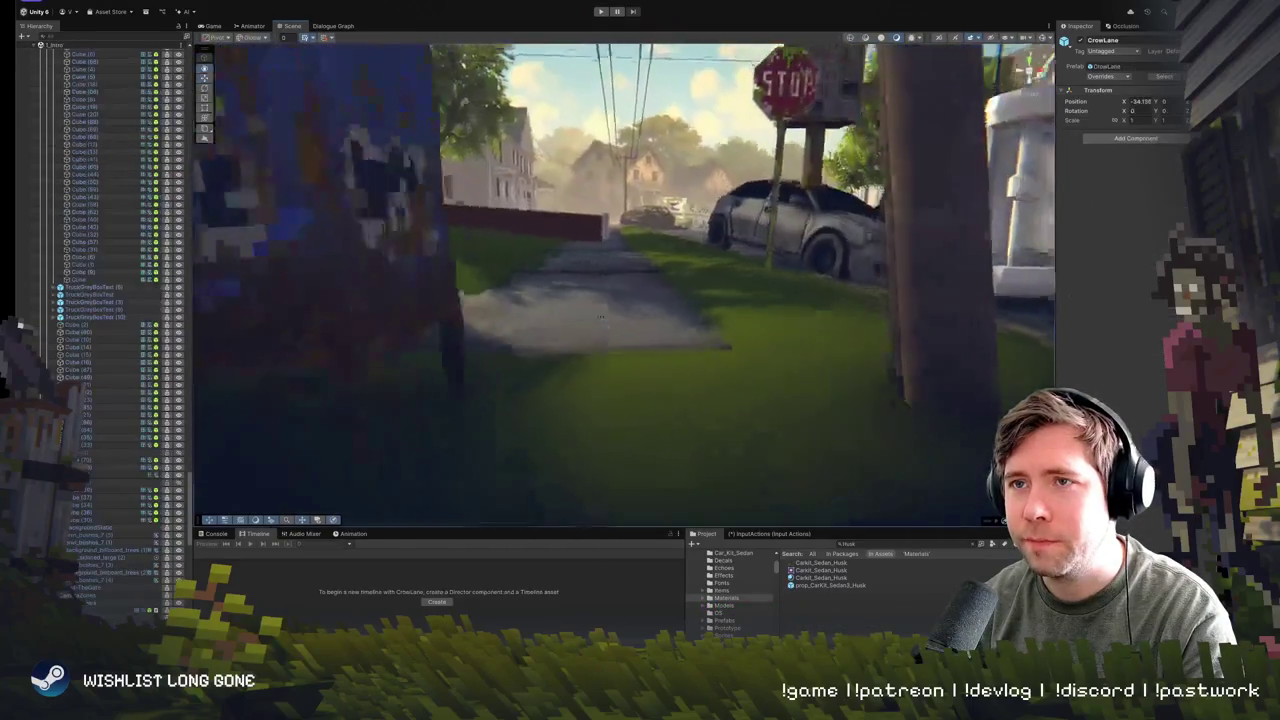
{"action": "scroll", "coordinate": [601, 315], "scroll_direction": "down", "scroll_amount": 10}
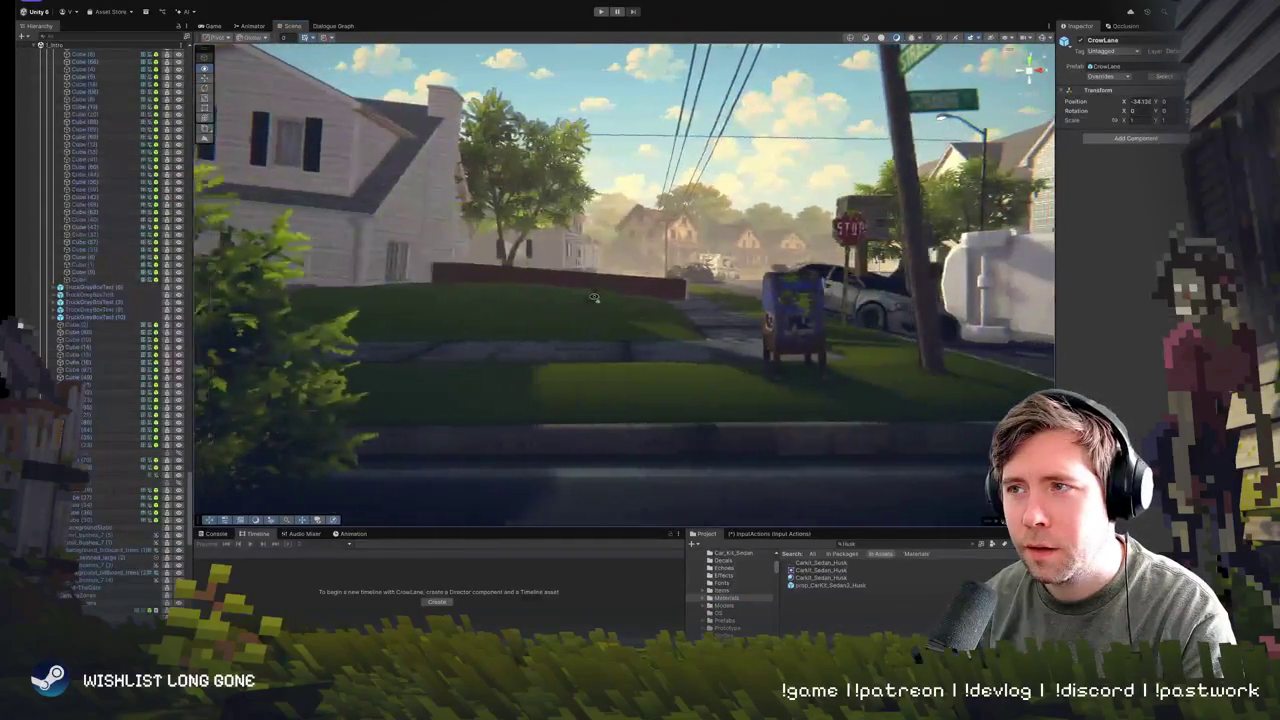
{"action": "scroll", "coordinate": [594, 297], "scroll_direction": "up", "scroll_amount": 3}
{"action": "left_click", "coordinate": [885, 385]}
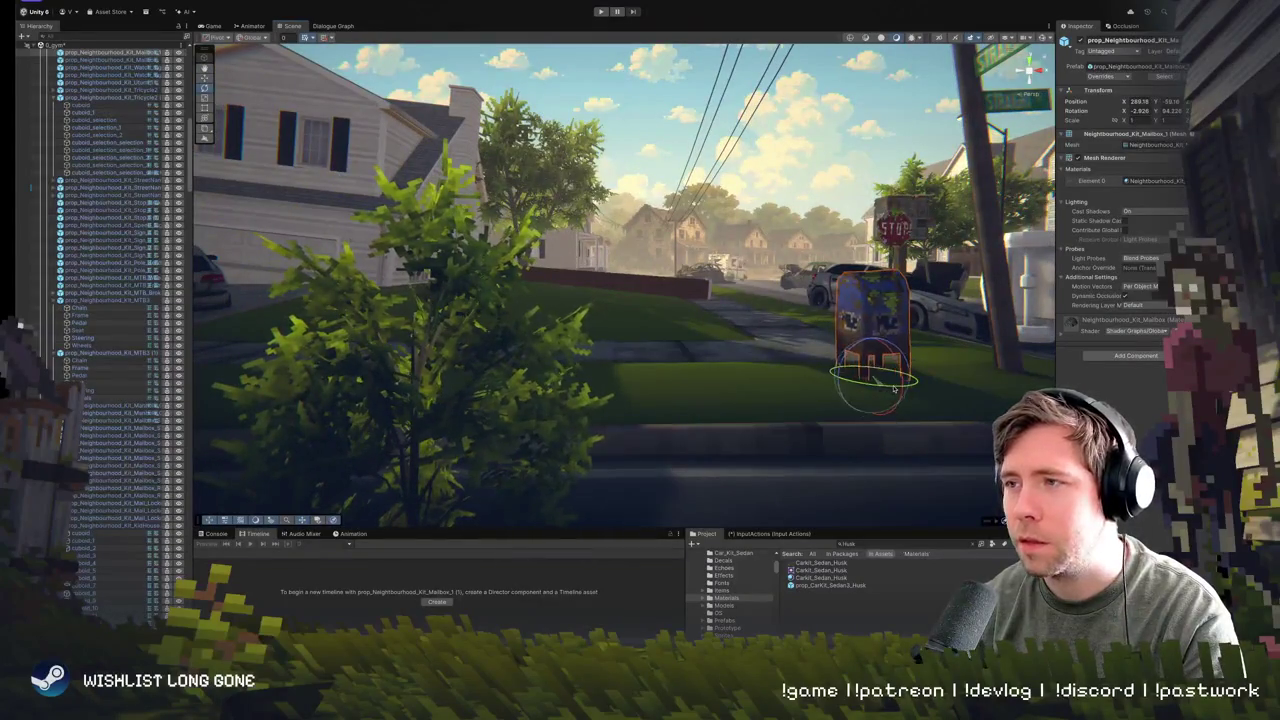
{"action": "key", "text": "w"}
{"action": "left_click_drag", "start_coordinate": [893, 388], "coordinate": [835, 400]}
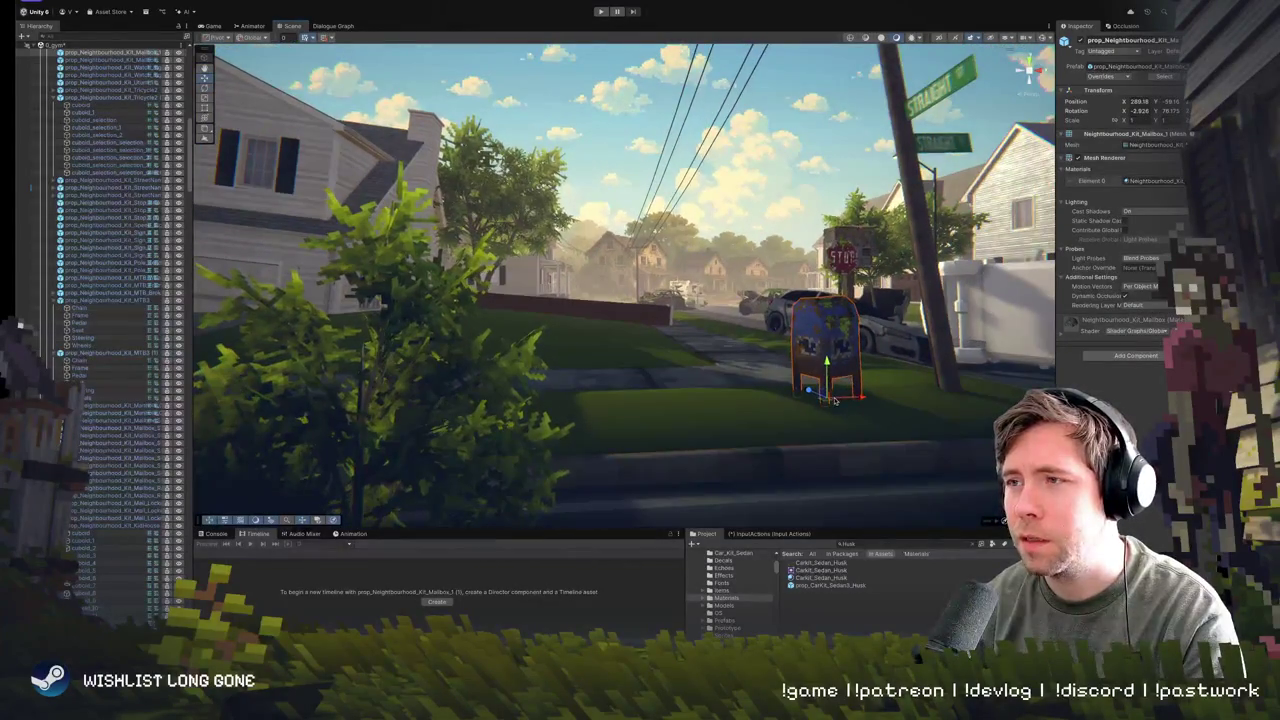
{"action": "key", "text": "e"}
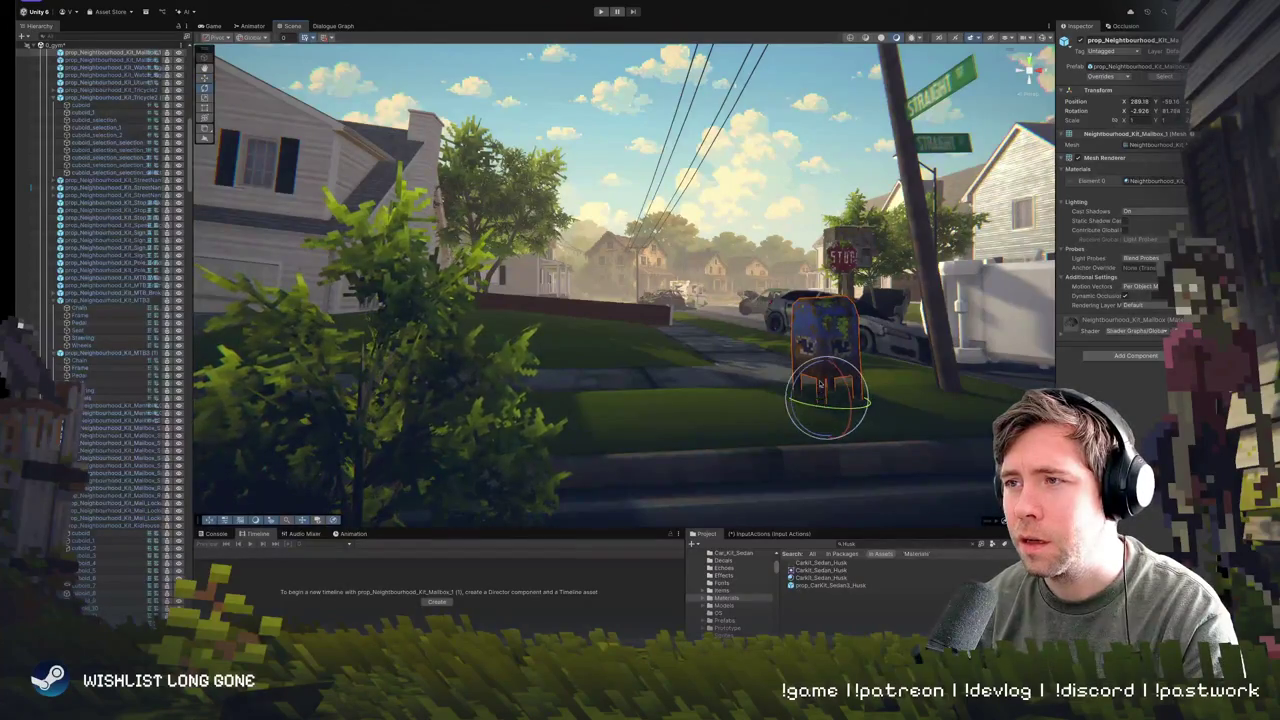
{"action": "mouse_move", "coordinate": [820, 383]}
{"action": "left_mouse_down"}
{"action": "mouse_move", "coordinate": [925, 412]}
{"action": "mouse_move", "coordinate": [740, 410]}
{"action": "left_mouse_up"}
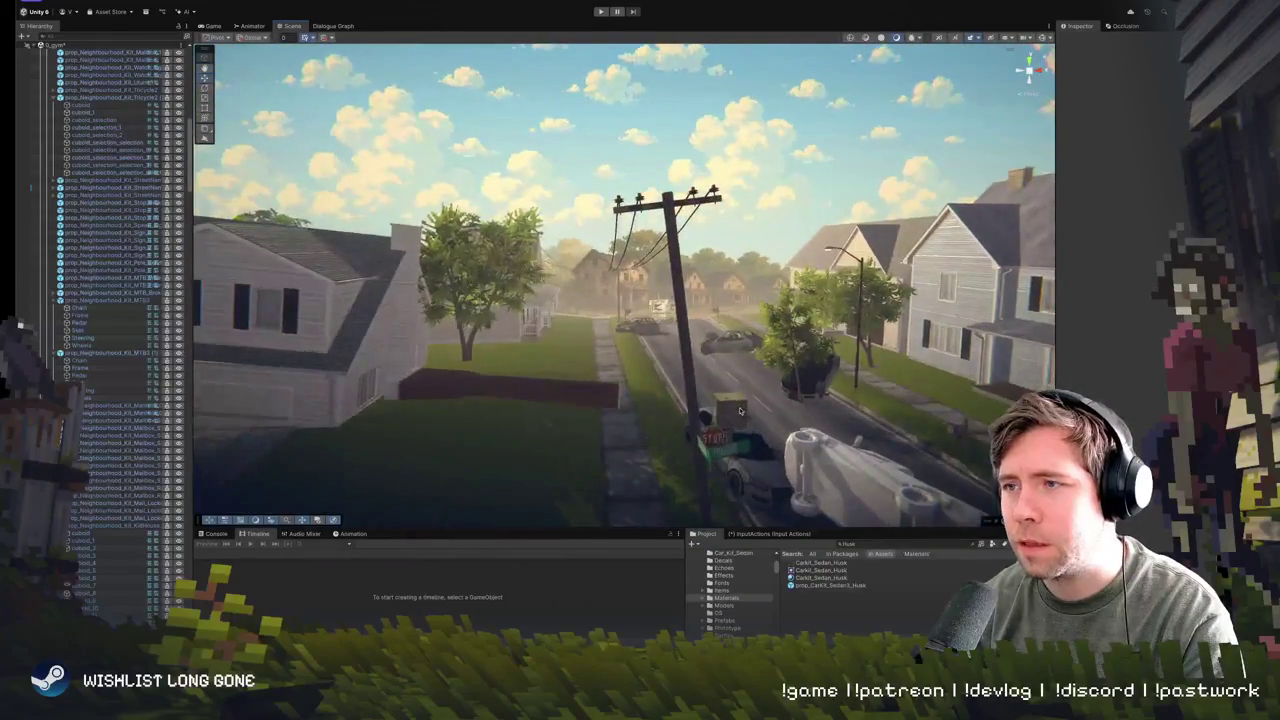
{"action": "left_click", "coordinate": [740, 410]}
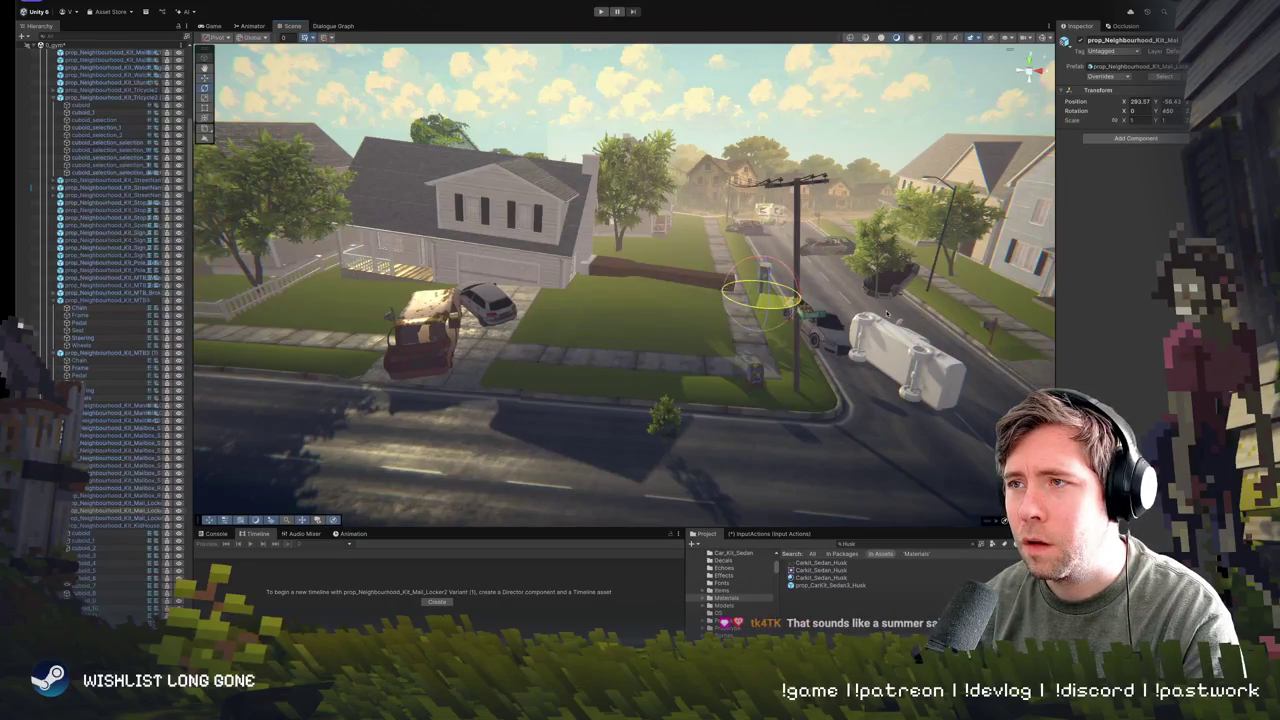
- Frame the Scene view on the mail locker near the stop sign
{"action": "key", "text": "w"}
{"action": "scroll", "coordinate": [760, 305], "scroll_direction": "up", "scroll_amount": 5}
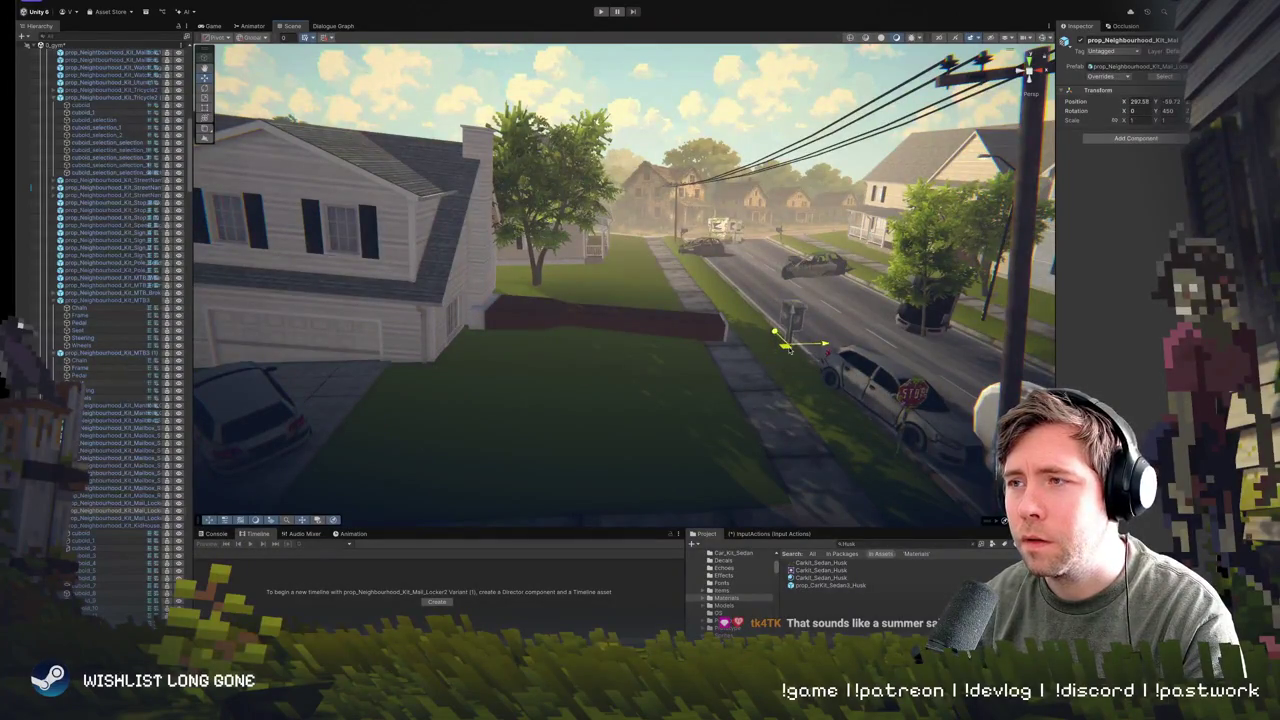
{"action": "key", "text": "f"}
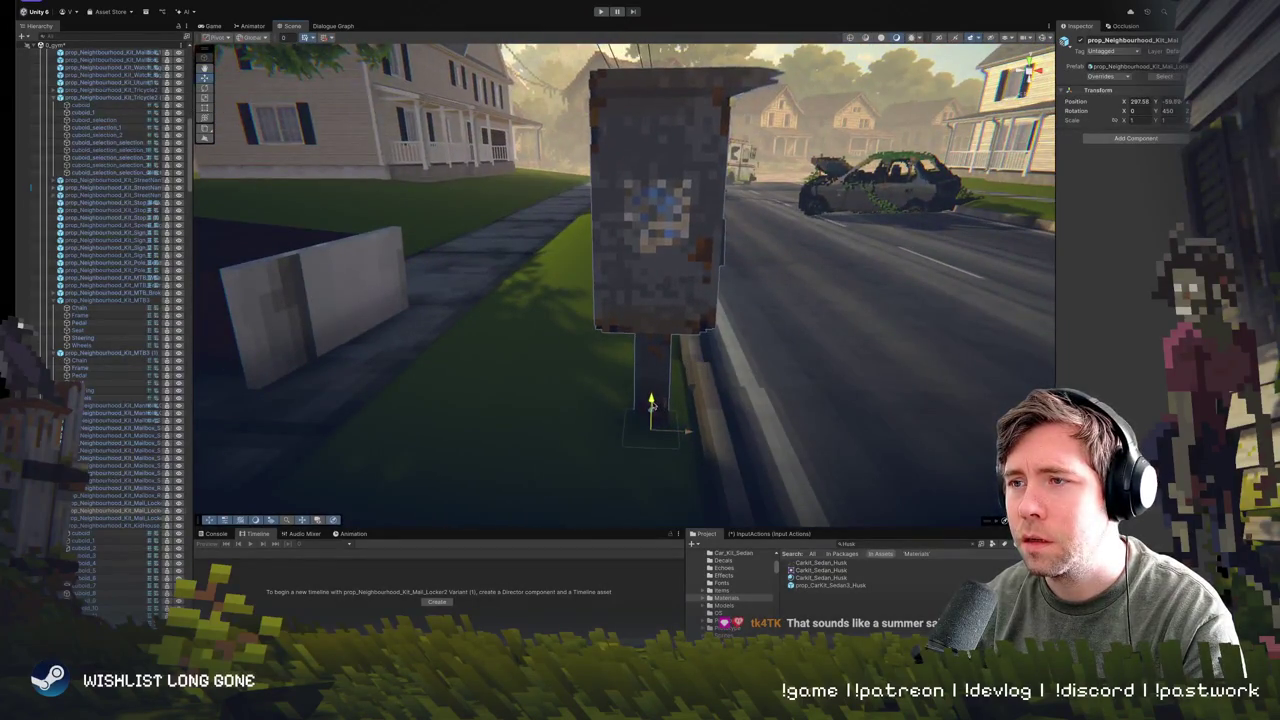
{"action": "left_click_drag", "start_coordinate": [651, 405], "coordinate": [722, 368]}
{"action": "scroll", "coordinate": [722, 368], "scroll_direction": "down", "scroll_amount": 5}
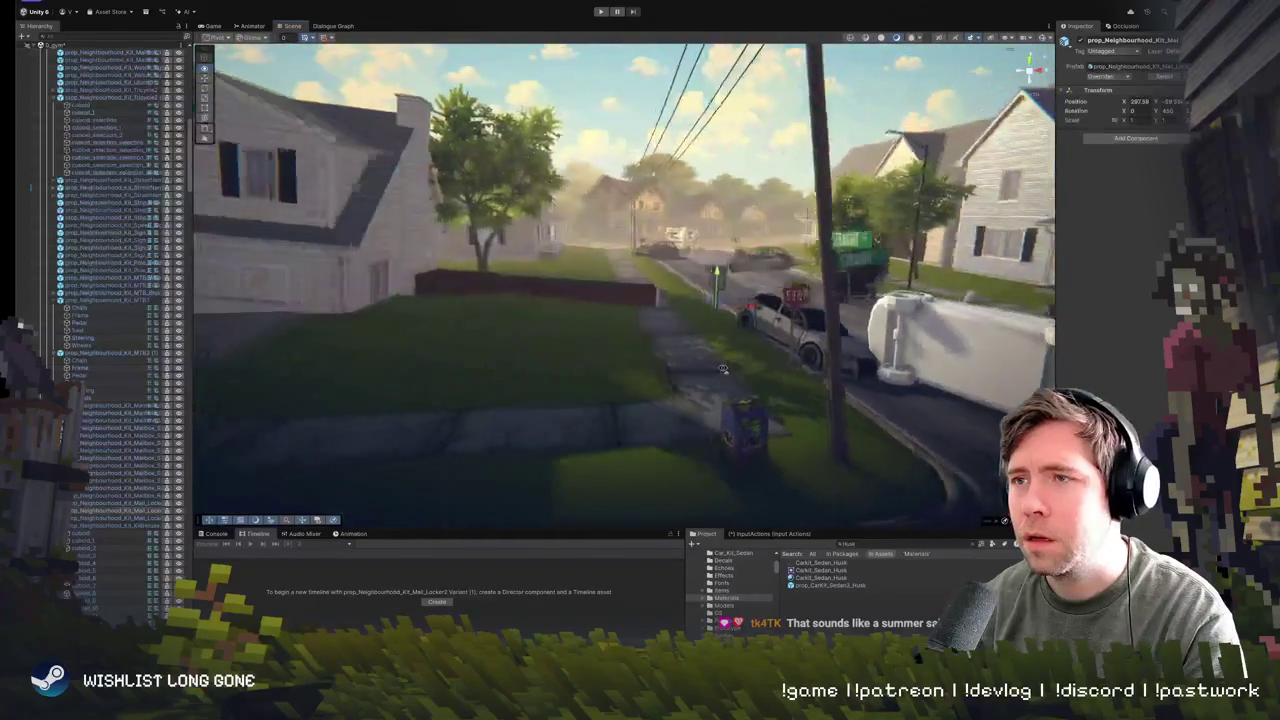
- Duplicate the mail locker, move the copy along the street to another house, and play
{"action": "key", "text": "ctrl+d"}
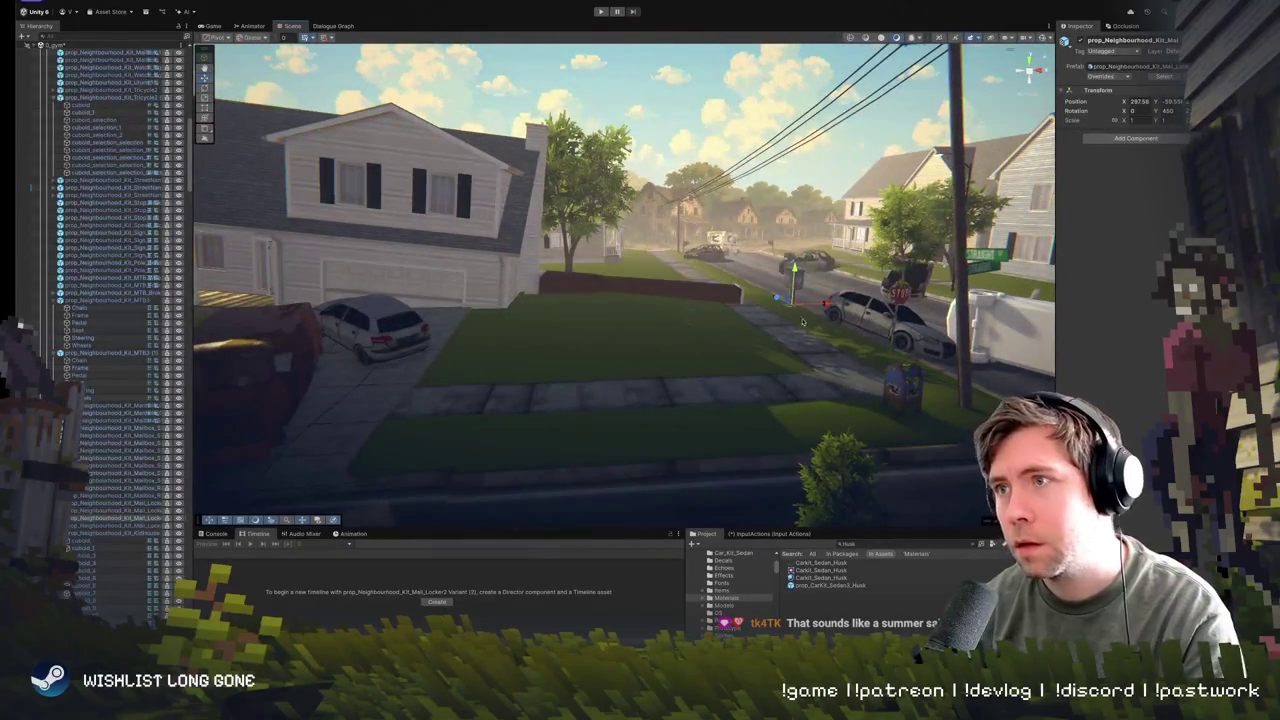
{"action": "left_click_drag", "start_coordinate": [795, 308], "coordinate": [362, 398]}
{"action": "key", "text": "f"}
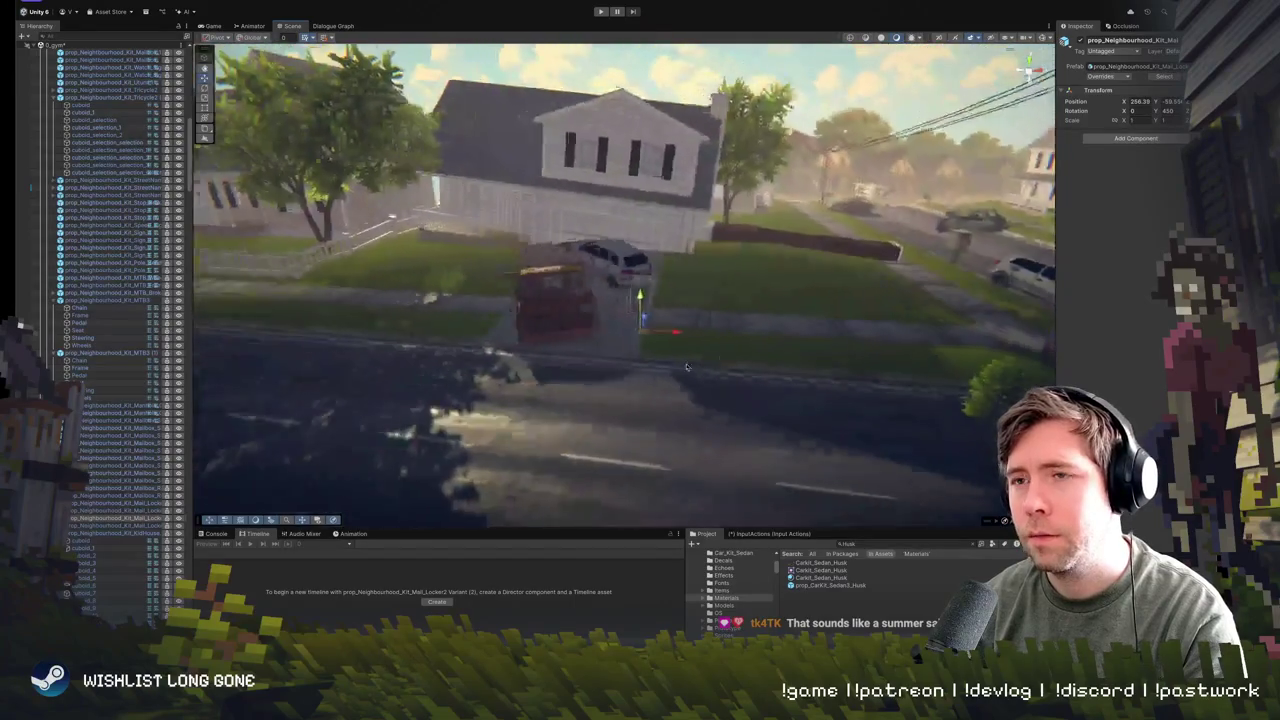
{"action": "left_click_drag", "start_coordinate": [683, 339], "coordinate": [288, 323]}
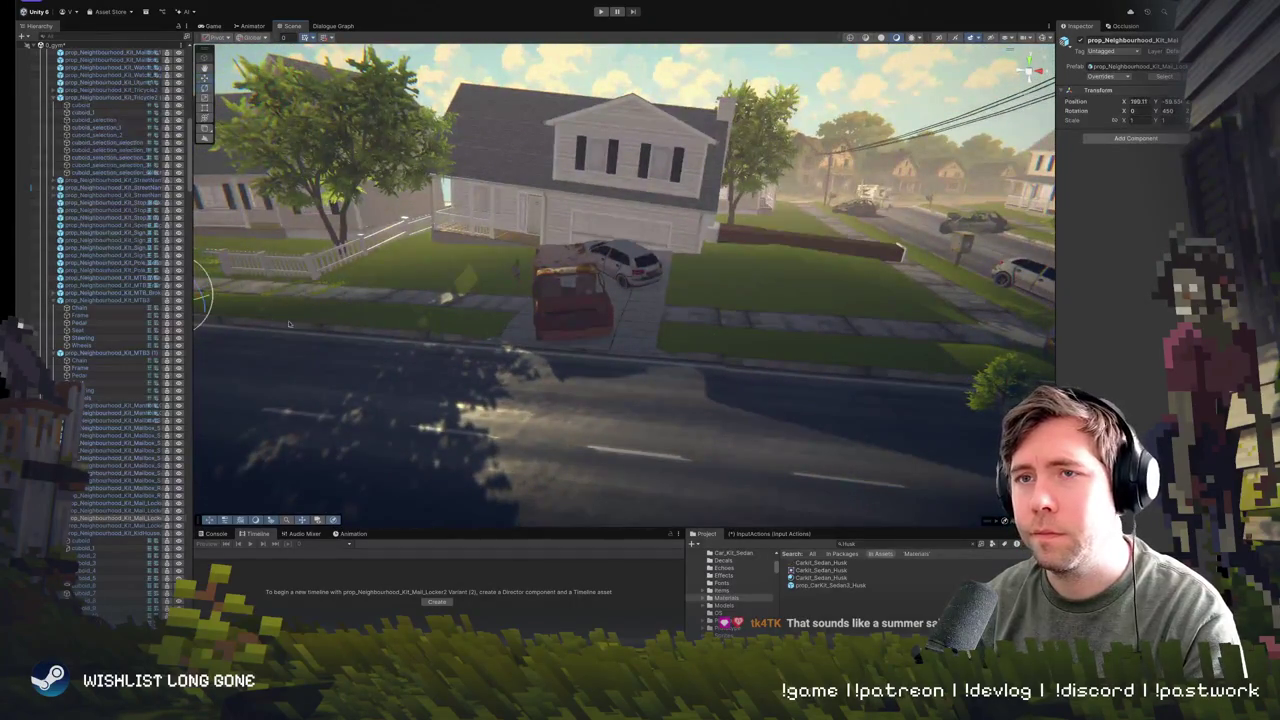
{"action": "left_click_drag", "start_coordinate": [370, 314], "coordinate": [664, 360]}
{"action": "key", "text": "w"}
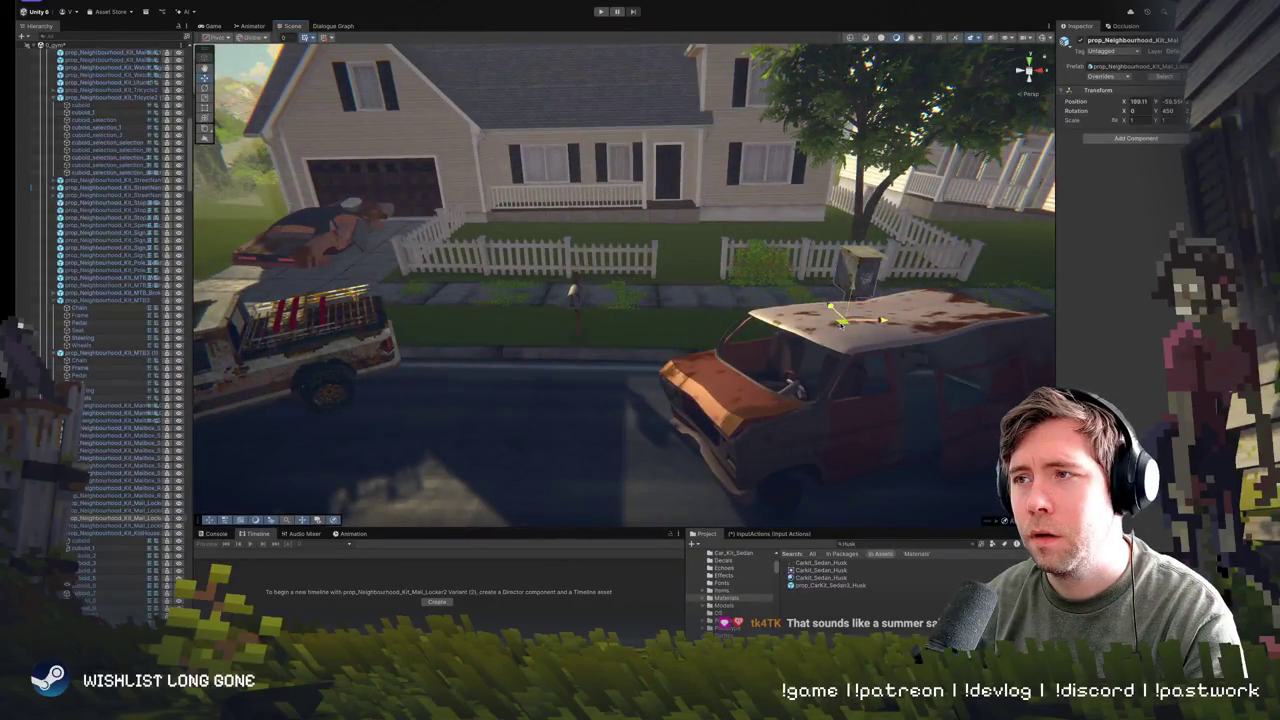
{"action": "left_click_drag", "start_coordinate": [220, 332], "coordinate": [350, 306]}
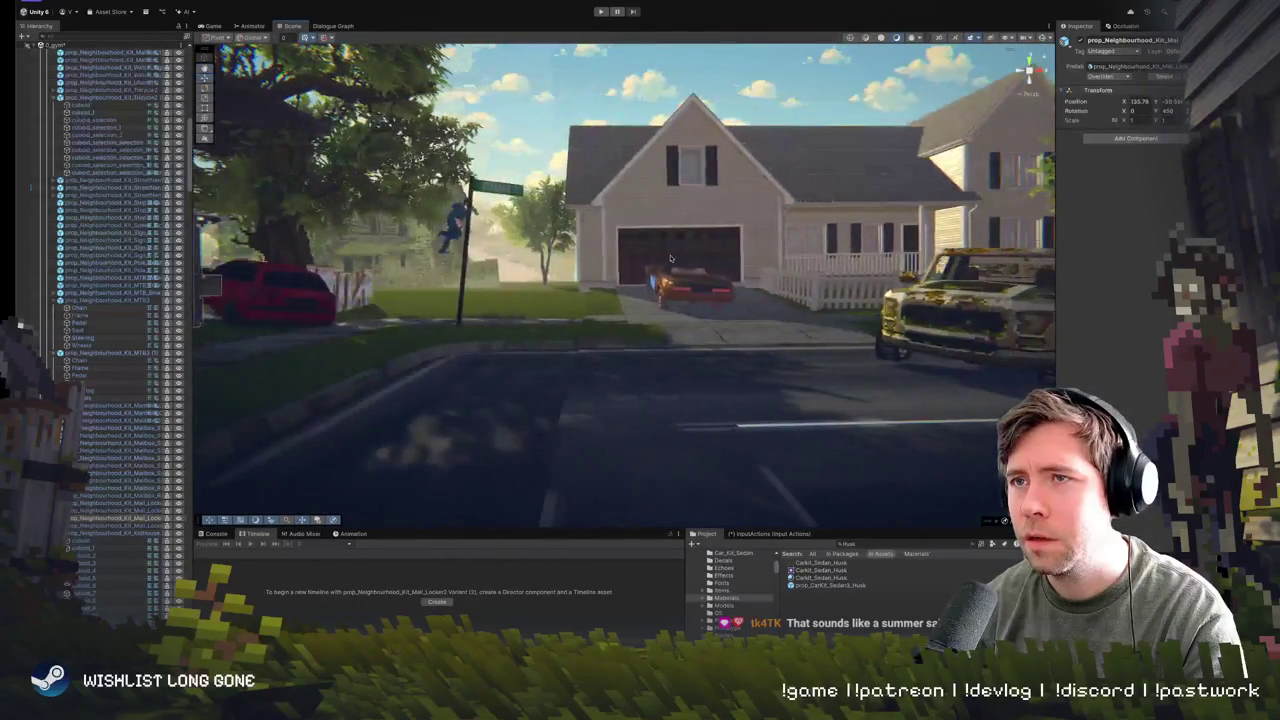
{"action": "left_click", "coordinate": [600, 11]}
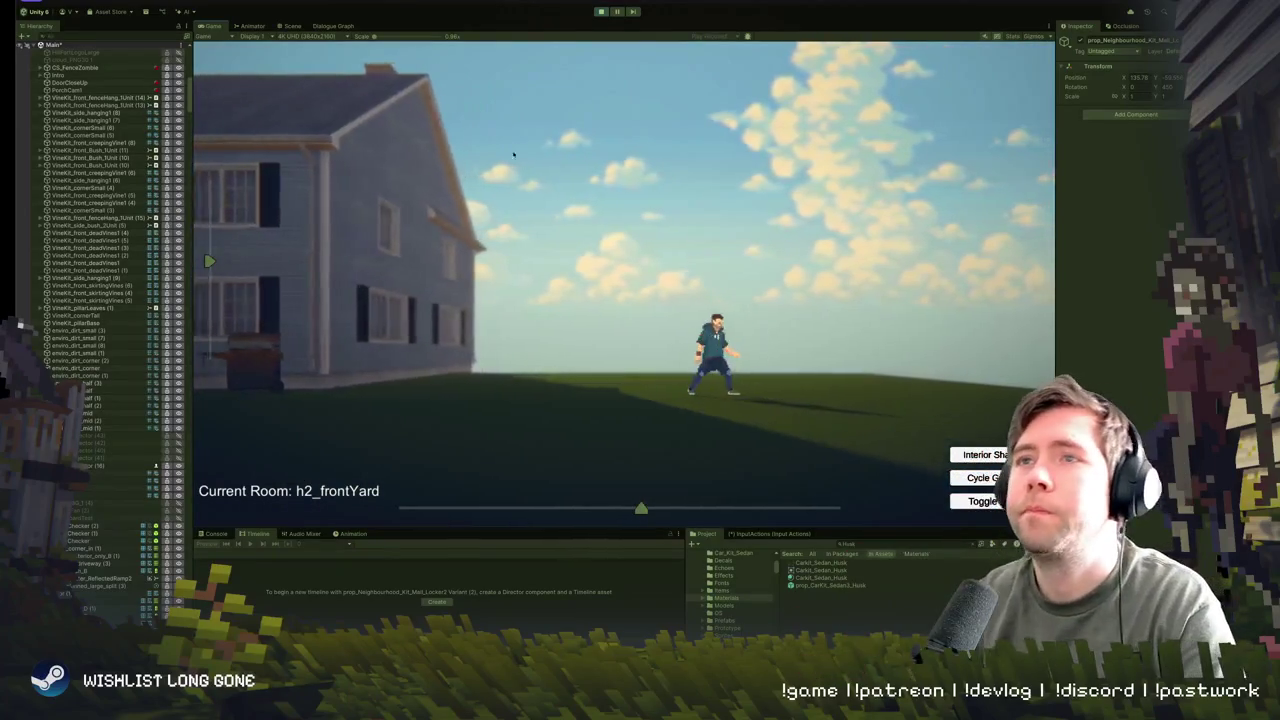
- Stop the game, settle the mail locker on the verge across from the houses, and replay
{"action": "left_click", "coordinate": [600, 12]}
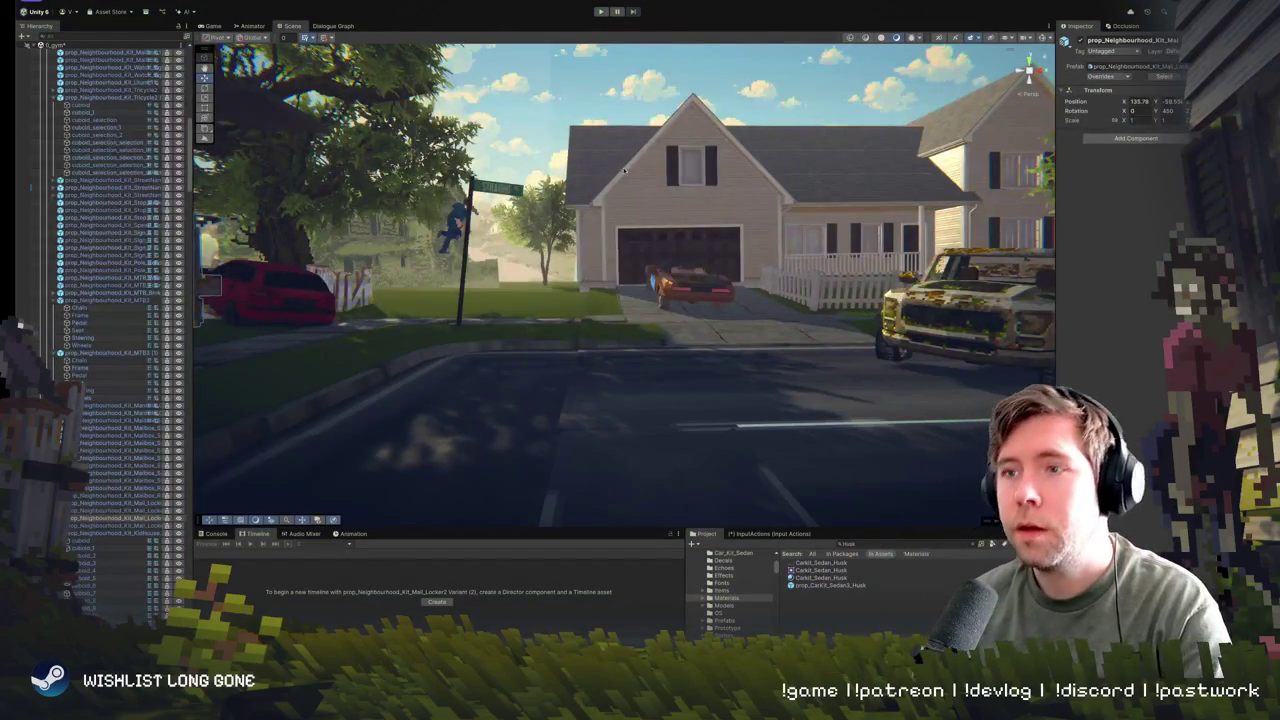
{"action": "mouse_move", "coordinate": [624, 170]}
{"action": "left_mouse_down"}
{"action": "mouse_move", "coordinate": [530, 180]}
{"action": "mouse_move", "coordinate": [602, 330]}
{"action": "left_mouse_up"}
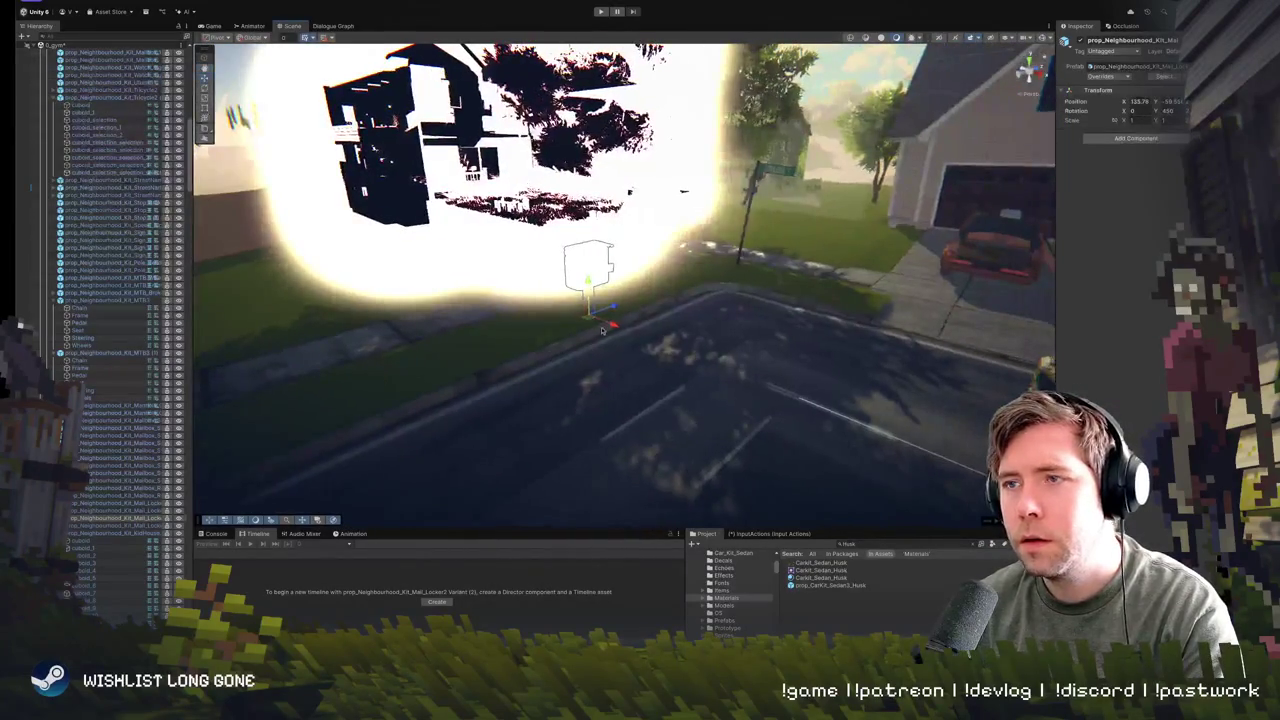
{"action": "left_click_drag", "start_coordinate": [688, 293], "coordinate": [634, 283]}
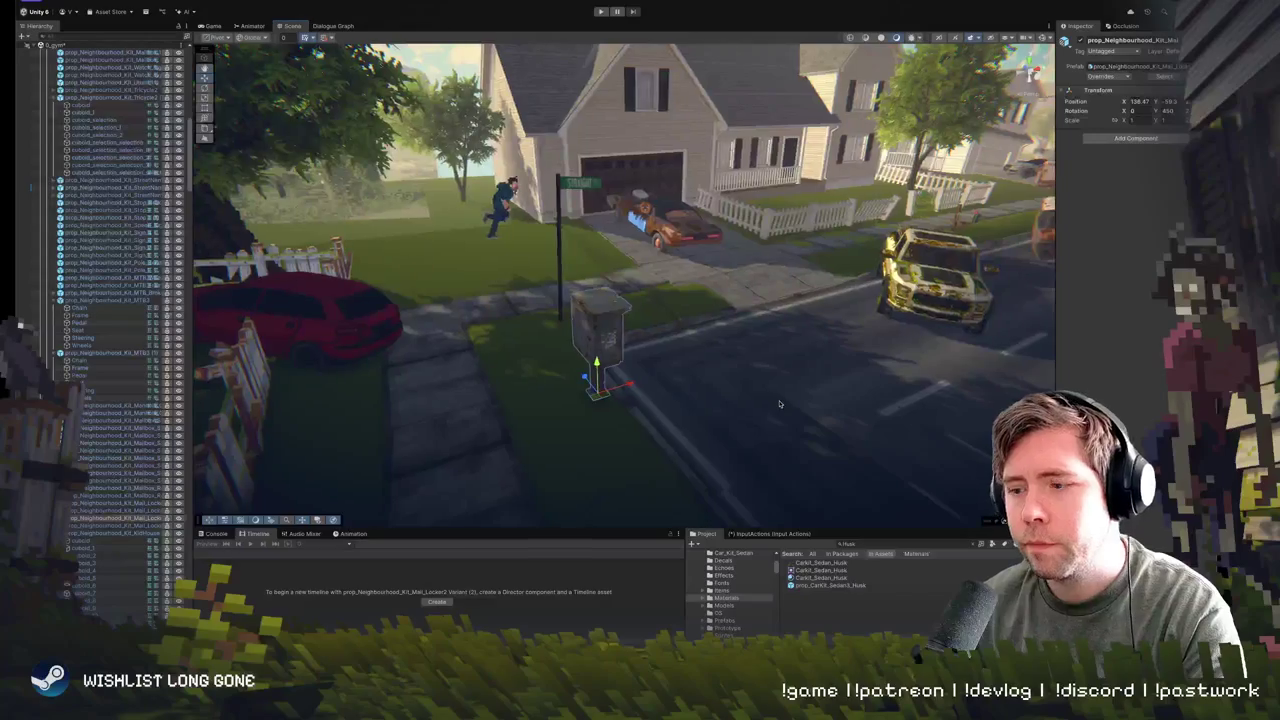
{"action": "mouse_move", "coordinate": [728, 378]}
{"action": "left_mouse_down"}
{"action": "mouse_move", "coordinate": [522, 358]}
{"action": "mouse_move", "coordinate": [670, 385]}
{"action": "mouse_move", "coordinate": [628, 307]}
{"action": "left_mouse_up"}
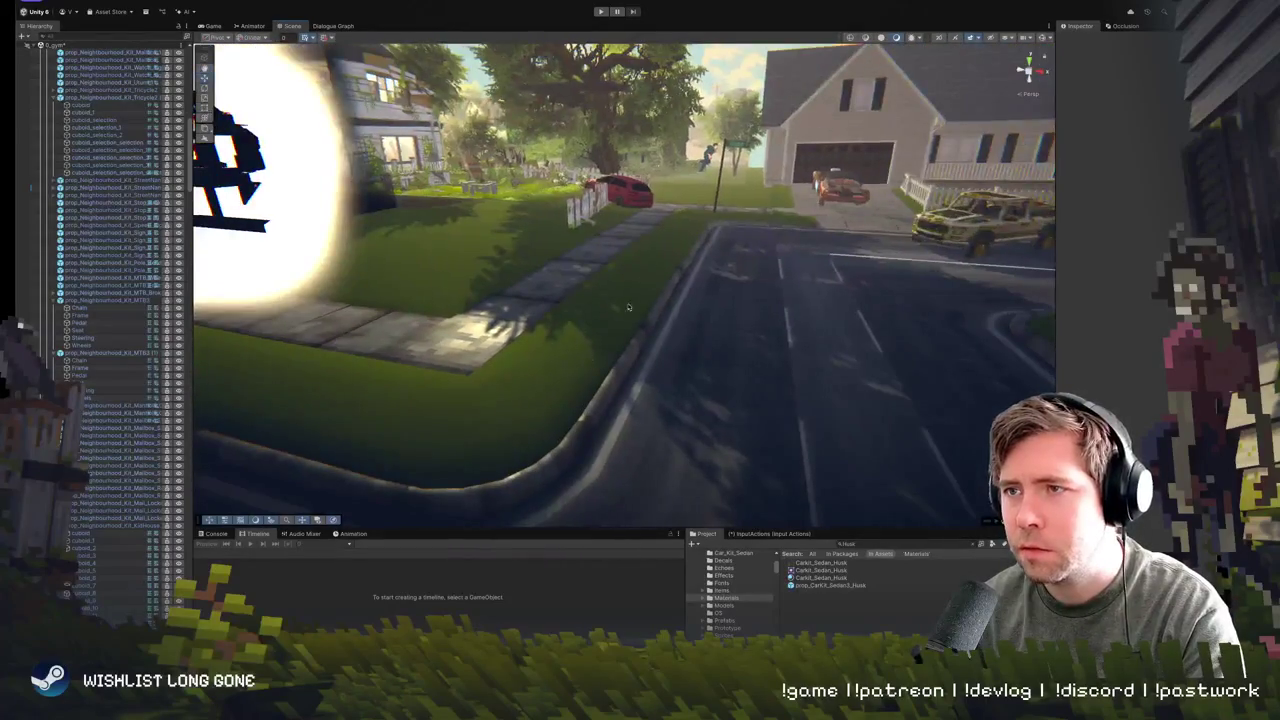
{"action": "mouse_move", "coordinate": [703, 356]}
{"action": "left_mouse_down"}
{"action": "mouse_move", "coordinate": [894, 284]}
{"action": "mouse_move", "coordinate": [786, 334]}
{"action": "mouse_move", "coordinate": [714, 310]}
{"action": "mouse_move", "coordinate": [734, 316]}
{"action": "left_mouse_up"}
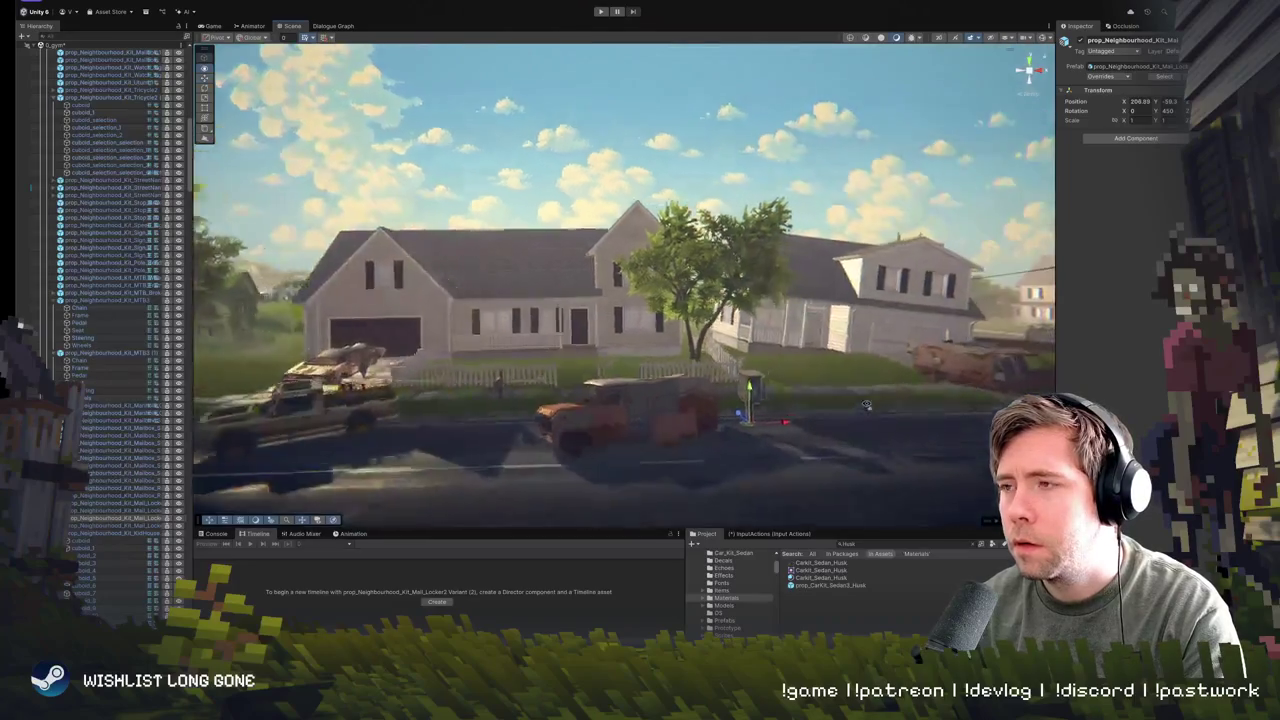
{"action": "left_click_drag", "start_coordinate": [866, 405], "coordinate": [844, 449]}
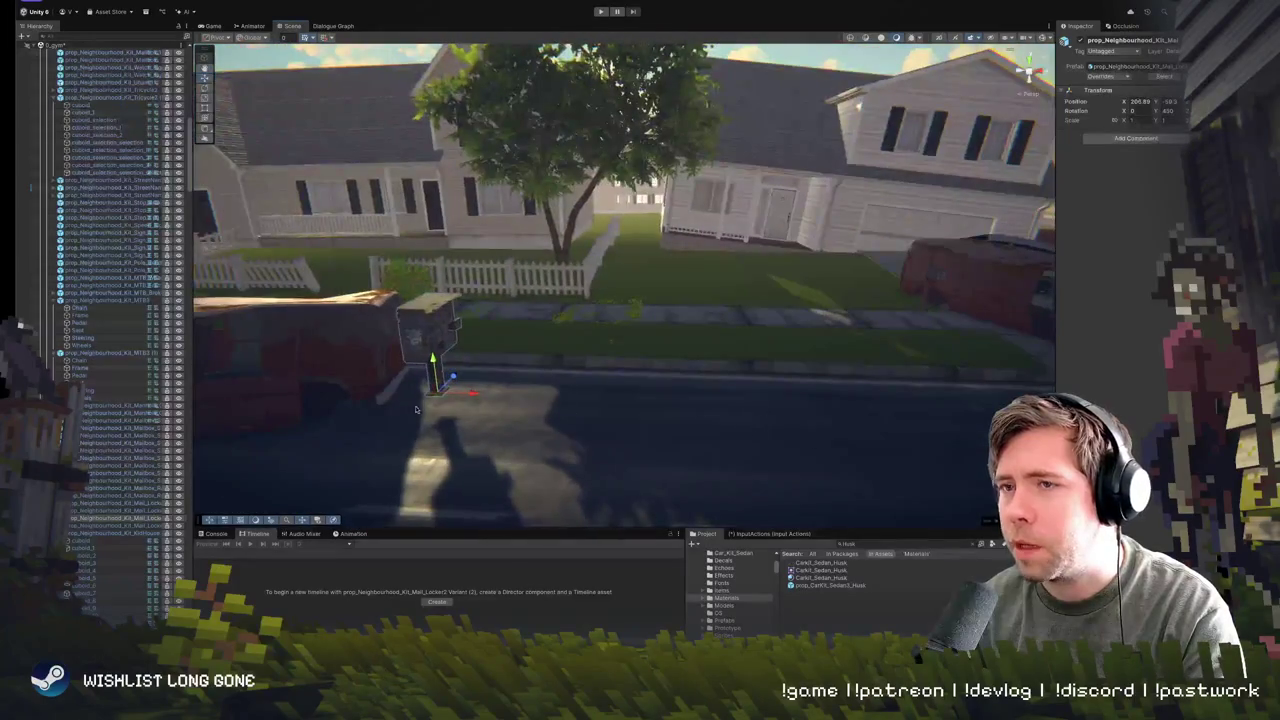
{"action": "key", "text": "f"}
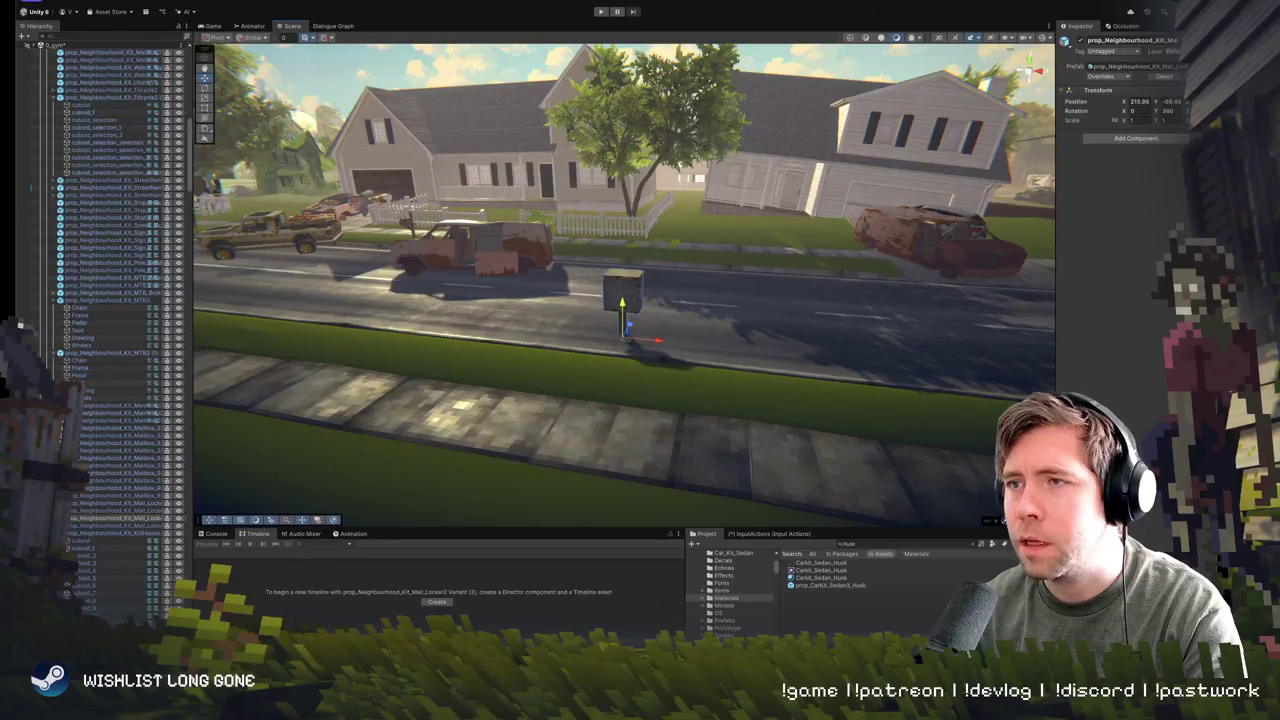
{"action": "mouse_move", "coordinate": [640, 90]}
{"action": "left_mouse_down"}
{"action": "mouse_move", "coordinate": [660, 100]}
{"action": "mouse_move", "coordinate": [670, 140]}
{"action": "mouse_move", "coordinate": [679, 86]}
{"action": "left_mouse_up"}
{"action": "left_click", "coordinate": [600, 12]}
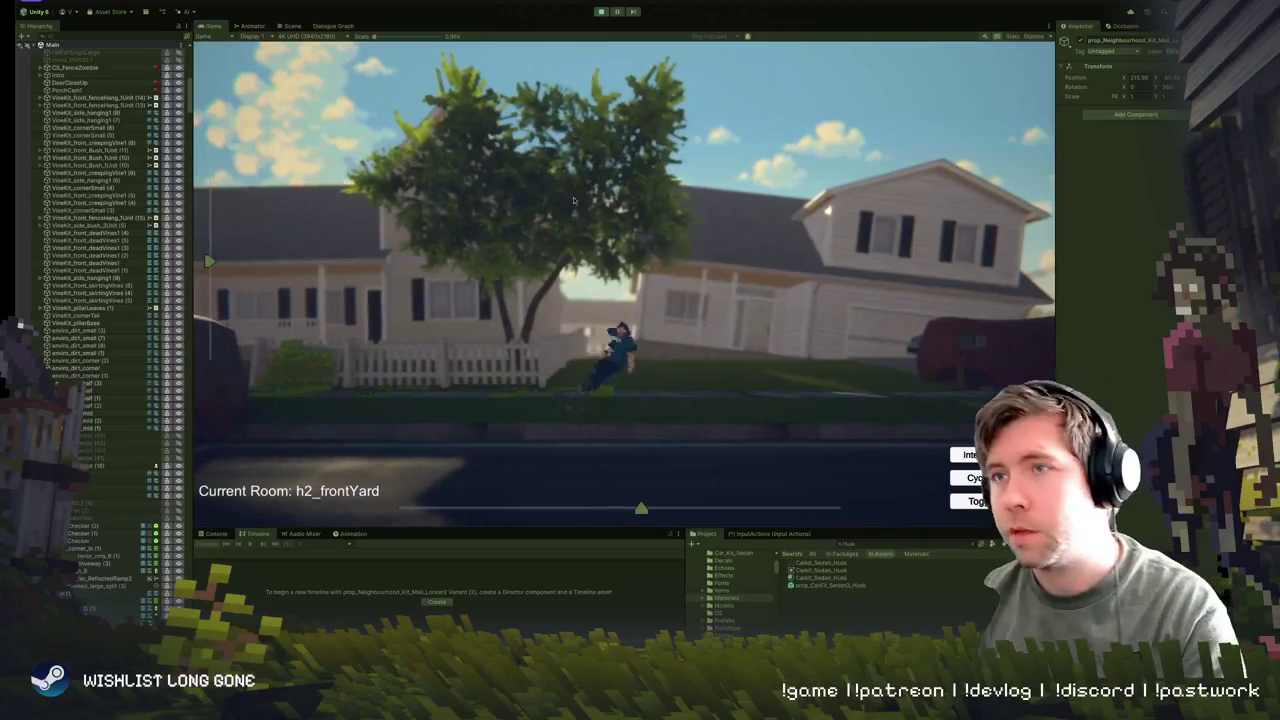
- Return from the Game view to the Scene view and select the mailbox box, cuboid_3, to show its material
{"action": "left_click", "coordinate": [289, 26]}
{"action": "key", "text": "f"}
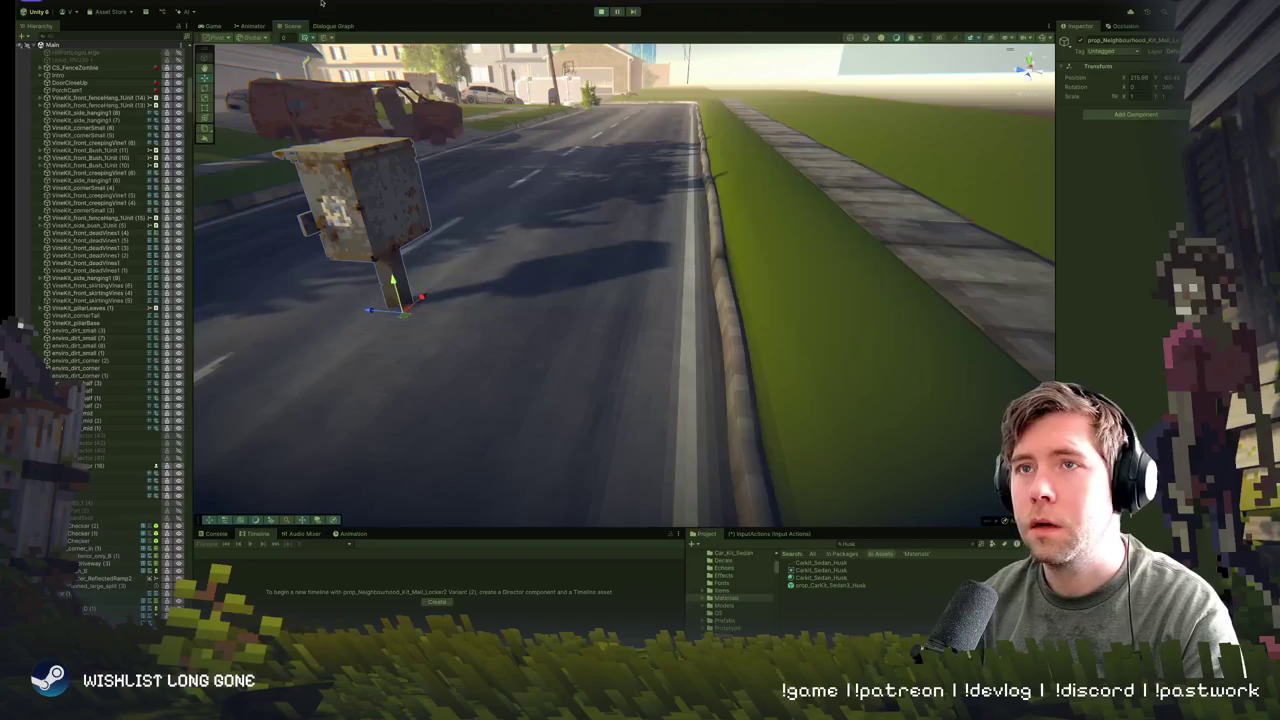
{"action": "left_click", "coordinate": [259, 26]}
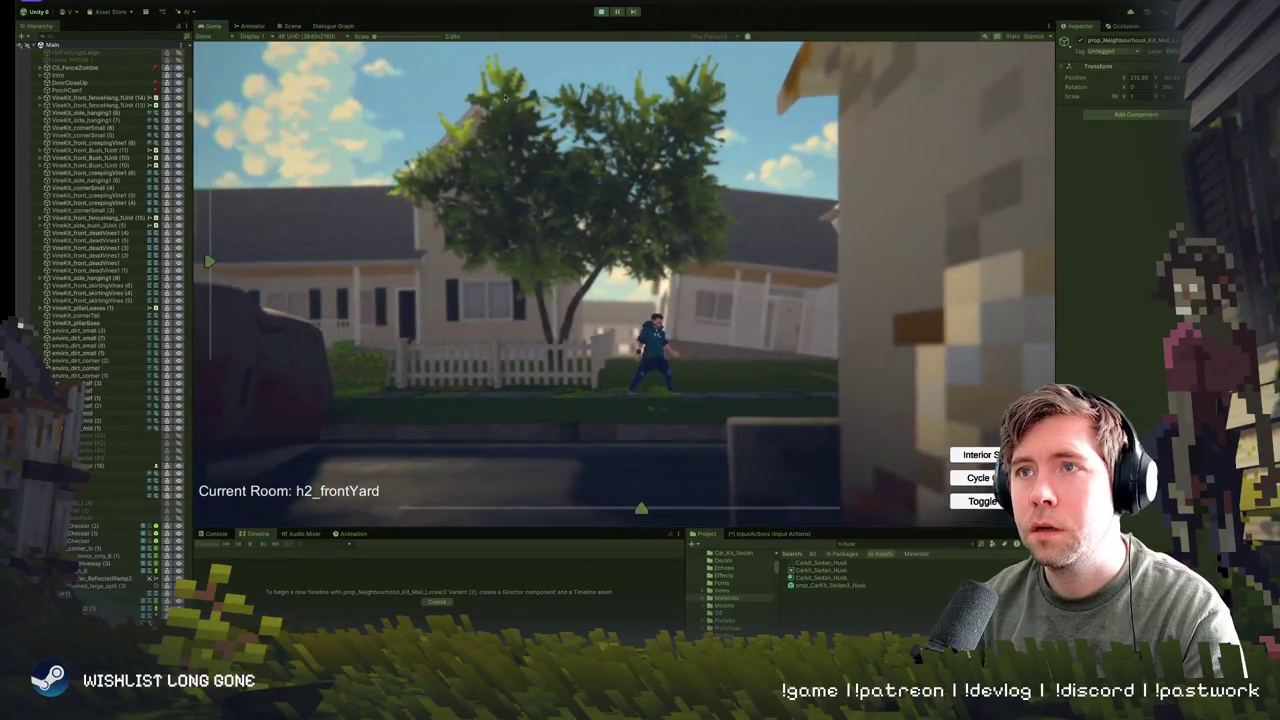
{"action": "left_click", "coordinate": [289, 26]}
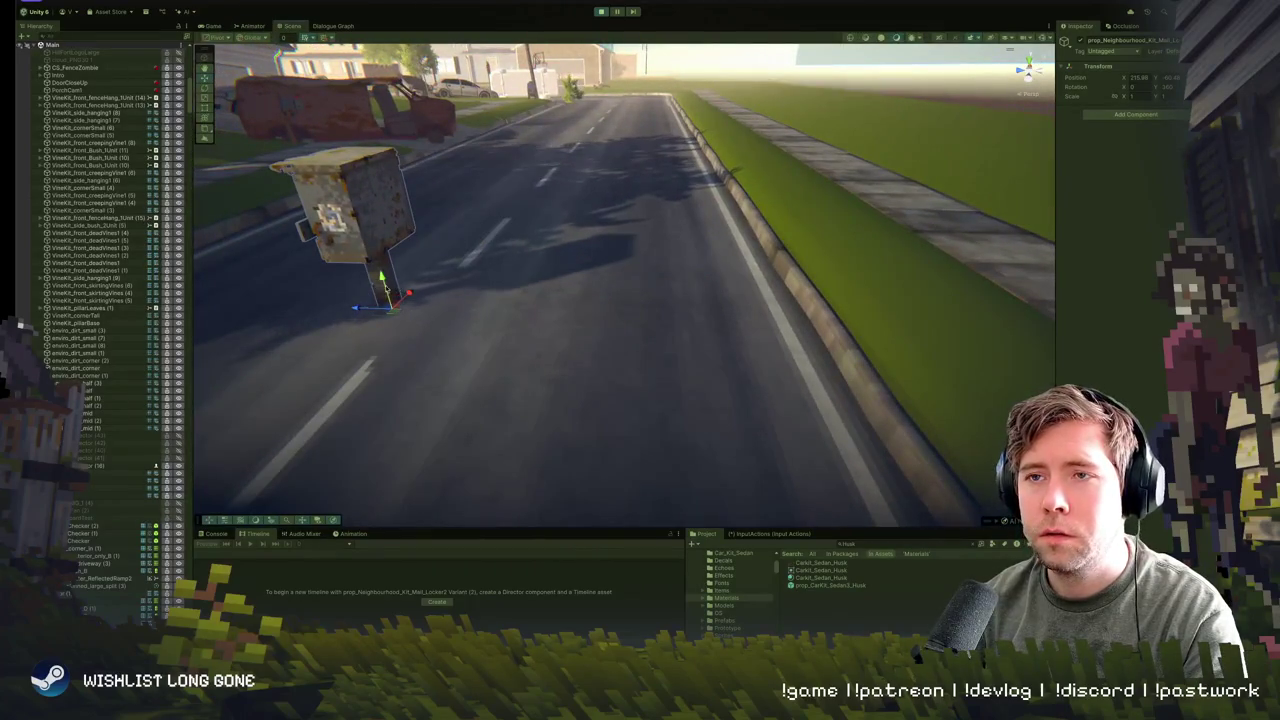
{"action": "left_click_drag", "start_coordinate": [383, 270], "coordinate": [374, 311]}
{"action": "left_click", "coordinate": [334, 26]}
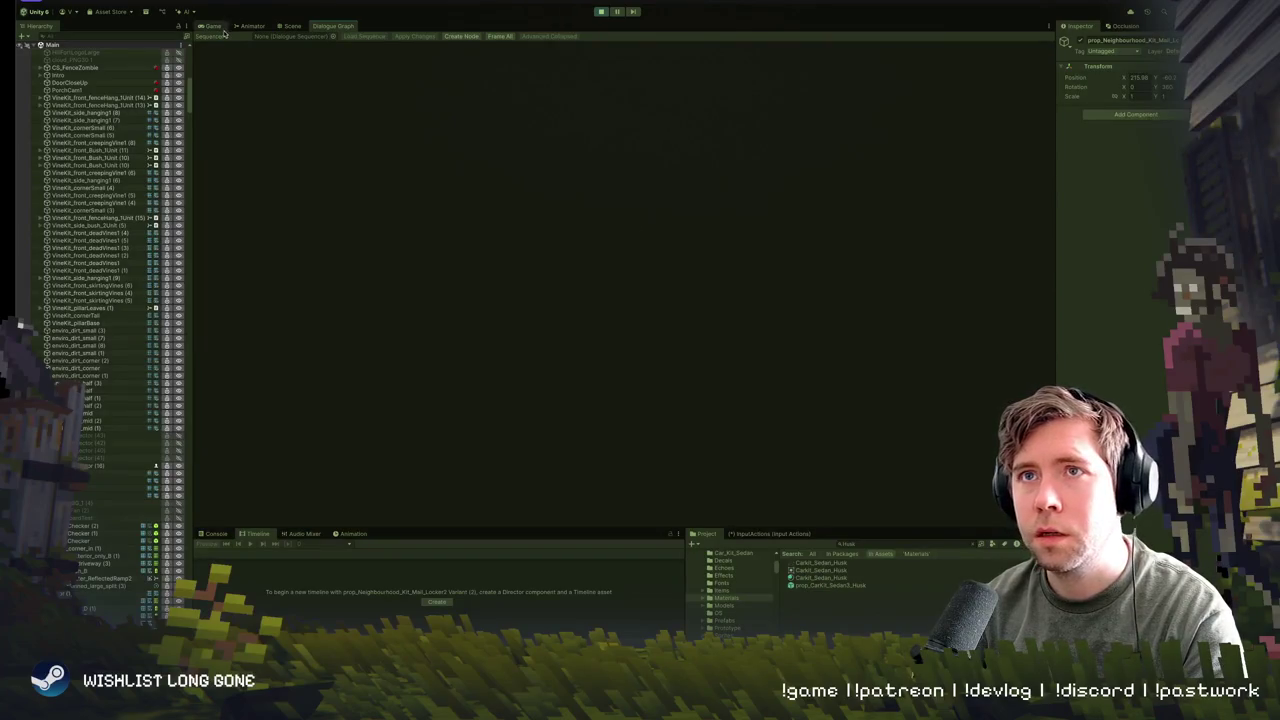
{"action": "left_click", "coordinate": [286, 26]}
{"action": "left_click", "coordinate": [210, 26]}
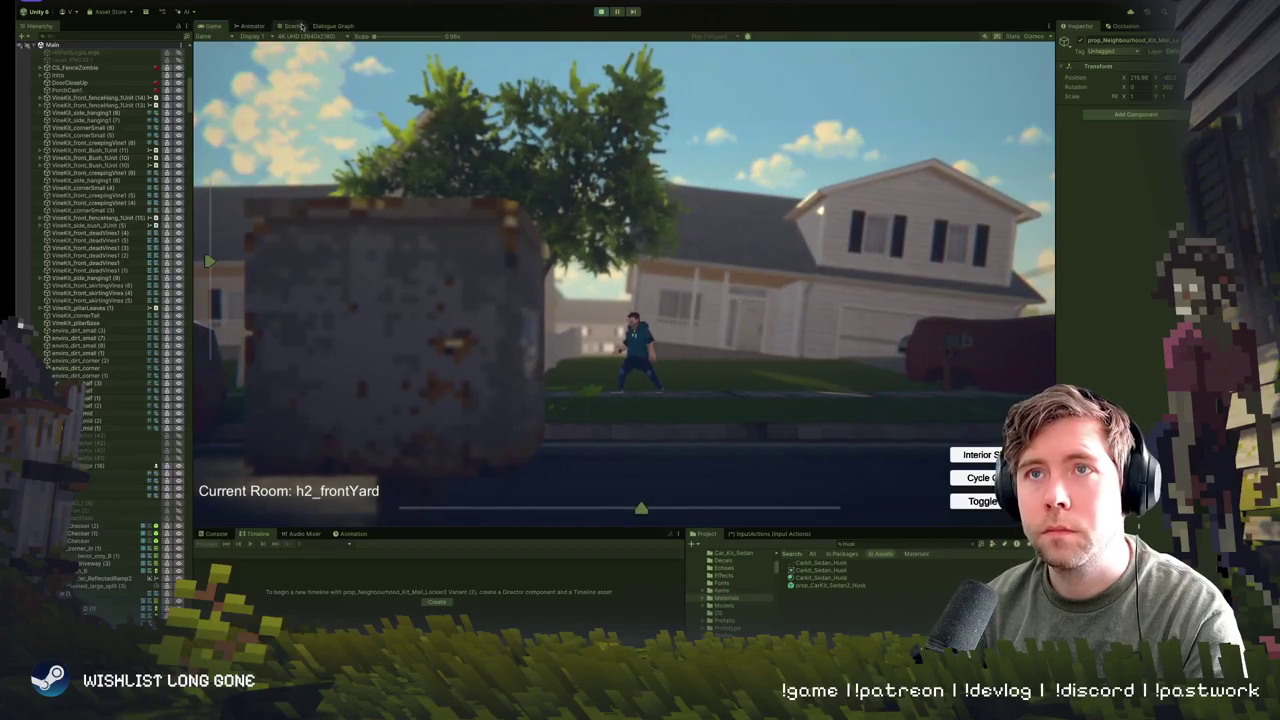
{"action": "left_click", "coordinate": [301, 26]}
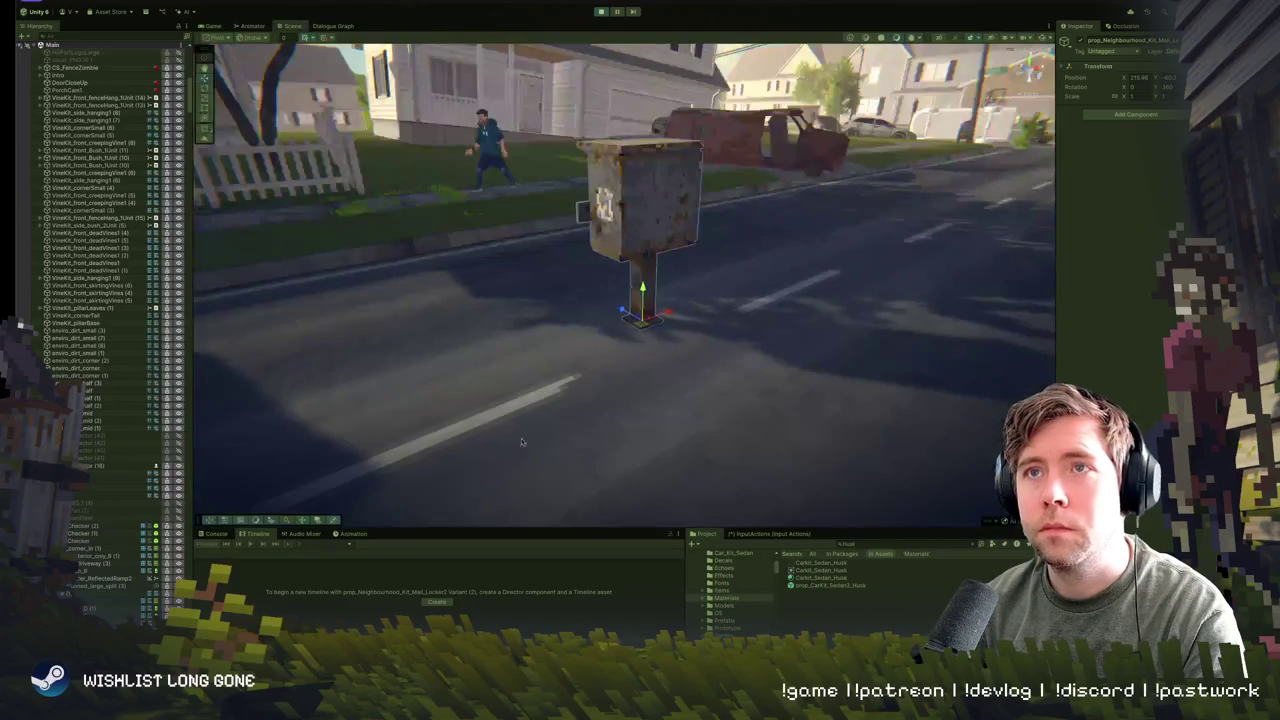
{"action": "left_click", "coordinate": [630, 210]}
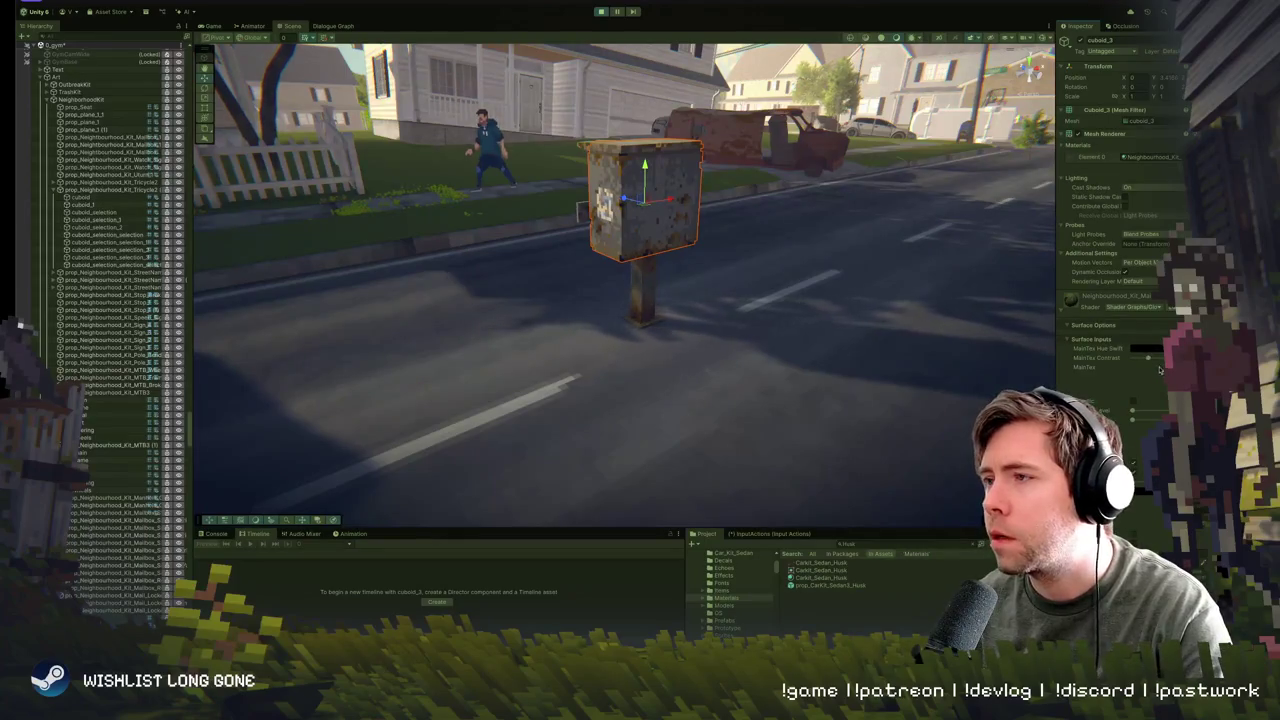
- Raise the mailbox box's MainTex Contrast, open its Hue Shift colour picker, and orbit to inspect
{"action": "mouse_move", "coordinate": [1132, 357]}
{"action": "left_mouse_down"}
{"action": "mouse_move", "coordinate": [1165, 360]}
{"action": "mouse_move", "coordinate": [1150, 360]}
{"action": "left_mouse_up"}
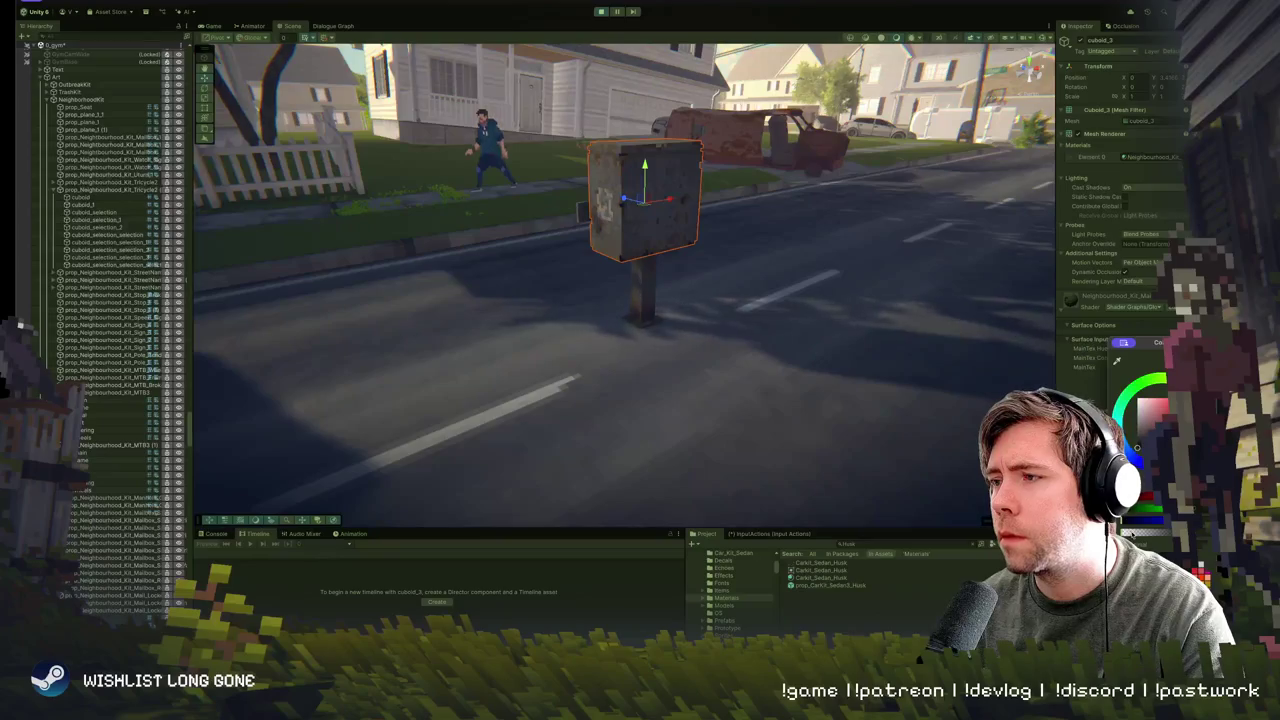
{"action": "left_click_drag", "start_coordinate": [950, 286], "coordinate": [649, 177]}
{"action": "left_click", "coordinate": [1150, 351]}
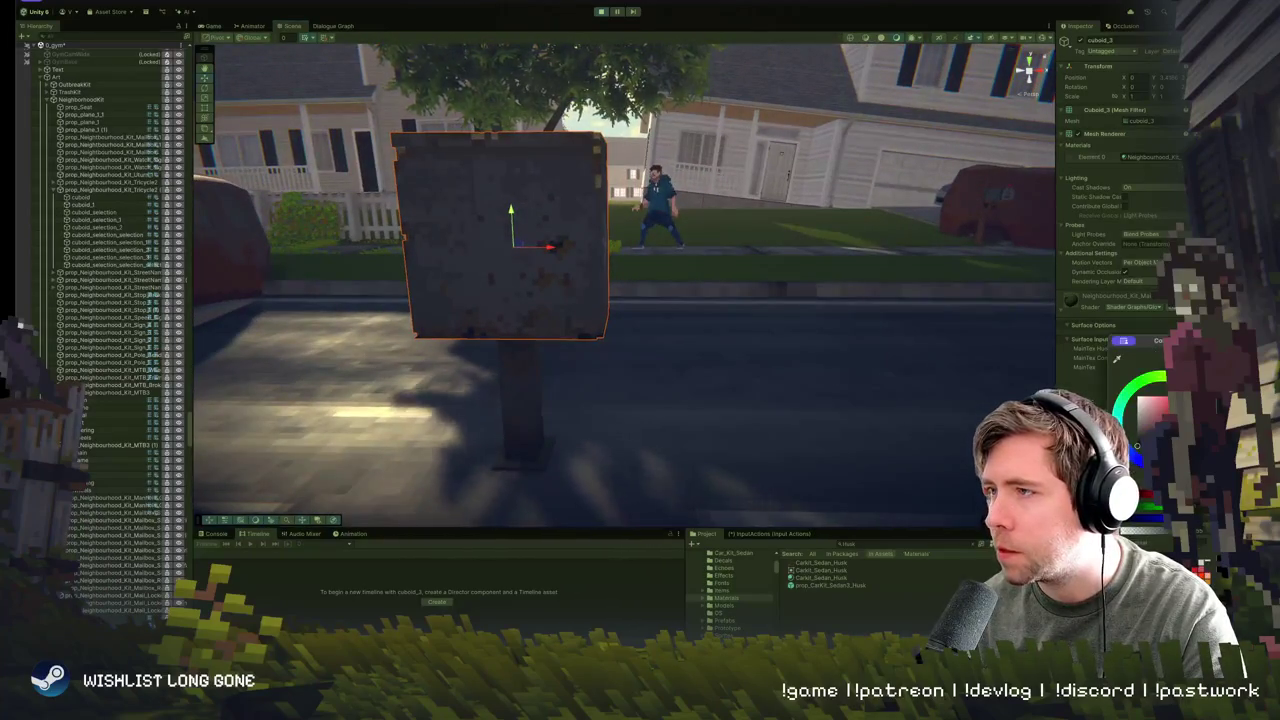
{"action": "left_click_drag", "start_coordinate": [801, 357], "coordinate": [890, 353]}
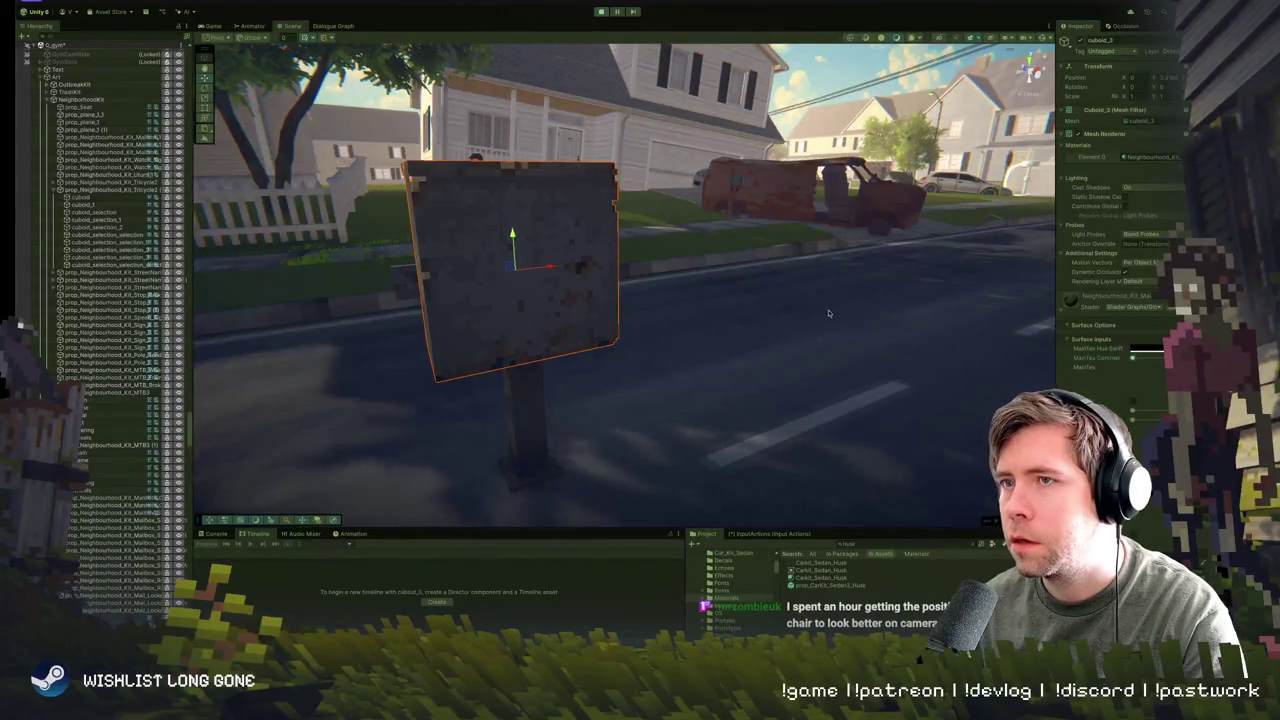
{"action": "left_click", "coordinate": [331, 27]}
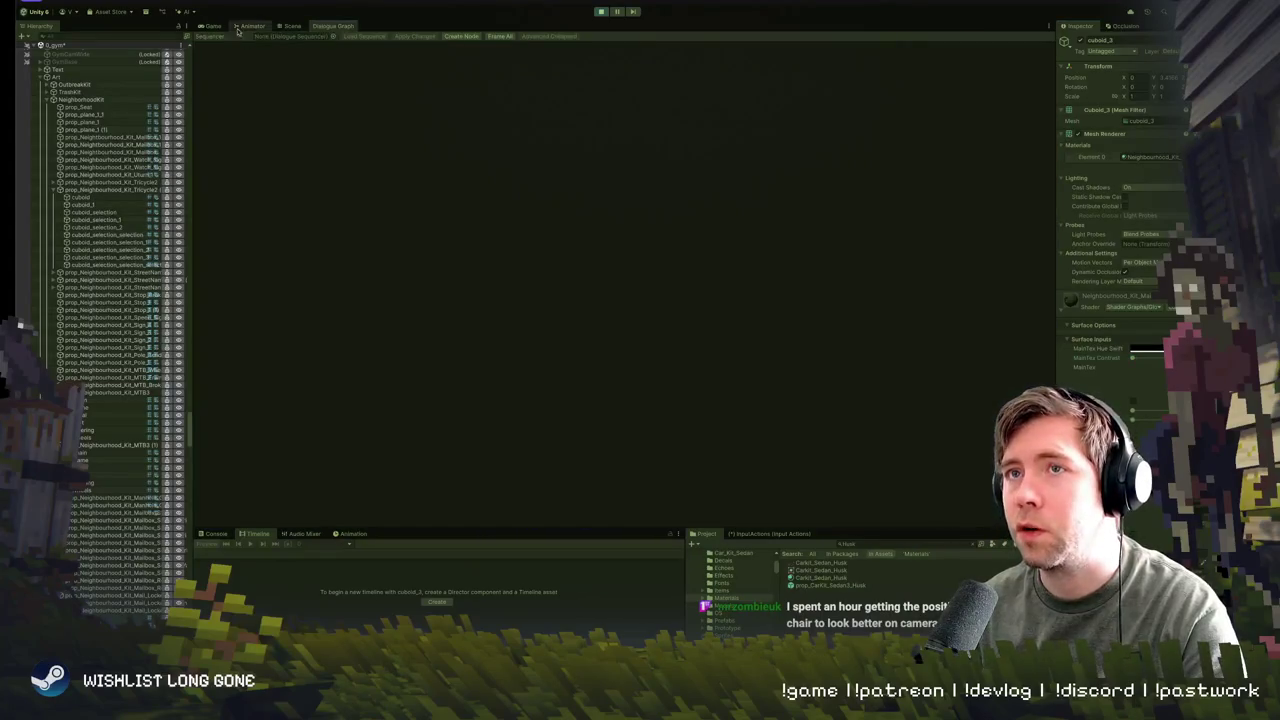
- Preview the brightened mailbox in the Game view, then exit Play mode with Ctrl+P
{"action": "left_click", "coordinate": [291, 26]}
{"action": "left_click", "coordinate": [209, 26]}
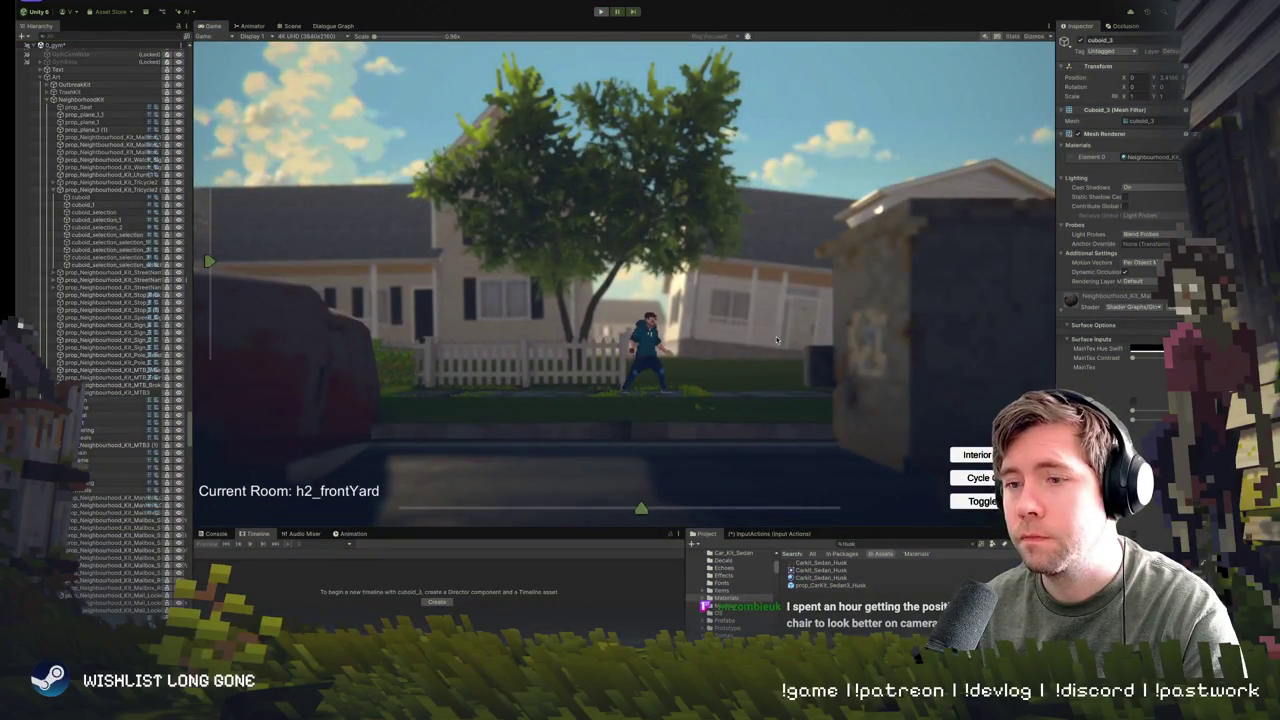
{"action": "key", "text": "ctrl+p"}
{"action": "key", "text": "f"}
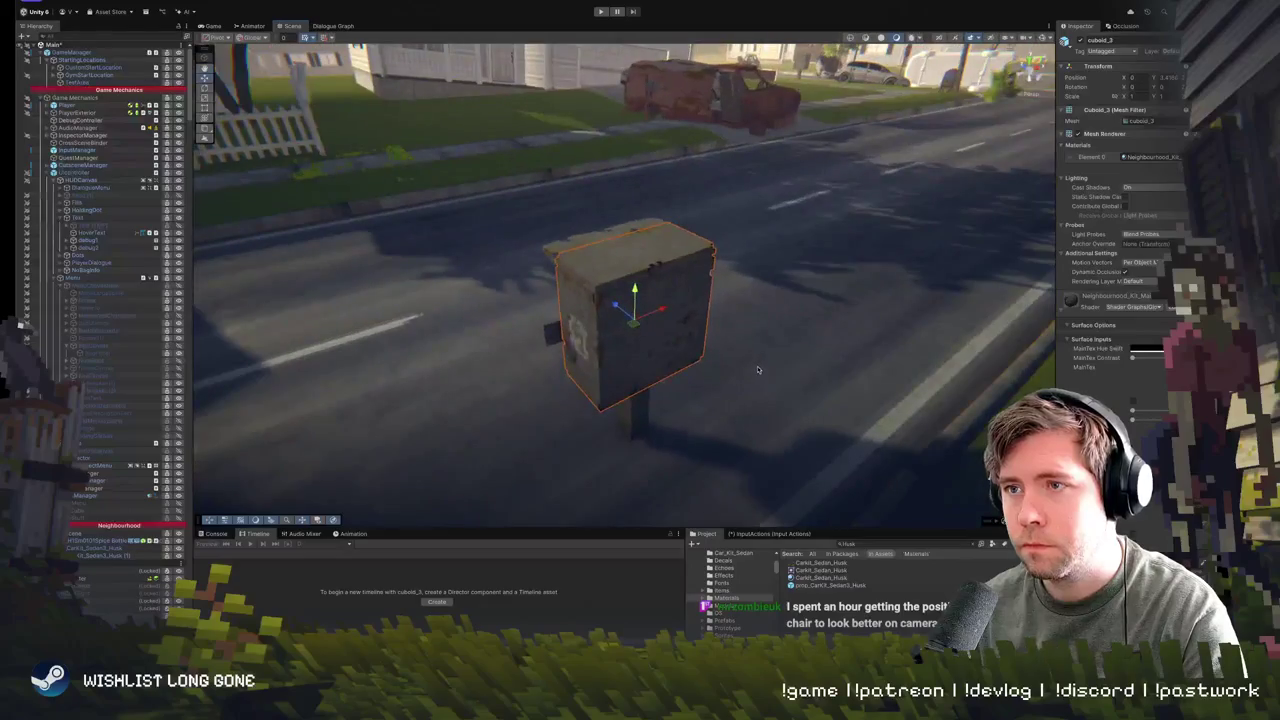
- Select the whole rusty mailbox on the road and delete it
{"action": "mouse_move", "coordinate": [627, 313]}
{"action": "left_mouse_down"}
{"action": "mouse_move", "coordinate": [600, 250]}
{"action": "mouse_move", "coordinate": [632, 318]}
{"action": "left_mouse_up"}
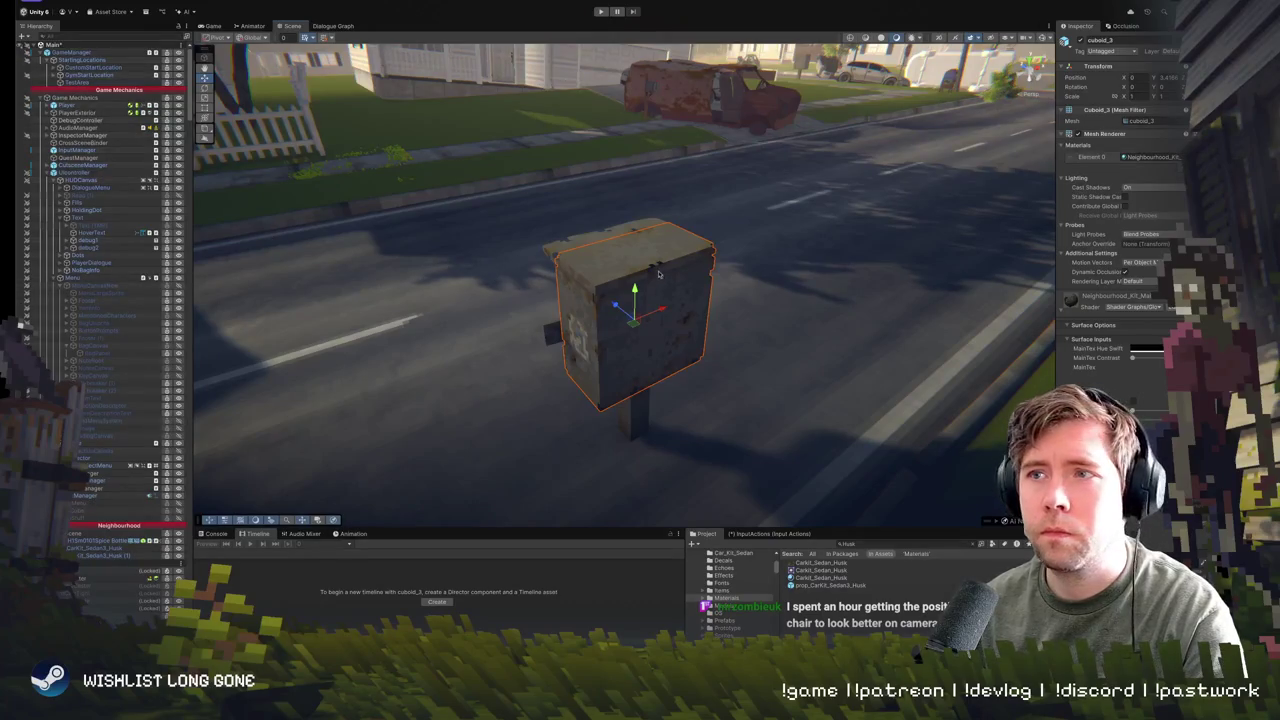
{"action": "left_click", "coordinate": [623, 231]}
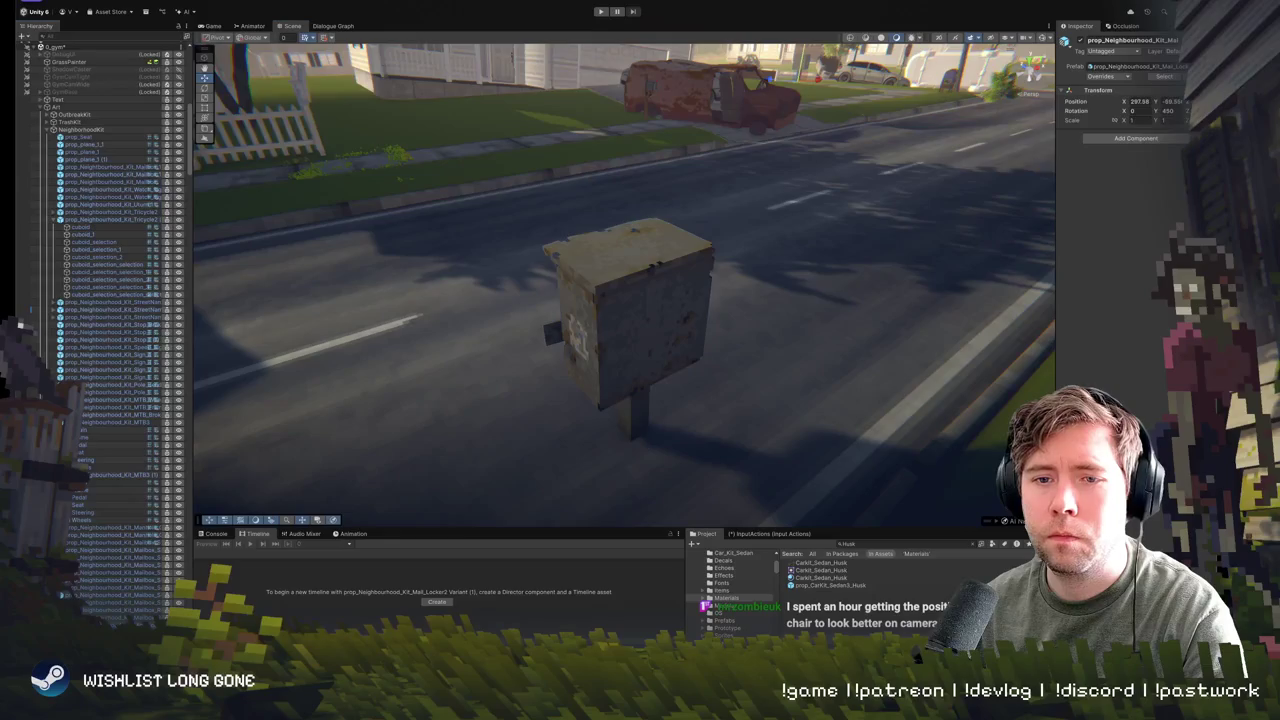
{"action": "key", "text": "Delete"}
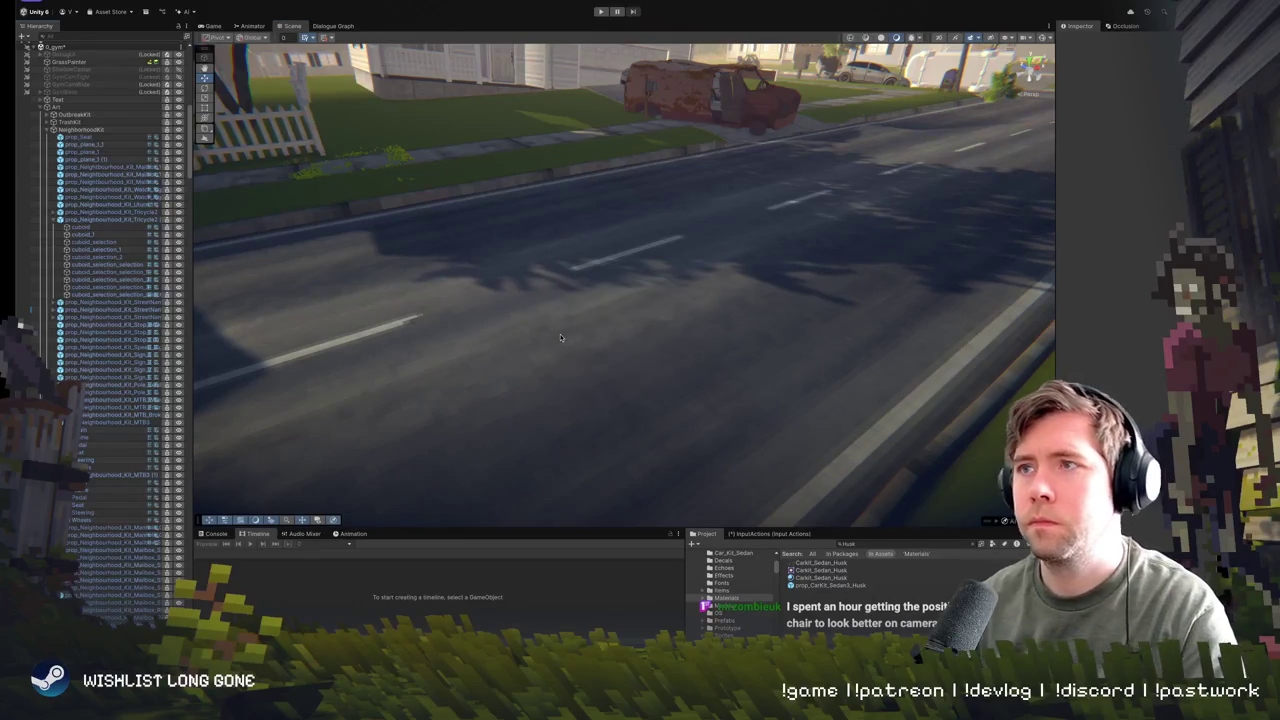
- Fly across the street and check the two street signs near the houses
{"action": "mouse_move", "coordinate": [560, 338]}
{"action": "left_mouse_down"}
{"action": "mouse_move", "coordinate": [486, 257]}
{"action": "mouse_move", "coordinate": [684, 350]}
{"action": "left_mouse_up"}
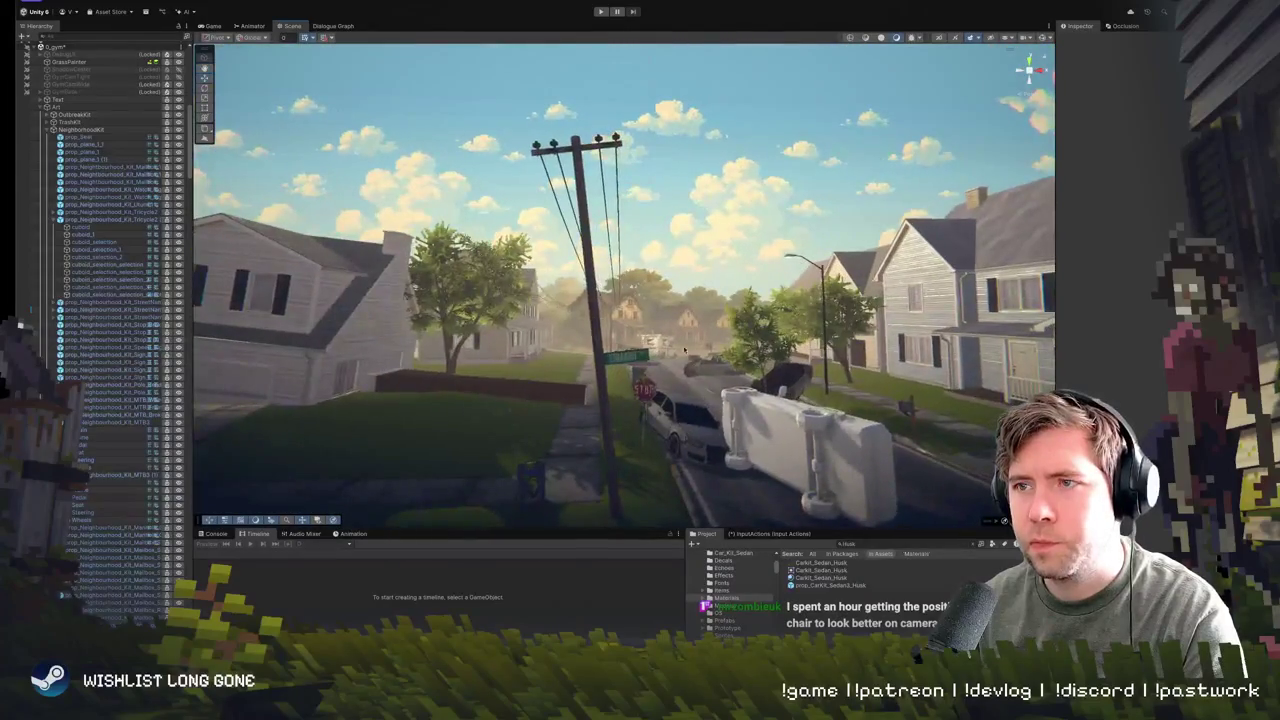
{"action": "left_click", "coordinate": [612, 360]}
{"action": "key", "text": "f"}
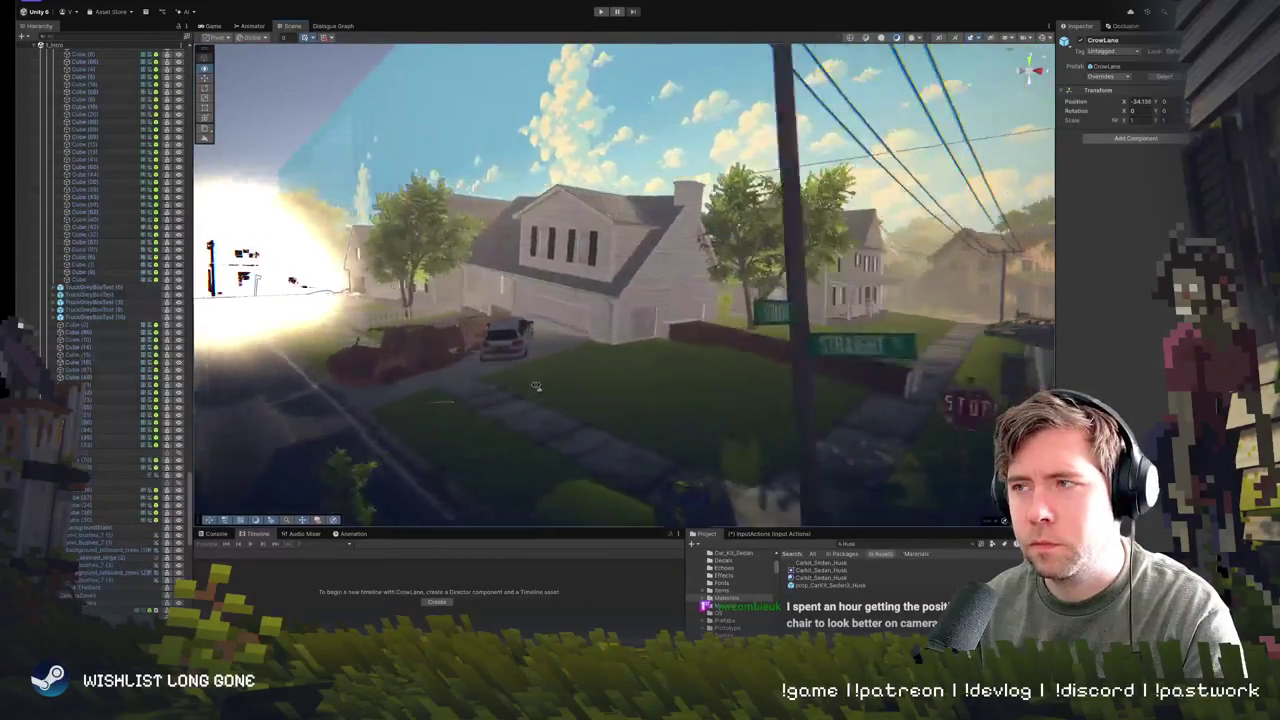
{"action": "left_click", "coordinate": [762, 351]}
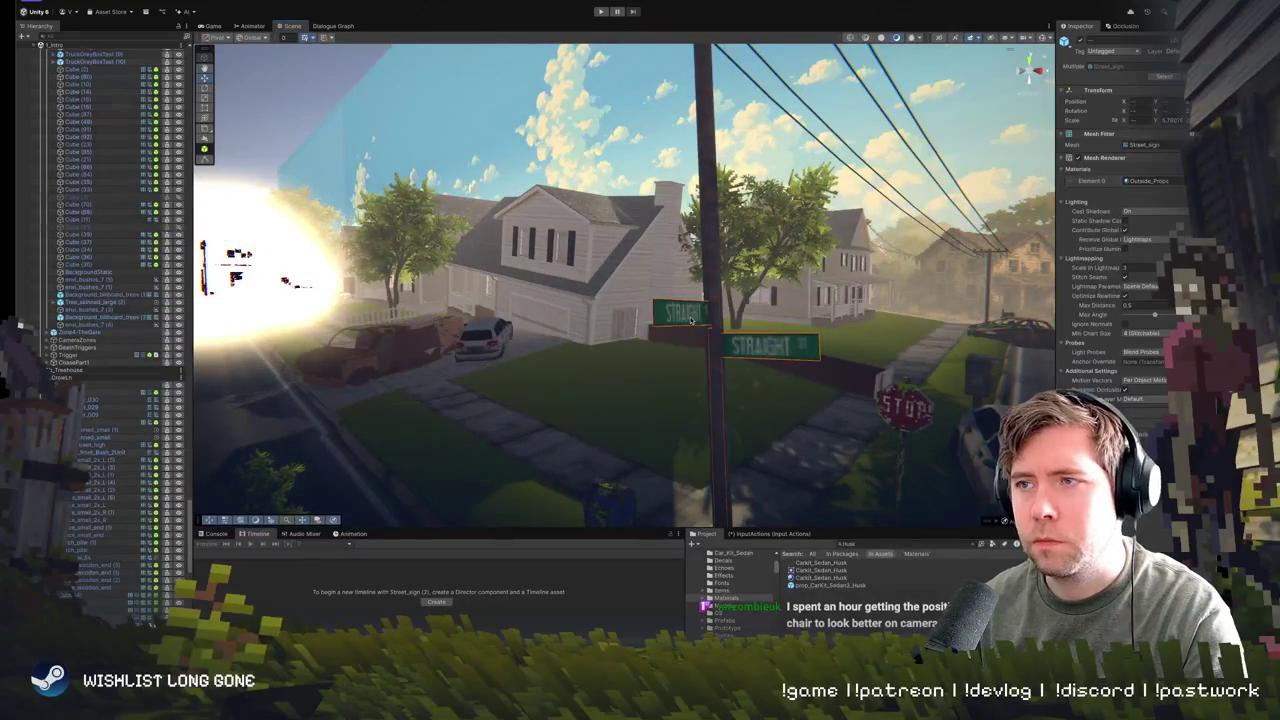
{"action": "left_click_drag", "start_coordinate": [690, 320], "coordinate": [697, 319]}
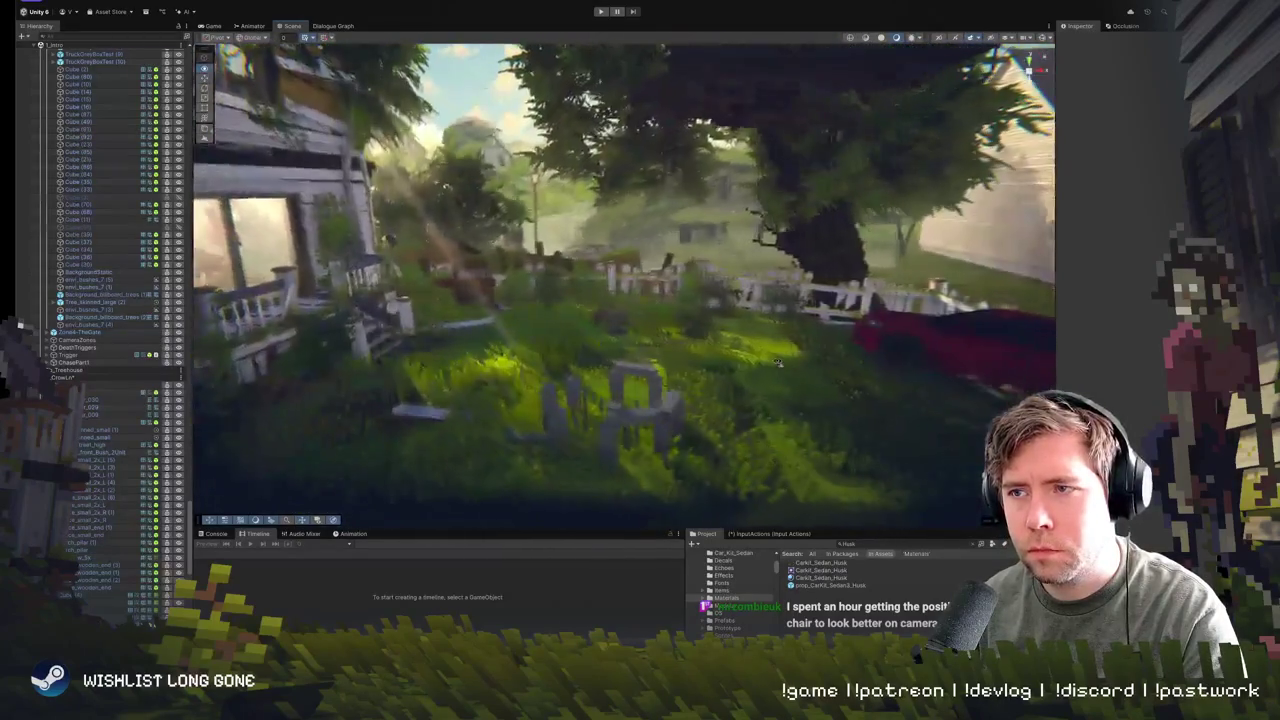
{"action": "mouse_move", "coordinate": [777, 362]}
{"action": "left_mouse_down"}
{"action": "mouse_move", "coordinate": [884, 404]}
{"action": "mouse_move", "coordinate": [705, 401]}
{"action": "left_mouse_up"}
- Look over the roadside mailboxes, then select the mail locker on the sidewalk
{"action": "left_click", "coordinate": [705, 401]}
{"action": "scroll", "coordinate": [705, 401], "scroll_direction": "down", "scroll_amount": 5}
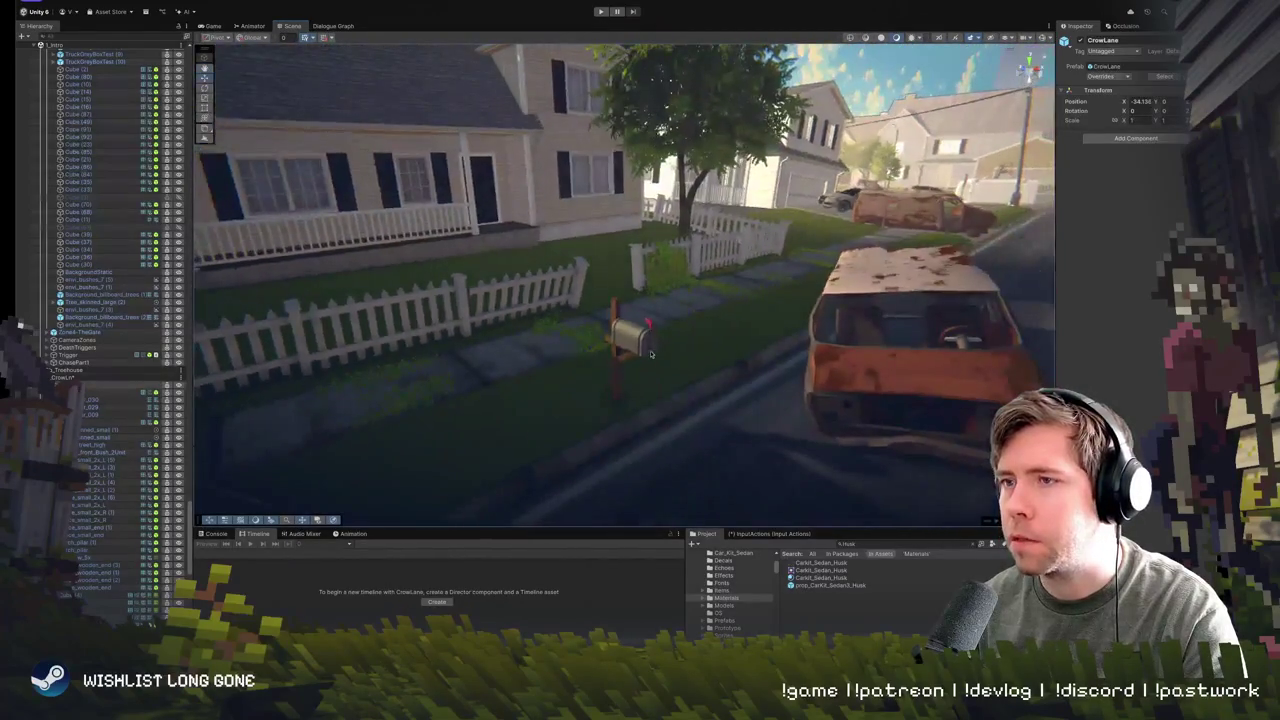
{"action": "left_click", "coordinate": [650, 355]}
{"action": "mouse_move", "coordinate": [650, 355]}
{"action": "left_mouse_down"}
{"action": "mouse_move", "coordinate": [614, 313]}
{"action": "mouse_move", "coordinate": [640, 338]}
{"action": "mouse_move", "coordinate": [768, 342]}
{"action": "mouse_move", "coordinate": [672, 358]}
{"action": "left_mouse_up"}
{"action": "left_click", "coordinate": [652, 343]}
{"action": "left_click", "coordinate": [768, 342]}
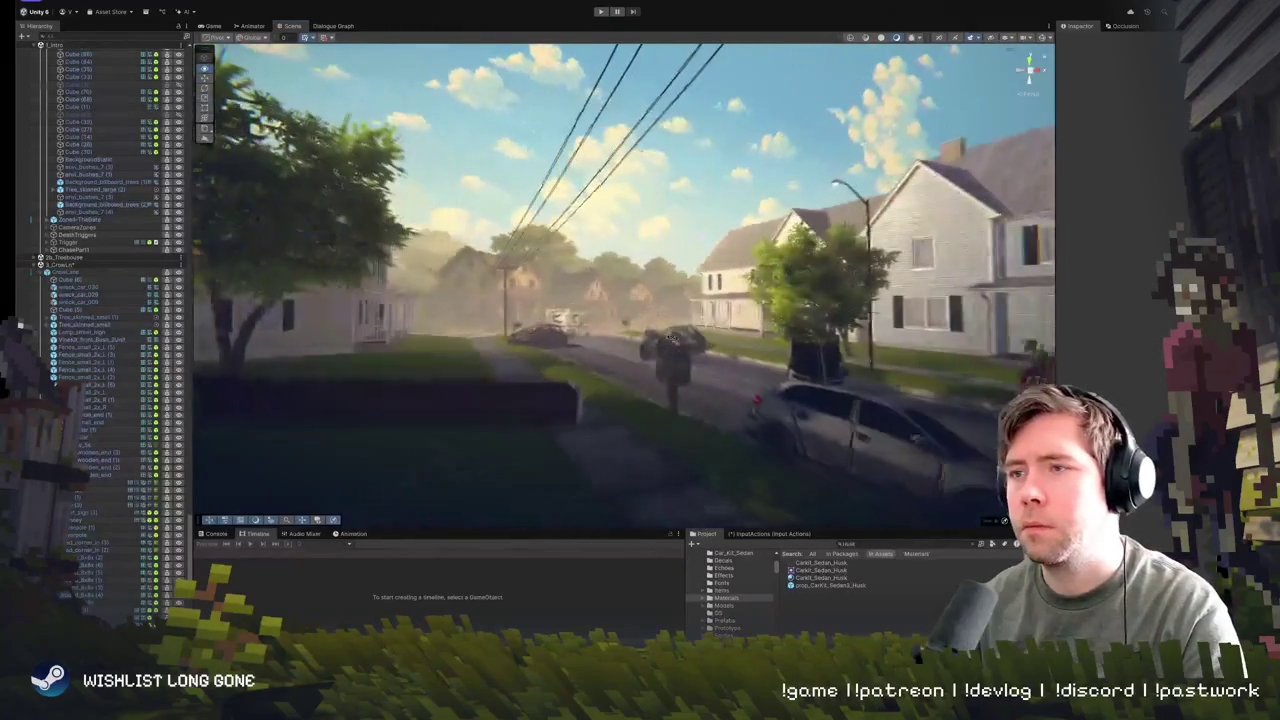
{"action": "left_click", "coordinate": [672, 358]}
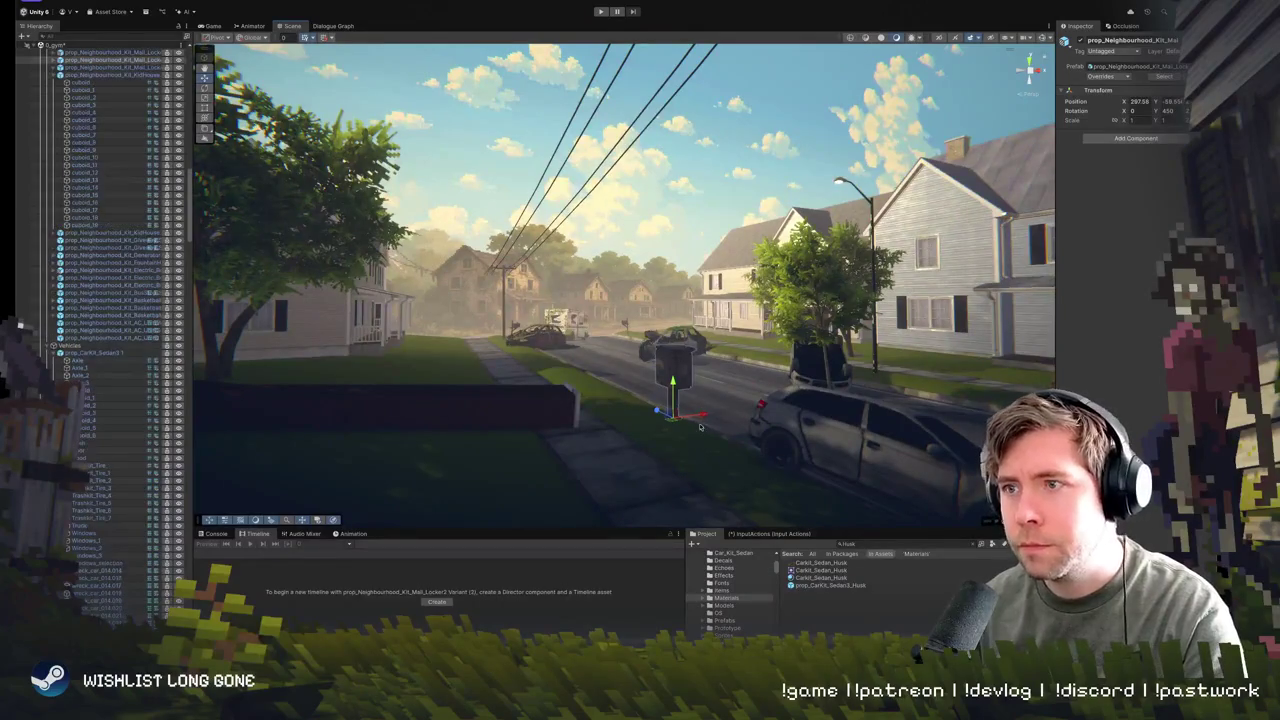
- Move the mail locker right near the fence and rotate it around its post
{"action": "mouse_move", "coordinate": [712, 413]}
{"action": "left_mouse_down"}
{"action": "mouse_move", "coordinate": [935, 376]}
{"action": "mouse_move", "coordinate": [927, 388]}
{"action": "mouse_move", "coordinate": [788, 403]}
{"action": "left_mouse_up"}
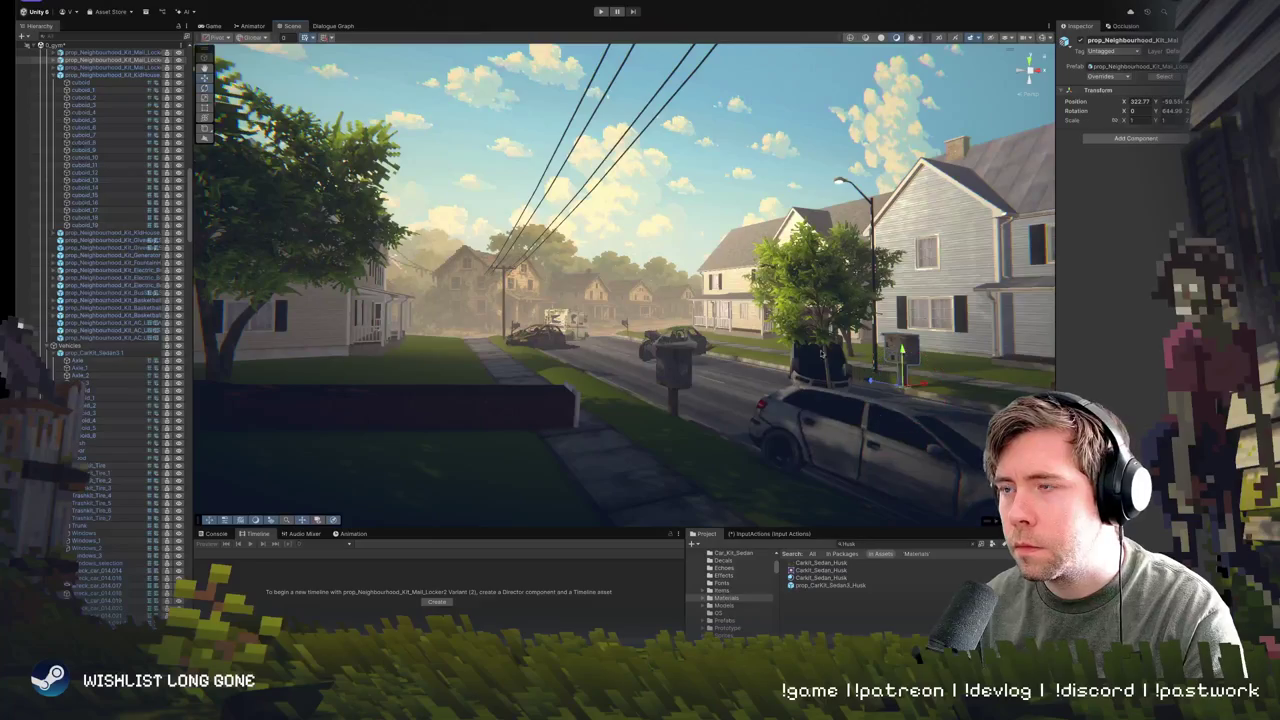
{"action": "key", "text": "f"}
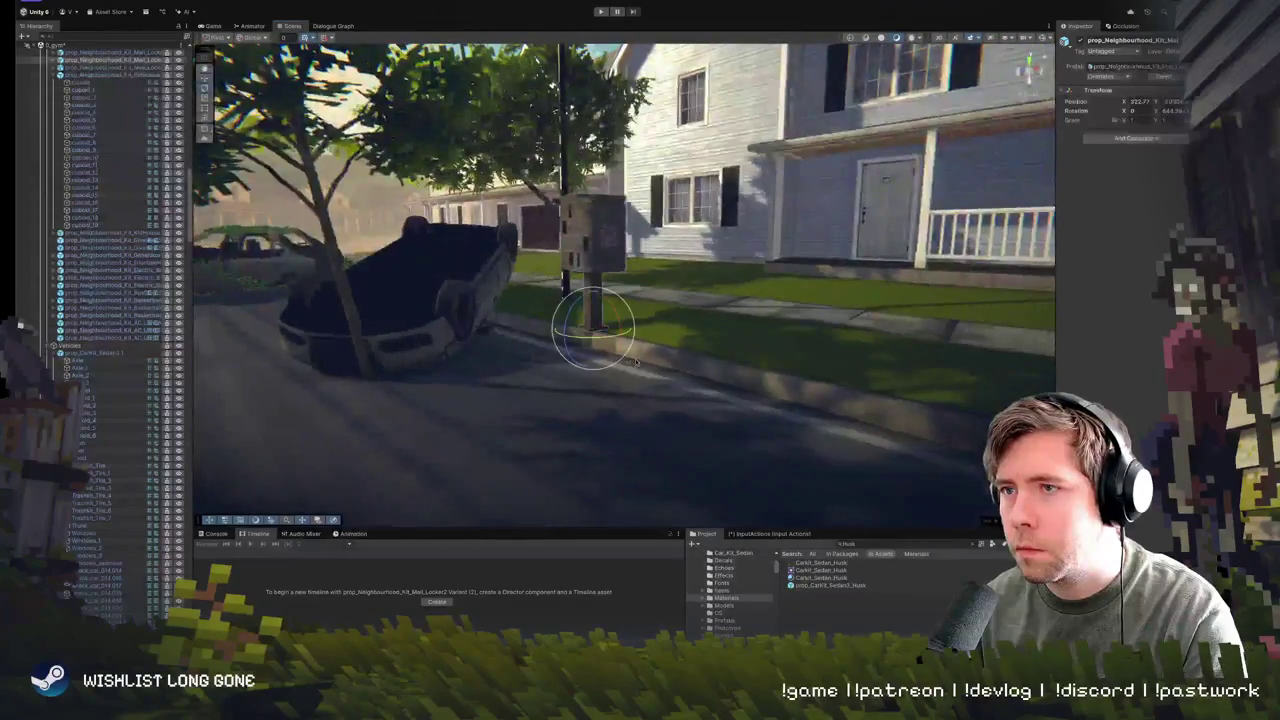
{"action": "left_click_drag", "start_coordinate": [604, 340], "coordinate": [629, 318]}
{"action": "key", "text": "w"}
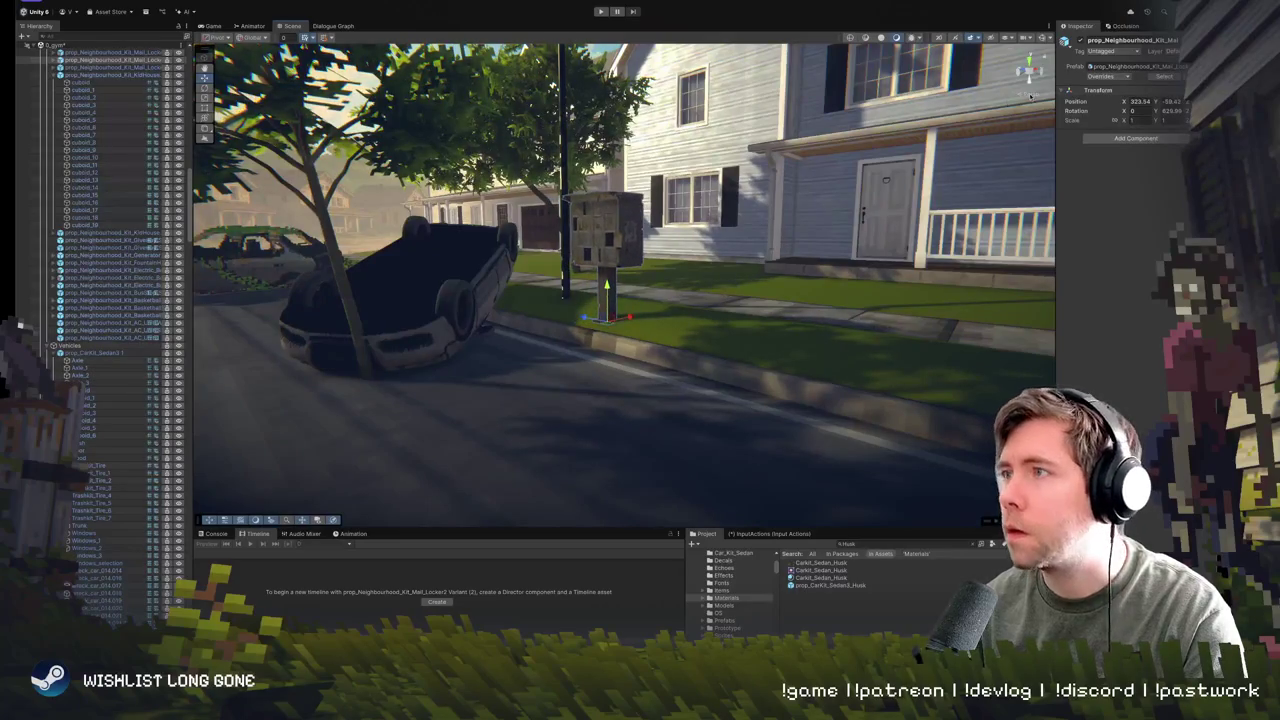
- Raise the MainTex Contrast on the locker's Door_8 piece, then fly to the prop gallery
{"action": "left_click", "coordinate": [572, 233]}
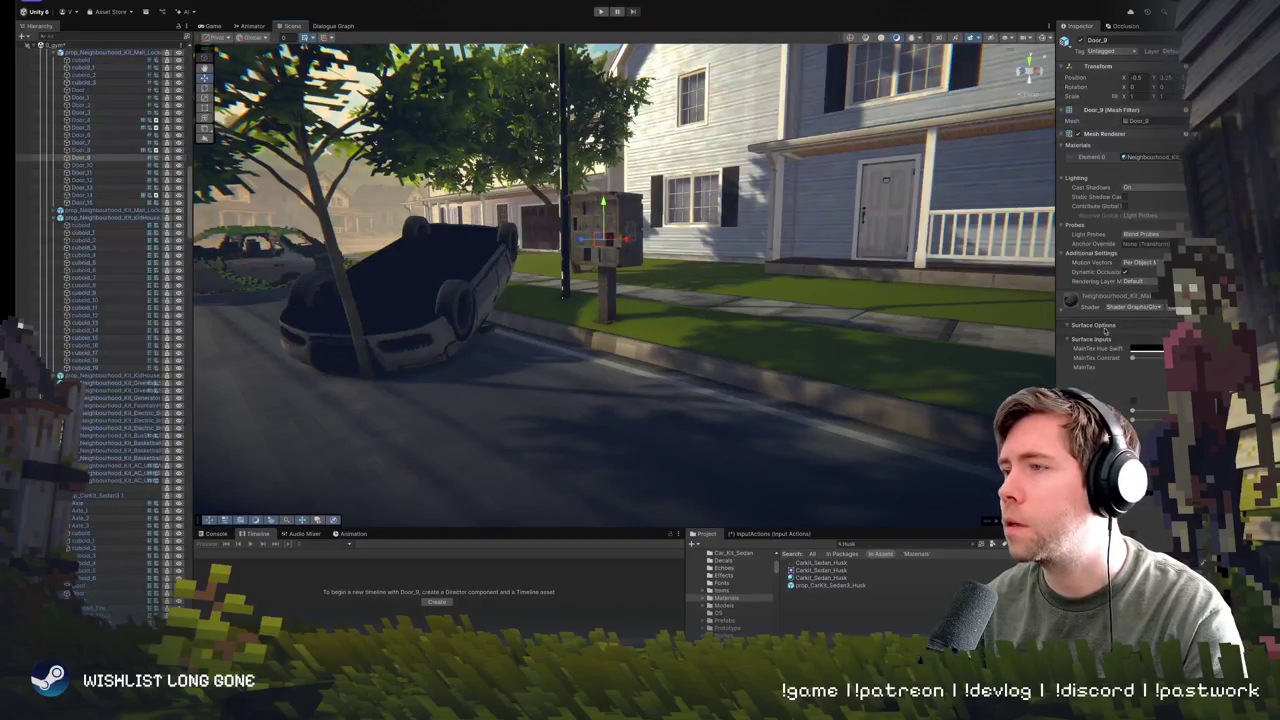
{"action": "left_click_drag", "start_coordinate": [1130, 362], "coordinate": [1150, 358]}
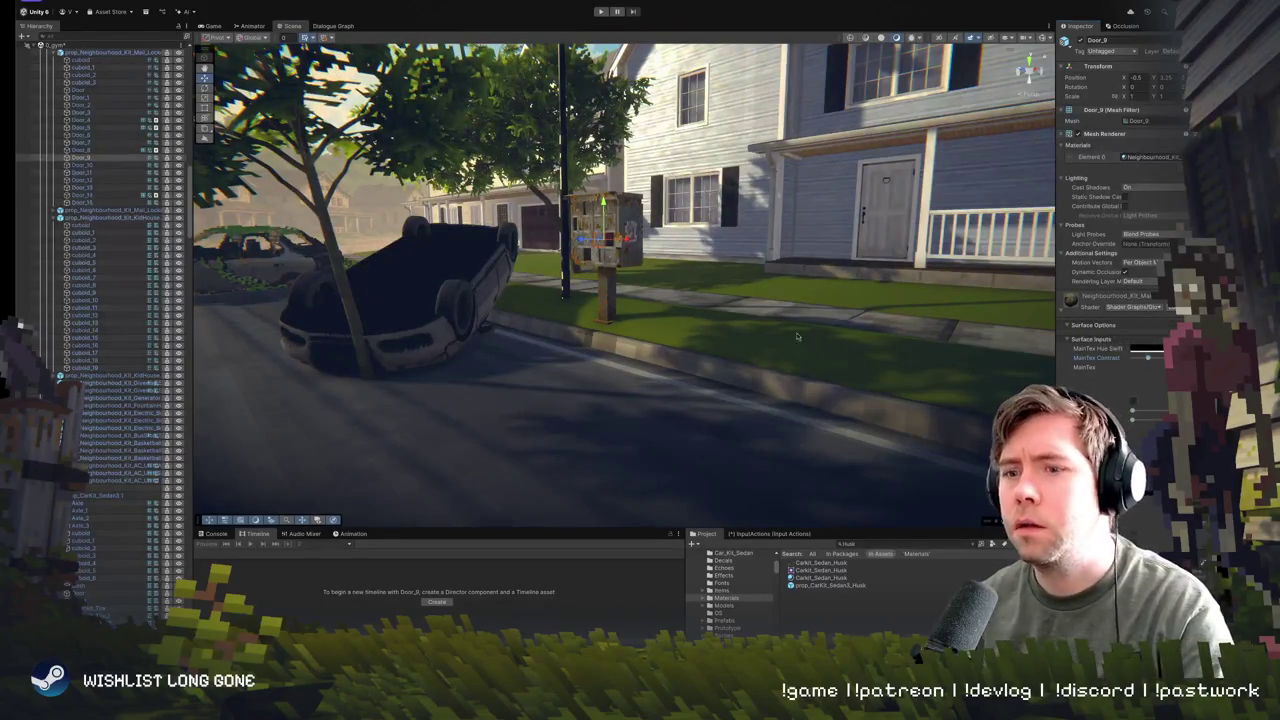
{"action": "mouse_move", "coordinate": [797, 337]}
{"action": "left_mouse_down"}
{"action": "mouse_move", "coordinate": [769, 313]}
{"action": "mouse_move", "coordinate": [650, 316]}
{"action": "left_mouse_up"}
{"action": "left_click", "coordinate": [646, 316]}
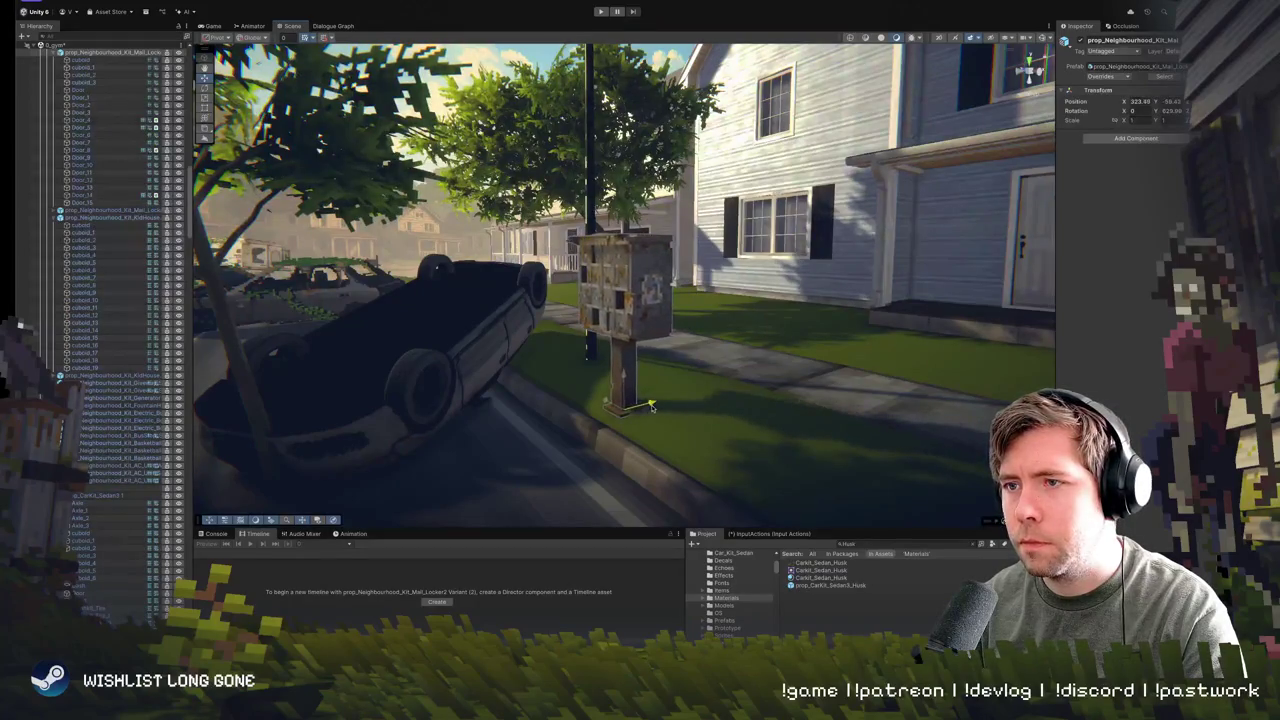
{"action": "mouse_move", "coordinate": [646, 316]}
{"action": "left_mouse_down"}
{"action": "mouse_move", "coordinate": [891, 280]}
{"action": "mouse_move", "coordinate": [873, 312]}
{"action": "mouse_move", "coordinate": [345, 330]}
{"action": "mouse_move", "coordinate": [570, 325]}
{"action": "left_mouse_up"}
{"action": "left_click", "coordinate": [873, 312]}
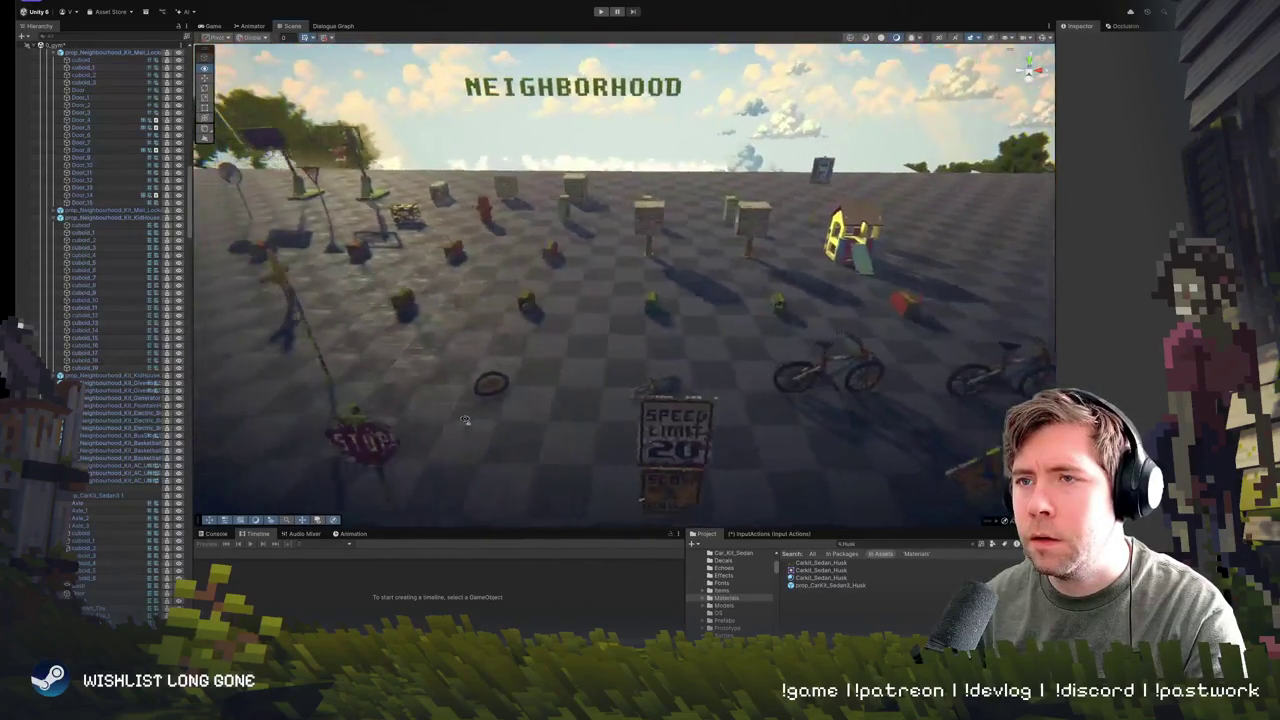
- Select the wooden mailbox stand and small yellow prop, then duplicate them with Ctrl+D
{"action": "left_click_drag", "start_coordinate": [395, 404], "coordinate": [433, 386]}
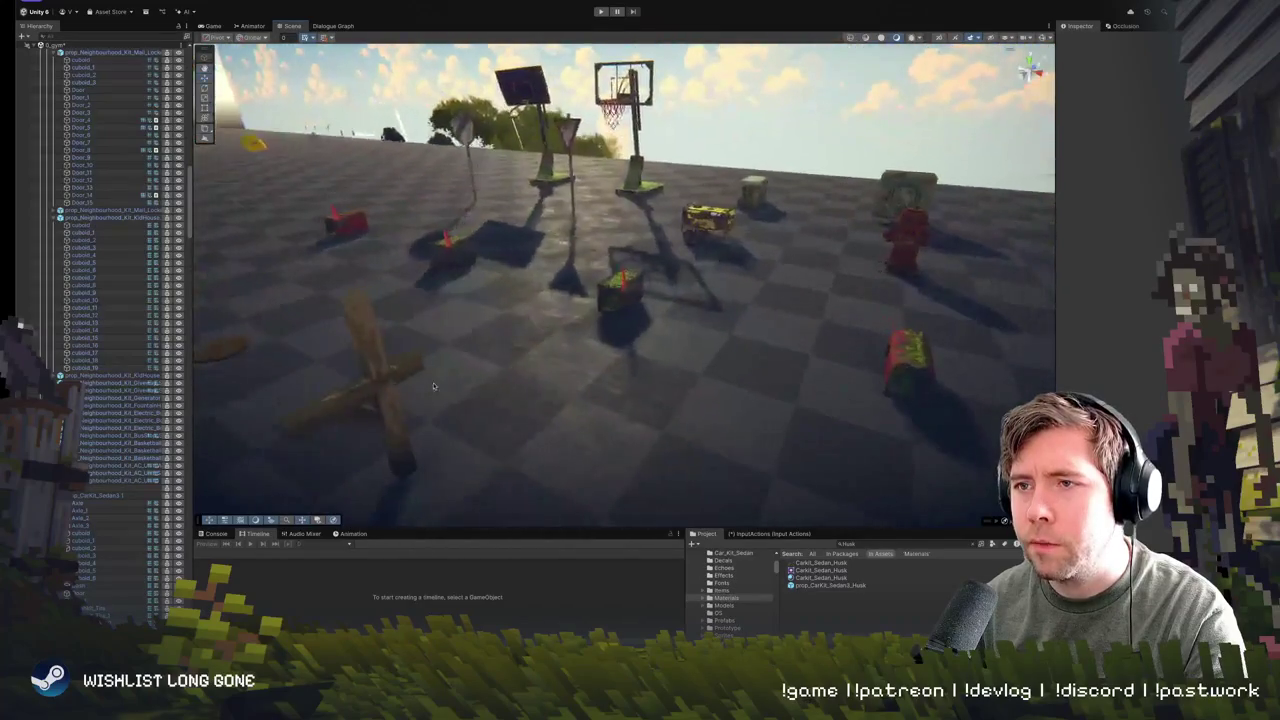
{"action": "left_click", "coordinate": [364, 381]}
{"action": "scroll", "coordinate": [420, 360], "scroll_direction": "down", "scroll_amount": 6}
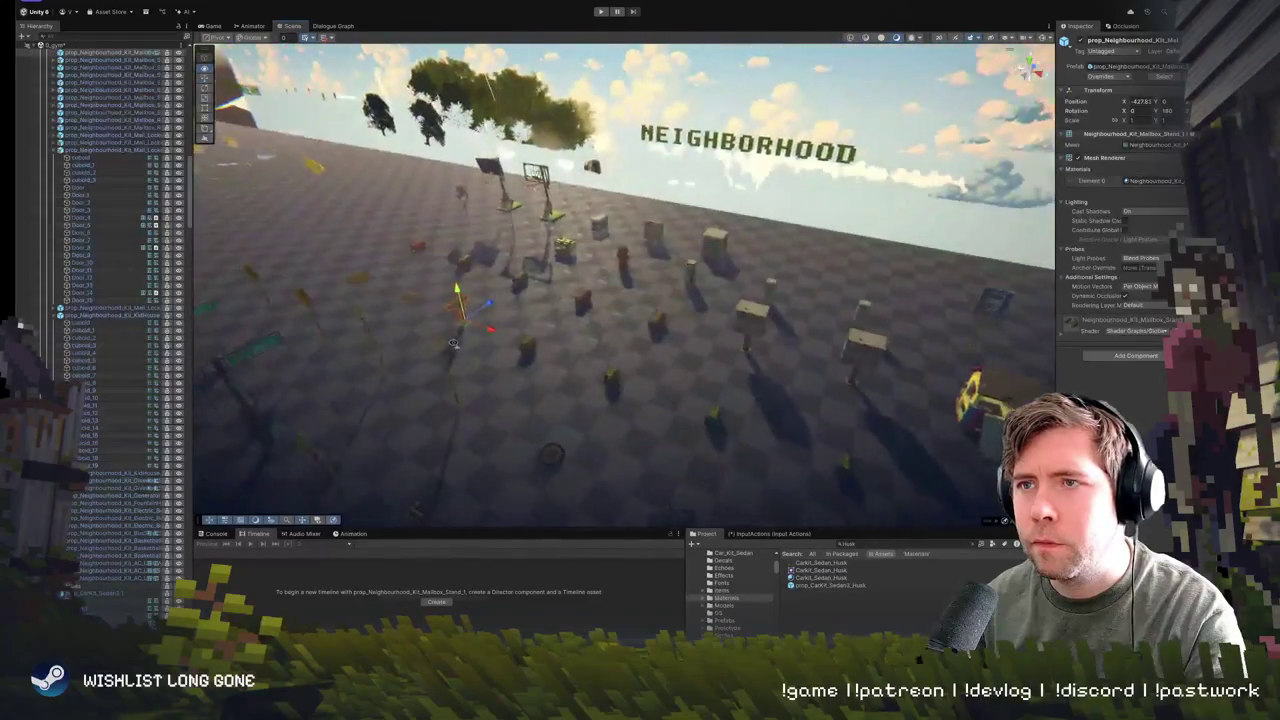
{"action": "mouse_move", "coordinate": [453, 343]}
{"action": "left_mouse_down"}
{"action": "mouse_move", "coordinate": [631, 348]}
{"action": "mouse_move", "coordinate": [860, 288]}
{"action": "mouse_move", "coordinate": [712, 254]}
{"action": "mouse_move", "coordinate": [730, 249]}
{"action": "left_mouse_up"}
{"action": "left_click", "coordinate": [636, 335], "text": "ctrl"}
{"action": "mouse_move", "coordinate": [650, 356]}
{"action": "left_mouse_down"}
{"action": "mouse_move", "coordinate": [782, 392]}
{"action": "mouse_move", "coordinate": [714, 416]}
{"action": "left_mouse_up"}
{"action": "key", "text": "ctrl+d"}
{"action": "mouse_move", "coordinate": [652, 313]}
{"action": "left_mouse_down"}
{"action": "mouse_move", "coordinate": [879, 175]}
{"action": "mouse_move", "coordinate": [874, 160]}
{"action": "mouse_move", "coordinate": [700, 290]}
{"action": "left_mouse_up"}
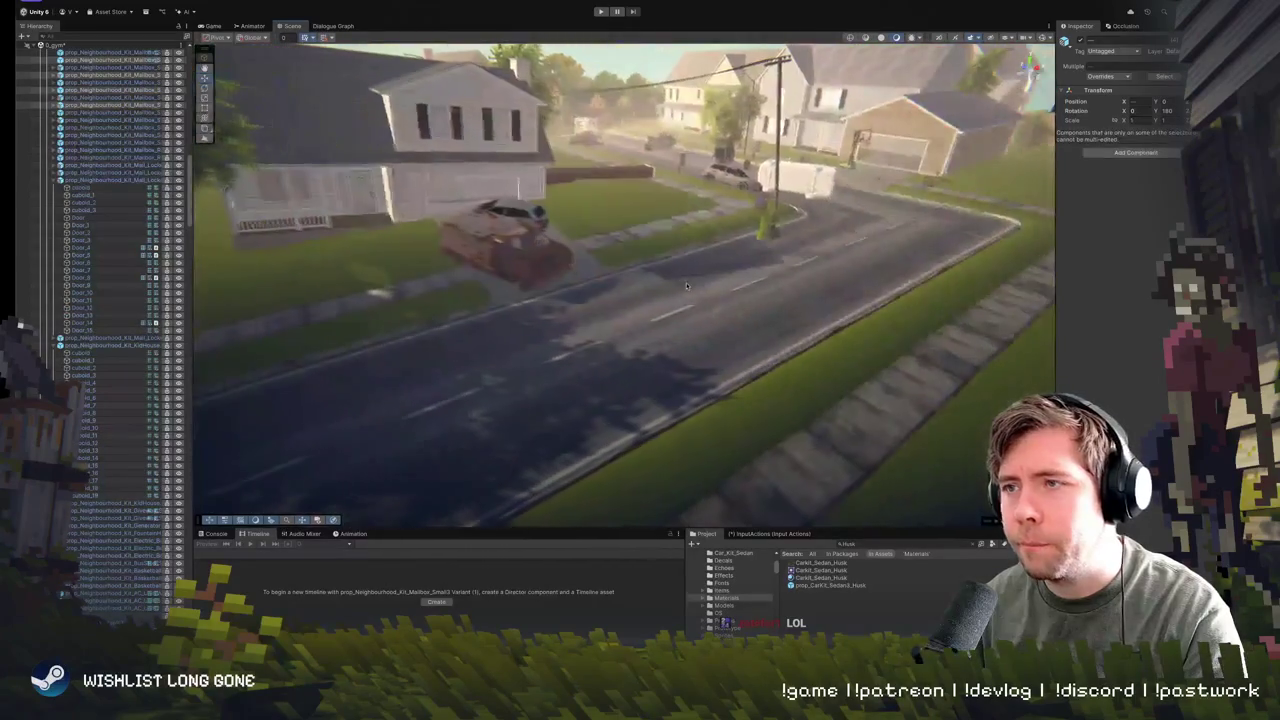
- Bring the copied props to the current view and drag the orange post onto the grass verge
{"action": "right_click", "coordinate": [688, 292]}
{"action": "mouse_move", "coordinate": [720, 433]}
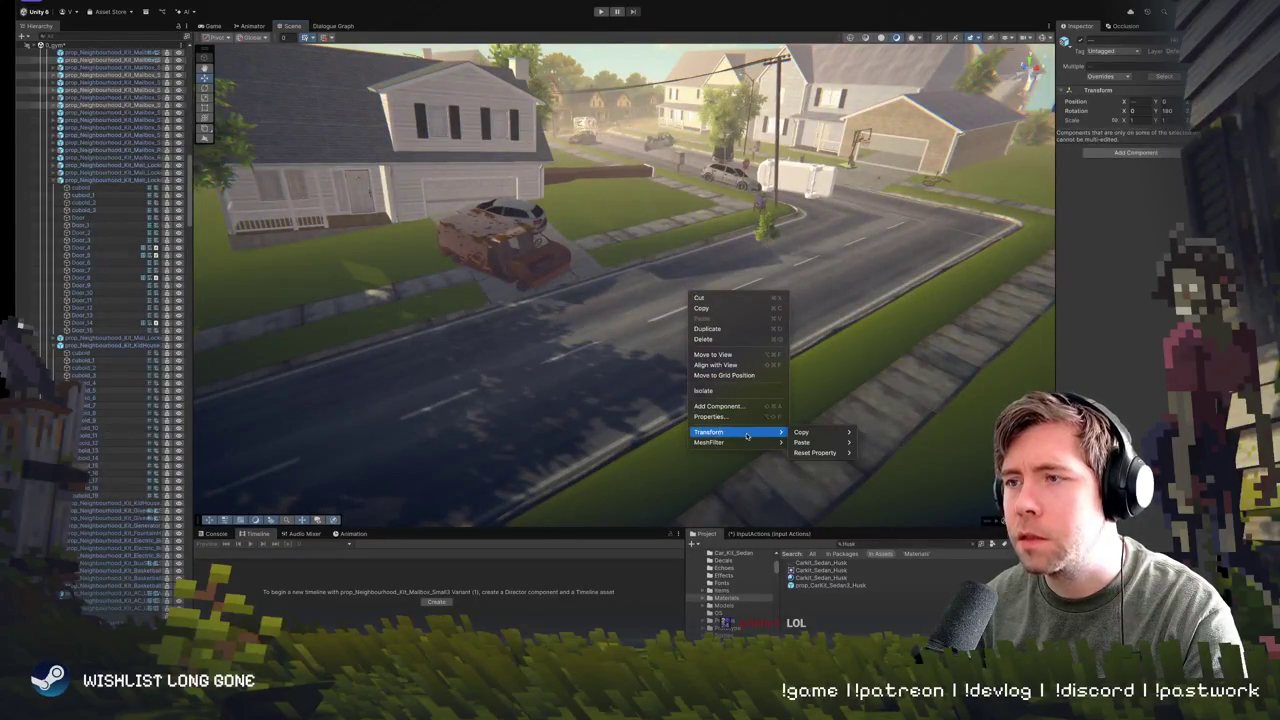
{"action": "left_click", "coordinate": [713, 354]}
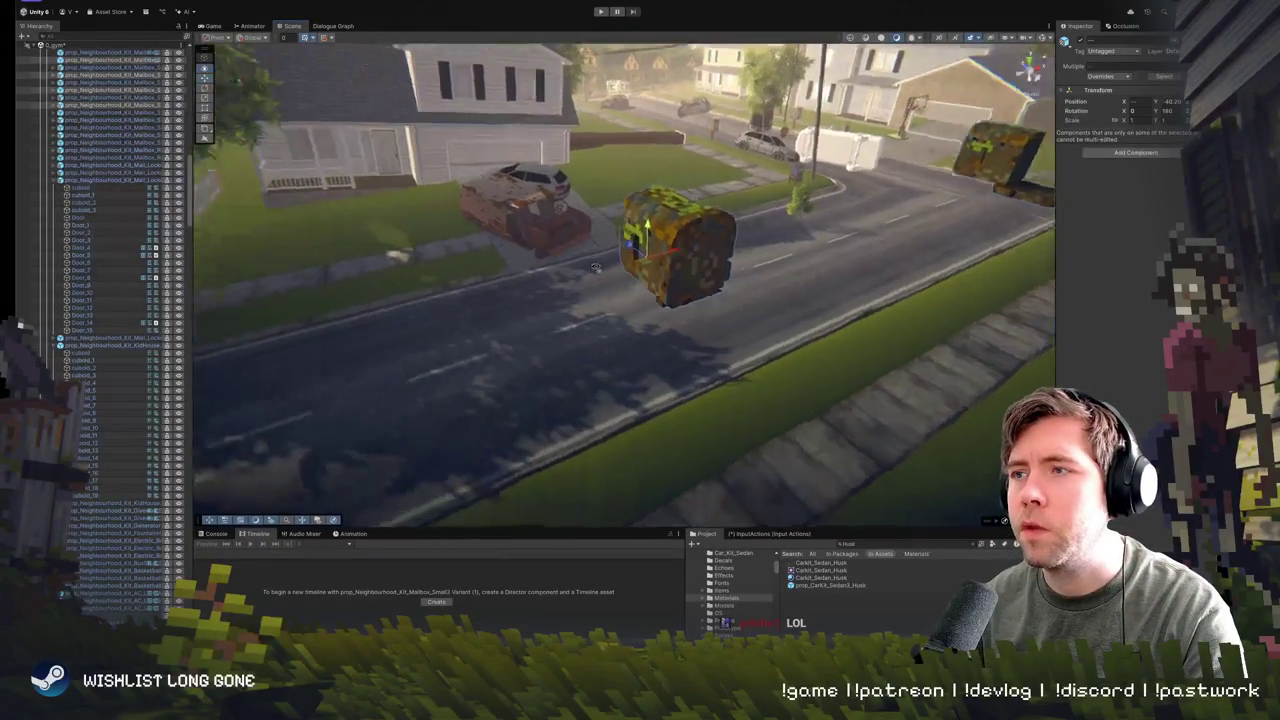
{"action": "scroll", "coordinate": [595, 267], "scroll_direction": "down", "scroll_amount": 5}
{"action": "mouse_move", "coordinate": [592, 278]}
{"action": "left_mouse_down"}
{"action": "mouse_move", "coordinate": [603, 399]}
{"action": "mouse_move", "coordinate": [550, 300]}
{"action": "mouse_move", "coordinate": [555, 285]}
{"action": "left_mouse_up"}
{"action": "key", "text": "f"}
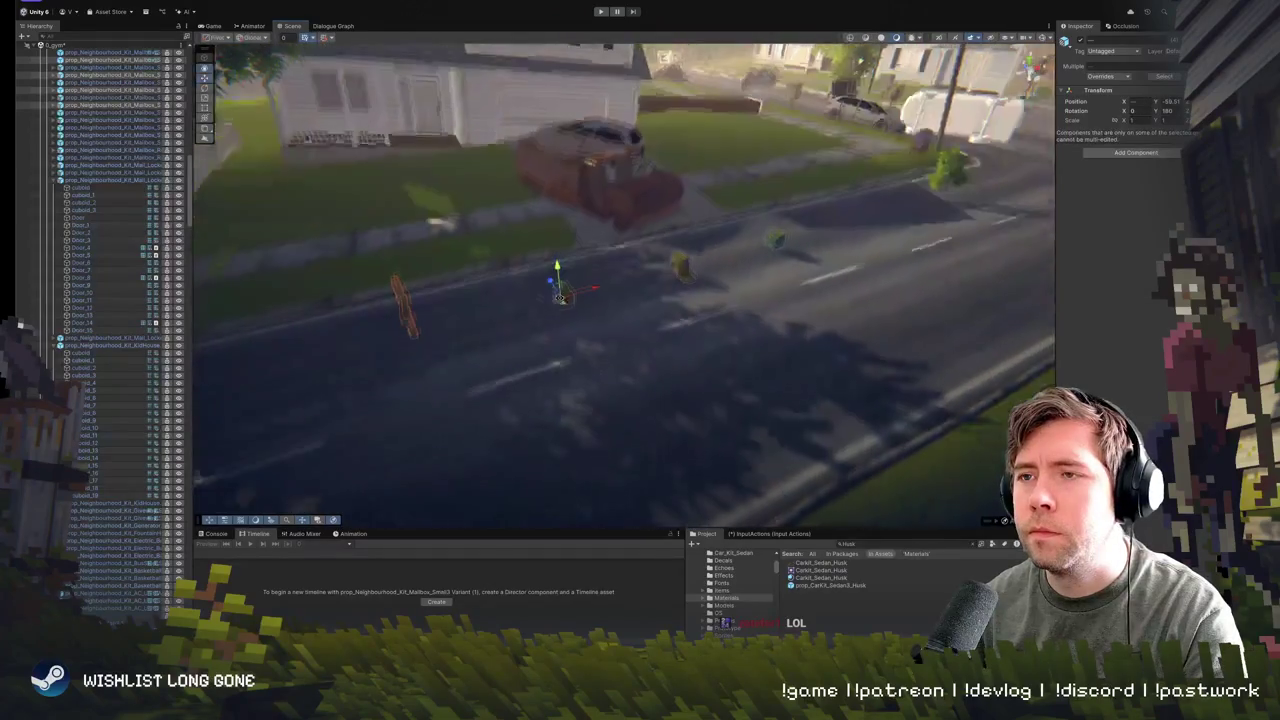
- Move the whole mailbox from the road to the roadside and slide its box along the post
{"action": "left_click", "coordinate": [673, 288]}
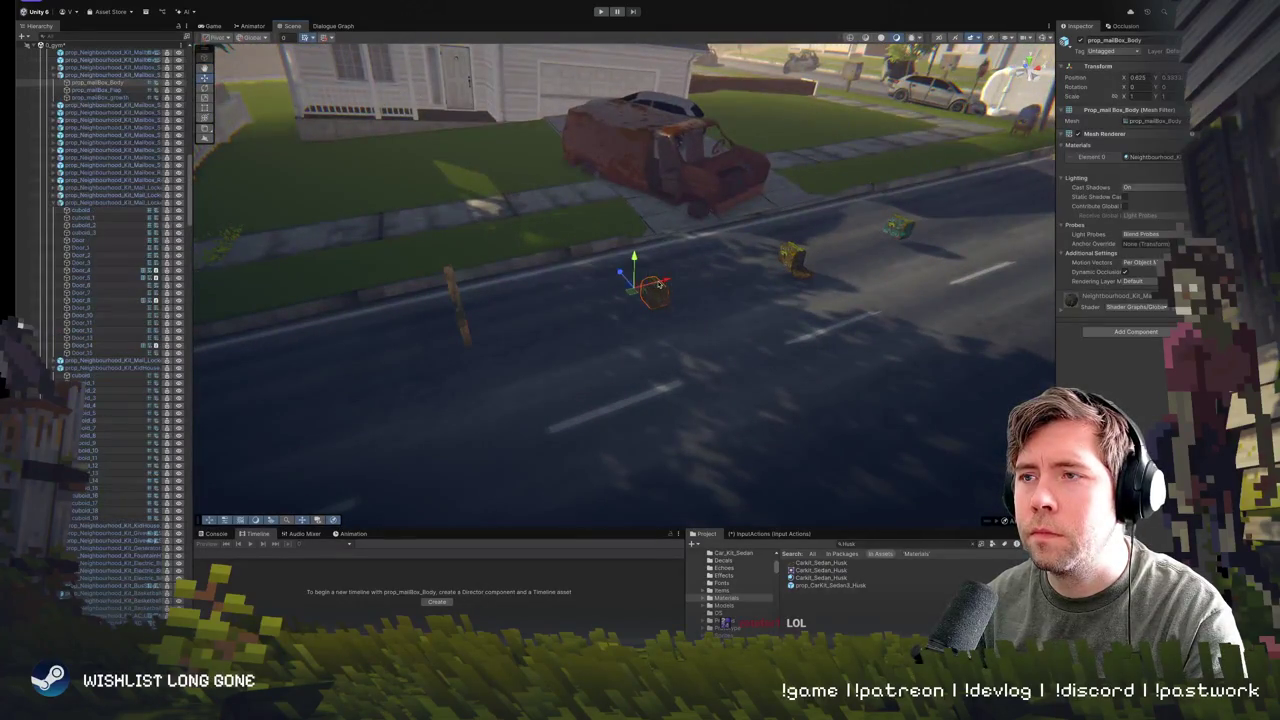
{"action": "left_click", "coordinate": [655, 290]}
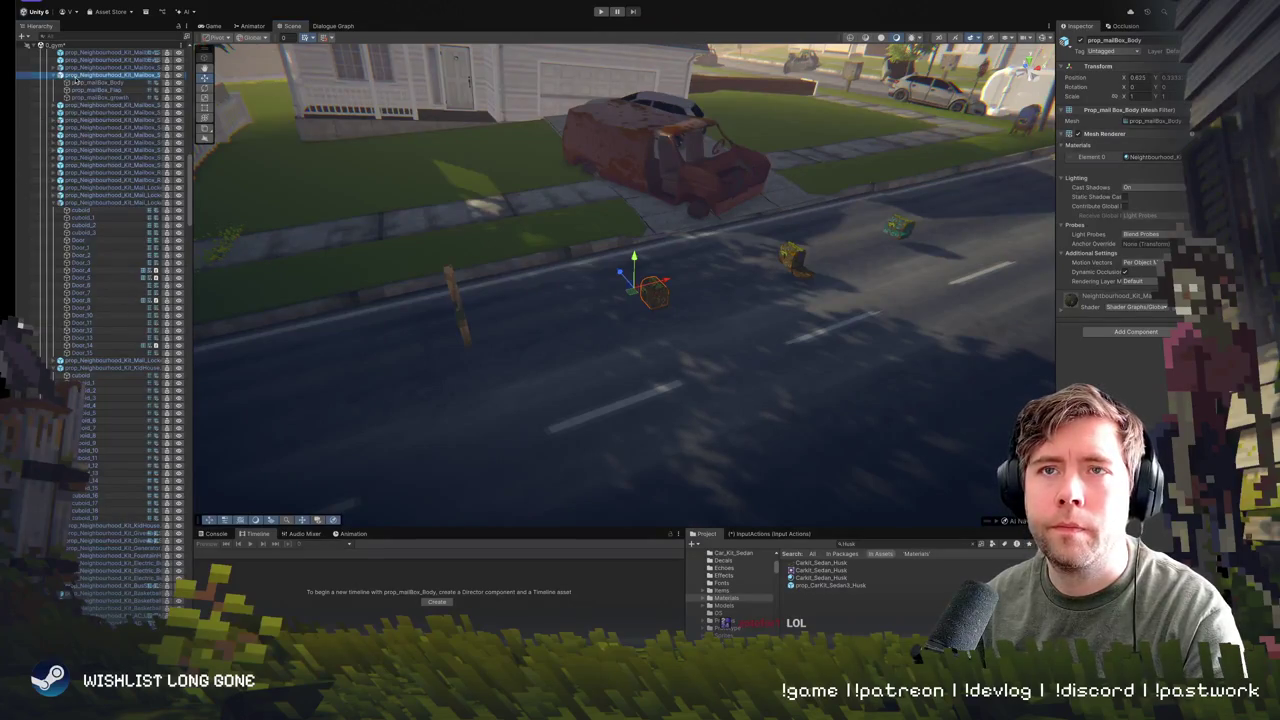
{"action": "mouse_move", "coordinate": [650, 290]}
{"action": "left_mouse_down"}
{"action": "mouse_move", "coordinate": [589, 249]}
{"action": "mouse_move", "coordinate": [445, 288]}
{"action": "left_mouse_up"}
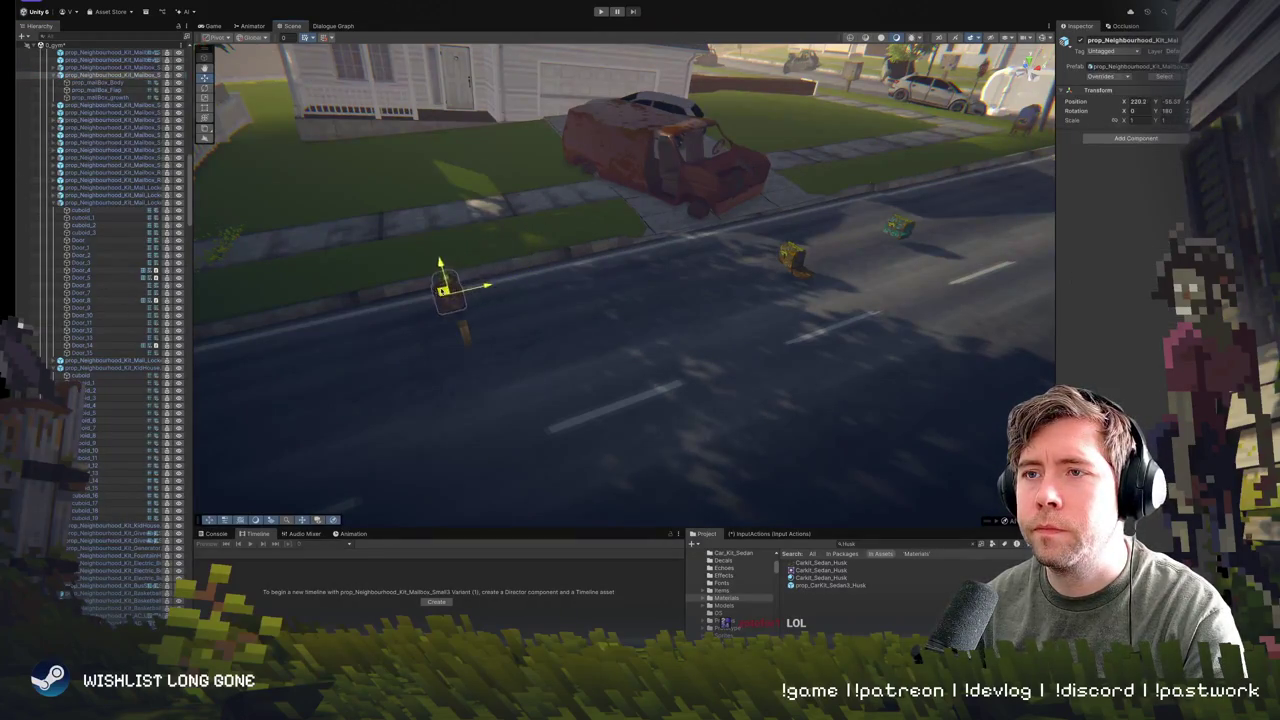
{"action": "key", "text": "f"}
{"action": "left_click_drag", "start_coordinate": [586, 286], "coordinate": [684, 315]}
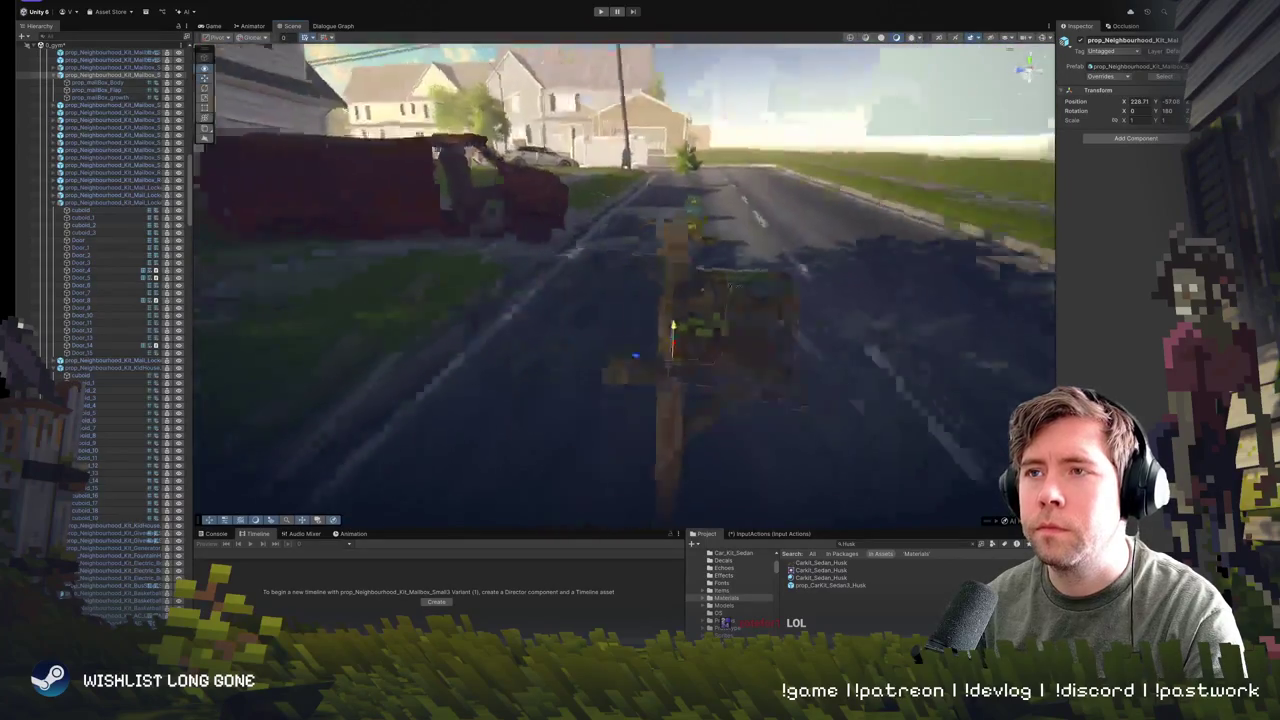
{"action": "left_click_drag", "start_coordinate": [569, 334], "coordinate": [569, 308]}
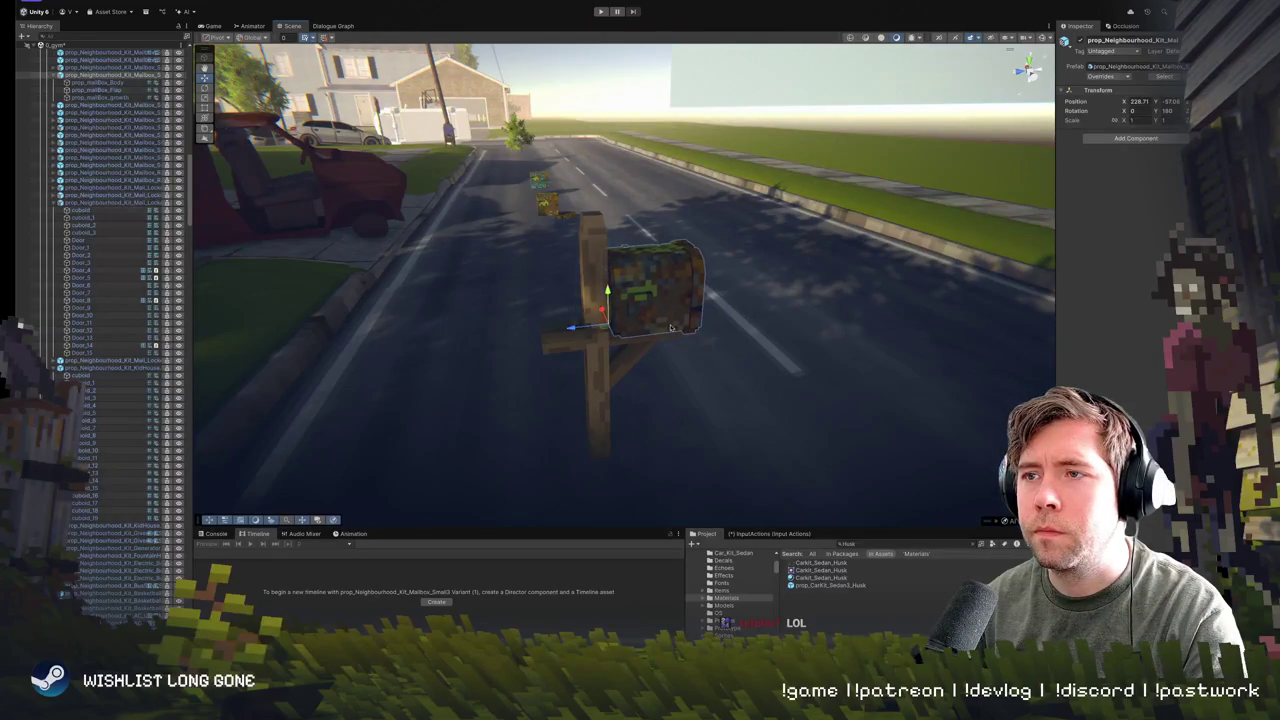
{"action": "mouse_move", "coordinate": [671, 327]}
{"action": "left_mouse_down"}
{"action": "mouse_move", "coordinate": [534, 363]}
{"action": "mouse_move", "coordinate": [675, 306]}
{"action": "left_mouse_up"}
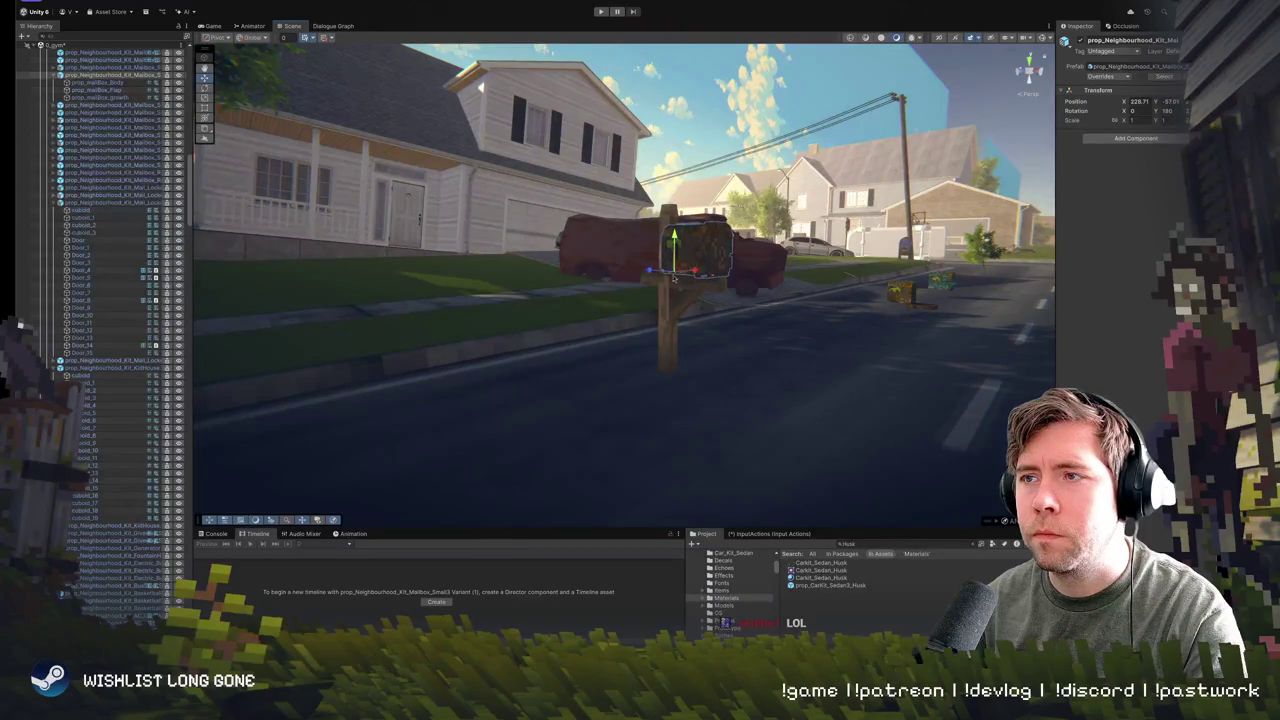
- Add the mailbox stand to the selection and duplicate it near the house and van
{"action": "left_click", "coordinate": [674, 279], "text": "shift"}
{"action": "mouse_move", "coordinate": [674, 279]}
{"action": "left_mouse_down"}
{"action": "mouse_move", "coordinate": [735, 322]}
{"action": "mouse_move", "coordinate": [658, 252]}
{"action": "mouse_move", "coordinate": [647, 290]}
{"action": "left_mouse_up"}
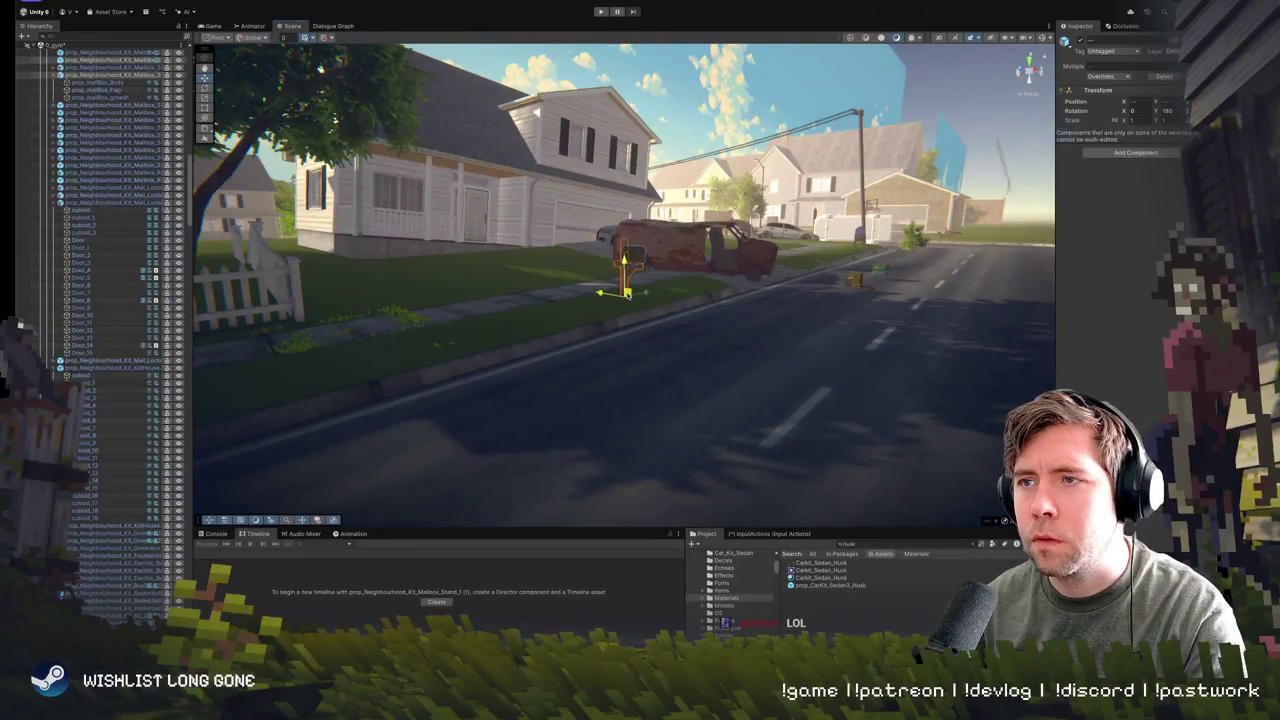
{"action": "key", "text": "f"}
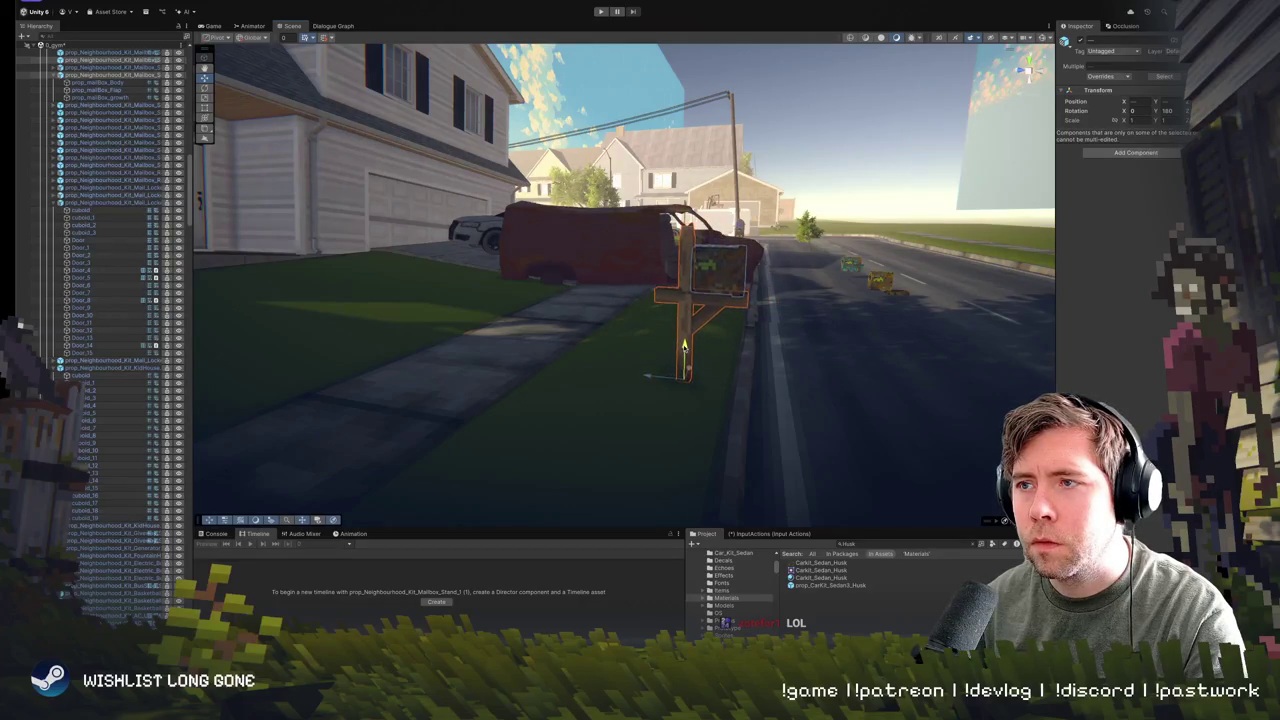
{"action": "left_click_drag", "start_coordinate": [684, 345], "coordinate": [540, 372]}
{"action": "scroll", "coordinate": [540, 372], "scroll_direction": "down", "scroll_amount": 4}
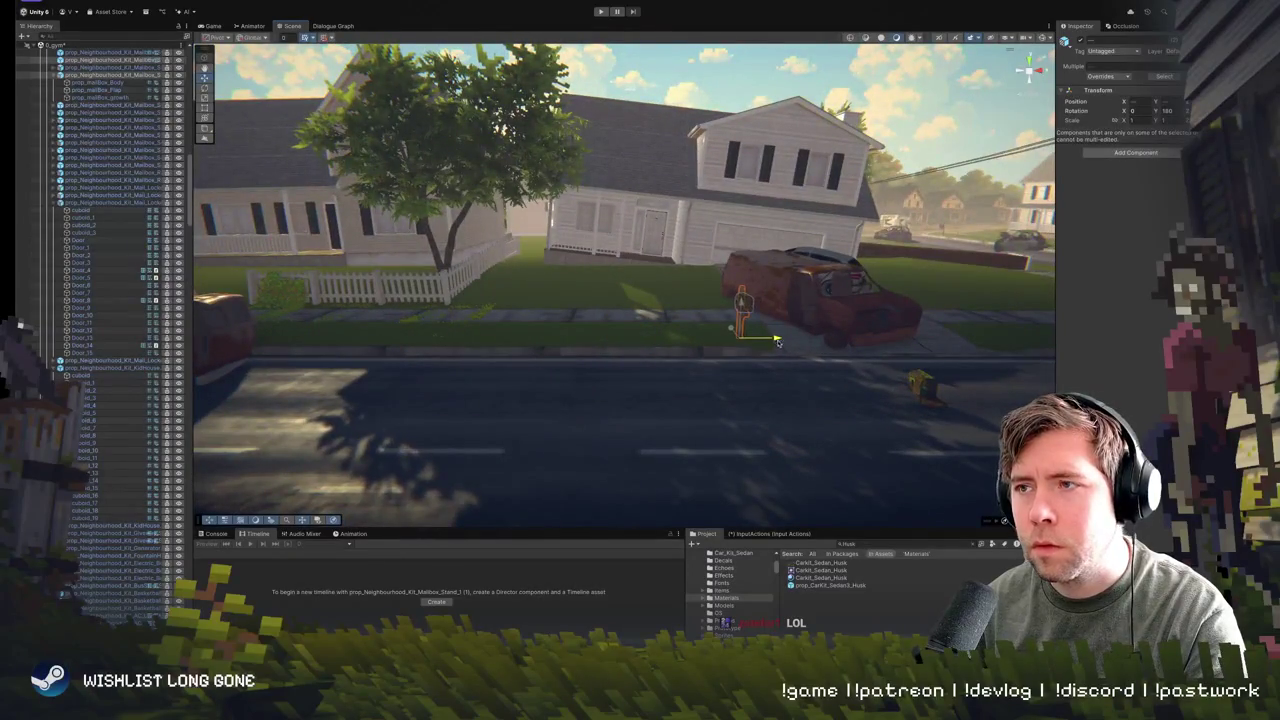
{"action": "mouse_move", "coordinate": [714, 330]}
{"action": "left_mouse_down"}
{"action": "mouse_move", "coordinate": [510, 303]}
{"action": "mouse_move", "coordinate": [932, 305]}
{"action": "mouse_move", "coordinate": [1010, 225]}
{"action": "mouse_move", "coordinate": [1107, 175]}
{"action": "left_mouse_up"}
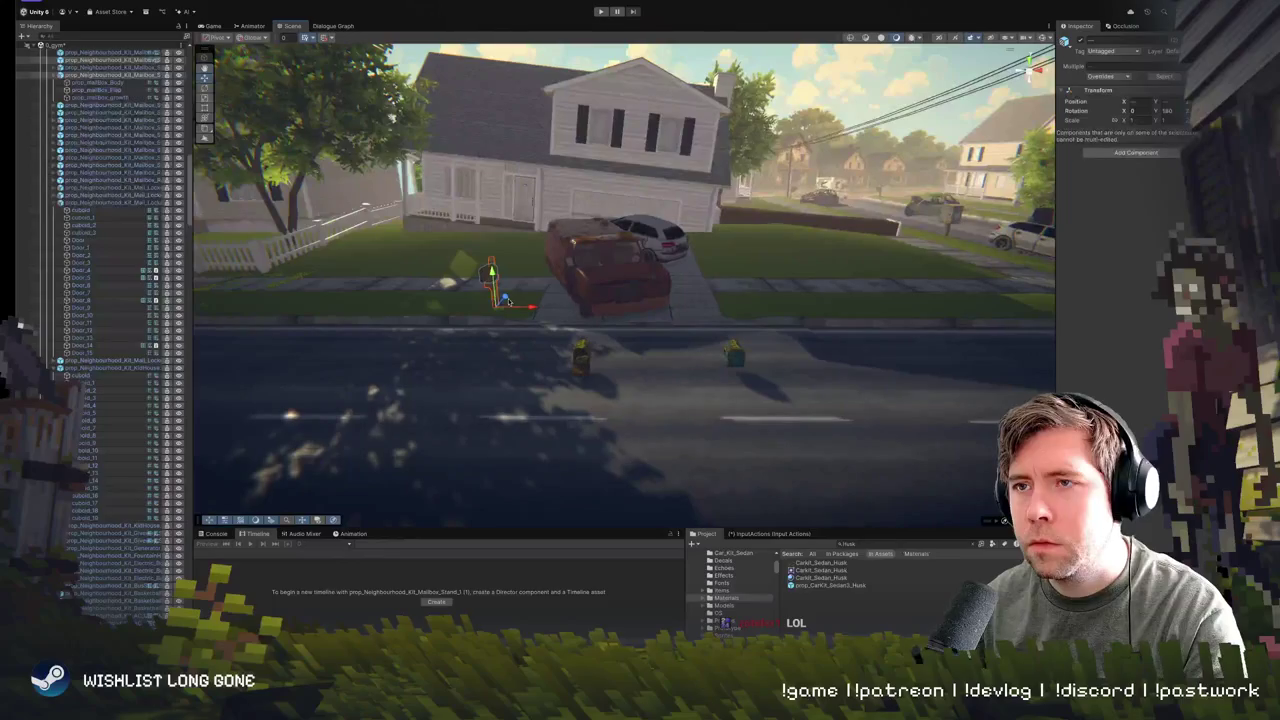
{"action": "key", "text": "ctrl+d"}
- Delete the two extra mailboxes on the street and select the front-lawn mailbox
{"action": "left_click", "coordinate": [912, 272]}
{"action": "left_click", "coordinate": [1182, 112]}
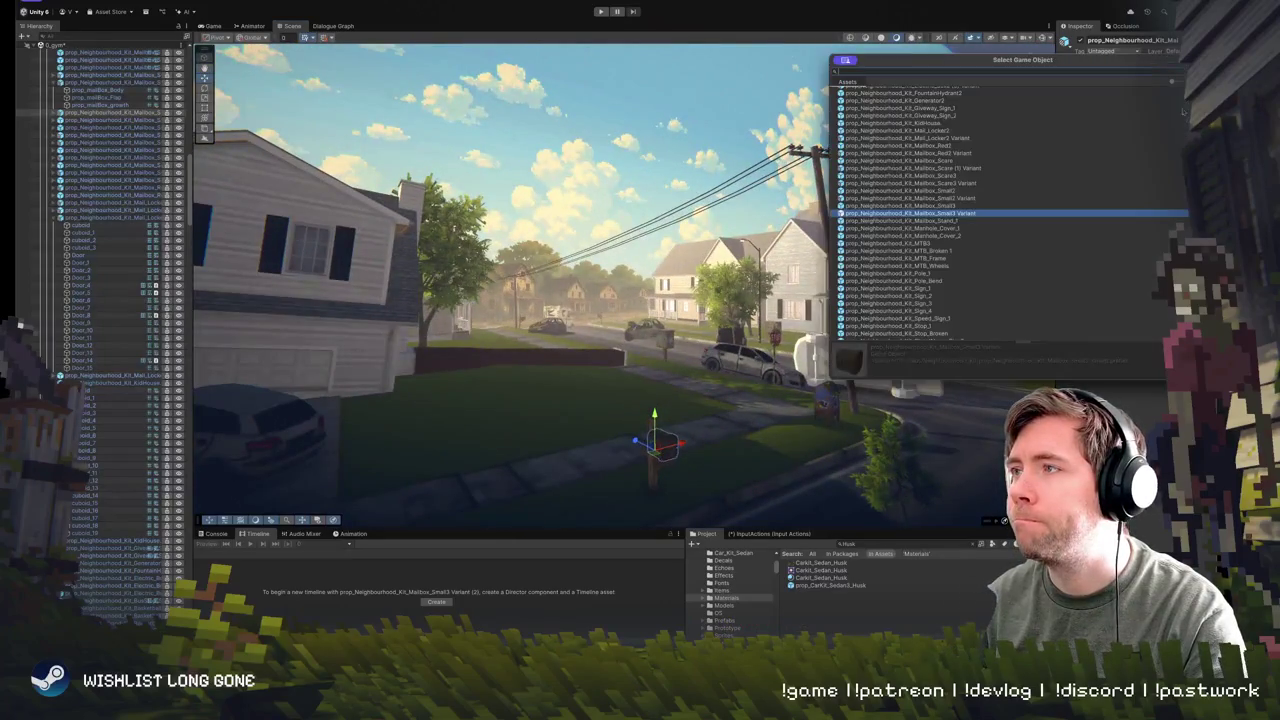
{"action": "mouse_move", "coordinate": [590, 314]}
{"action": "left_mouse_down"}
{"action": "mouse_move", "coordinate": [430, 400]}
{"action": "mouse_move", "coordinate": [512, 368]}
{"action": "left_mouse_up"}
{"action": "left_click", "coordinate": [512, 368]}
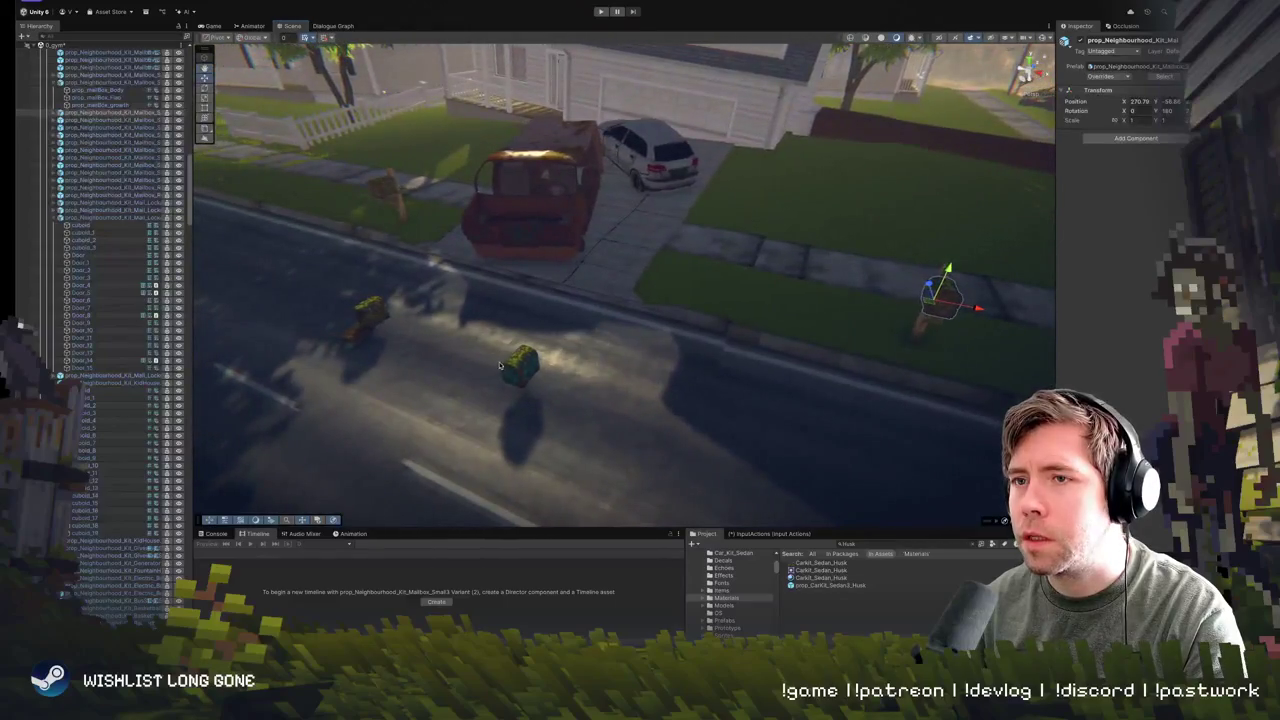
{"action": "left_click", "coordinate": [362, 312], "text": "shift"}
{"action": "key", "text": "Delete"}
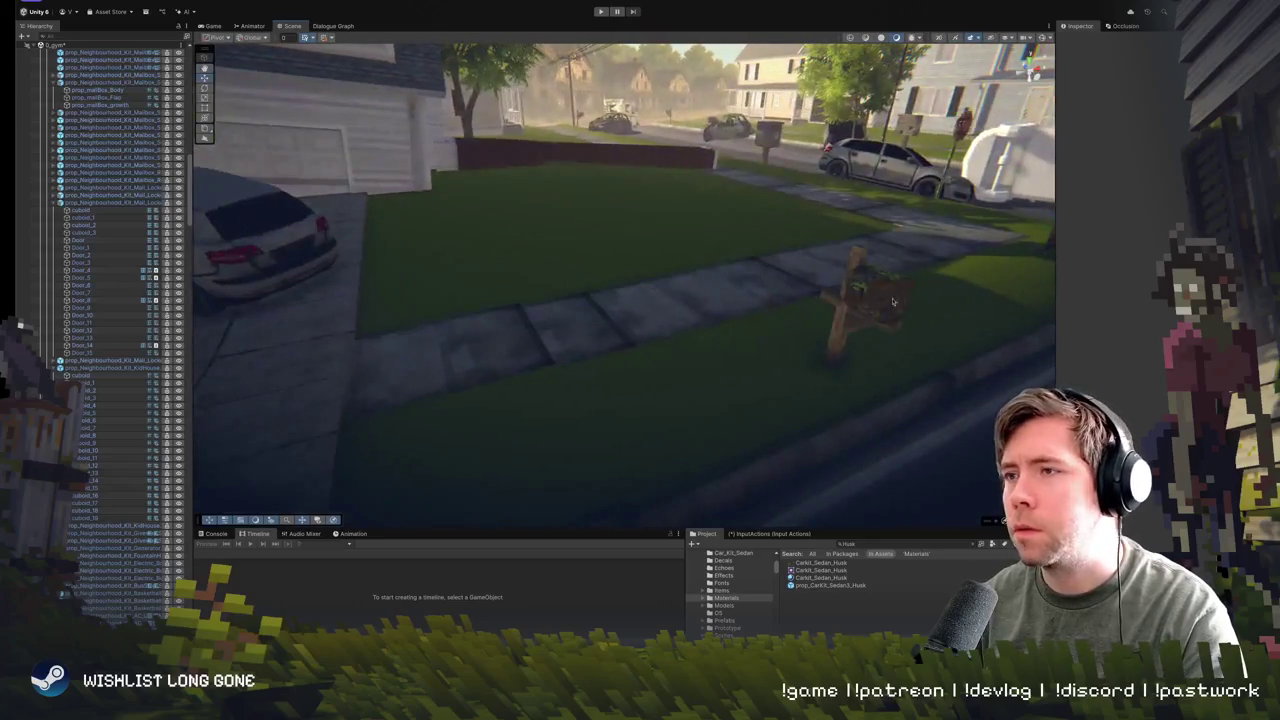
{"action": "left_click", "coordinate": [845, 315]}
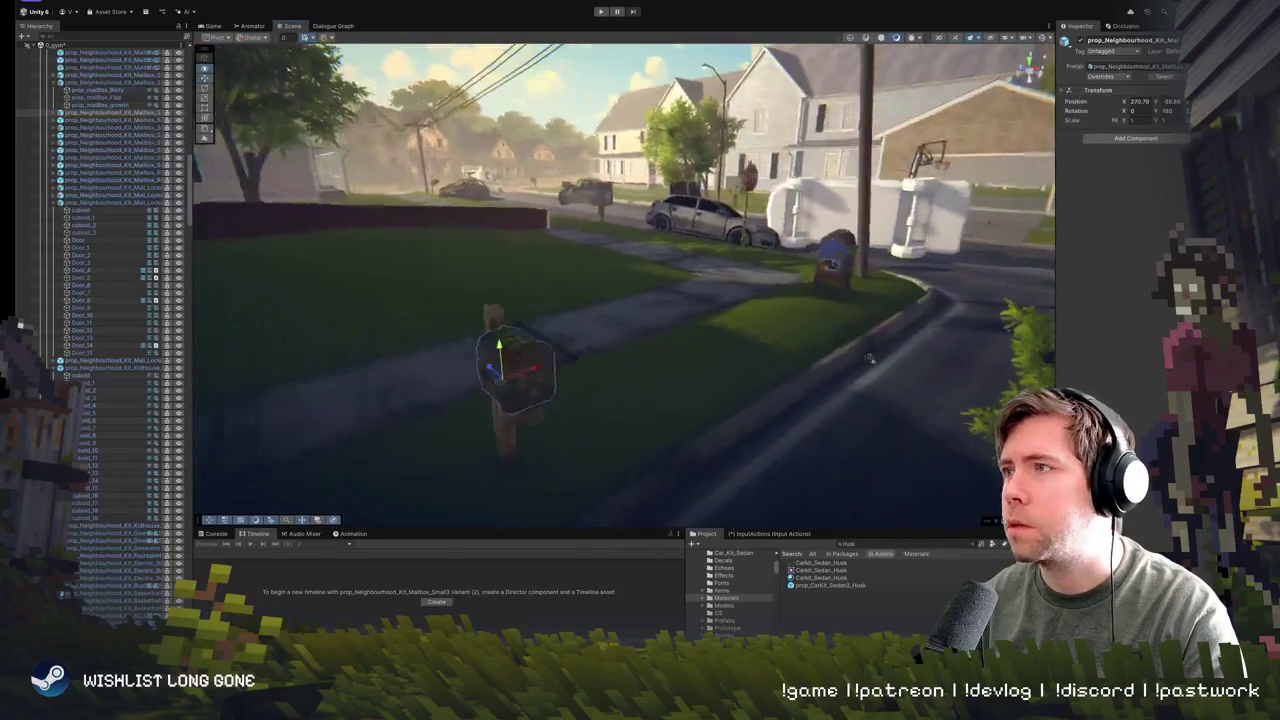
- Swap the front-lawn mailbox's prefab to Mailbox_Small2 after previewing the Small3 and Small2 variants
{"action": "key", "text": "d"}
{"action": "left_click", "coordinate": [1183, 66]}
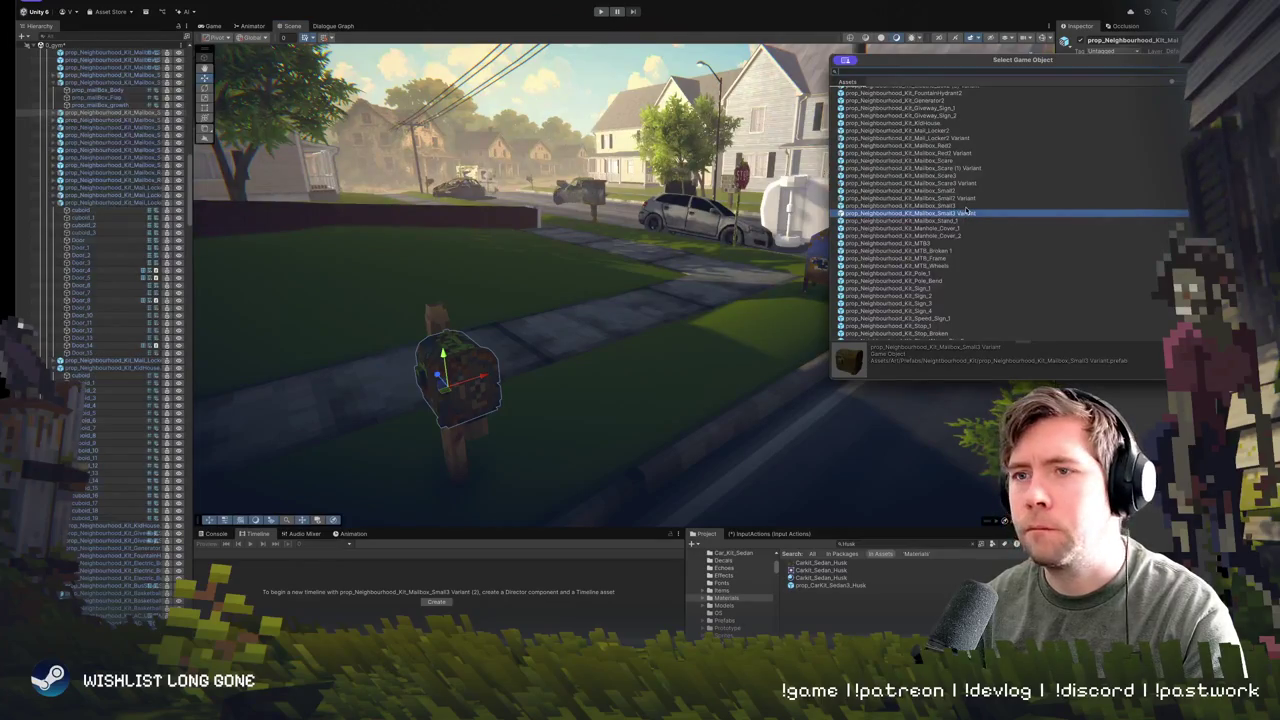
{"action": "left_click", "coordinate": [958, 205]}
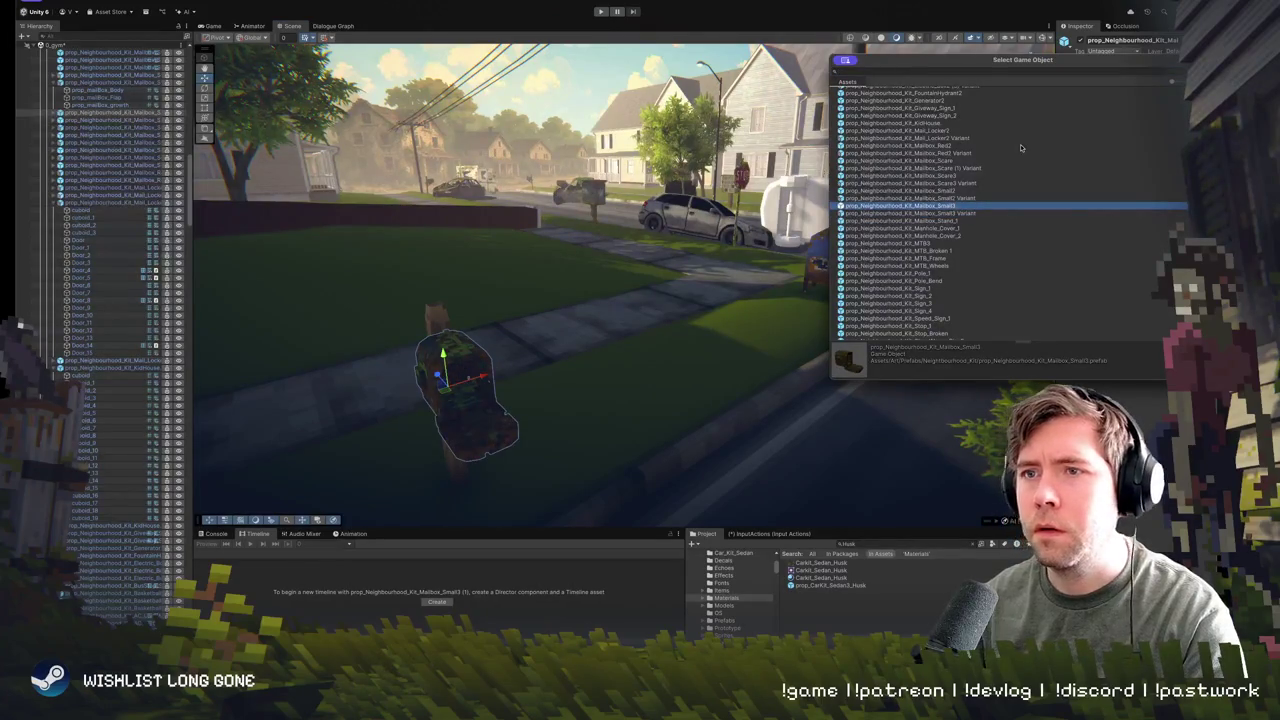
{"action": "key", "text": "Up"}
{"action": "key", "text": "Up"}
{"action": "key", "text": "Down"}
{"action": "key", "text": "Down"}
{"action": "key", "text": "Down"}
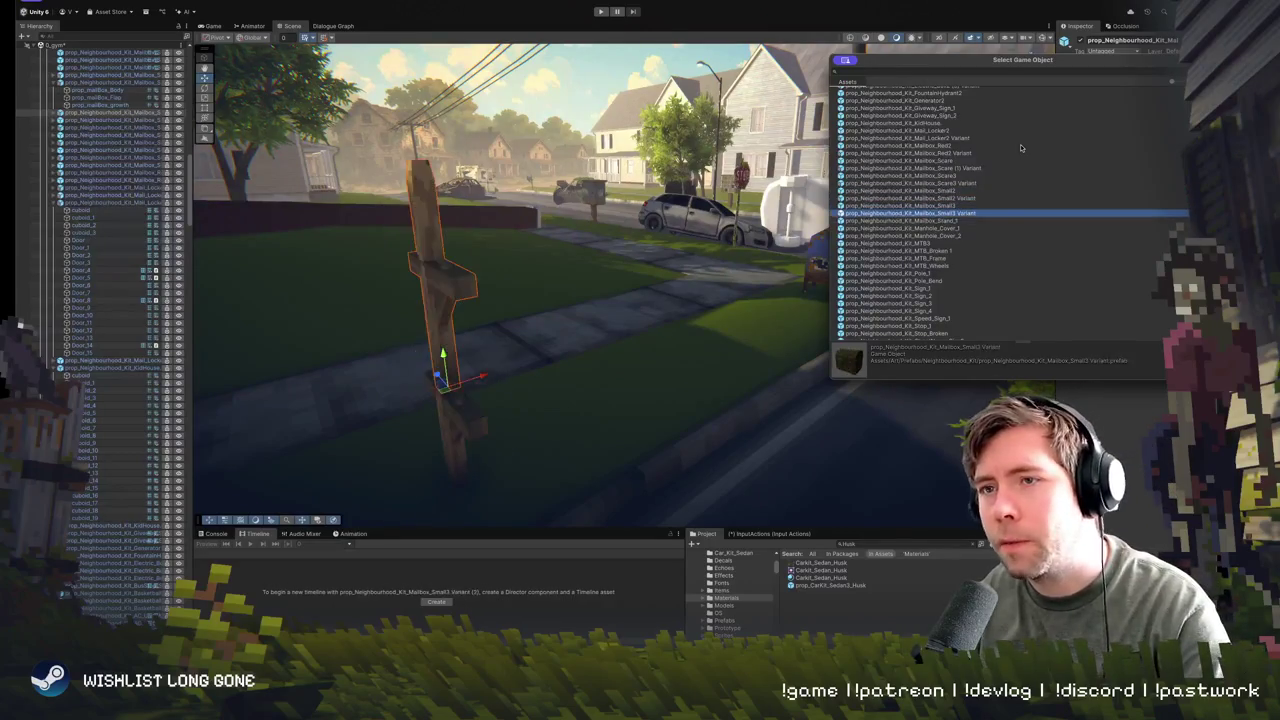
{"action": "key", "text": "Up"}
{"action": "key", "text": "Up"}
{"action": "key", "text": "Up"}
{"action": "key", "text": "Down"}
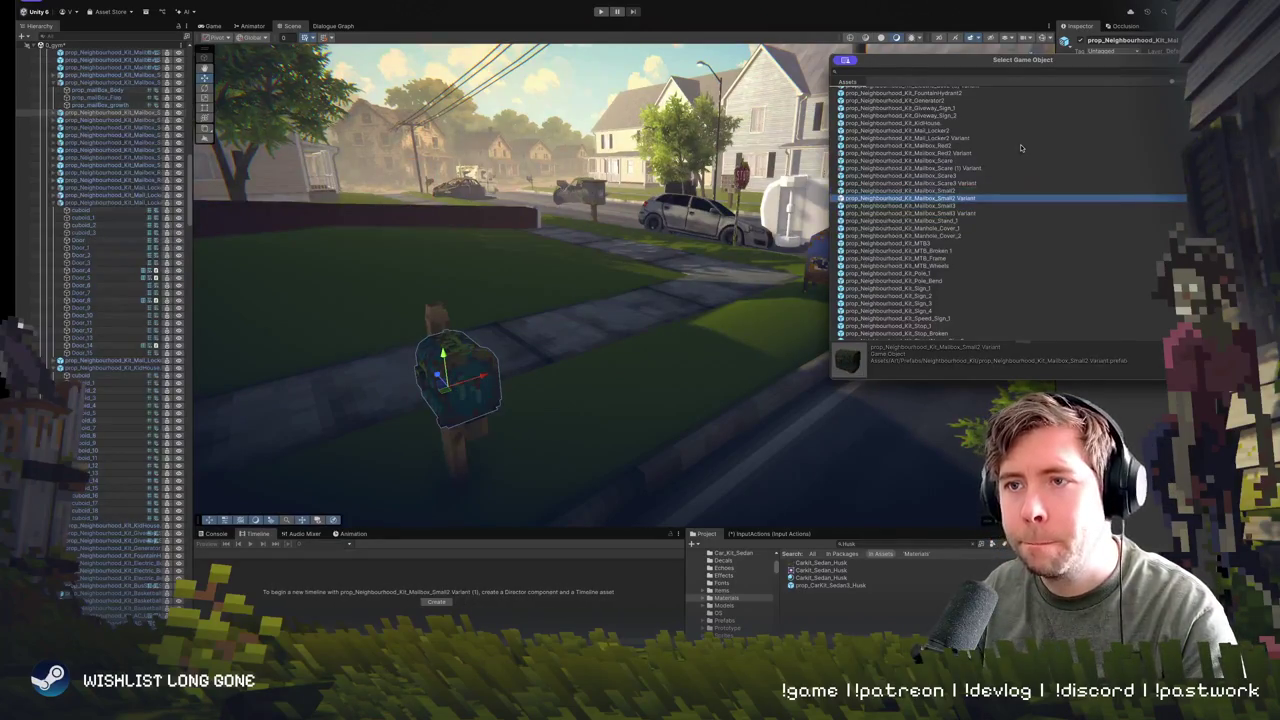
{"action": "key", "text": "Up"}
{"action": "key", "text": "Return"}
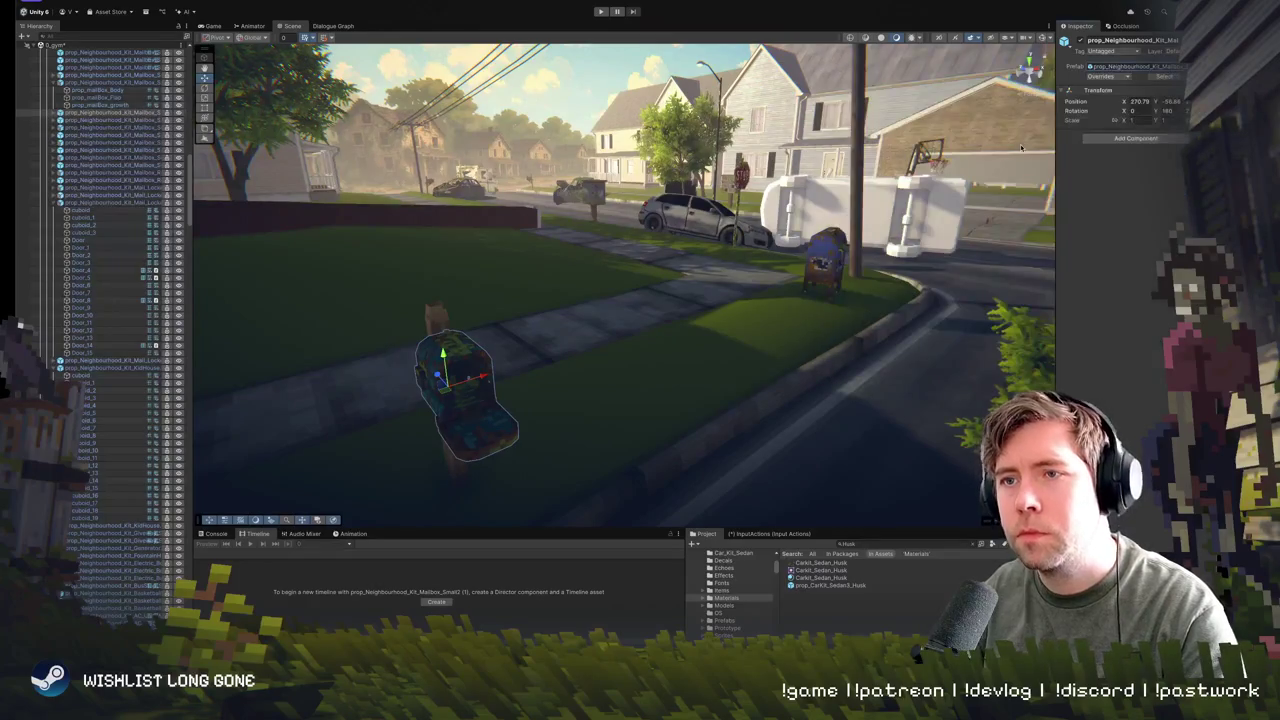
{"action": "scroll", "coordinate": [607, 207], "scroll_direction": "down", "scroll_amount": 5}
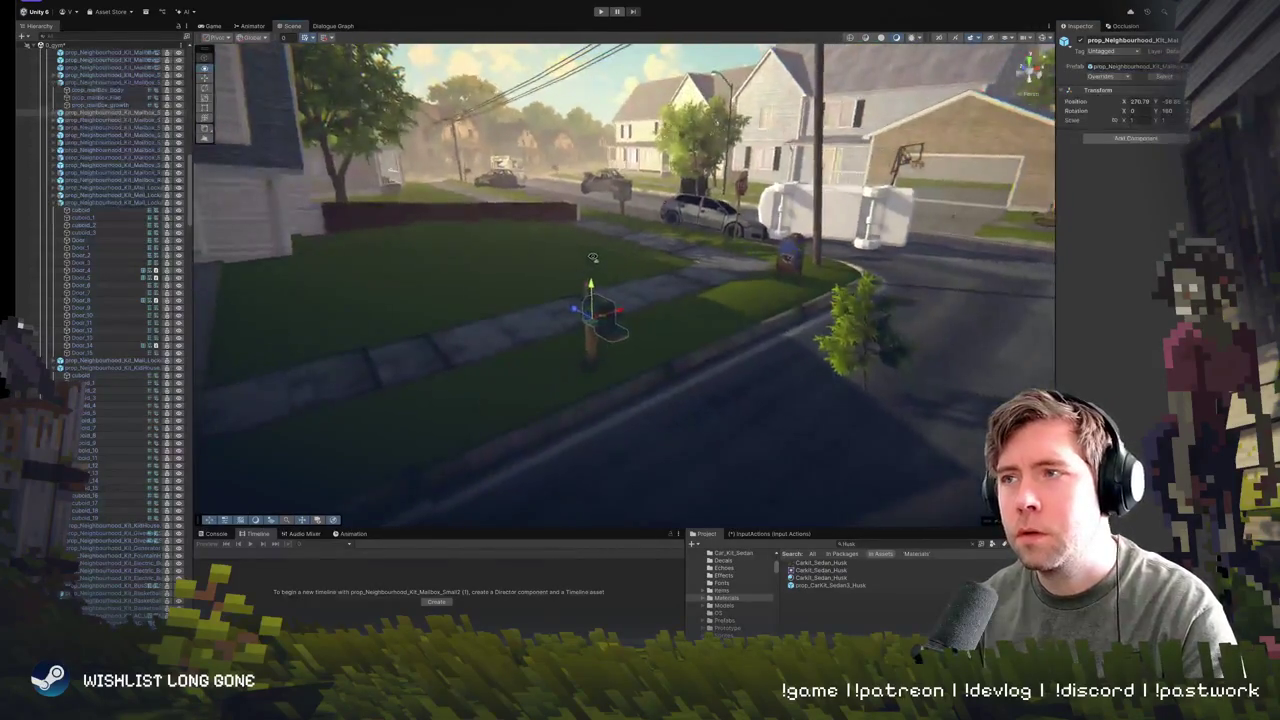
- Frame the flipped car and the mailbox, then fly the view out along the sidewalk
{"action": "left_click", "coordinate": [605, 277], "text": "ctrl"}
{"action": "left_click_drag", "start_coordinate": [605, 277], "coordinate": [577, 290]}
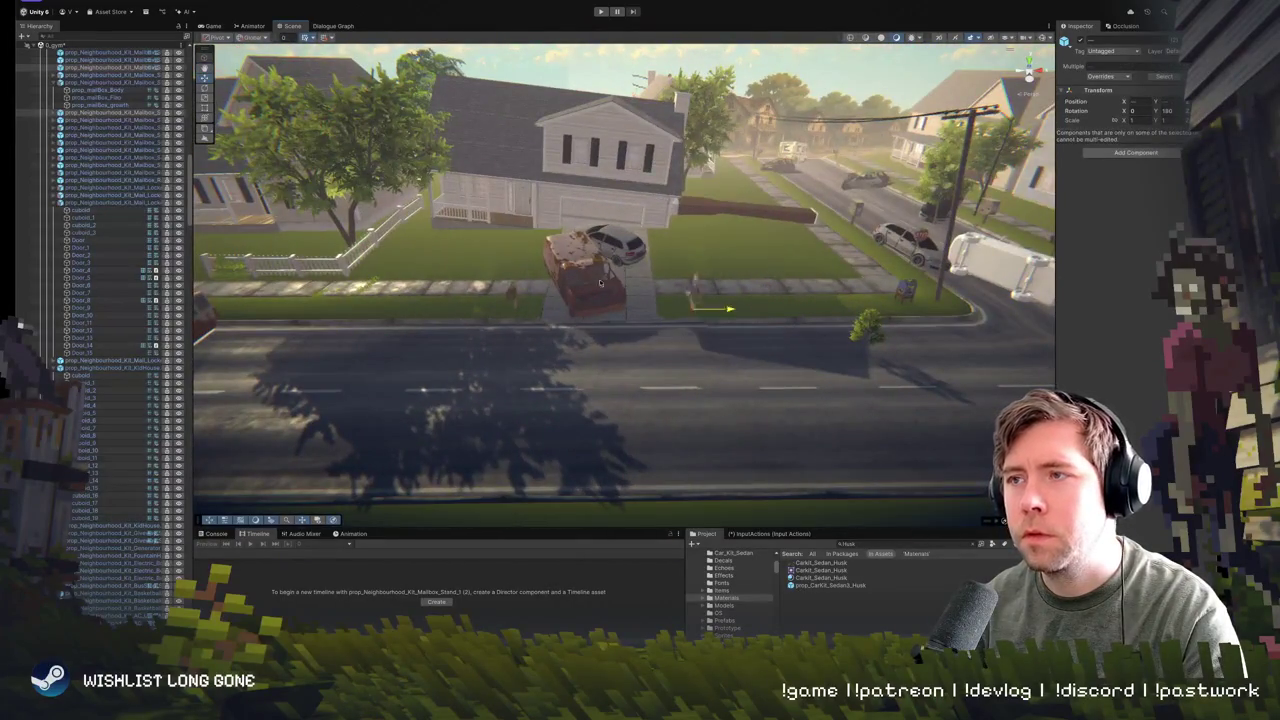
{"action": "key", "text": "f"}
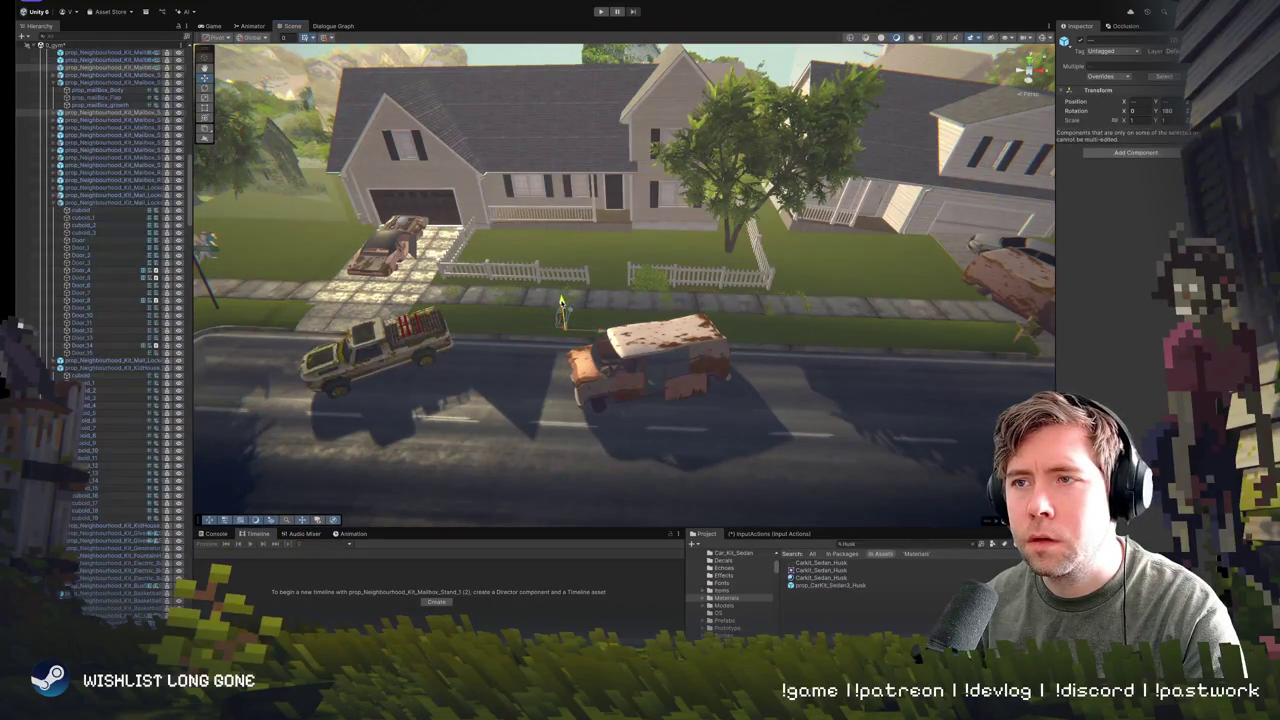
{"action": "key", "text": "f"}
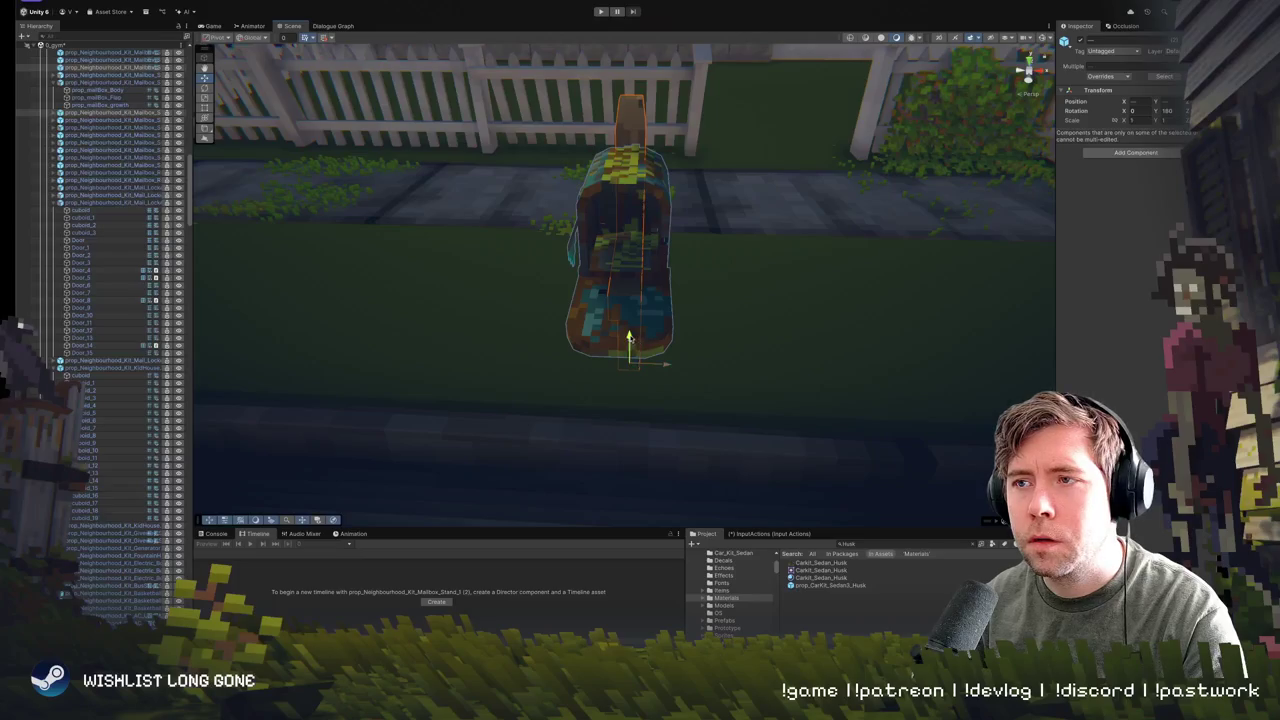
{"action": "left_click_drag", "start_coordinate": [629, 340], "coordinate": [748, 319]}
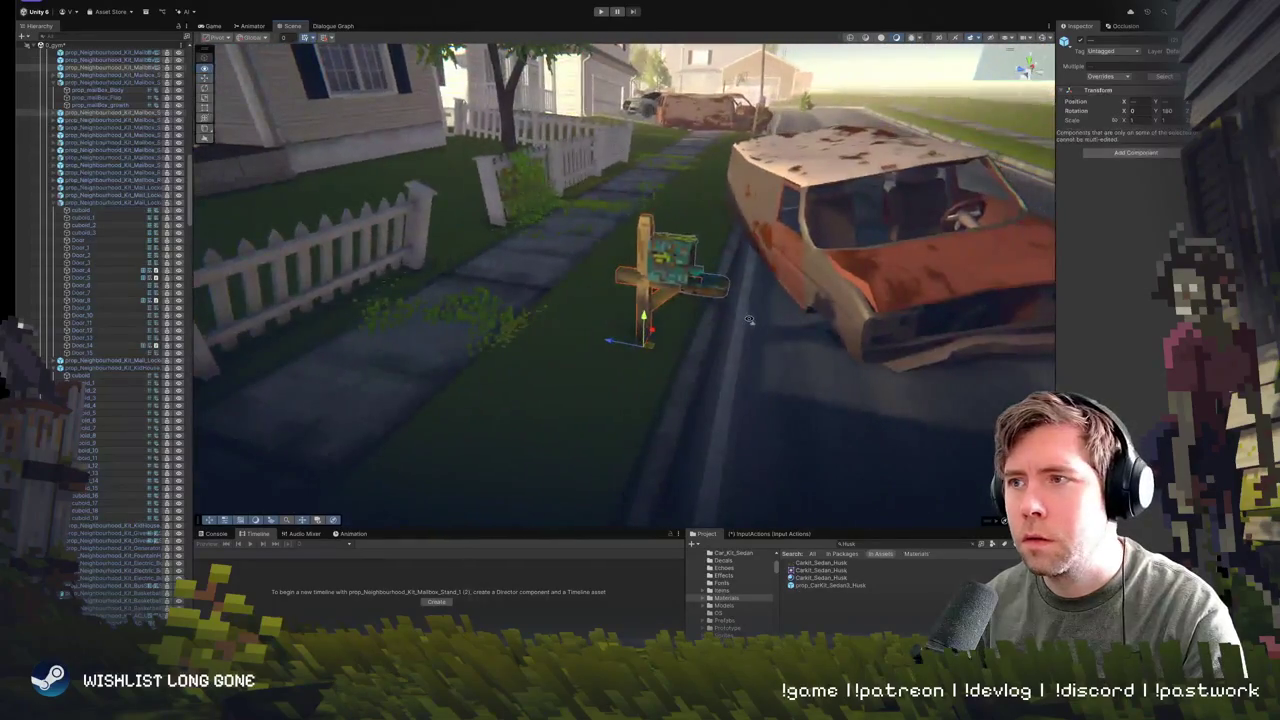
- Raise the mailbox beside the van and move it left across the lawn
{"action": "mouse_move", "coordinate": [645, 325]}
{"action": "left_mouse_down"}
{"action": "mouse_move", "coordinate": [640, 337]}
{"action": "mouse_move", "coordinate": [661, 231]}
{"action": "mouse_move", "coordinate": [599, 290]}
{"action": "left_mouse_up"}
{"action": "left_click", "coordinate": [599, 290]}
{"action": "left_click", "coordinate": [600, 355], "text": "shift"}
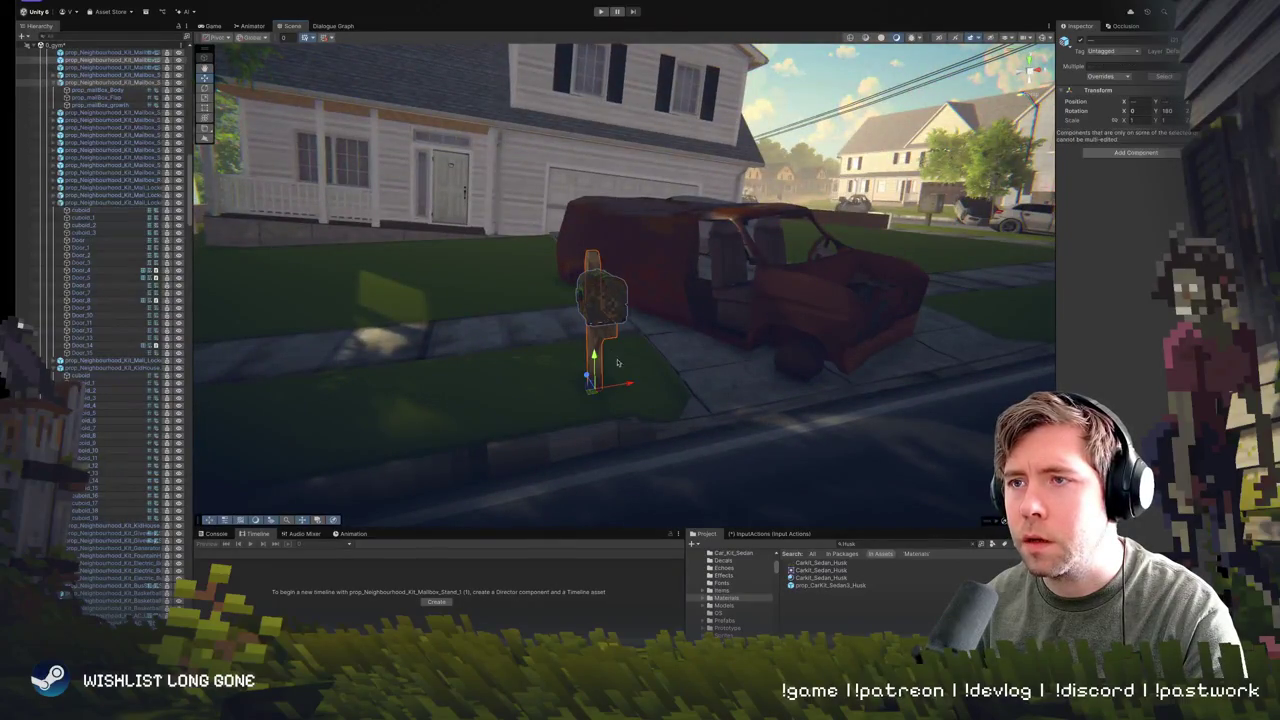
{"action": "mouse_move", "coordinate": [627, 386]}
{"action": "left_mouse_down"}
{"action": "mouse_move", "coordinate": [408, 418]}
{"action": "mouse_move", "coordinate": [416, 401]}
{"action": "mouse_move", "coordinate": [612, 435]}
{"action": "left_mouse_up"}
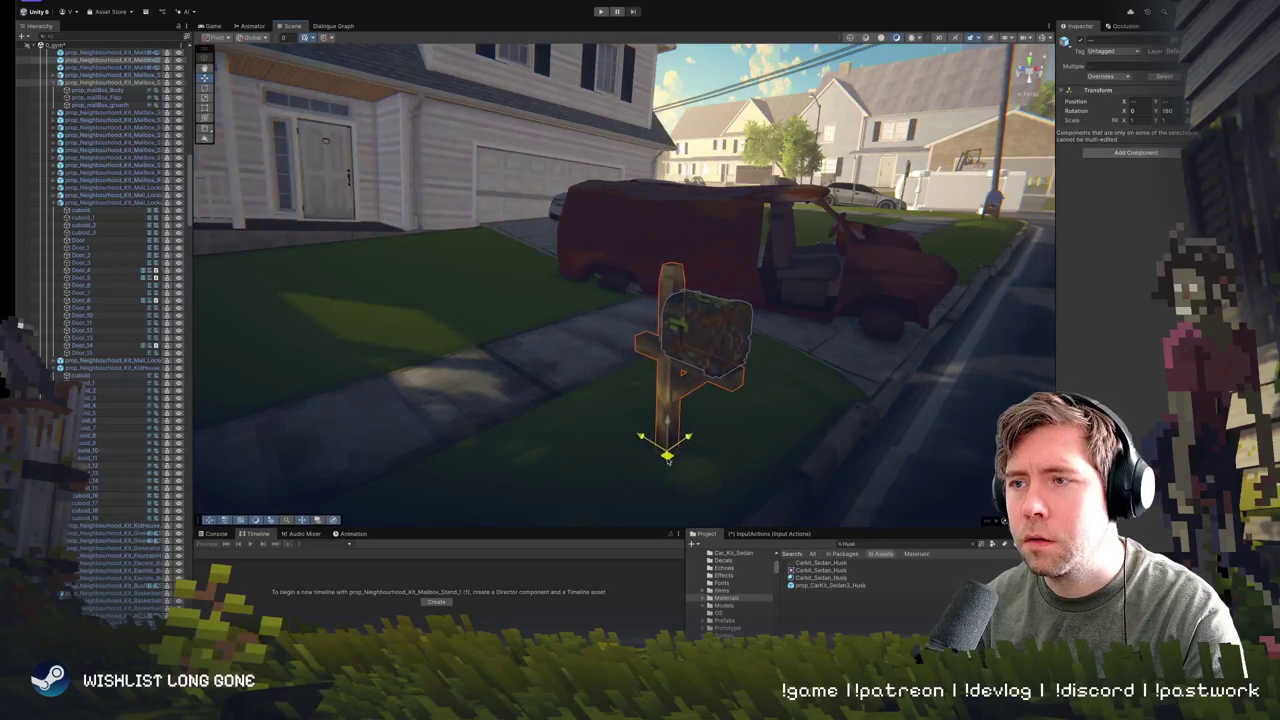
{"action": "mouse_move", "coordinate": [663, 465]}
{"action": "left_mouse_down"}
{"action": "mouse_move", "coordinate": [570, 430]}
{"action": "mouse_move", "coordinate": [598, 419]}
{"action": "mouse_move", "coordinate": [539, 458]}
{"action": "mouse_move", "coordinate": [660, 417]}
{"action": "mouse_move", "coordinate": [652, 401]}
{"action": "mouse_move", "coordinate": [623, 411]}
{"action": "mouse_move", "coordinate": [592, 348]}
{"action": "left_mouse_up"}
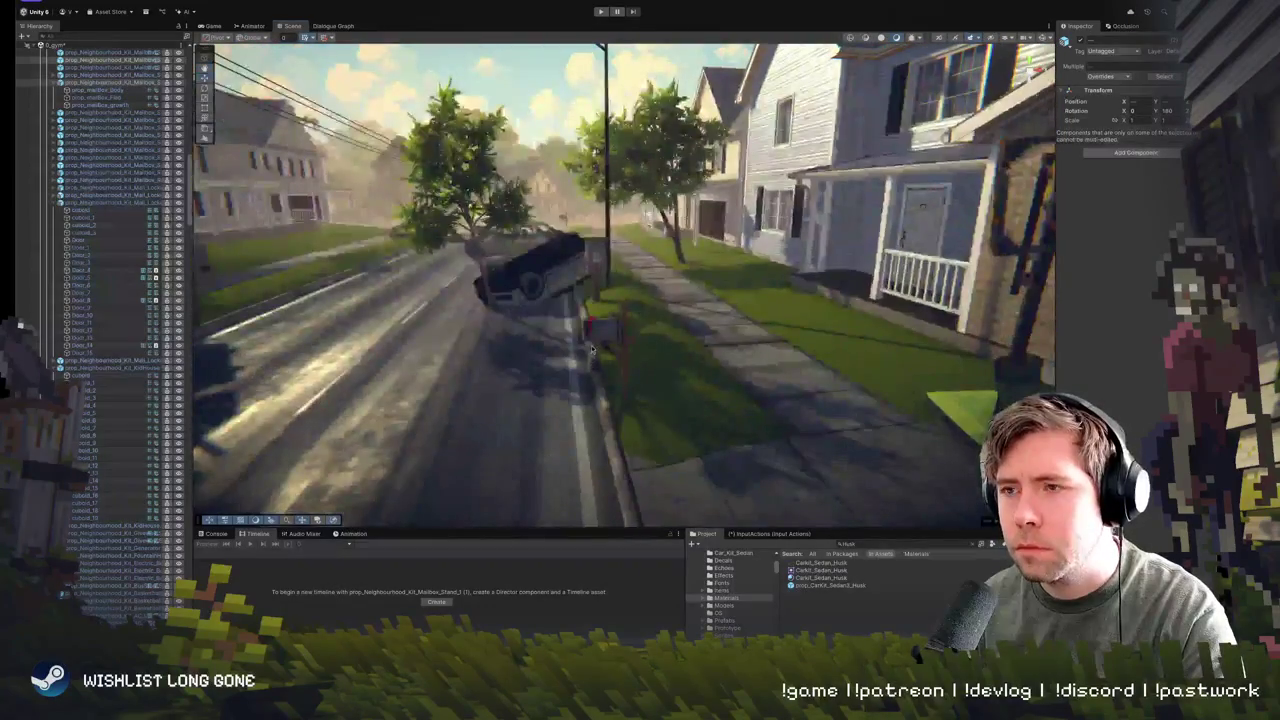
- Select the whole mailbox with its stand in front of the house on the left
{"action": "left_click", "coordinate": [620, 333]}
{"action": "left_click", "coordinate": [621, 341]}
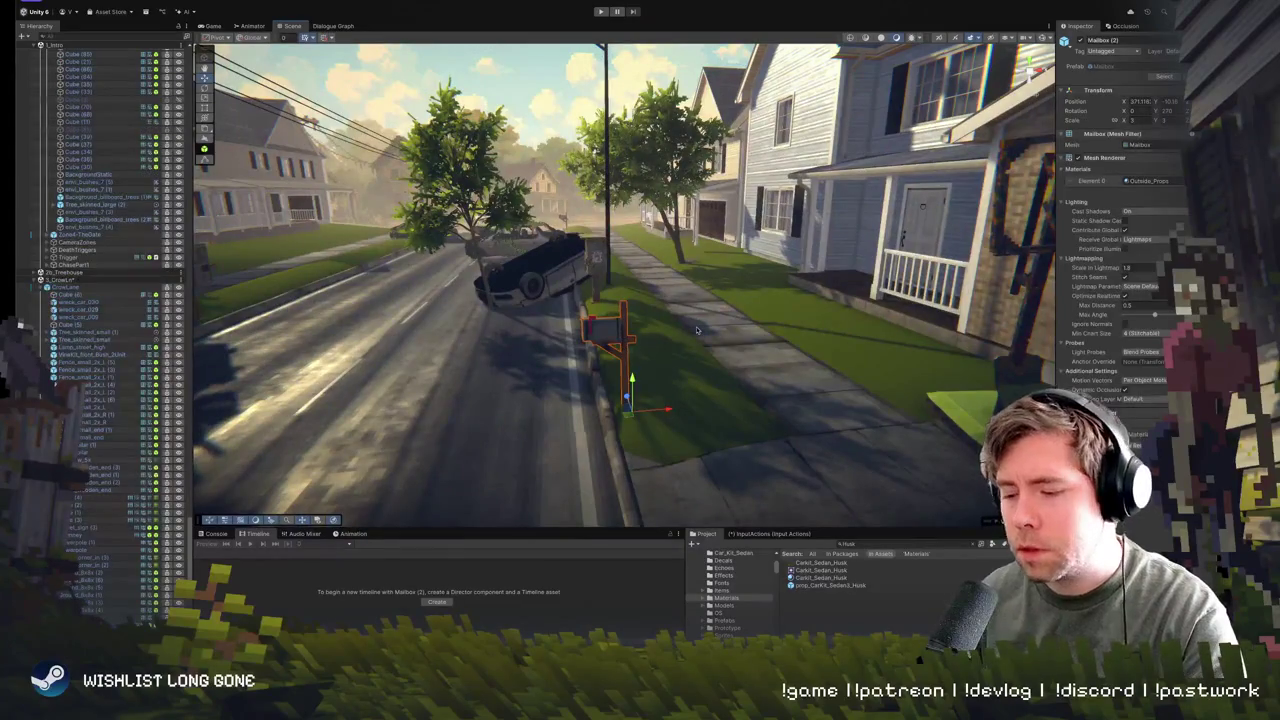
{"action": "left_click_drag", "start_coordinate": [697, 330], "coordinate": [641, 365]}
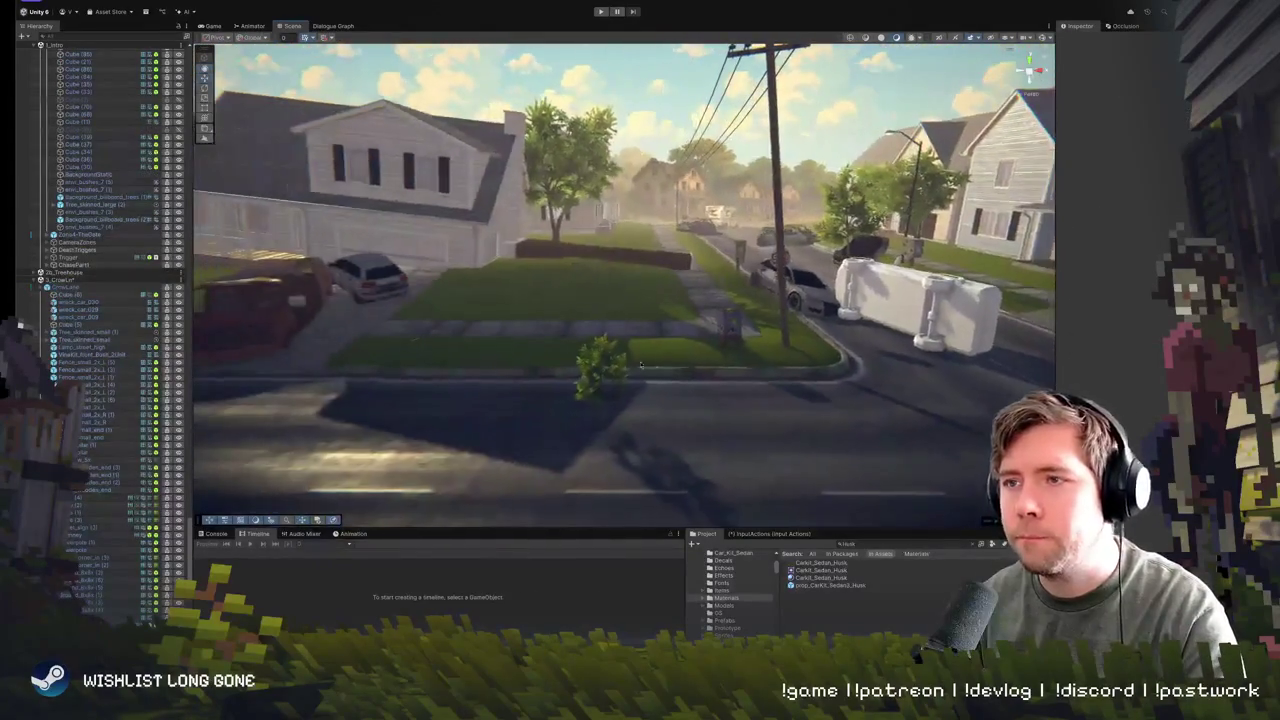
{"action": "left_click_drag", "start_coordinate": [362, 297], "coordinate": [480, 345]}
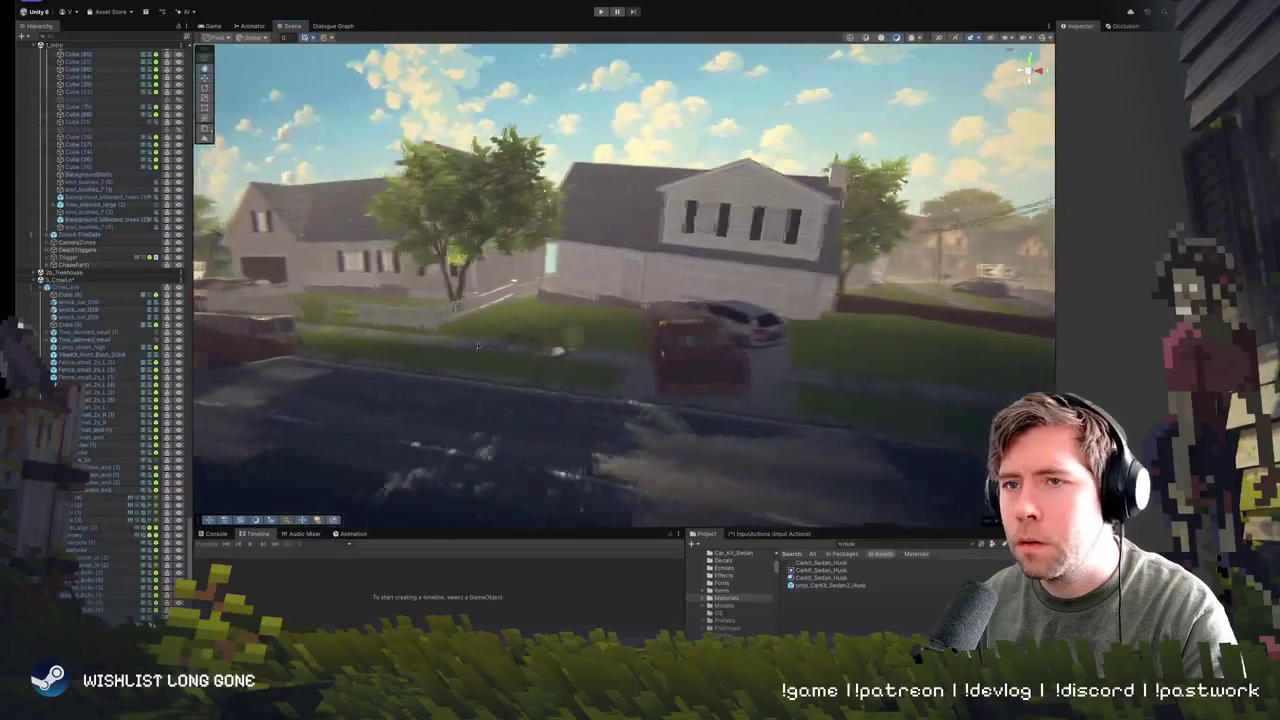
{"action": "left_click", "coordinate": [545, 370]}
{"action": "scroll", "coordinate": [545, 370], "scroll_direction": "up", "scroll_amount": 5}
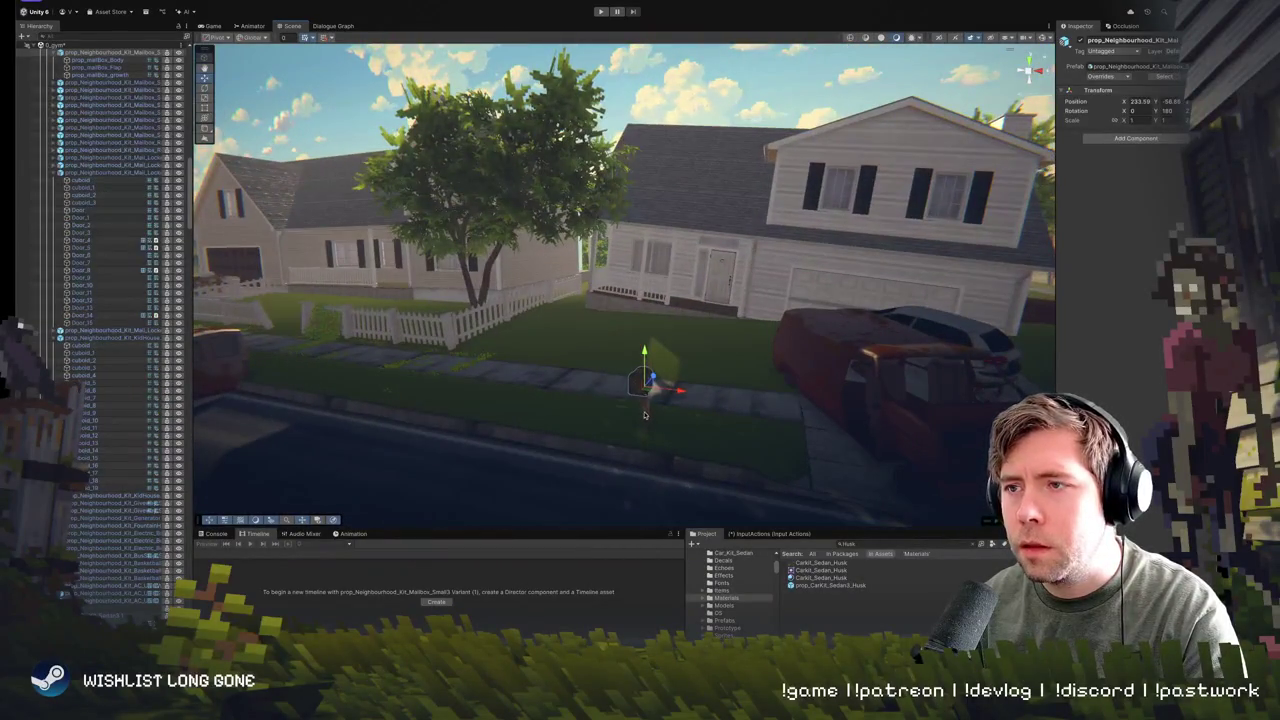
{"action": "left_click", "coordinate": [645, 415], "text": "shift"}
{"action": "left_click_drag", "start_coordinate": [645, 415], "coordinate": [660, 380]}
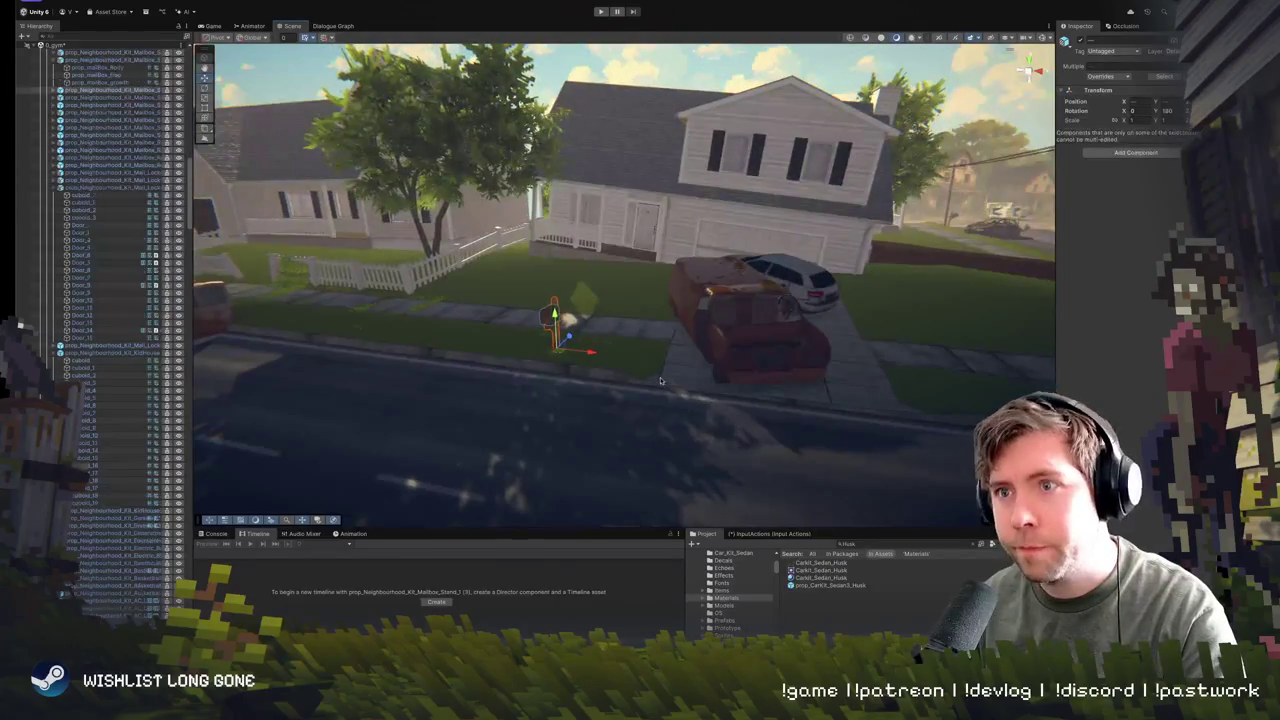
- Move the mailbox to the far sidewalk strip by the hoop and turn it to Y ≈ 270
{"action": "left_click_drag", "start_coordinate": [588, 354], "coordinate": [866, 338]}
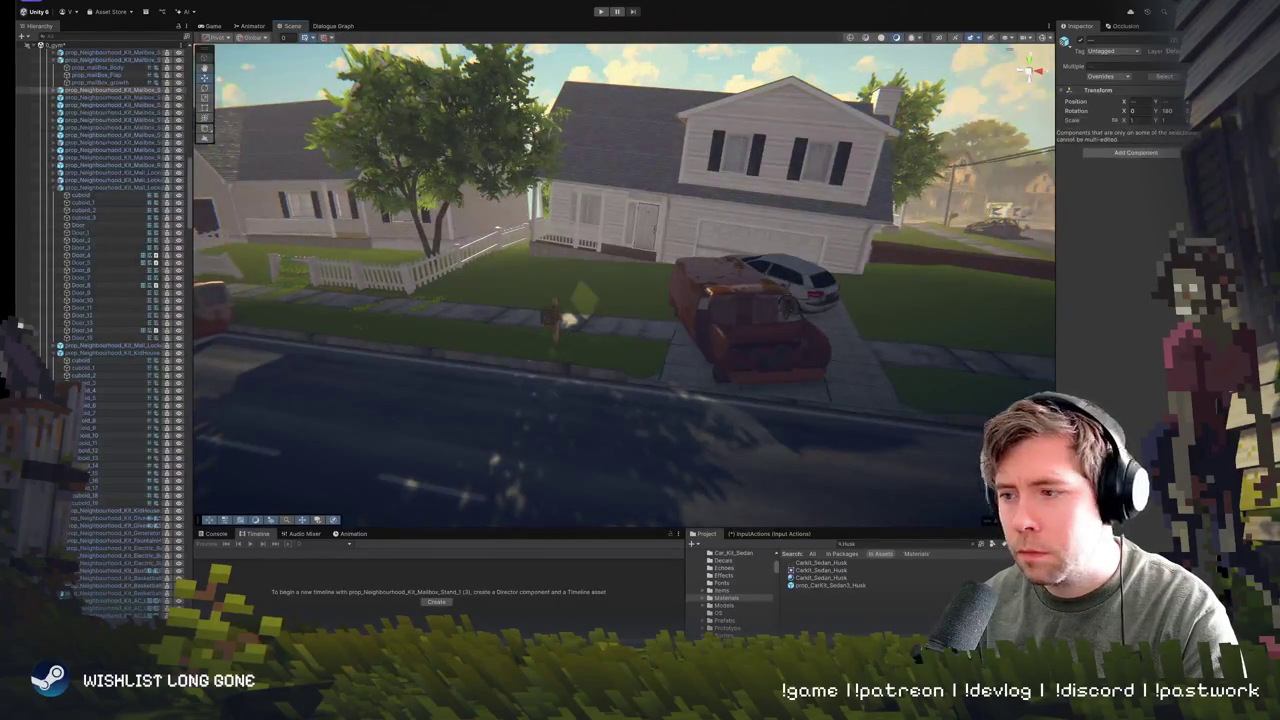
{"action": "key", "text": "f"}
{"action": "scroll", "coordinate": [624, 282], "scroll_direction": "down", "scroll_amount": 5}
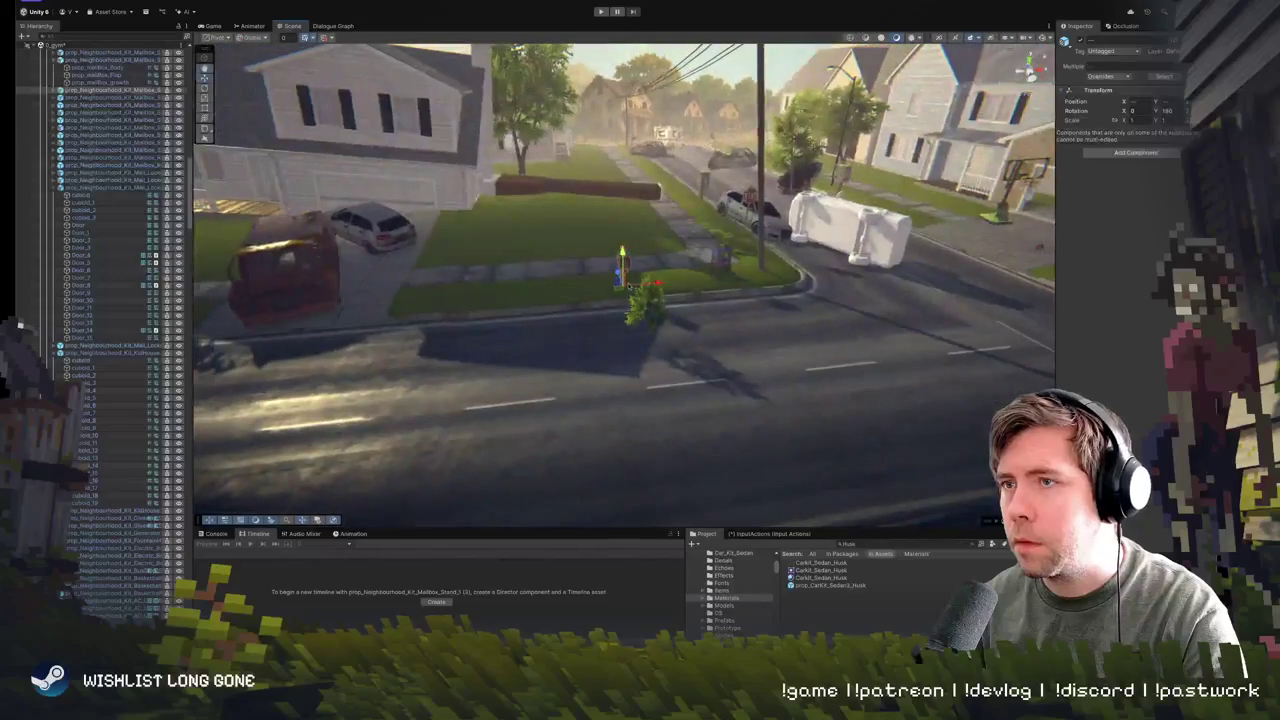
{"action": "mouse_move", "coordinate": [619, 289]}
{"action": "left_mouse_down"}
{"action": "mouse_move", "coordinate": [946, 221]}
{"action": "mouse_move", "coordinate": [925, 222]}
{"action": "mouse_move", "coordinate": [951, 235]}
{"action": "left_mouse_up"}
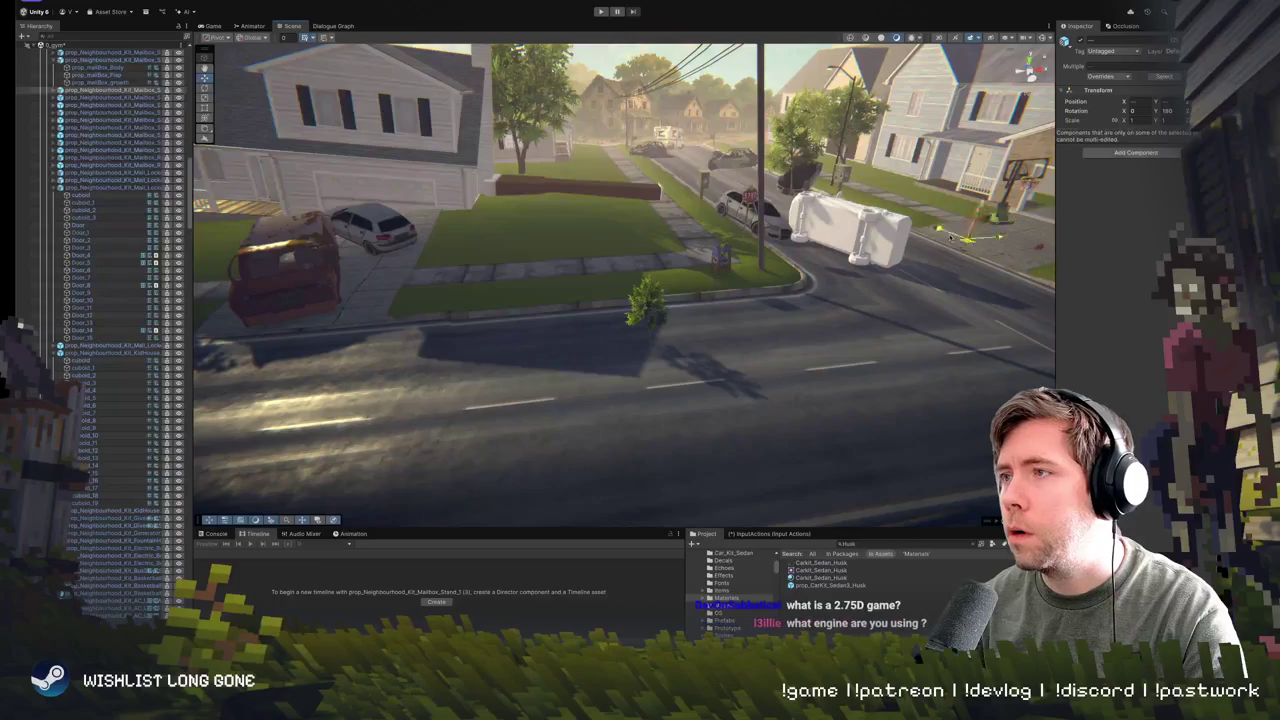
{"action": "key", "text": "f"}
{"action": "scroll", "coordinate": [614, 313], "scroll_direction": "down", "scroll_amount": 5}
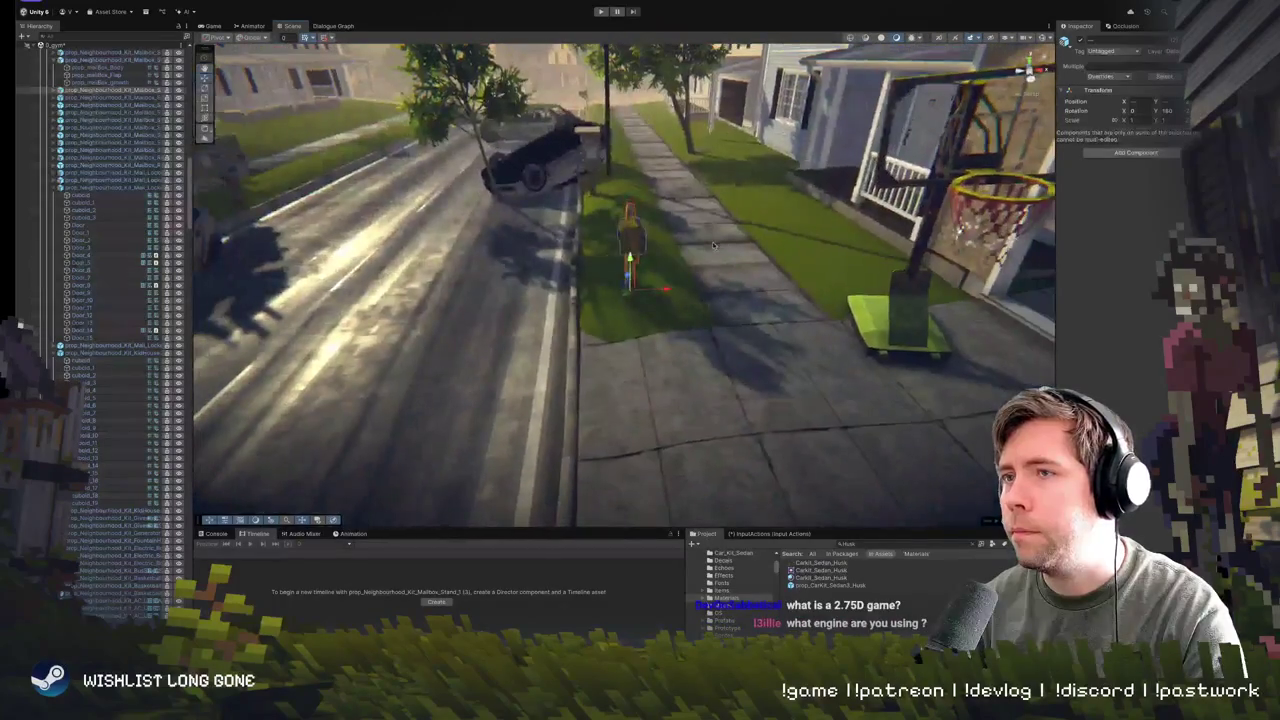
{"action": "left_click_drag", "start_coordinate": [614, 305], "coordinate": [668, 276]}
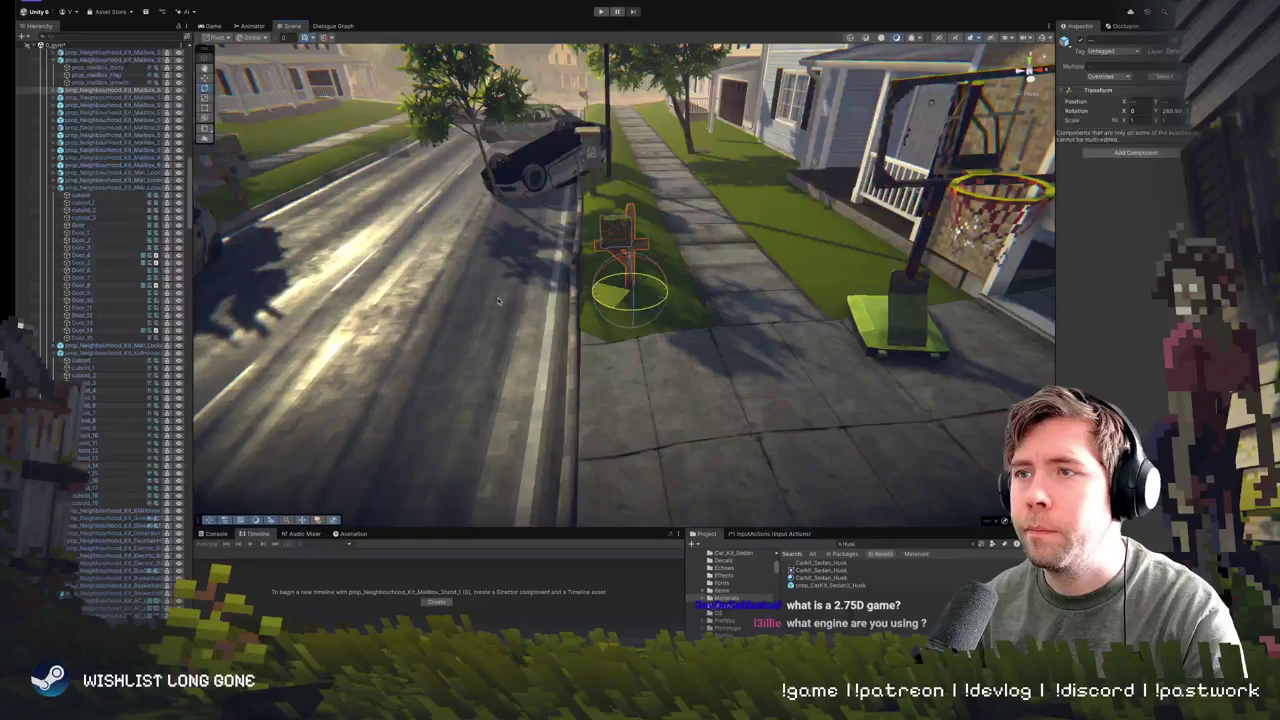
- Replace the verge mailbox with the red Mailbox_Red2 prefab after comparing variants, then frame it
{"action": "key", "text": "w"}
{"action": "left_click", "coordinate": [614, 229]}
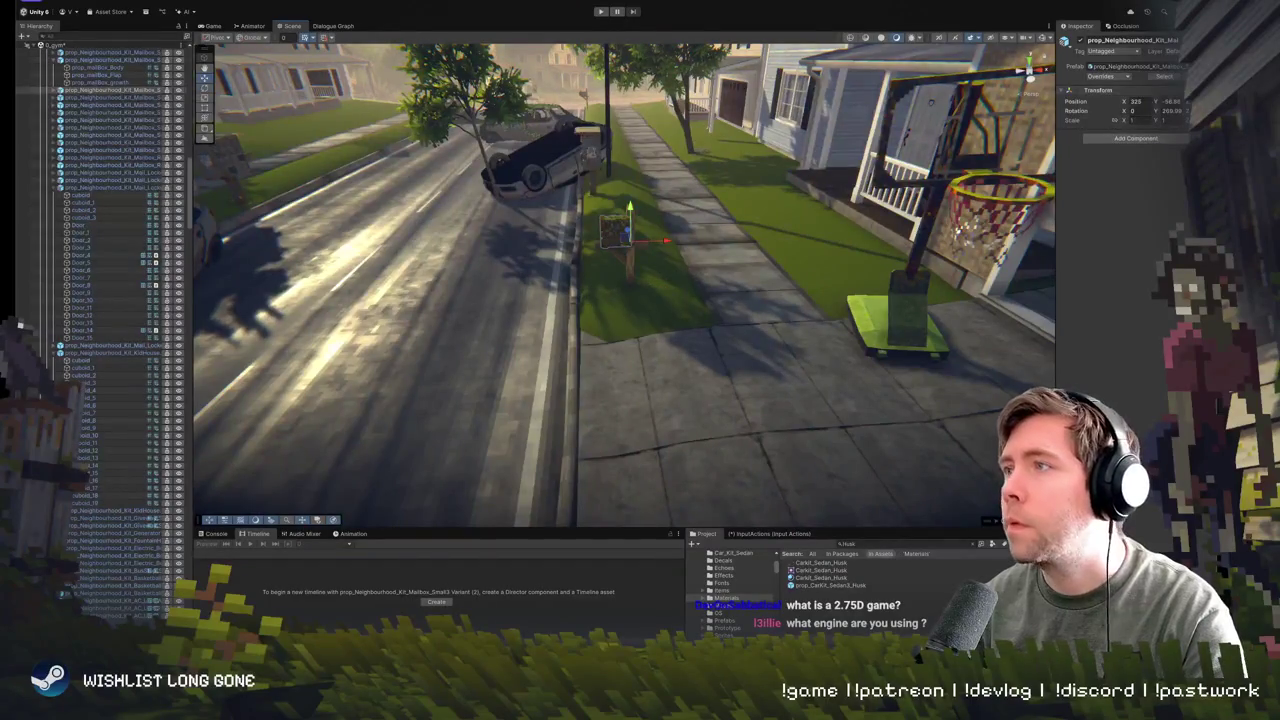
{"action": "left_click", "coordinate": [1148, 65]}
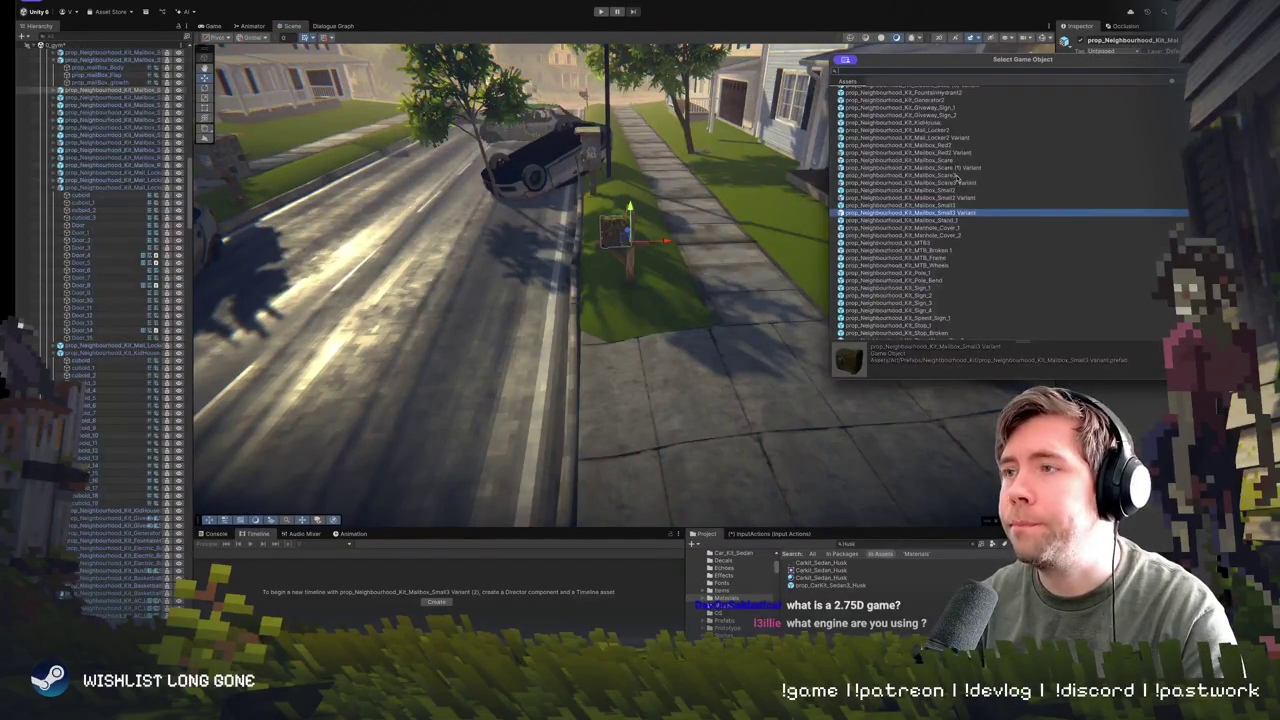
{"action": "key", "text": "Up"}
{"action": "key", "text": "Up"}
{"action": "key", "text": "Up"}
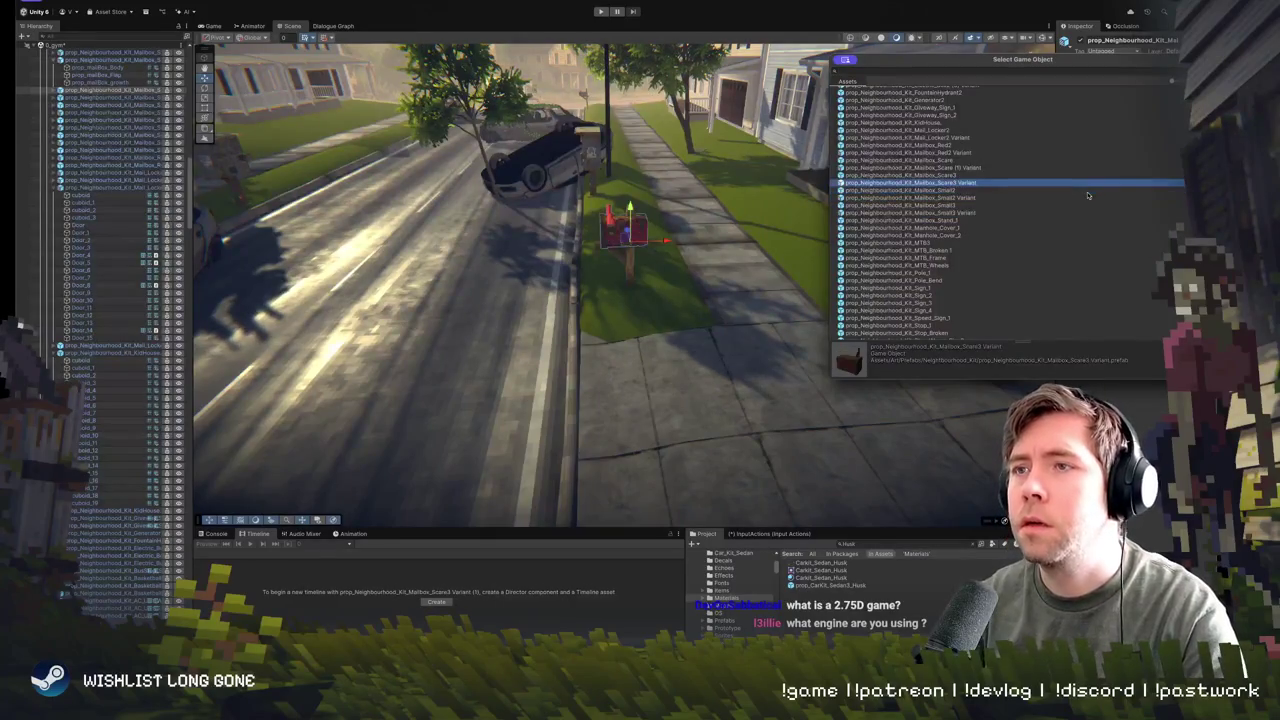
{"action": "key", "text": "Down"}
{"action": "key", "text": "Up"}
{"action": "key", "text": "Up"}
{"action": "key", "text": "Up"}
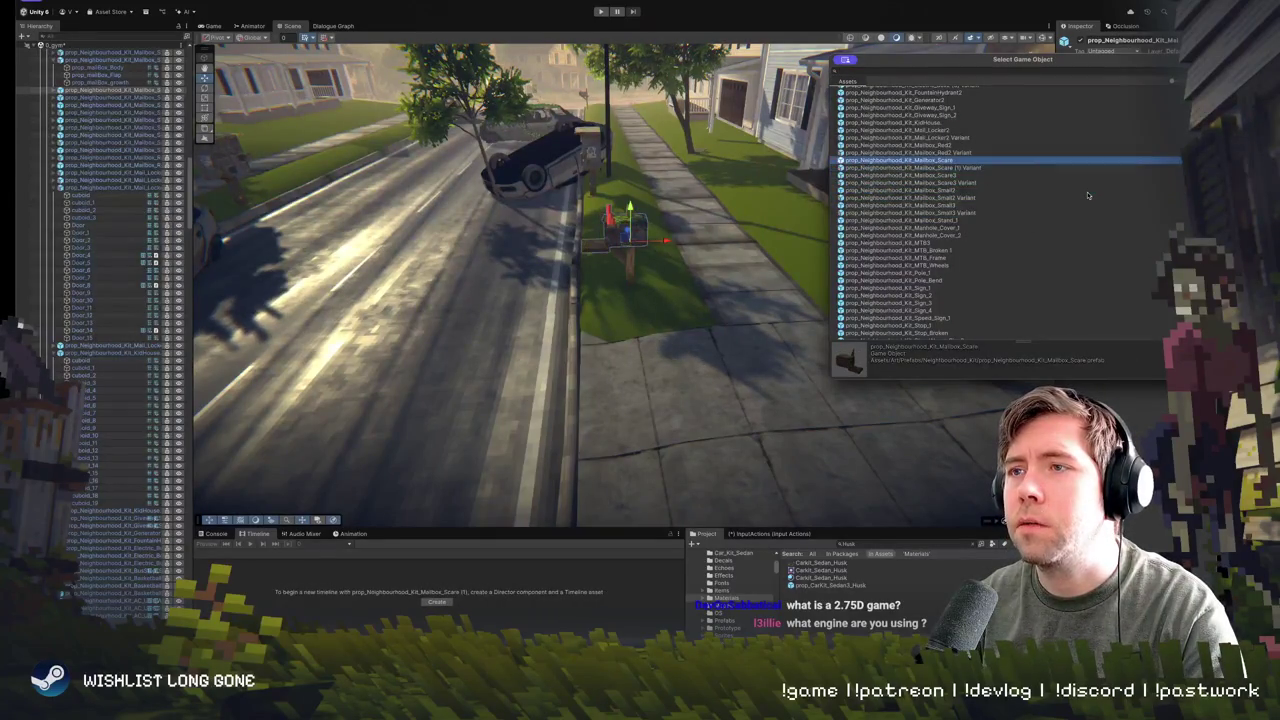
{"action": "key", "text": "Down"}
{"action": "key", "text": "Up"}
{"action": "key", "text": "Up"}
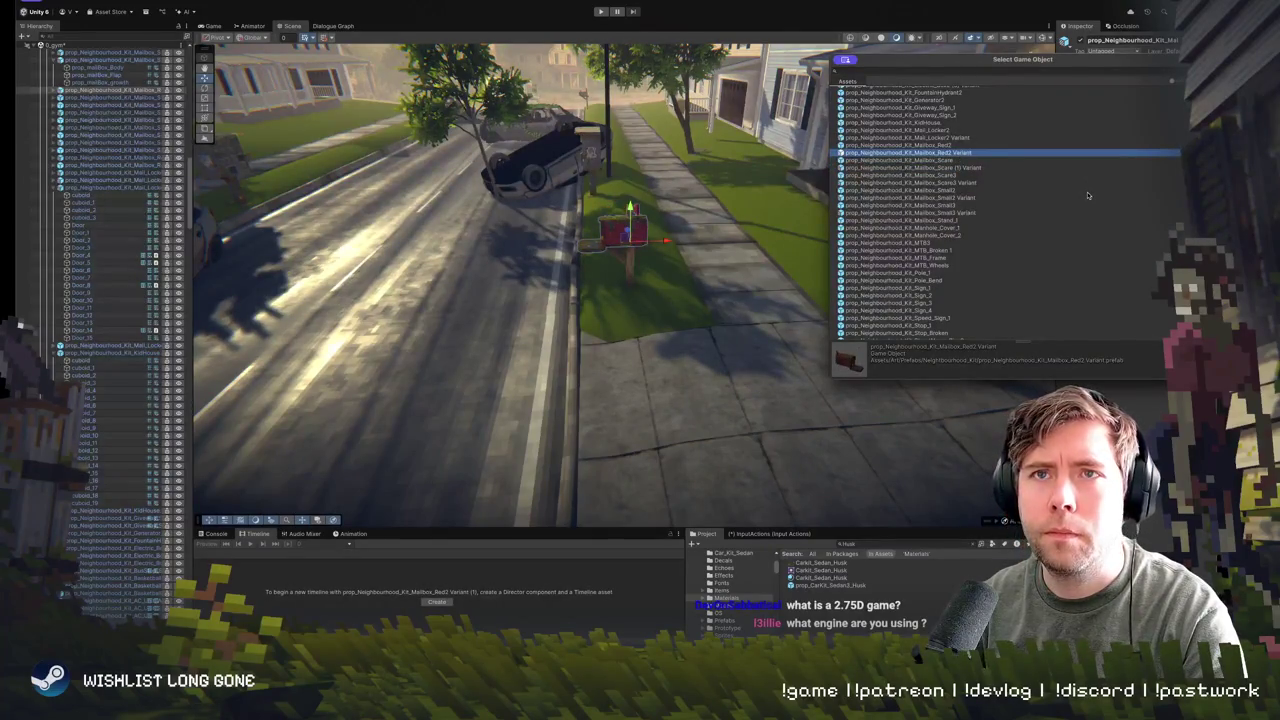
{"action": "key", "text": "Up"}
{"action": "key", "text": "Up"}
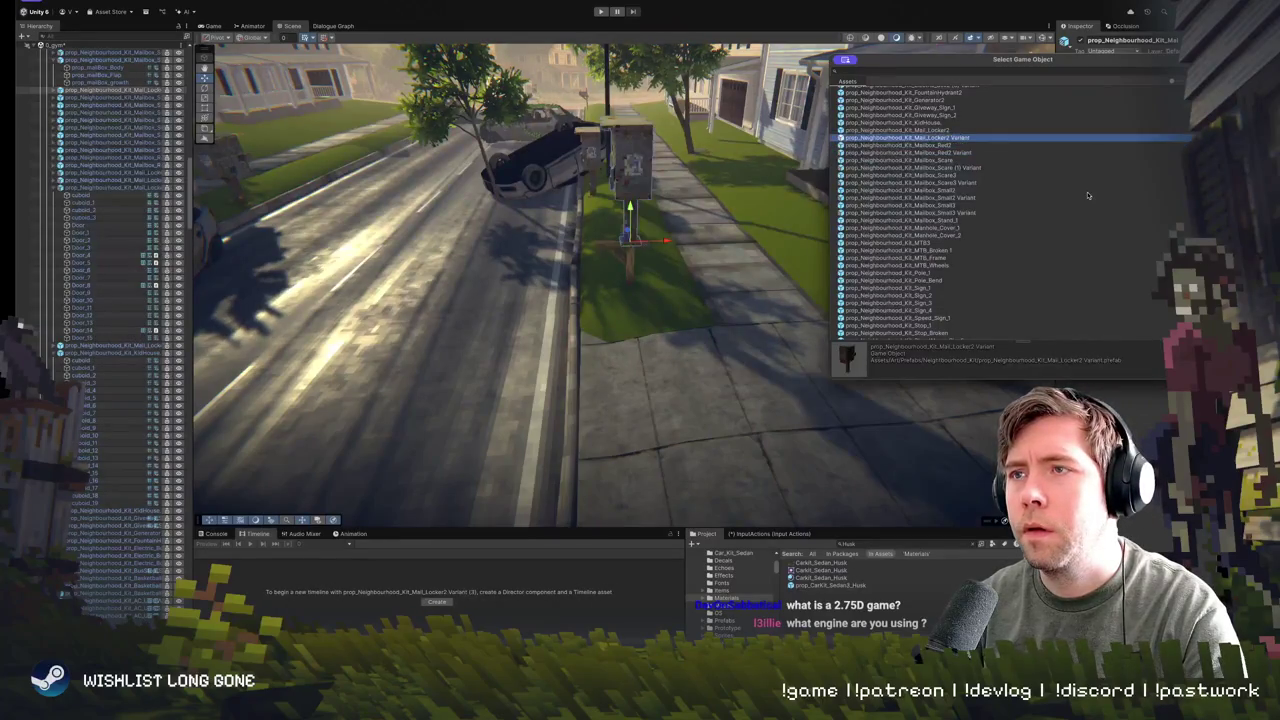
{"action": "key", "text": "Down"}
{"action": "key", "text": "Down"}
{"action": "key", "text": "Up"}
{"action": "key", "text": "Up"}
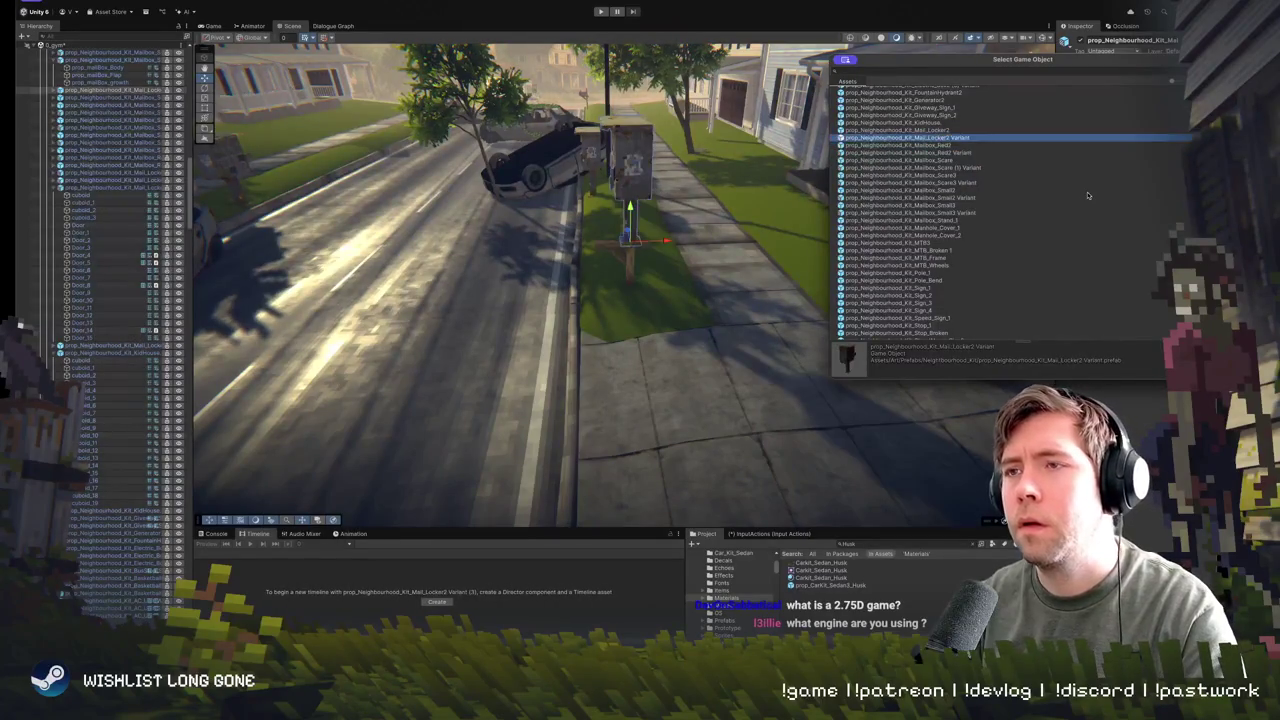
{"action": "key", "text": "Up"}
{"action": "key", "text": "Down"}
{"action": "key", "text": "Down"}
{"action": "key", "text": "Return"}
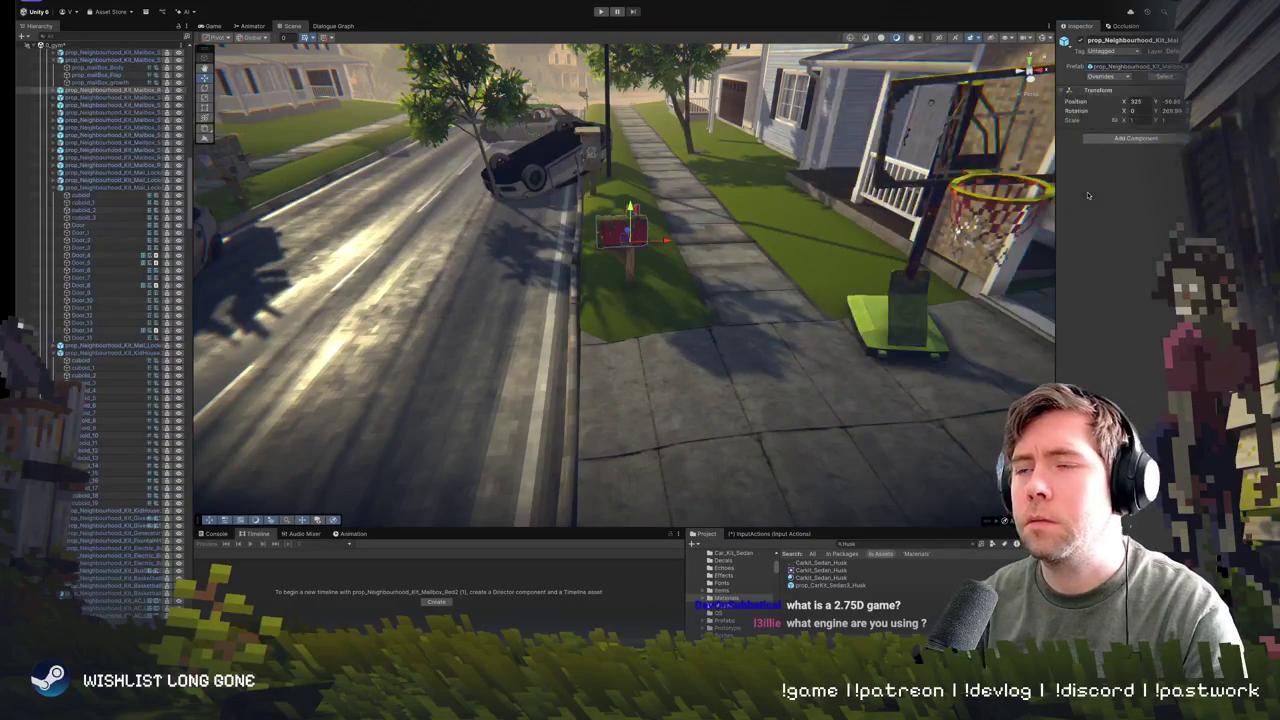
{"action": "key", "text": "f"}
{"action": "left_click", "coordinate": [673, 307]}
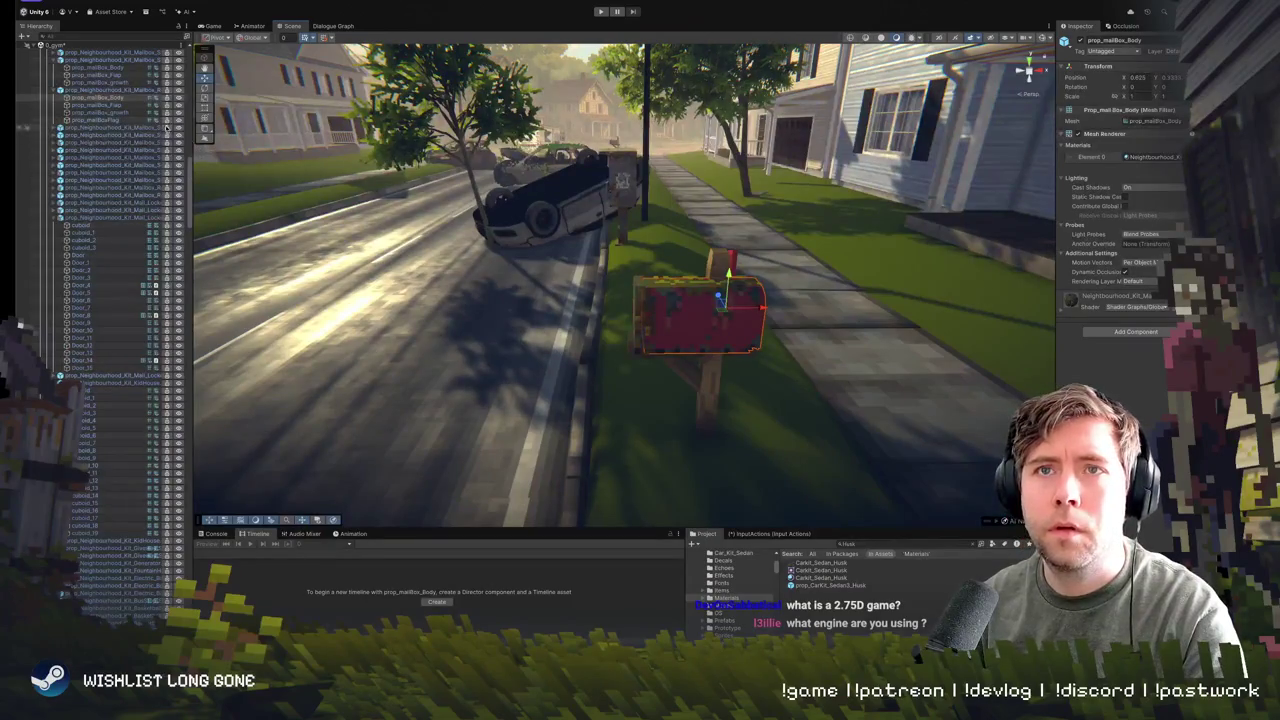
- Select the whole red mailbox and nudge it slightly left along its X axis
{"action": "left_click", "coordinate": [121, 90]}
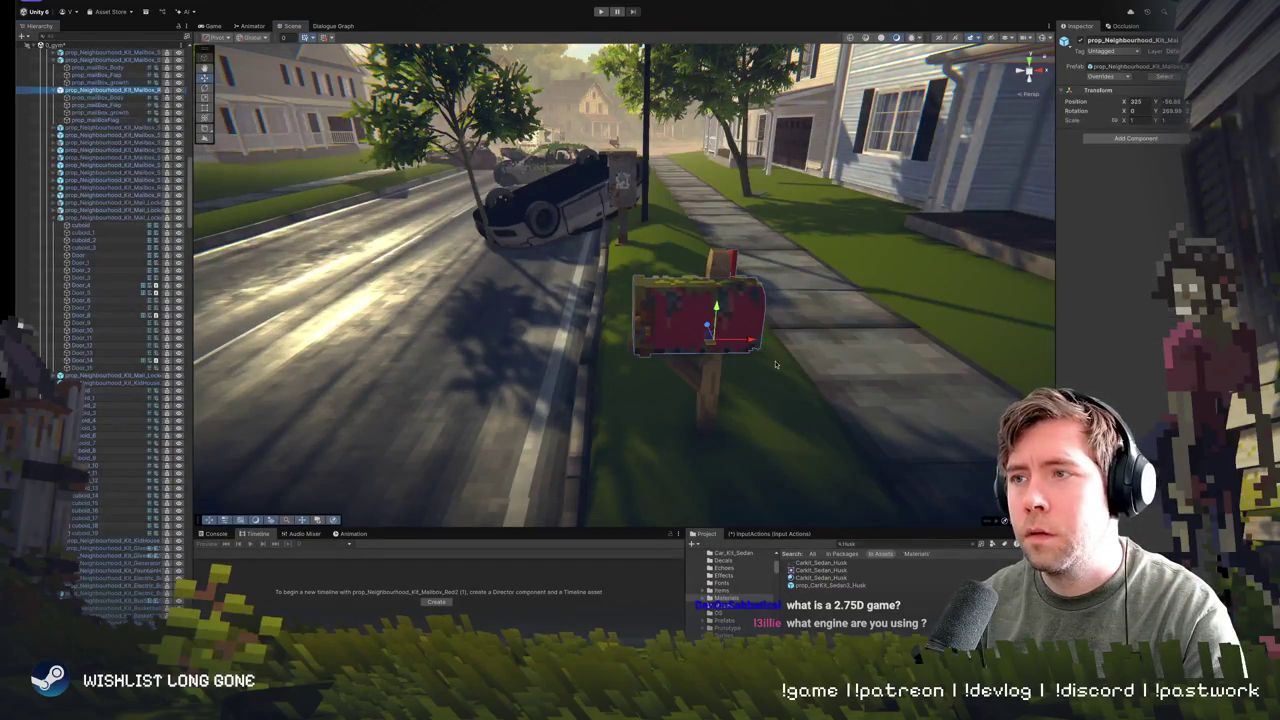
{"action": "mouse_move", "coordinate": [747, 342]}
{"action": "left_mouse_down"}
{"action": "mouse_move", "coordinate": [690, 341]}
{"action": "mouse_move", "coordinate": [726, 374]}
{"action": "mouse_move", "coordinate": [956, 408]}
{"action": "left_mouse_up"}
{"action": "scroll", "coordinate": [956, 408], "scroll_direction": "up", "scroll_amount": 3}
{"action": "scroll", "coordinate": [952, 340], "scroll_direction": "down", "scroll_amount": 8}
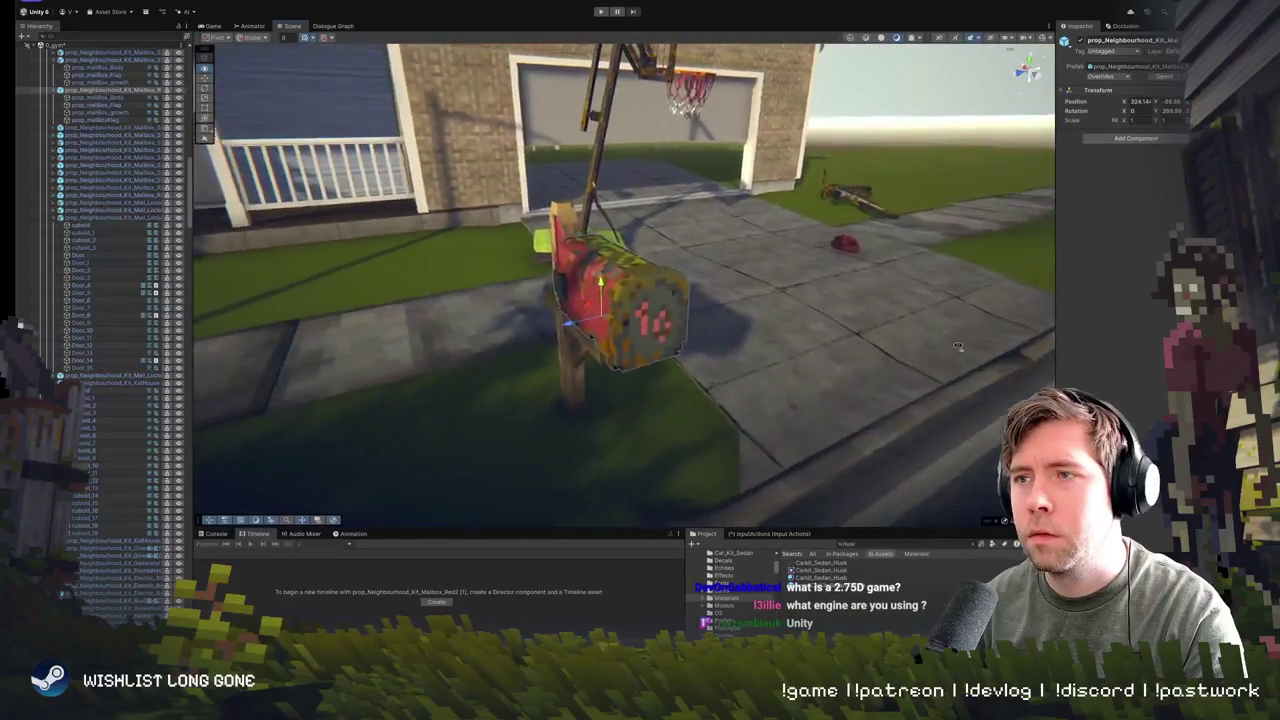
{"action": "mouse_move", "coordinate": [952, 325]}
{"action": "left_mouse_down"}
{"action": "mouse_move", "coordinate": [627, 290]}
{"action": "mouse_move", "coordinate": [715, 318]}
{"action": "left_mouse_up"}
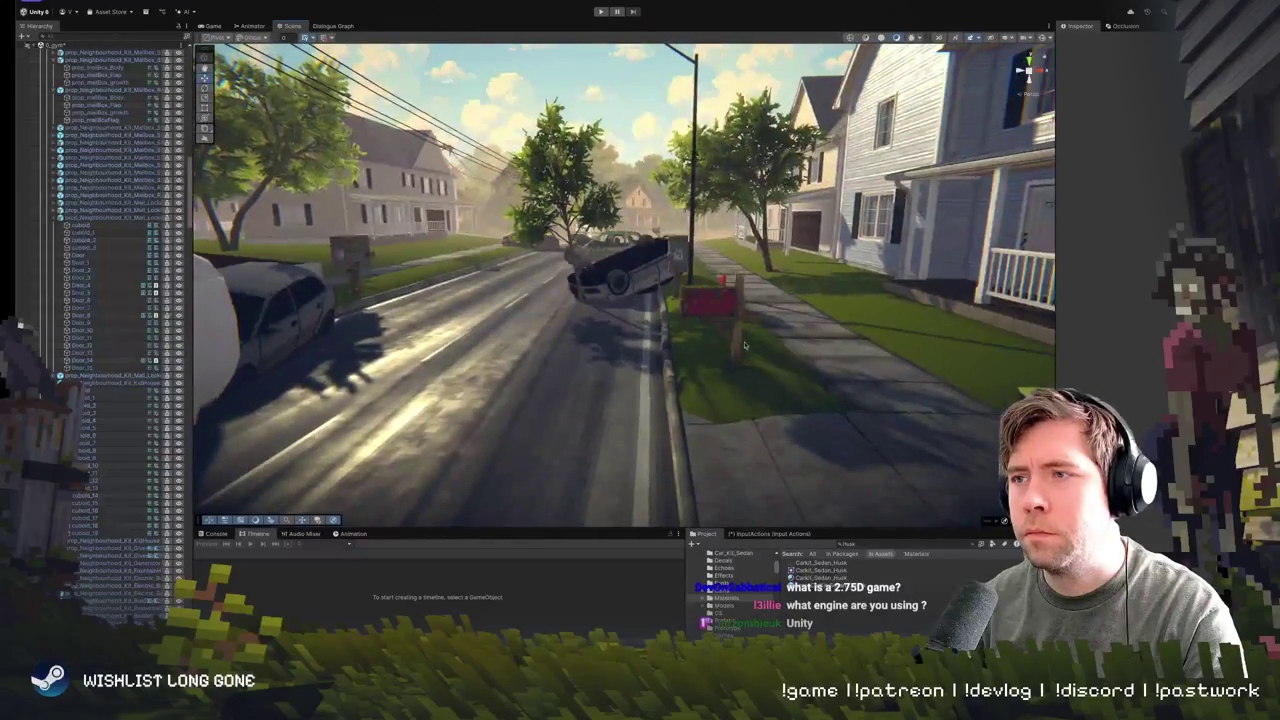
- Reselect the red mailbox, briefly adding another mailbox, then dropping the mailbox post
{"action": "left_click", "coordinate": [735, 325]}
{"action": "left_click", "coordinate": [716, 279], "text": "shift"}
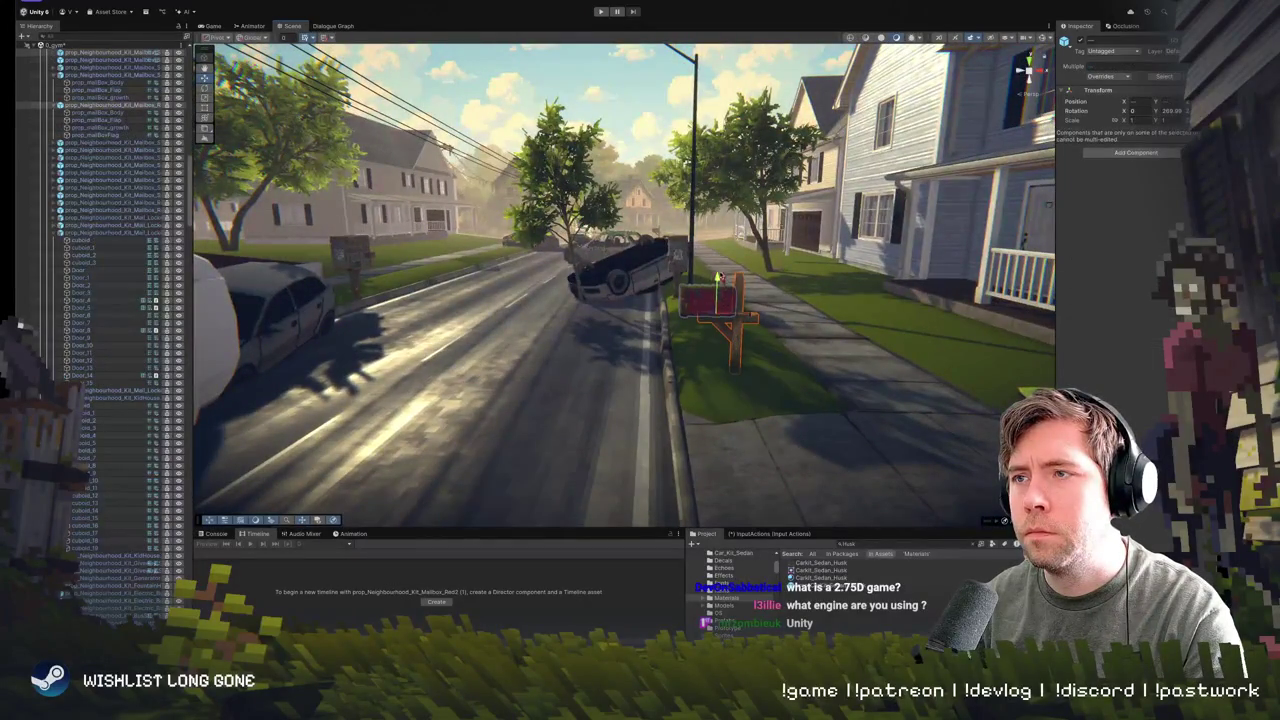
{"action": "left_click", "coordinate": [717, 270], "text": "shift"}
- Survey the street from the garage side to the flipped car, then enter Play mode
{"action": "mouse_move", "coordinate": [716, 272]}
{"action": "left_mouse_down"}
{"action": "mouse_move", "coordinate": [361, 278]}
{"action": "mouse_move", "coordinate": [900, 340]}
{"action": "left_mouse_up"}
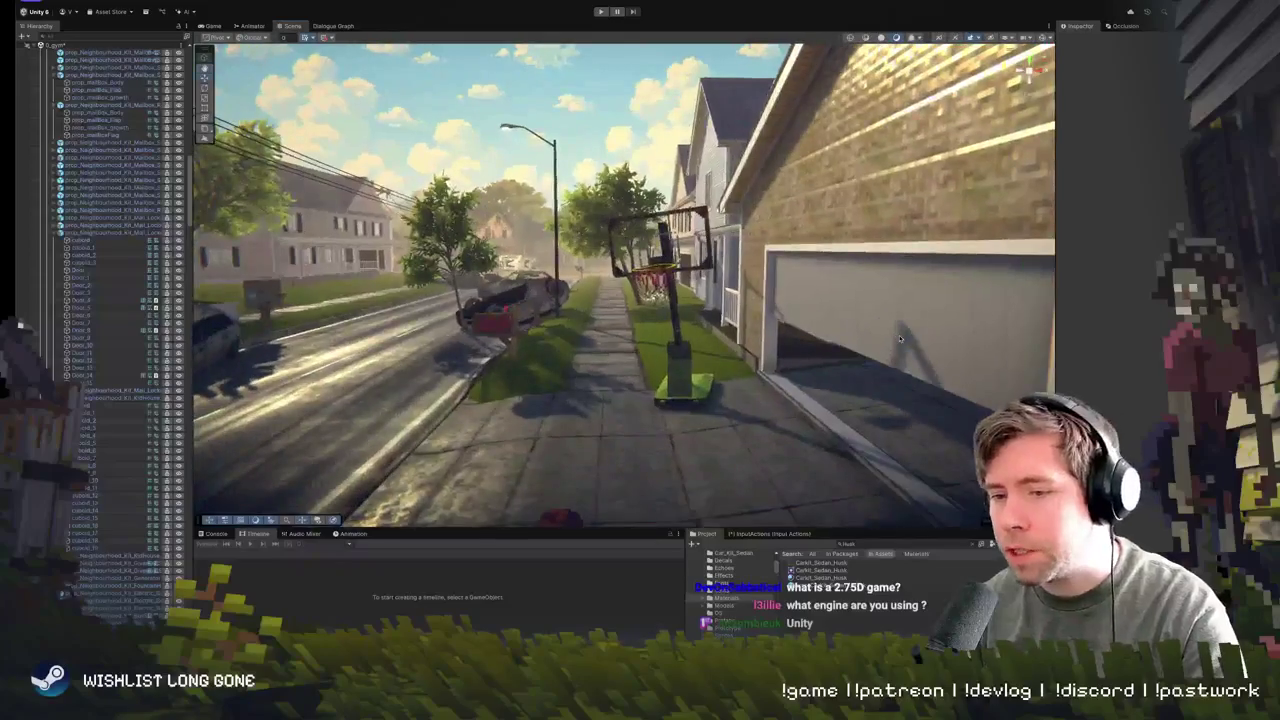
{"action": "left_click_drag", "start_coordinate": [623, 398], "coordinate": [643, 394]}
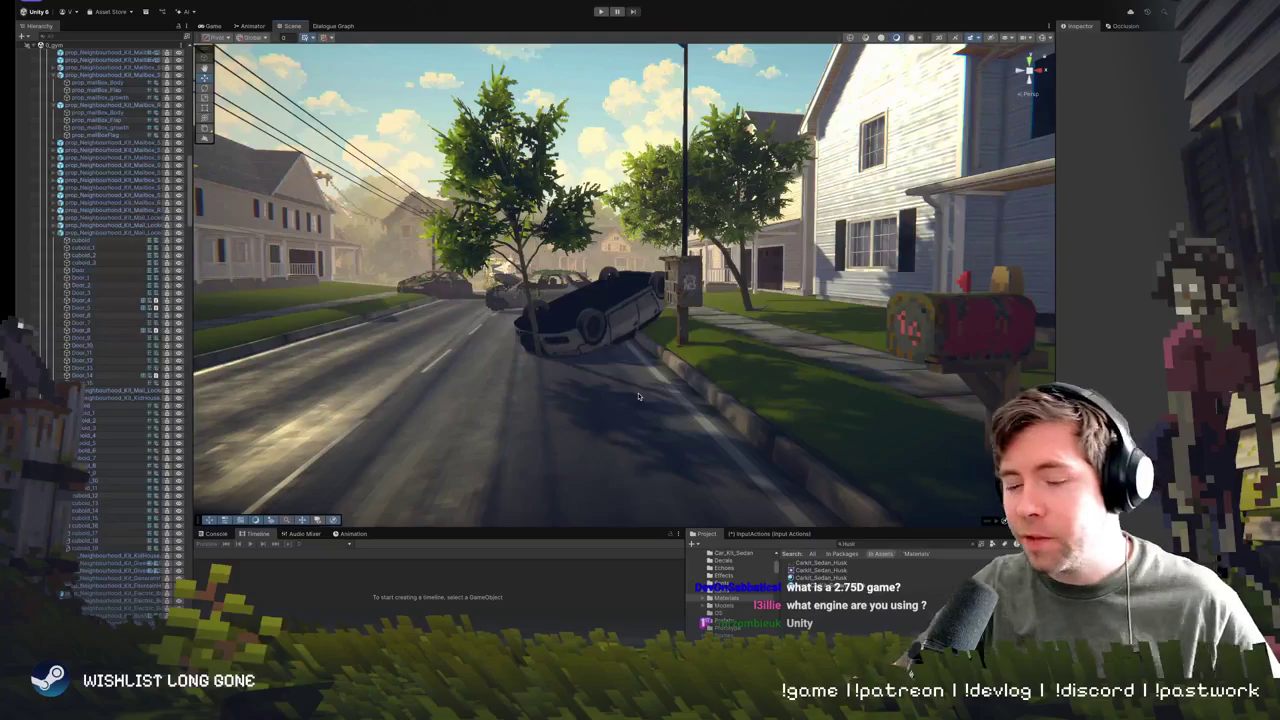
{"action": "mouse_move", "coordinate": [659, 399]}
{"action": "left_mouse_down"}
{"action": "mouse_move", "coordinate": [679, 380]}
{"action": "mouse_move", "coordinate": [626, 310]}
{"action": "left_mouse_up"}
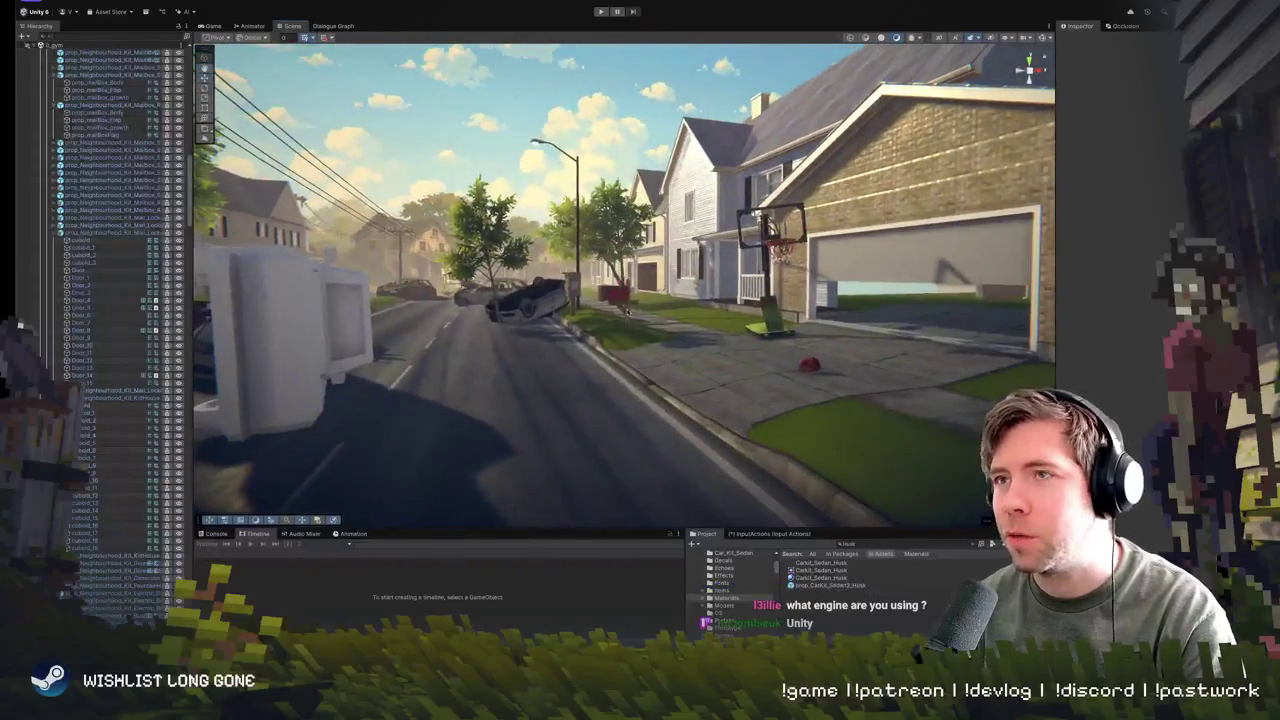
{"action": "left_click", "coordinate": [599, 12]}
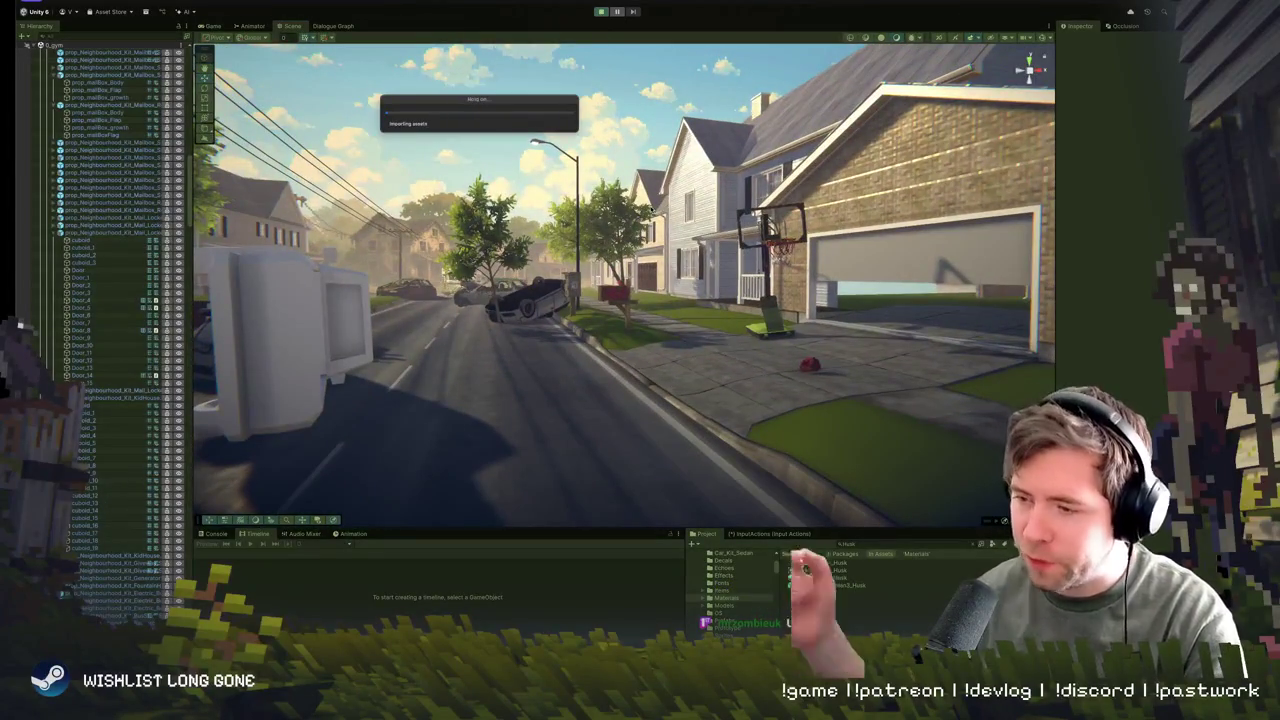
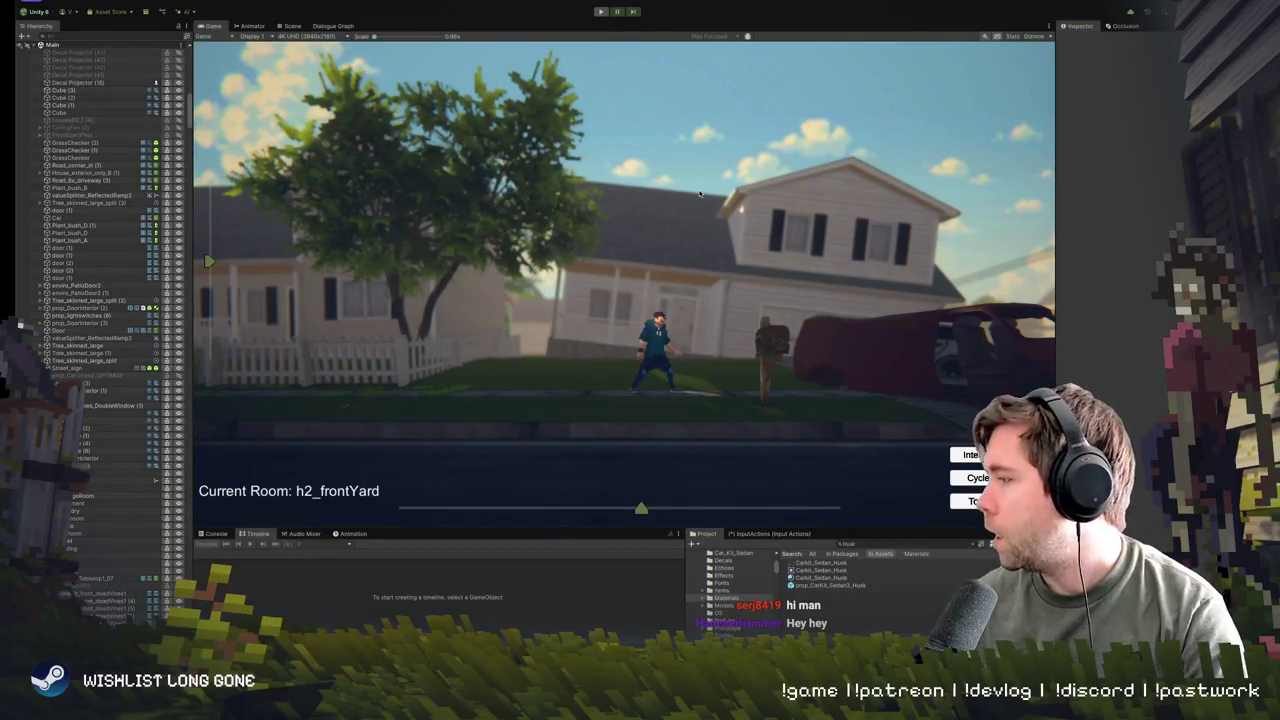
- Exit Play mode and select the prop_mailBox_Body part of the mailbox beside the red car
{"action": "key", "text": "ctrl+p"}
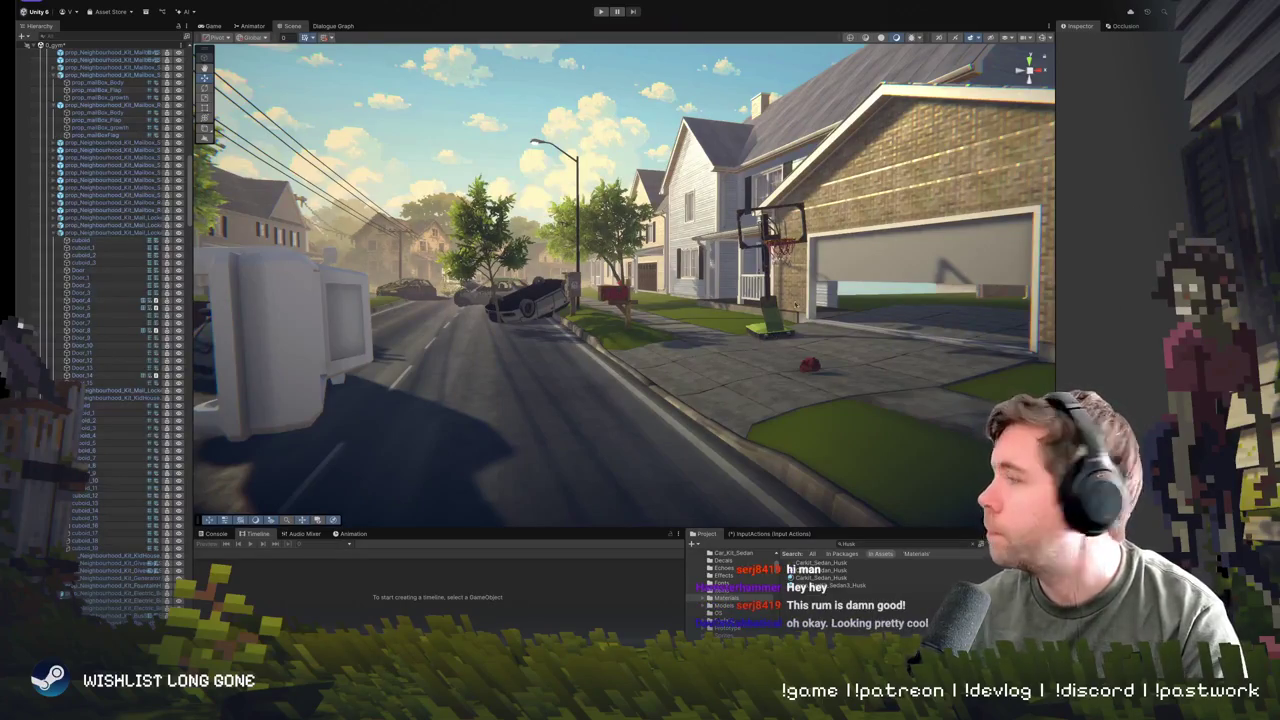
{"action": "mouse_move", "coordinate": [751, 348]}
{"action": "left_mouse_down"}
{"action": "mouse_move", "coordinate": [700, 402]}
{"action": "mouse_move", "coordinate": [606, 326]}
{"action": "mouse_move", "coordinate": [656, 352]}
{"action": "left_mouse_up"}
{"action": "left_click", "coordinate": [603, 323]}
{"action": "left_click", "coordinate": [603, 323]}
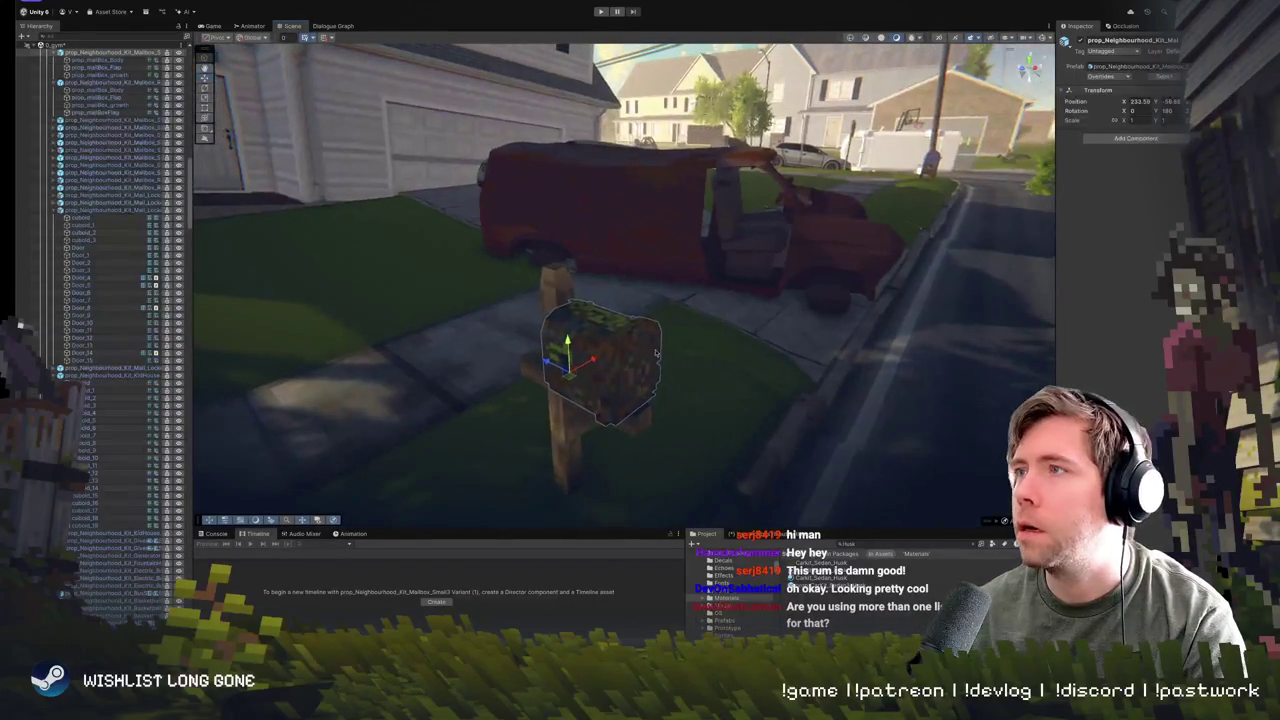
{"action": "left_click", "coordinate": [604, 325]}
{"action": "left_click", "coordinate": [607, 336]}
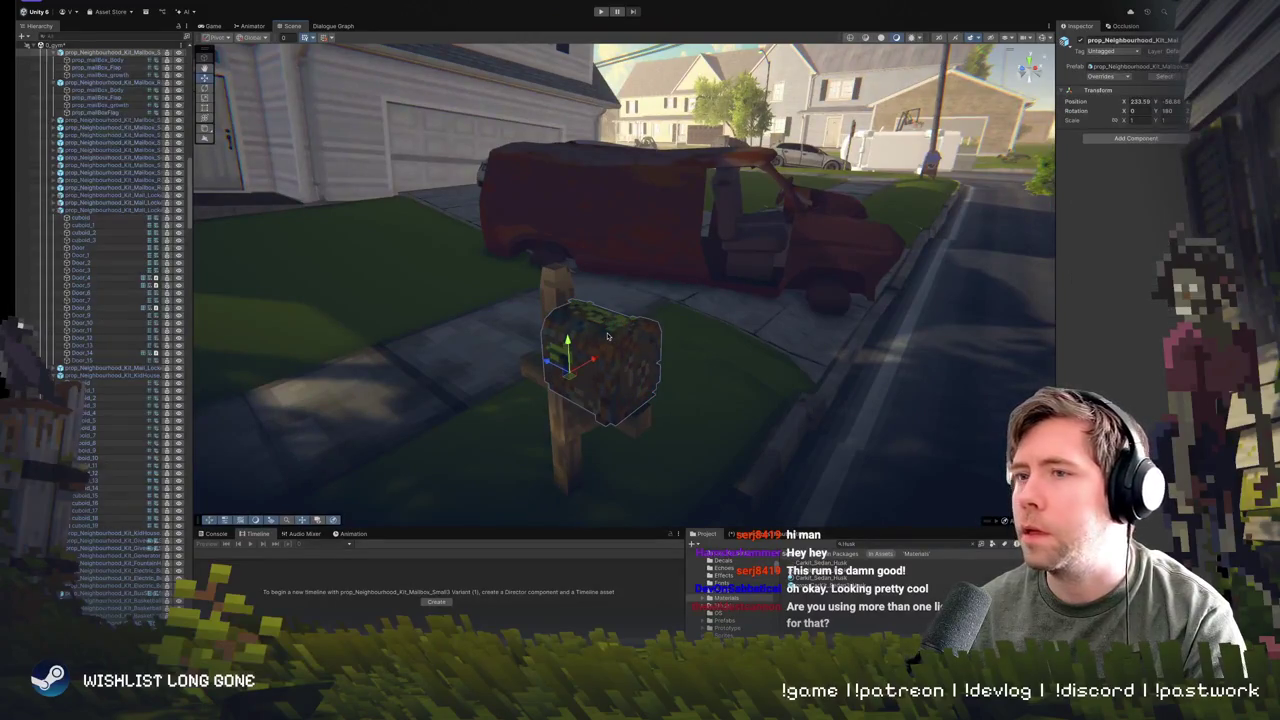
{"action": "left_click", "coordinate": [607, 336]}
- Expand the mailbox body's material and open the picker for its MainTex texture slot
{"action": "left_click", "coordinate": [1075, 296]}
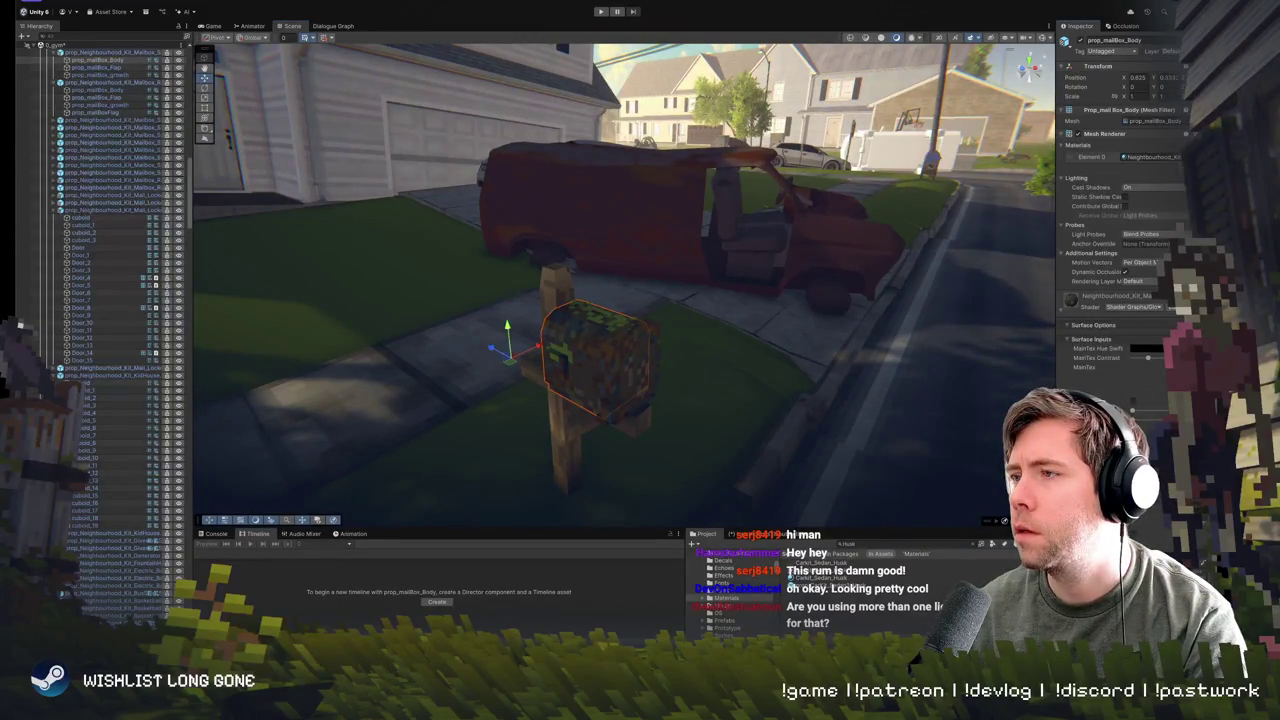
{"action": "mouse_move", "coordinate": [765, 473]}
{"action": "left_mouse_down"}
{"action": "mouse_move", "coordinate": [802, 416]}
{"action": "mouse_move", "coordinate": [790, 380]}
{"action": "left_mouse_up"}
{"action": "scroll", "coordinate": [790, 380], "scroll_direction": "up", "scroll_amount": 5}
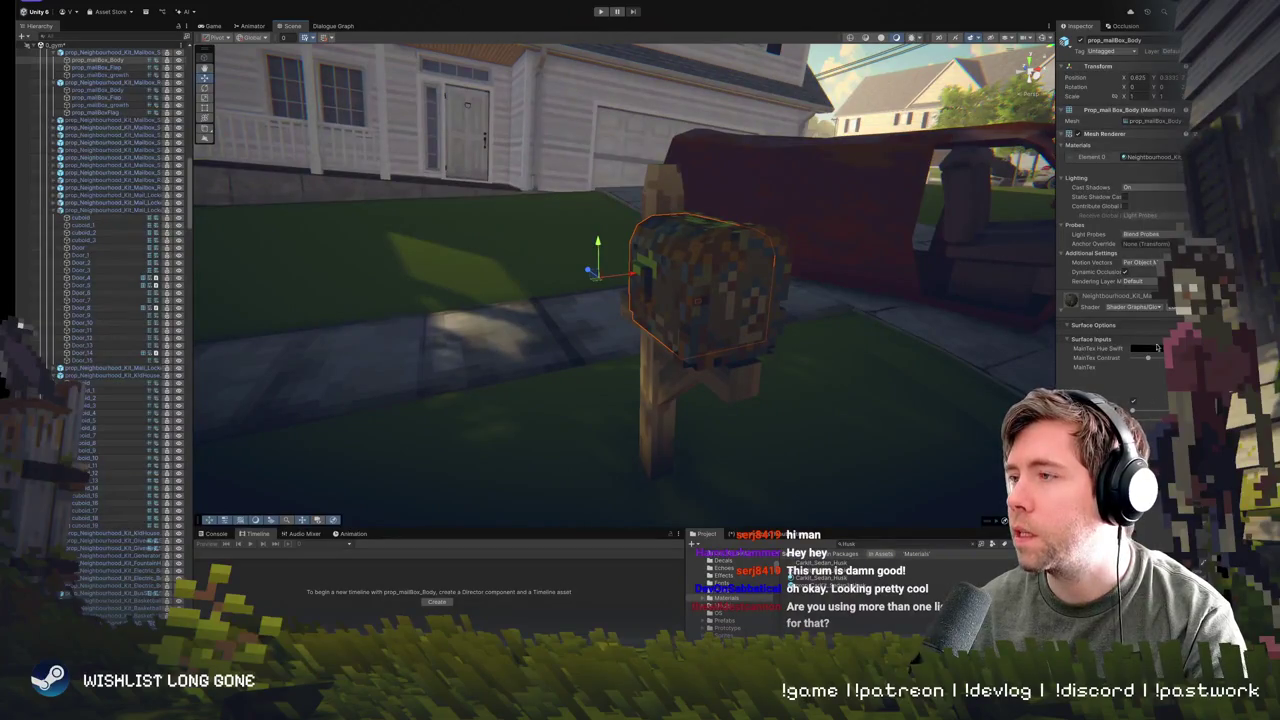
{"action": "left_click", "coordinate": [1133, 401]}
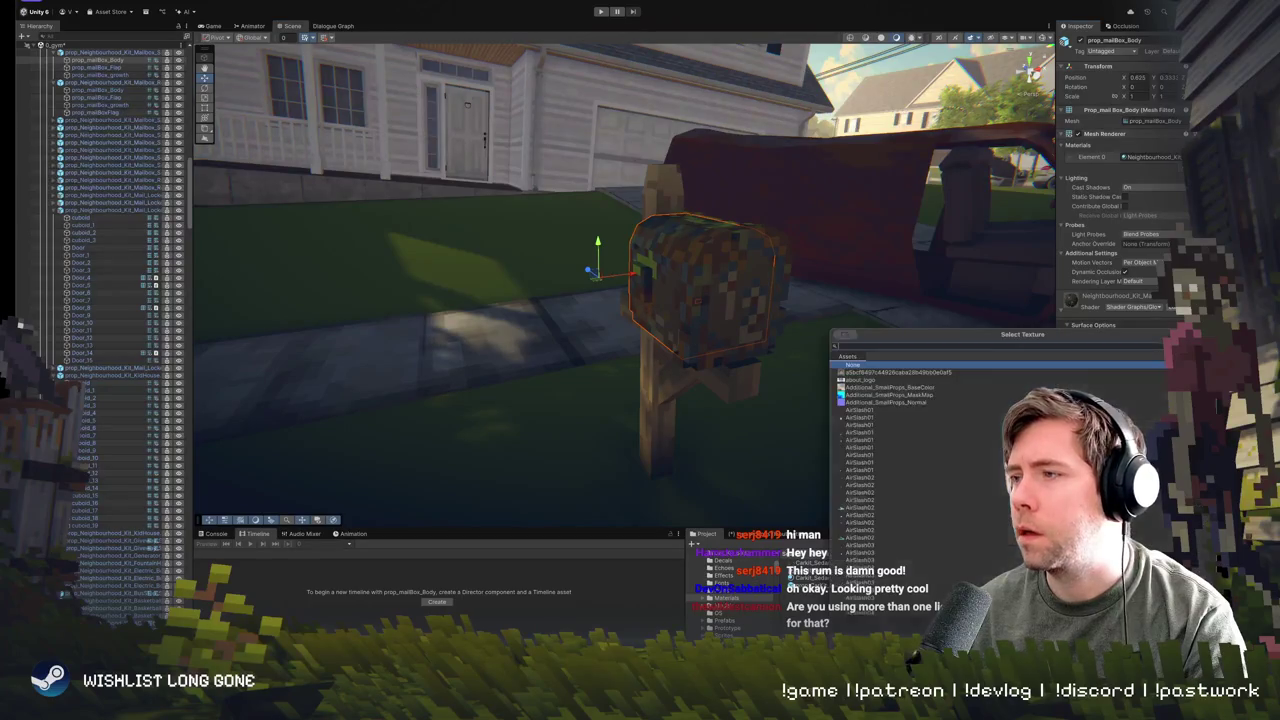
- Search 'dust' and apply the Dust texture to the mailbox body
{"action": "type", "text": "dust"}
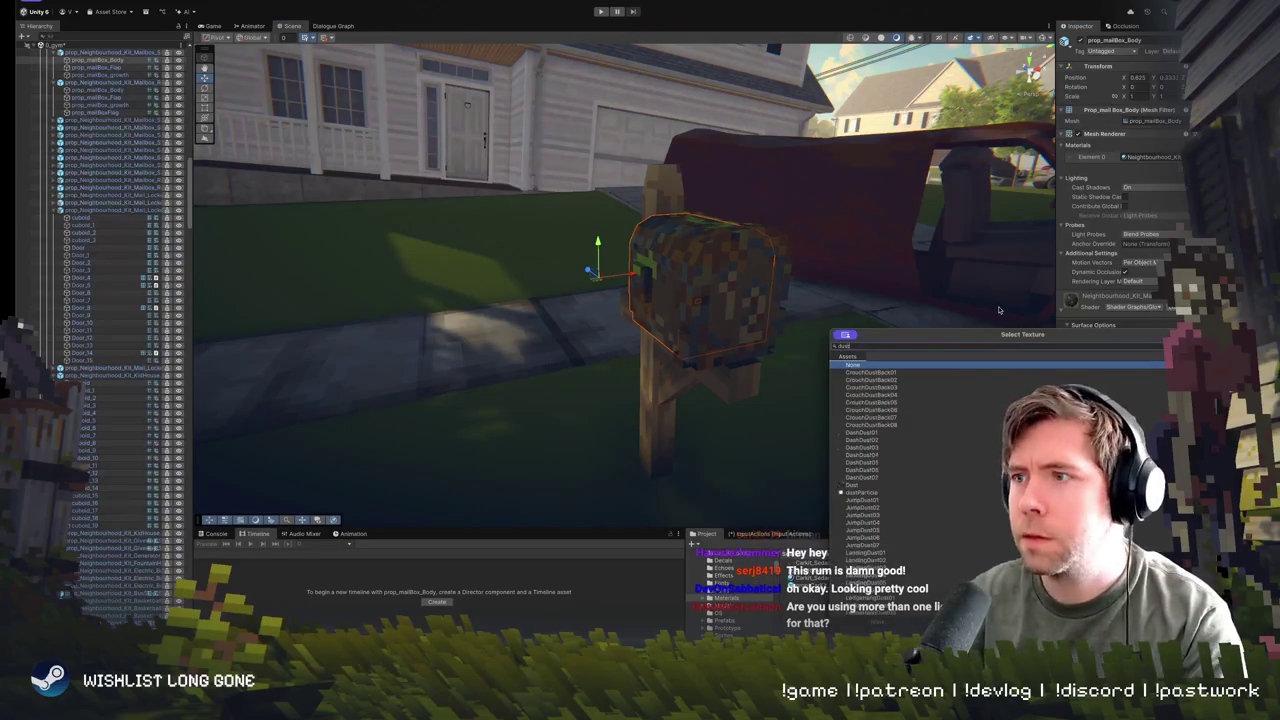
{"action": "double_click", "coordinate": [845, 486]}
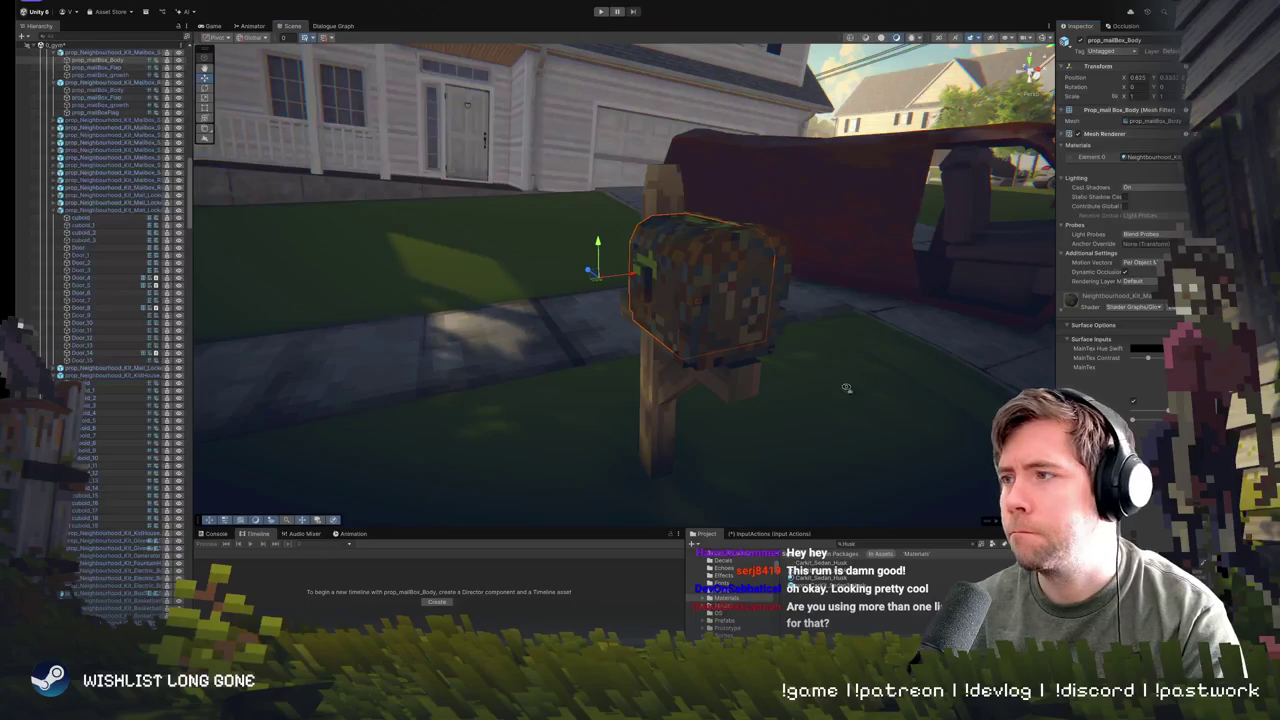
{"action": "mouse_move", "coordinate": [846, 388]}
{"action": "left_mouse_down"}
{"action": "mouse_move", "coordinate": [851, 406]}
{"action": "mouse_move", "coordinate": [728, 249]}
{"action": "mouse_move", "coordinate": [640, 282]}
{"action": "left_mouse_up"}
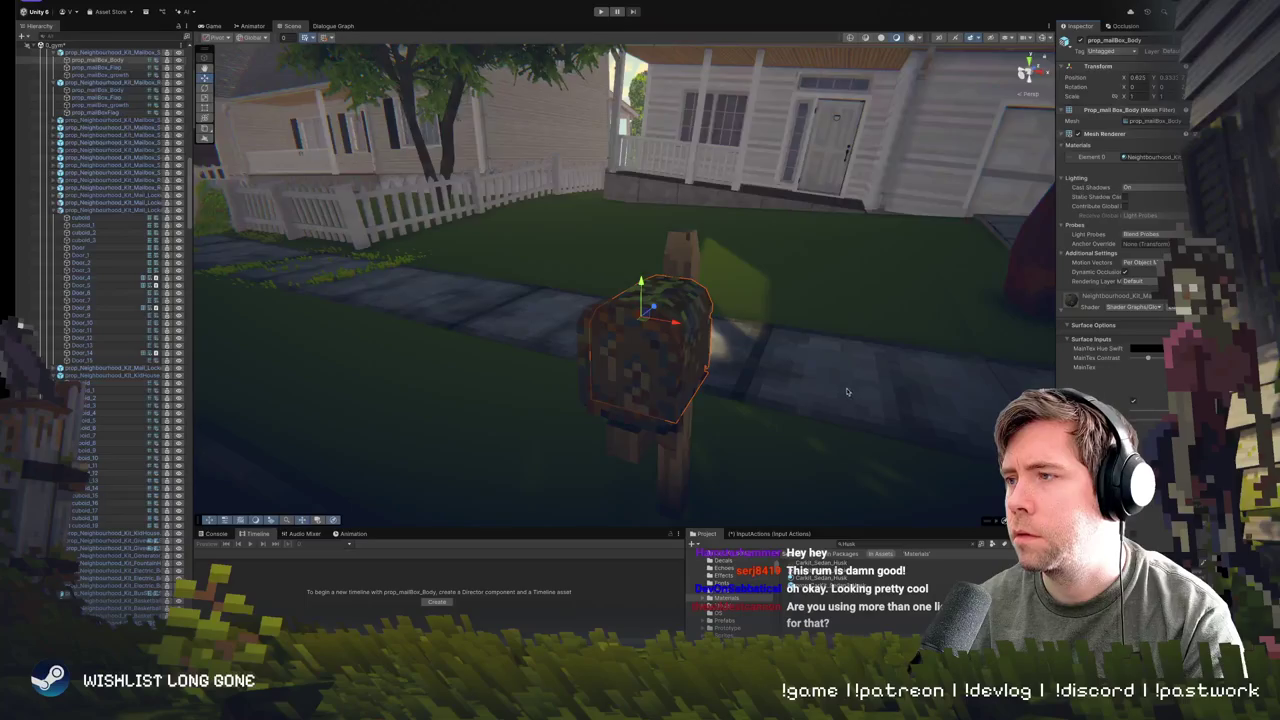
{"action": "mouse_move", "coordinate": [846, 391]}
{"action": "left_mouse_down"}
{"action": "mouse_move", "coordinate": [570, 350]}
{"action": "mouse_move", "coordinate": [894, 392]}
{"action": "left_mouse_up"}
- Duplicate the mailbox body and move the copy along the lawn
{"action": "key", "text": "ctrl+d"}
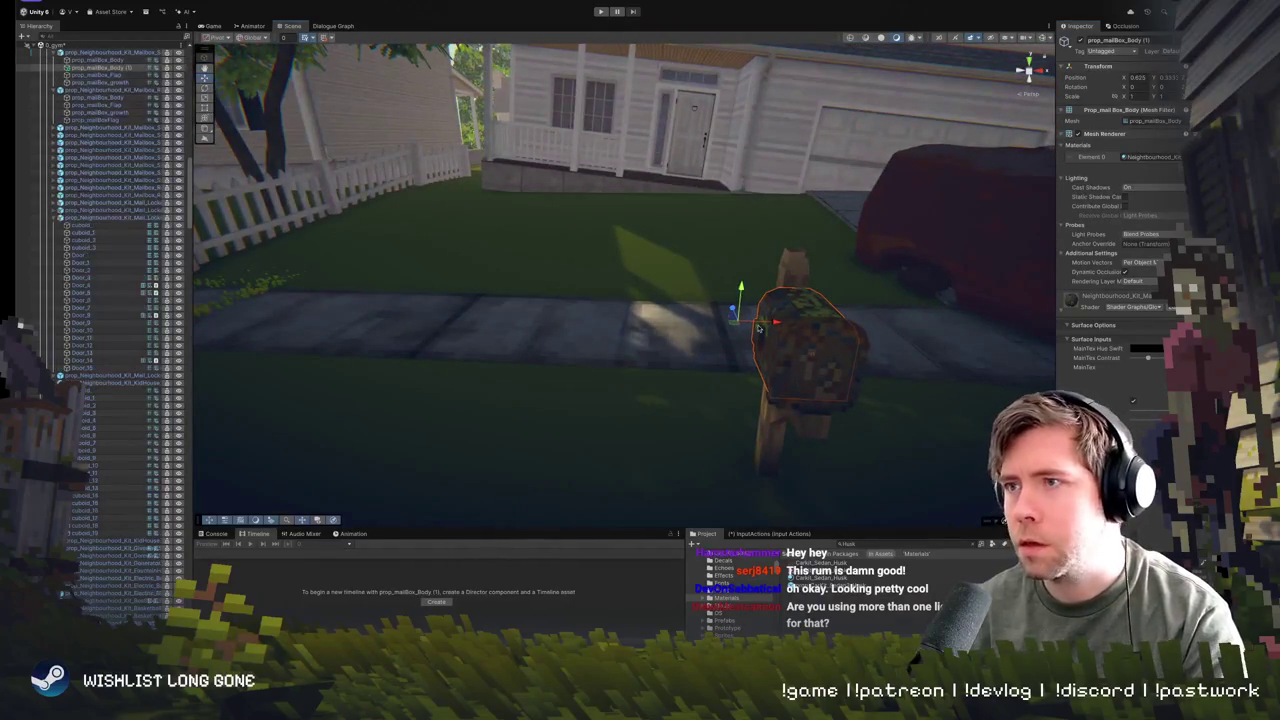
{"action": "mouse_move", "coordinate": [736, 323]}
{"action": "left_mouse_down"}
{"action": "mouse_move", "coordinate": [700, 286]}
{"action": "mouse_move", "coordinate": [623, 246]}
{"action": "mouse_move", "coordinate": [675, 250]}
{"action": "mouse_move", "coordinate": [660, 326]}
{"action": "mouse_move", "coordinate": [658, 301]}
{"action": "mouse_move", "coordinate": [706, 356]}
{"action": "left_mouse_up"}
{"action": "key", "text": "f"}
{"action": "scroll", "coordinate": [660, 326], "scroll_direction": "up", "scroll_amount": 3}
{"action": "scroll", "coordinate": [660, 326], "scroll_direction": "down", "scroll_amount": 3}
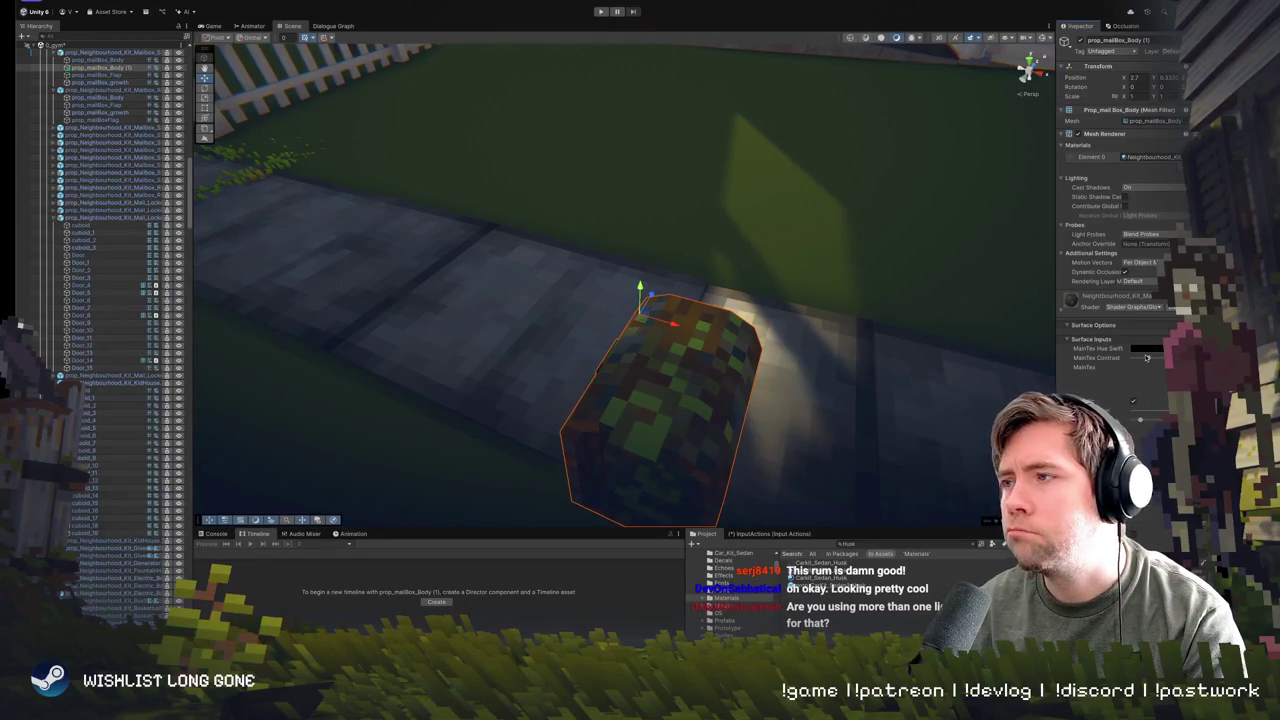
- Lower the MainTex contrast and slide the copied mailbox along the X axis
{"action": "mouse_move", "coordinate": [1148, 359]}
{"action": "left_mouse_down"}
{"action": "mouse_move", "coordinate": [1133, 359]}
{"action": "mouse_move", "coordinate": [1148, 359]}
{"action": "left_mouse_up"}
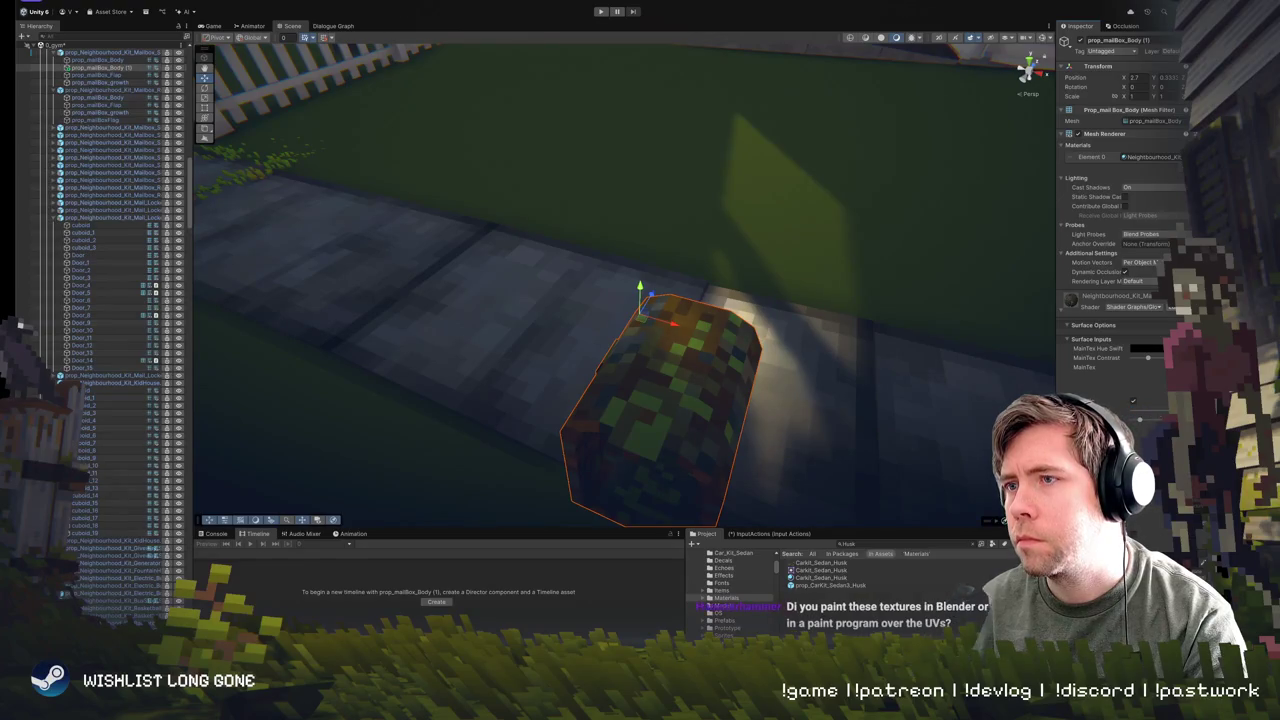
{"action": "left_click_drag", "start_coordinate": [1040, 360], "coordinate": [979, 325]}
{"action": "scroll", "coordinate": [979, 325], "scroll_direction": "down", "scroll_amount": 5}
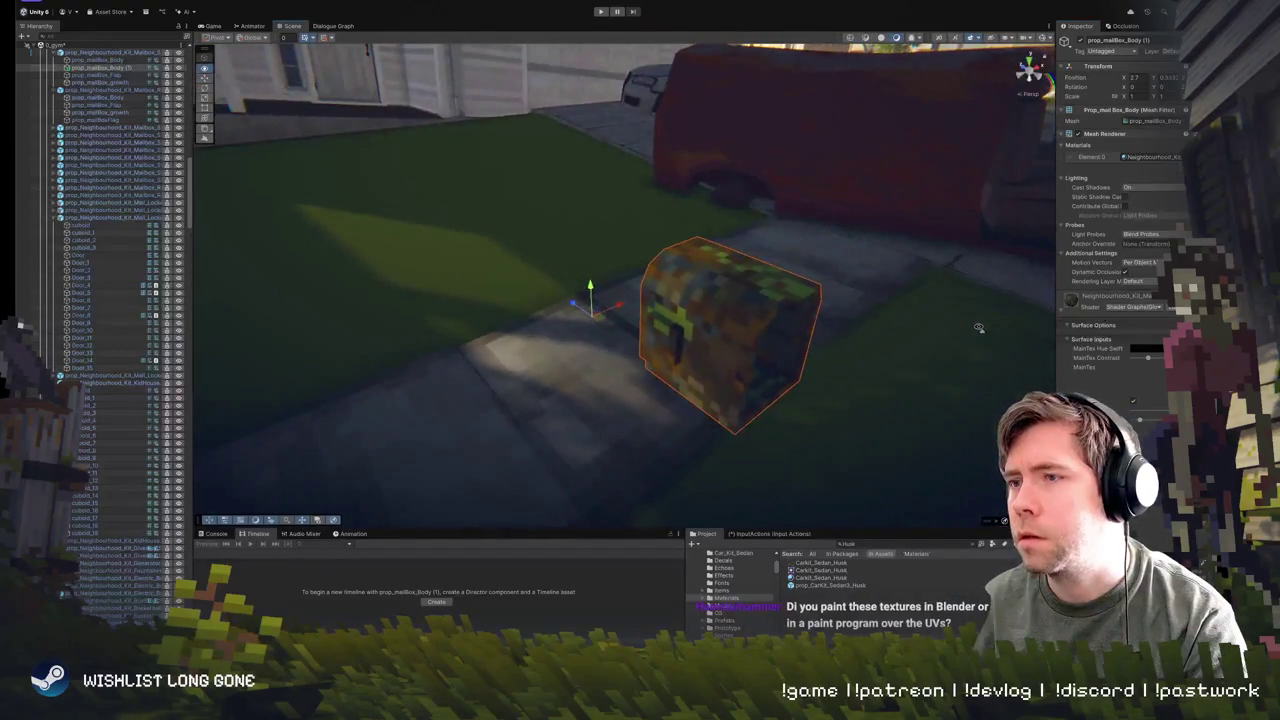
{"action": "mouse_move", "coordinate": [585, 328]}
{"action": "left_mouse_down"}
{"action": "mouse_move", "coordinate": [465, 270]}
{"action": "mouse_move", "coordinate": [455, 240]}
{"action": "mouse_move", "coordinate": [608, 366]}
{"action": "mouse_move", "coordinate": [551, 266]}
{"action": "mouse_move", "coordinate": [828, 352]}
{"action": "mouse_move", "coordinate": [800, 360]}
{"action": "mouse_move", "coordinate": [857, 342]}
{"action": "mouse_move", "coordinate": [757, 335]}
{"action": "left_mouse_up"}
- Deselect the mailbox, fly across the street toward the house, and select House 1
{"action": "left_click", "coordinate": [857, 342]}
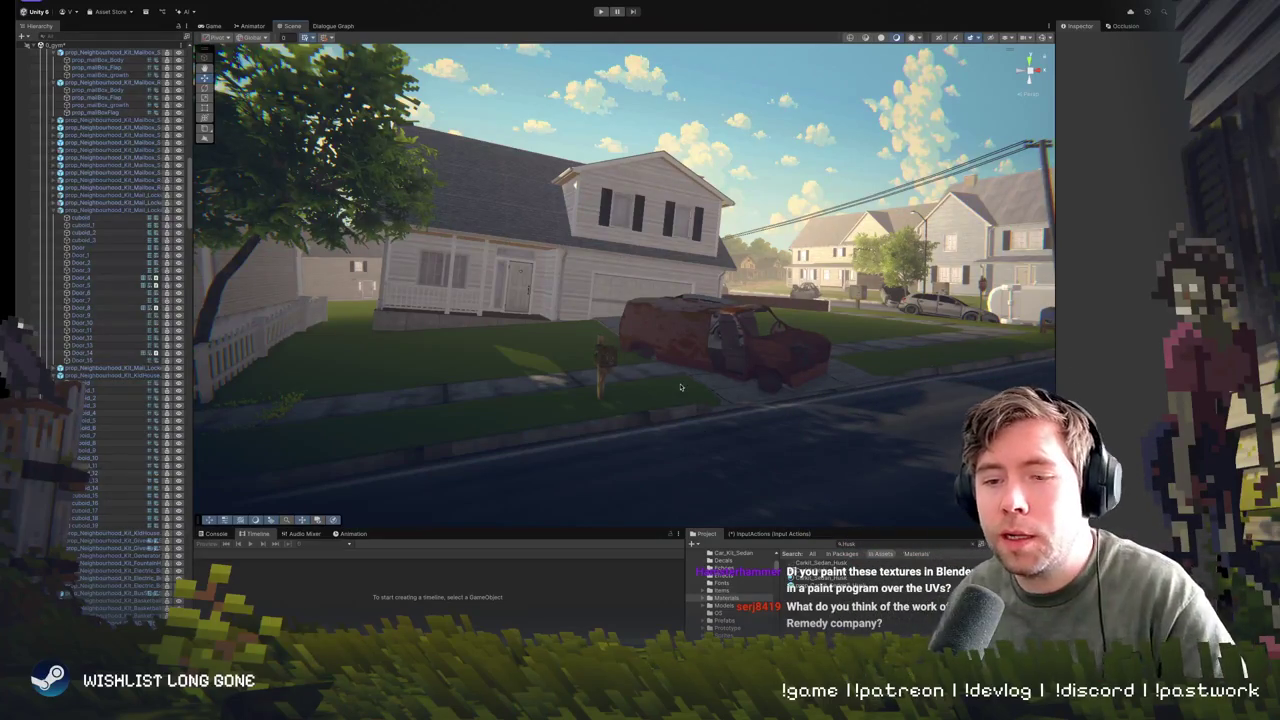
{"action": "key", "text": "s"}
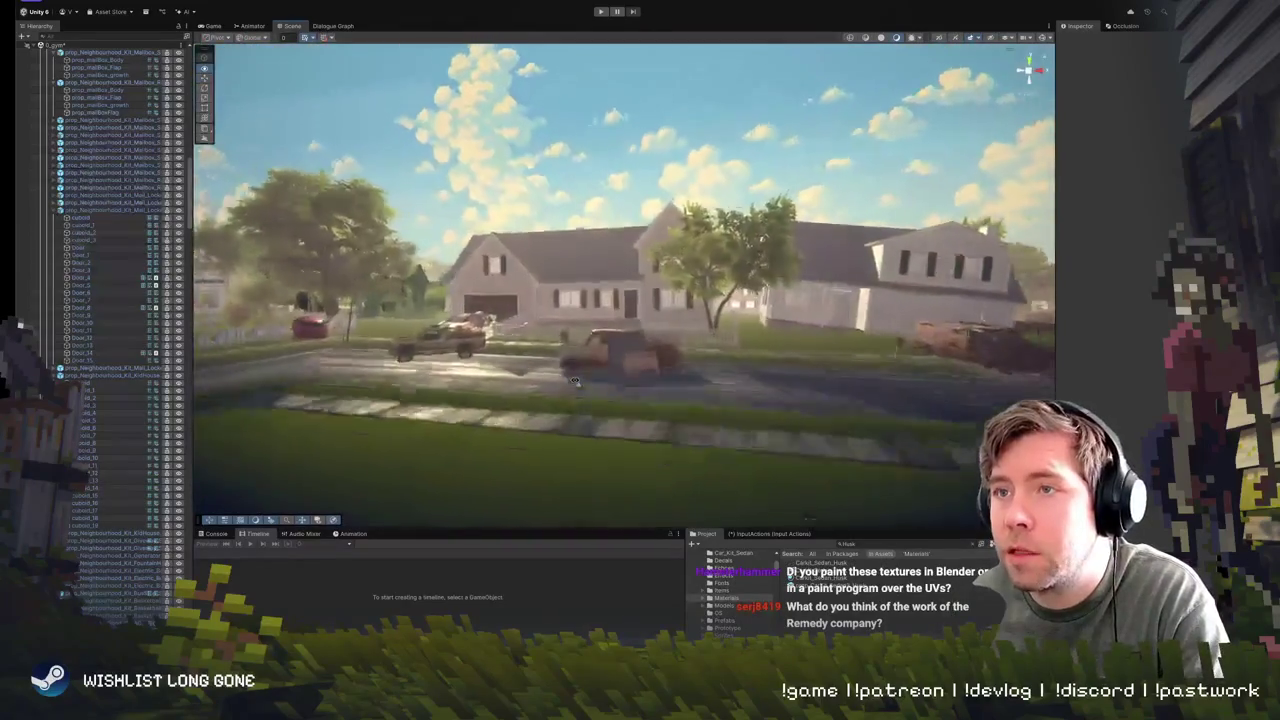
{"action": "key", "text": "w"}
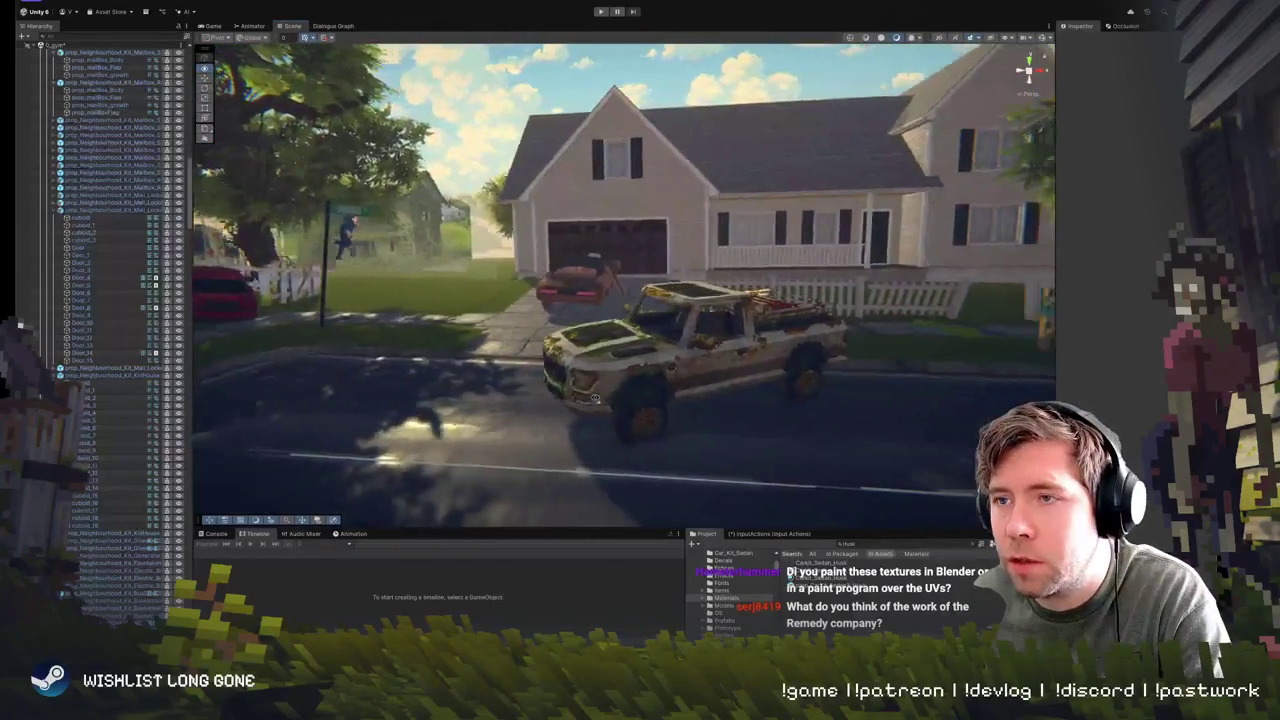
{"action": "key", "text": "w"}
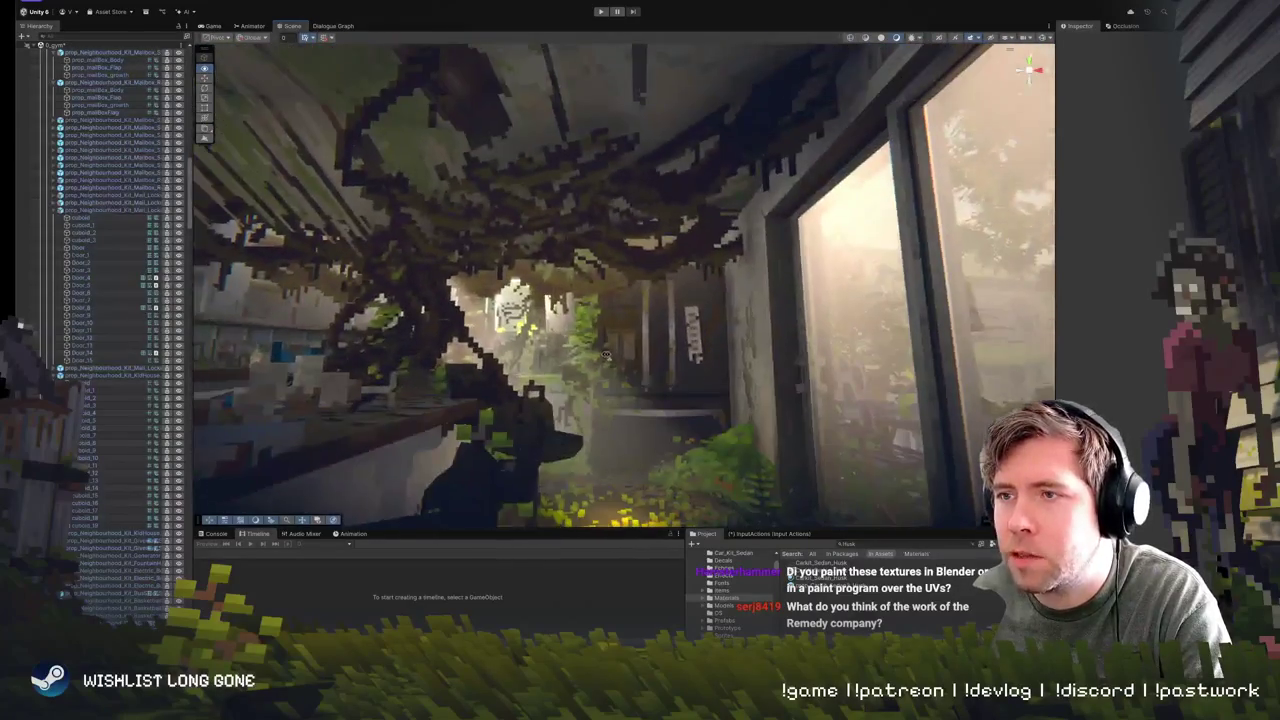
{"action": "left_click", "coordinate": [588, 403]}
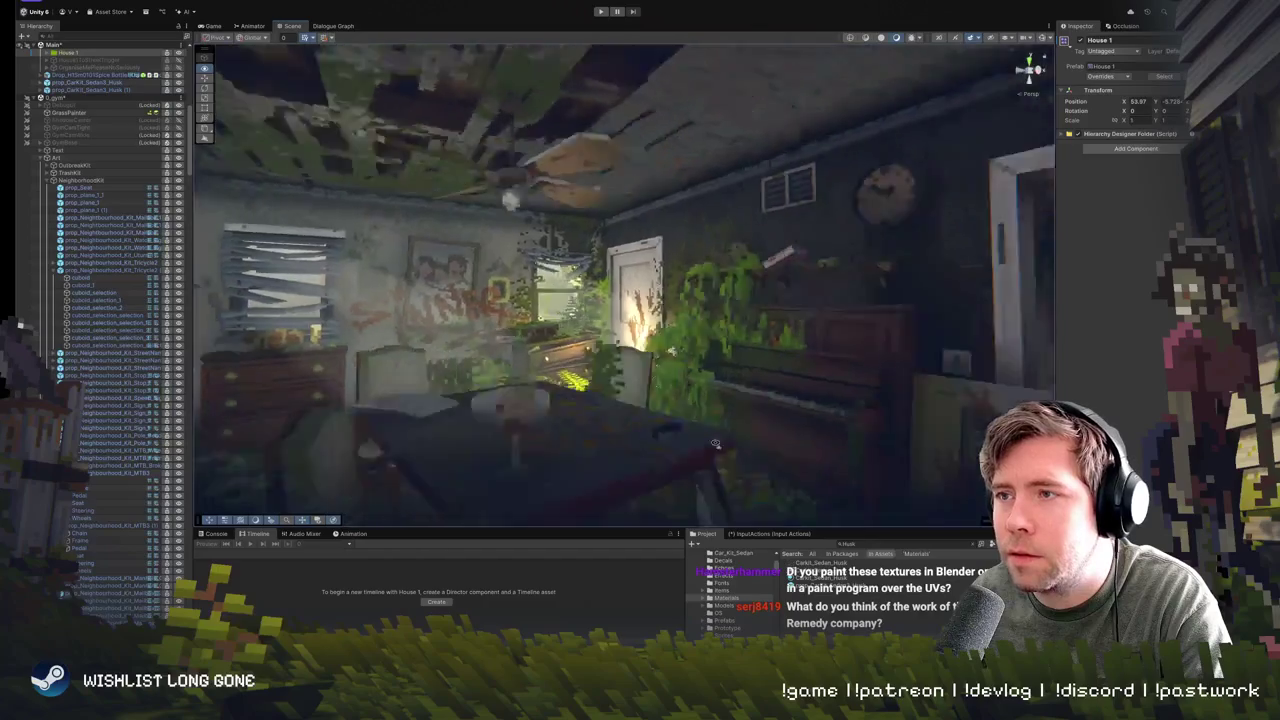
- Orbit and zoom around House 1 to view its floors, interior hallway and street front
{"action": "left_click_drag", "start_coordinate": [716, 443], "coordinate": [637, 393]}
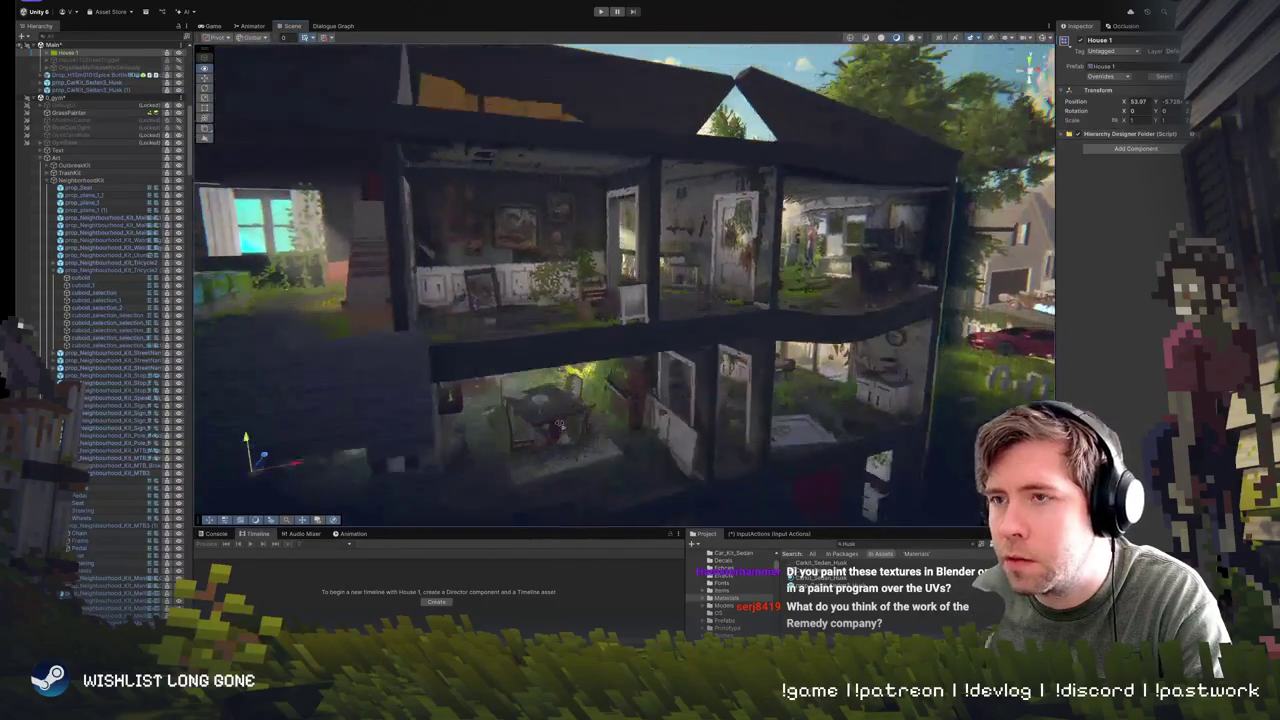
{"action": "scroll", "coordinate": [493, 420], "scroll_direction": "up", "scroll_amount": 3}
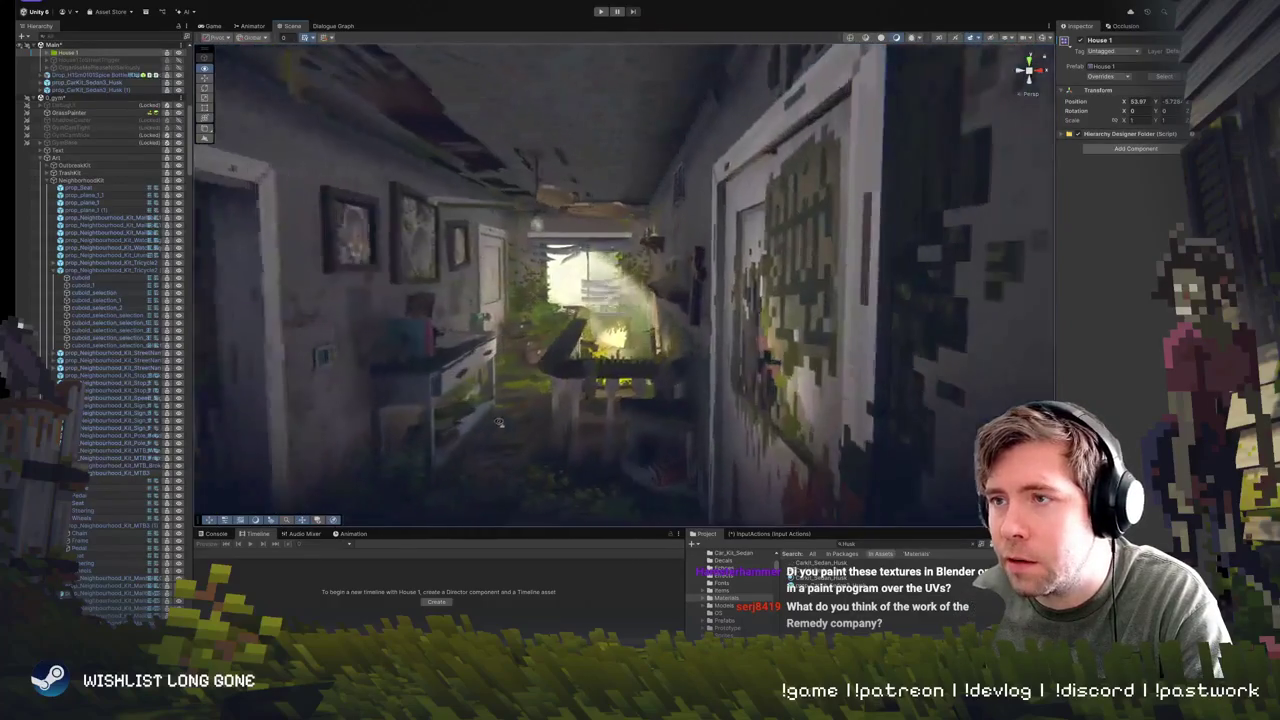
{"action": "left_click_drag", "start_coordinate": [499, 422], "coordinate": [512, 407]}
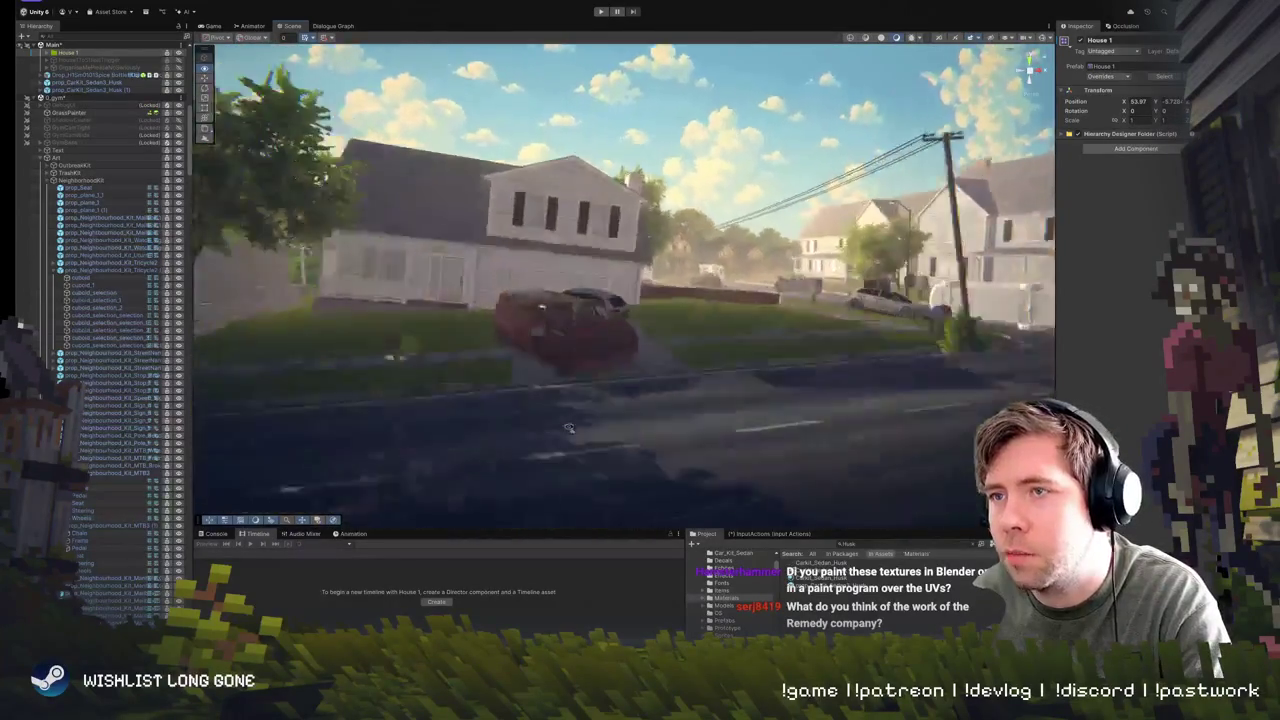
{"action": "left_click_drag", "start_coordinate": [568, 428], "coordinate": [526, 421]}
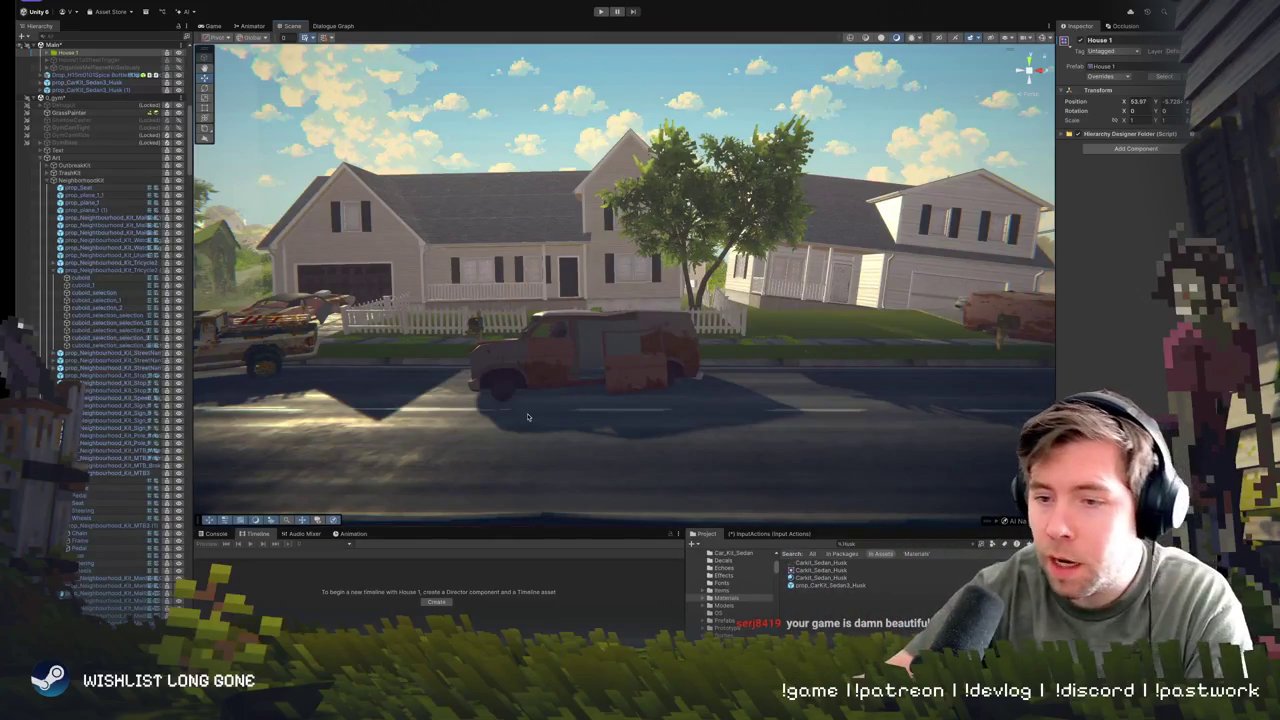
- Fly through the house out to the hill and select the Zone1-Hilltop zone
{"action": "key", "text": "s"}
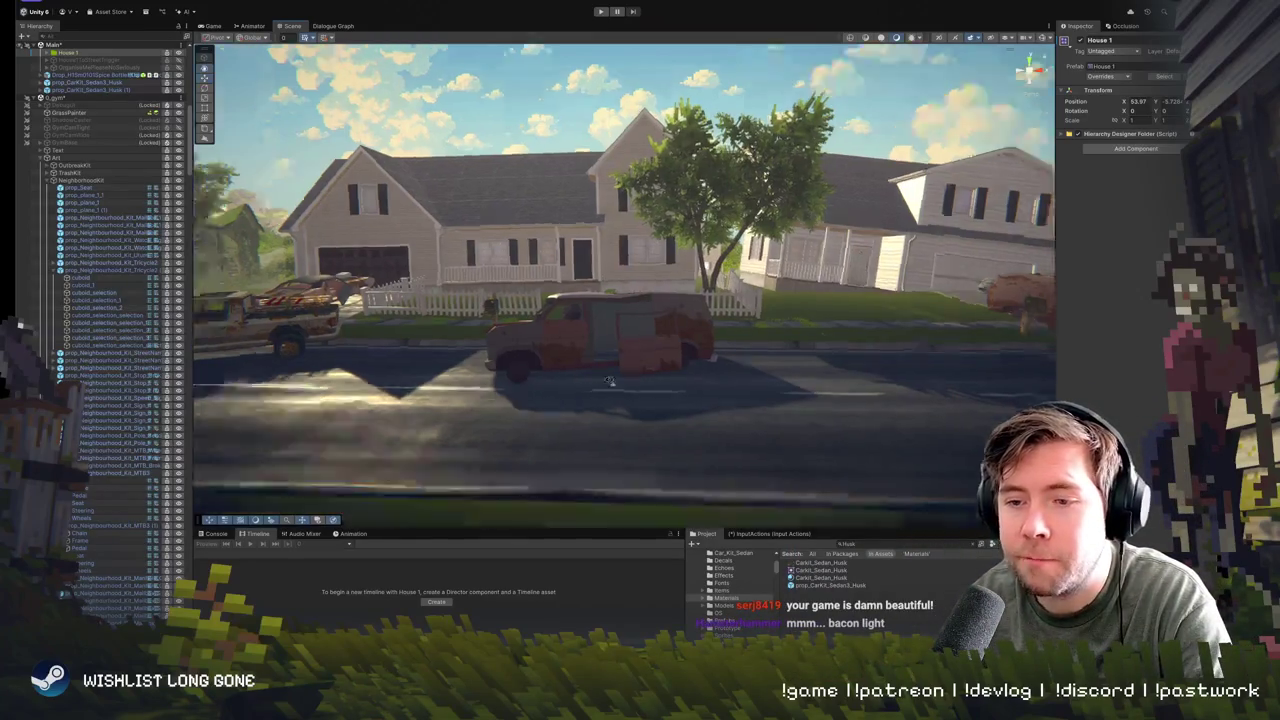
{"action": "key", "text": "w"}
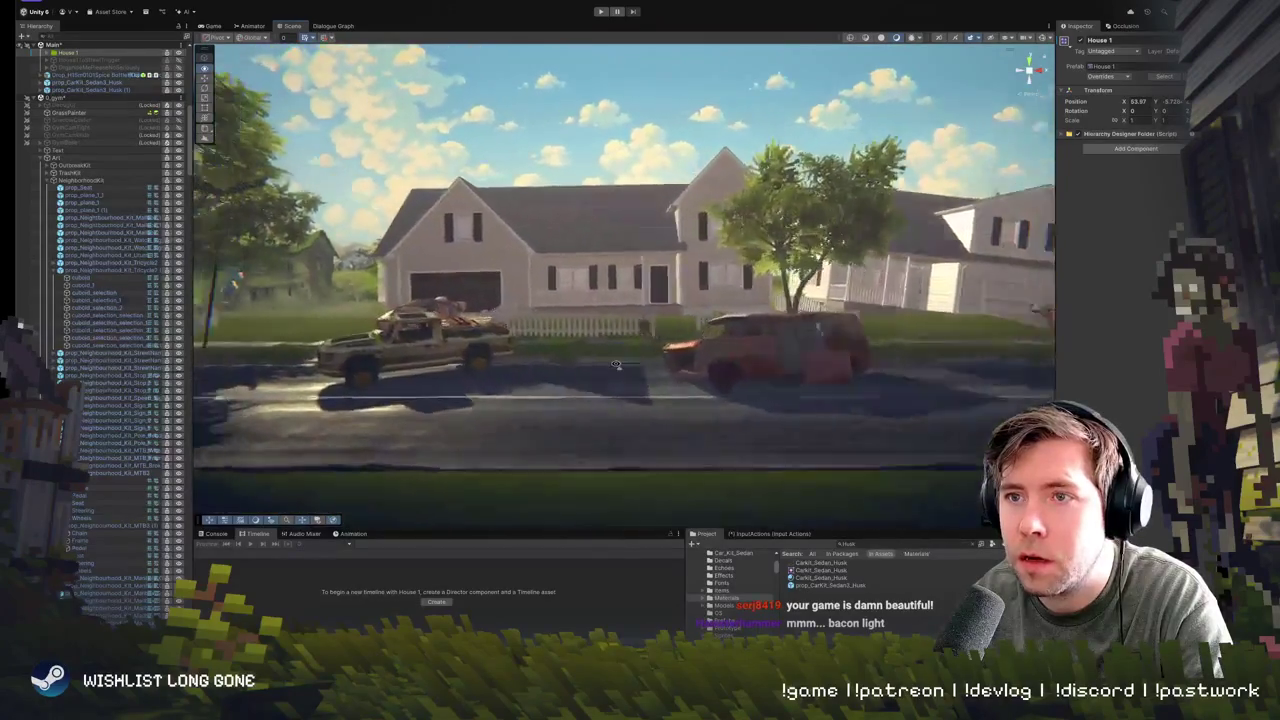
{"action": "key", "text": "w"}
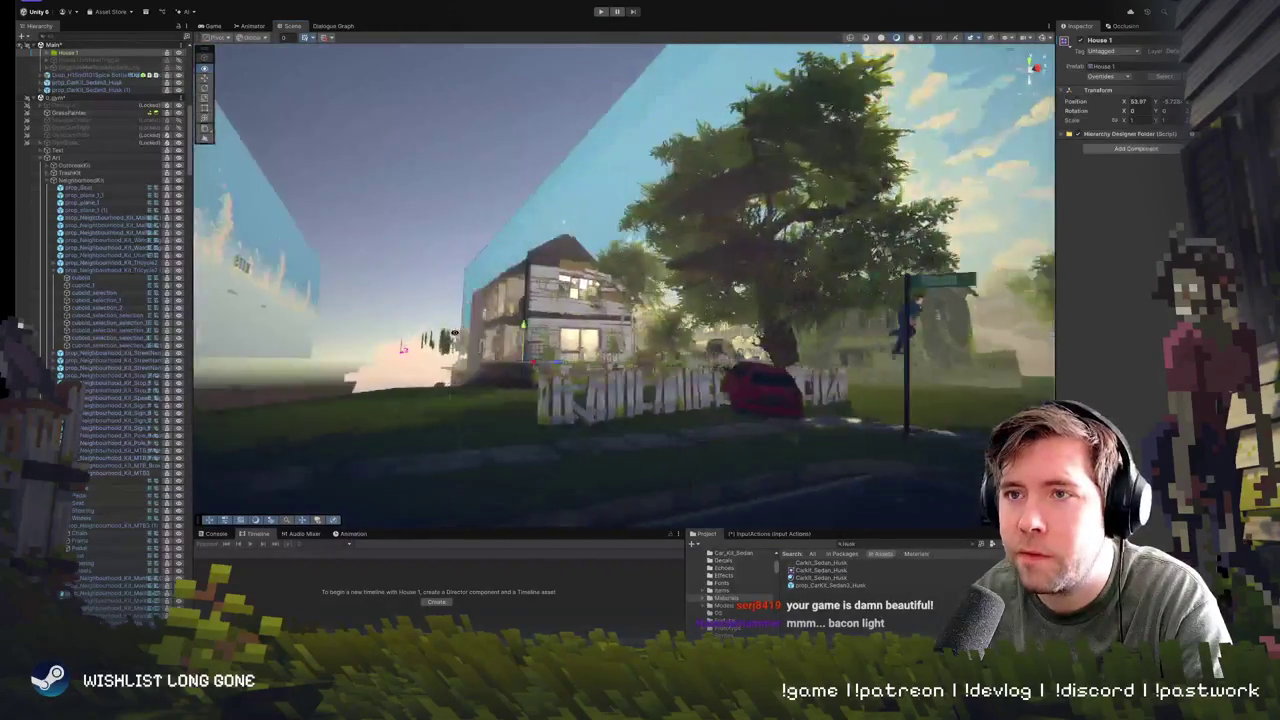
{"action": "key", "text": "w"}
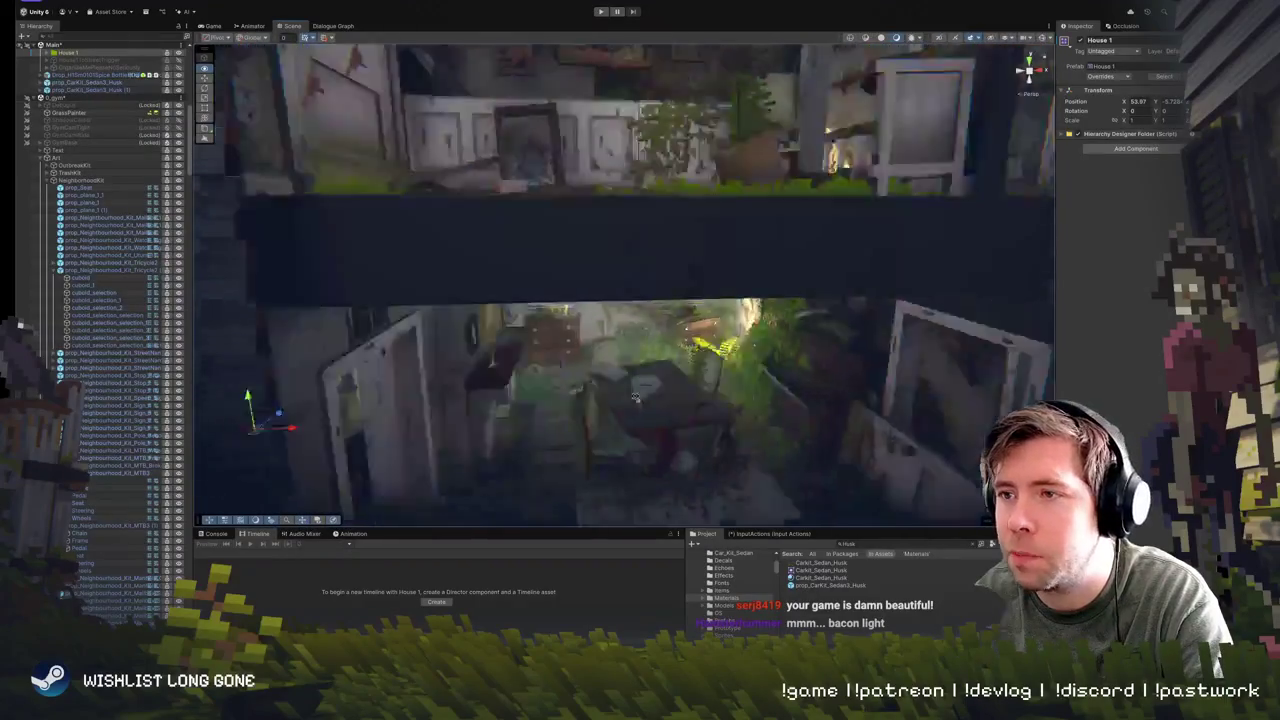
{"action": "key", "text": "w"}
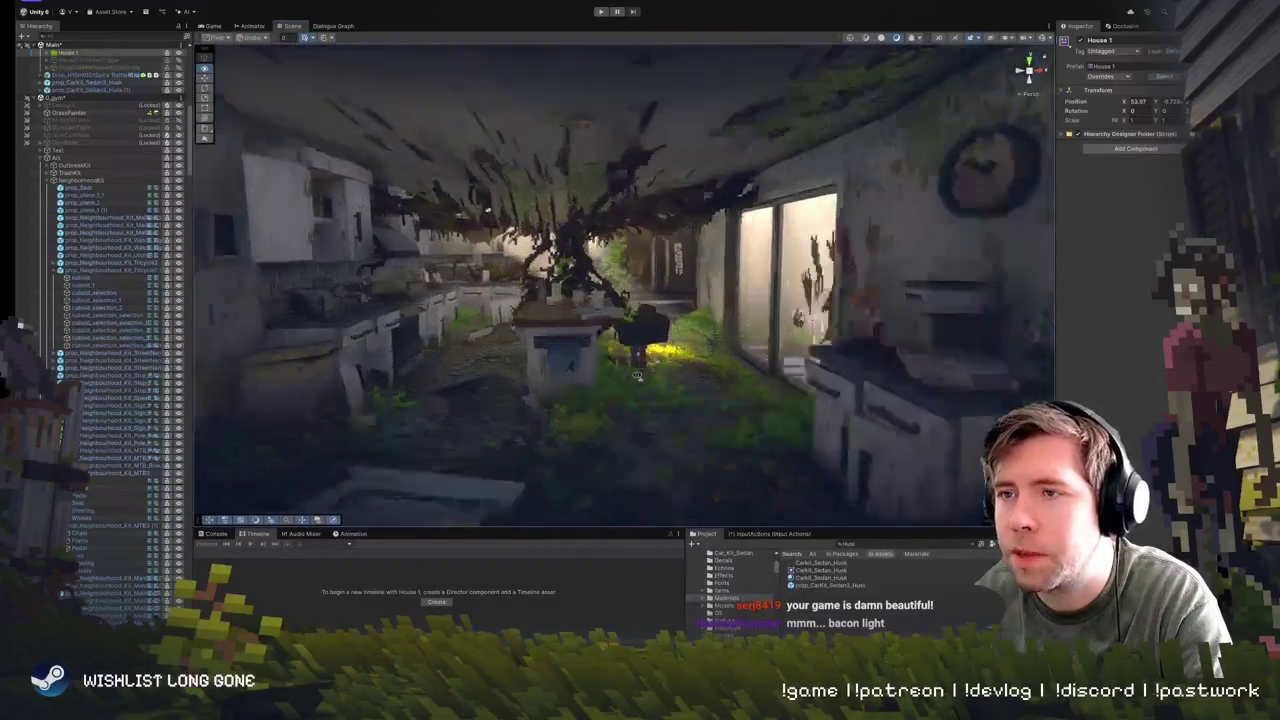
{"action": "key", "text": "w"}
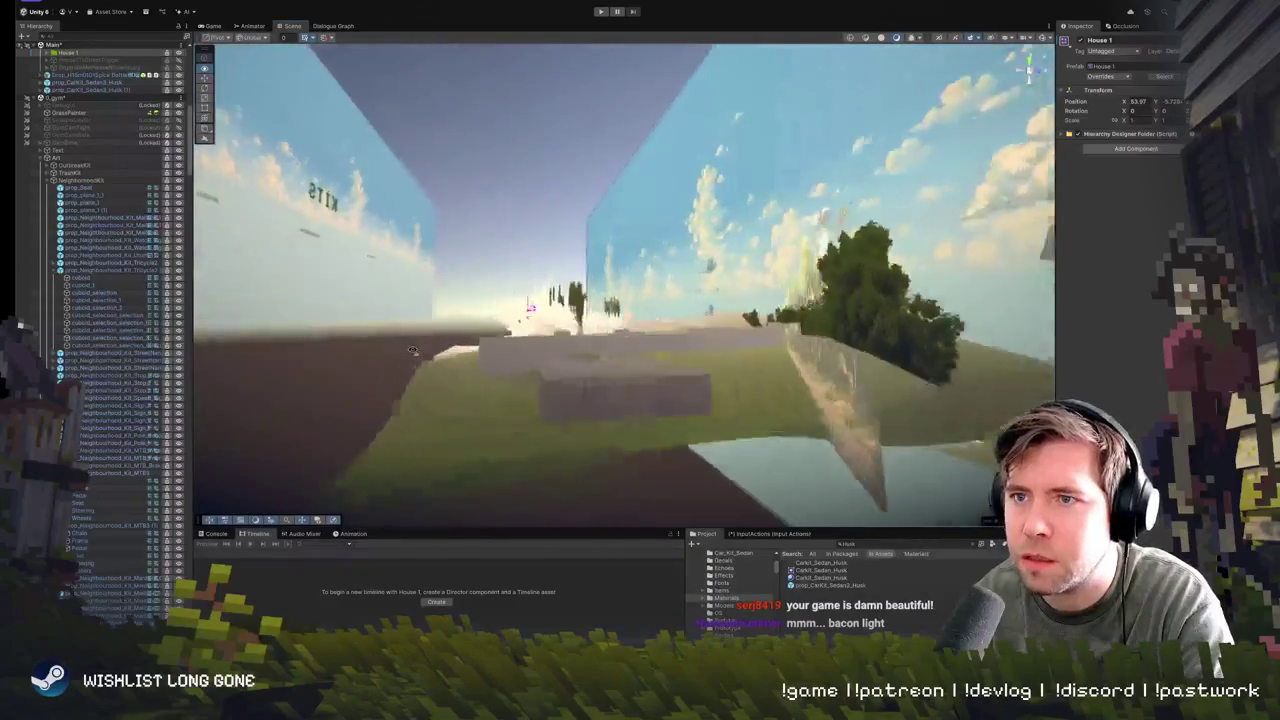
{"action": "key", "text": "w"}
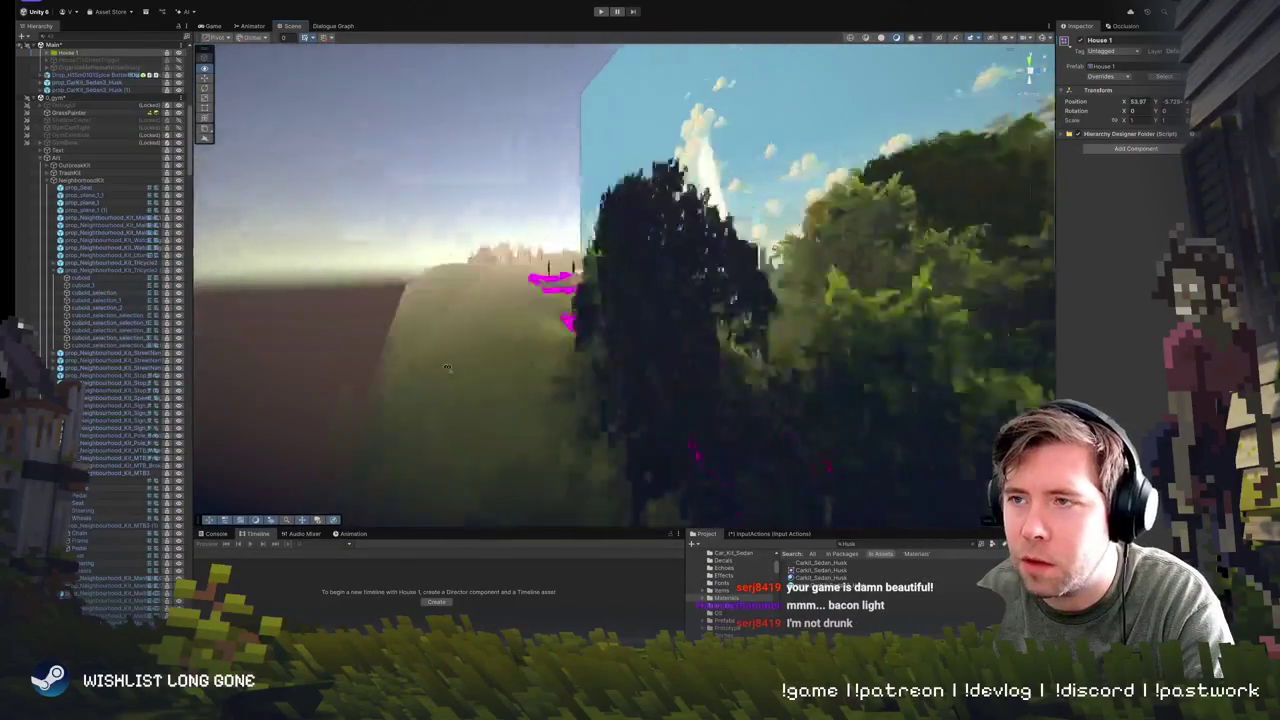
{"action": "key", "text": "w"}
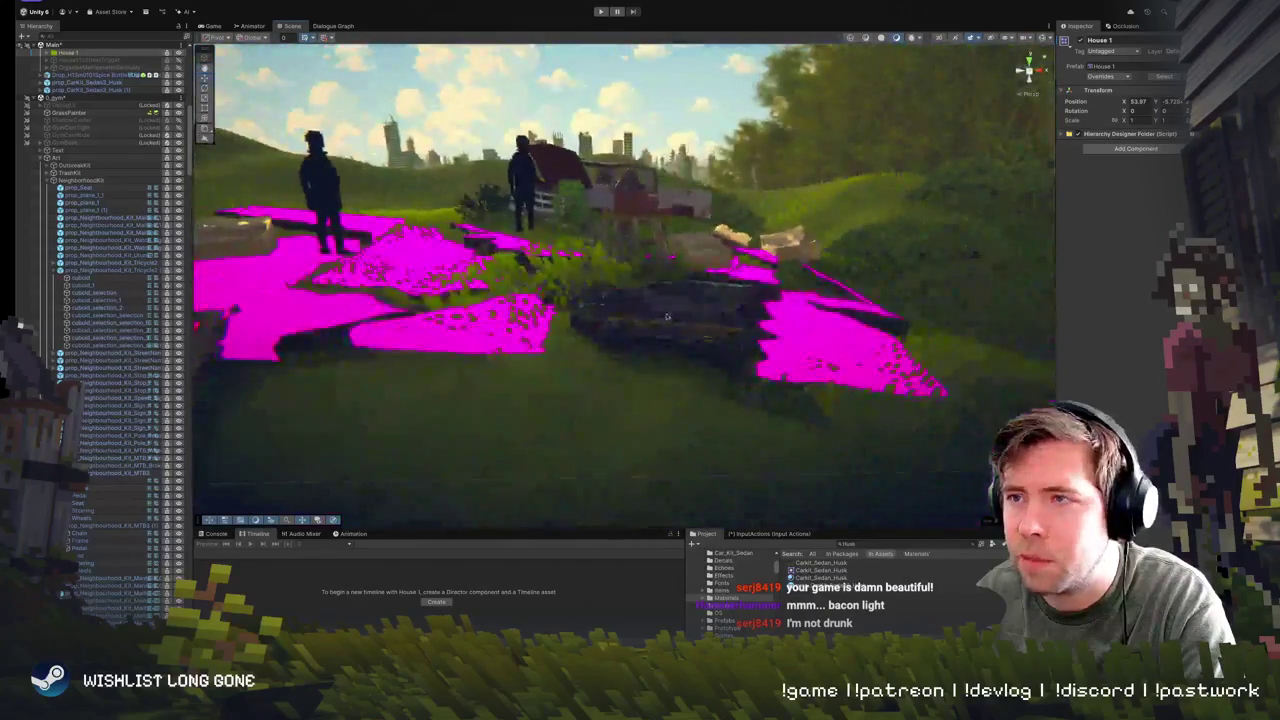
{"action": "left_click", "coordinate": [655, 317]}
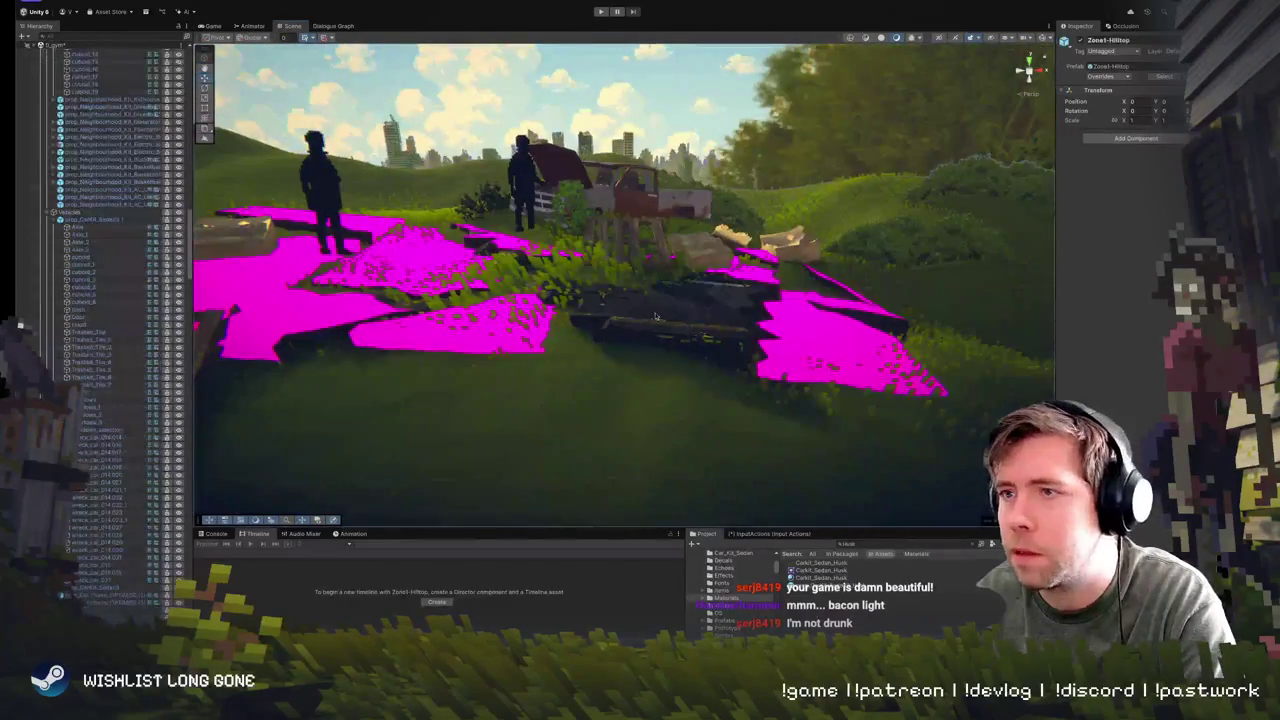
- Frame and orbit Road_Fragments.006's magenta pieces, then select the Zone2-Hill zone
{"action": "left_click", "coordinate": [690, 328]}
{"action": "key", "text": "f"}
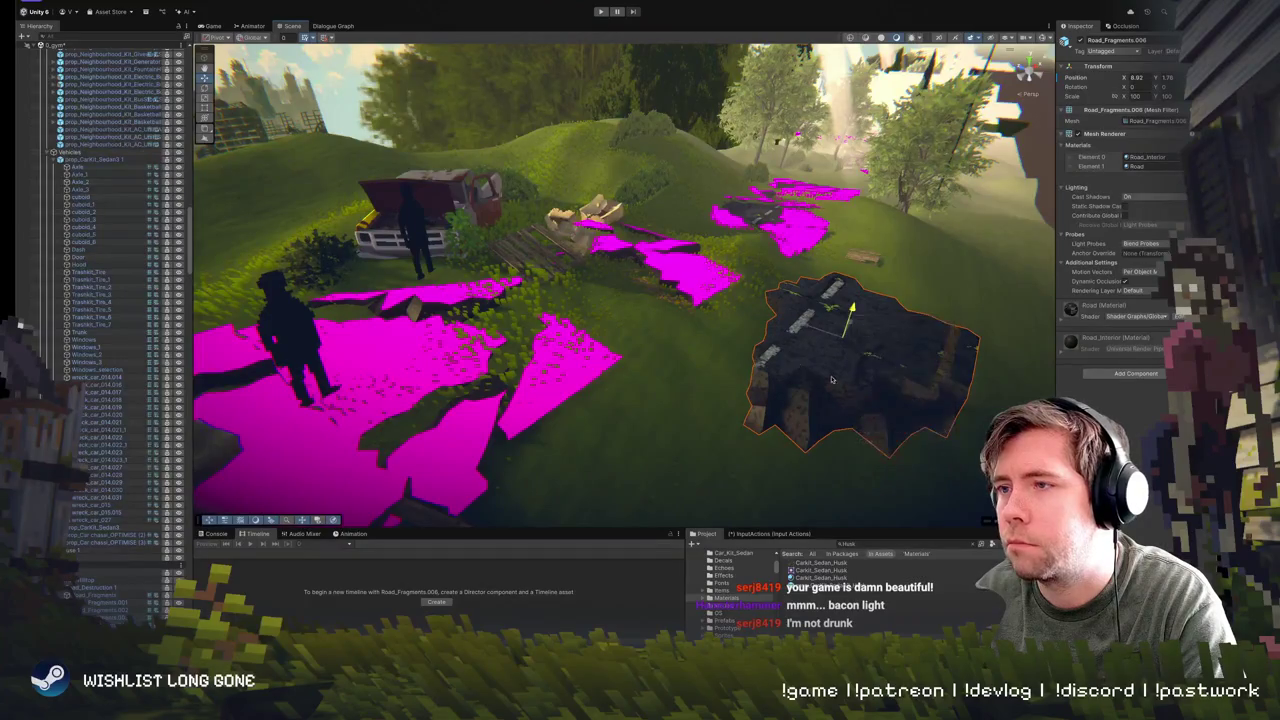
{"action": "mouse_move", "coordinate": [831, 379]}
{"action": "left_mouse_down"}
{"action": "mouse_move", "coordinate": [939, 401]}
{"action": "mouse_move", "coordinate": [639, 385]}
{"action": "mouse_move", "coordinate": [467, 140]}
{"action": "mouse_move", "coordinate": [525, 302]}
{"action": "left_mouse_up"}
{"action": "scroll", "coordinate": [596, 300], "scroll_direction": "down", "scroll_amount": 3}
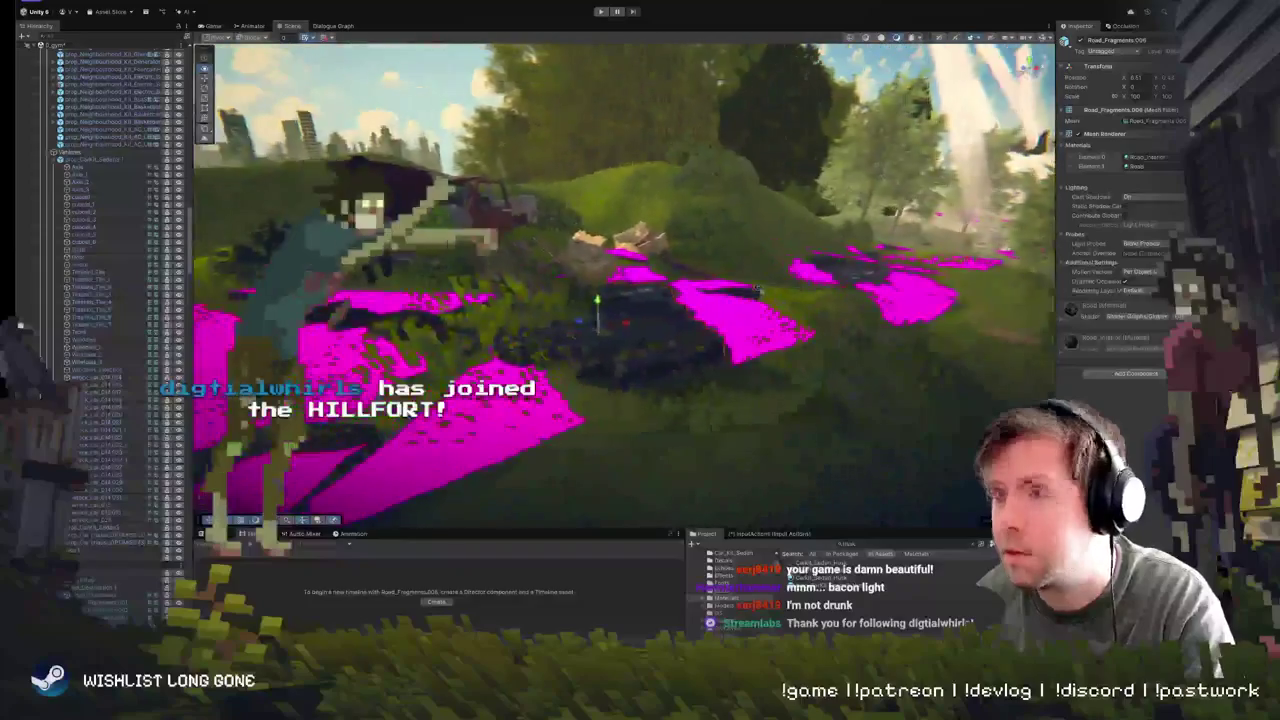
{"action": "key", "text": "f"}
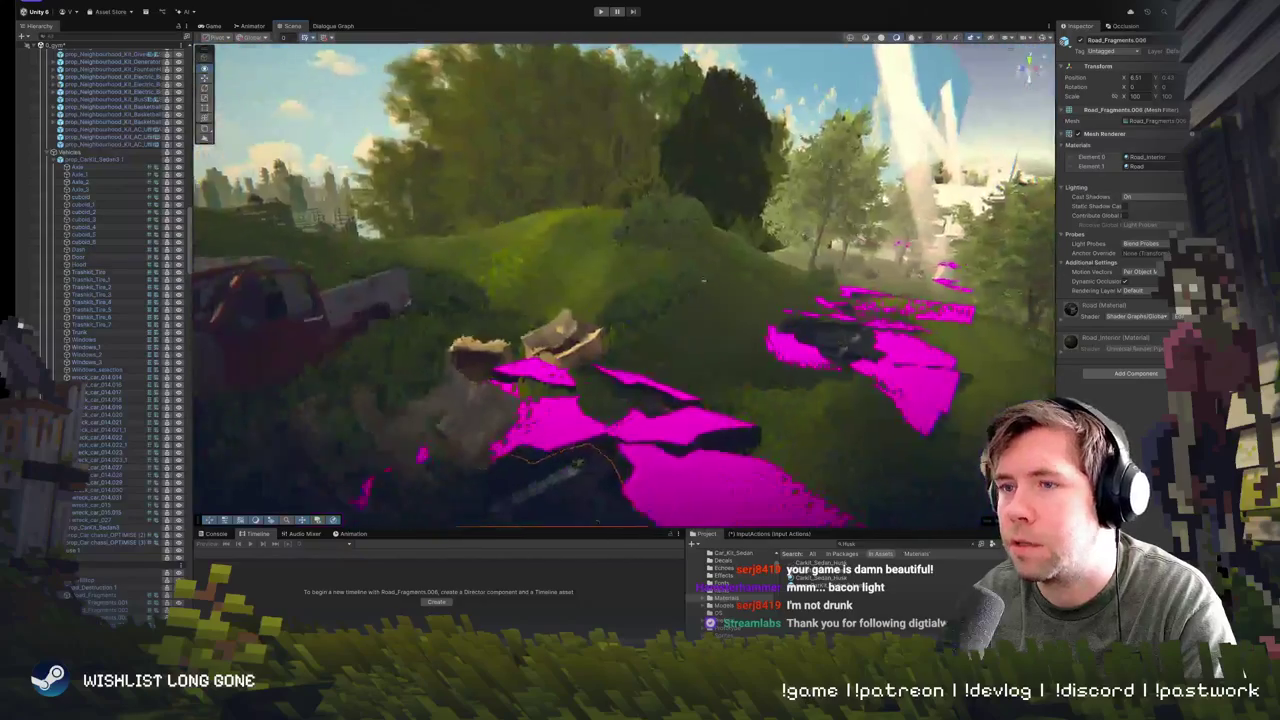
{"action": "mouse_move", "coordinate": [703, 283]}
{"action": "left_mouse_down"}
{"action": "mouse_move", "coordinate": [738, 269]}
{"action": "mouse_move", "coordinate": [712, 268]}
{"action": "mouse_move", "coordinate": [726, 290]}
{"action": "mouse_move", "coordinate": [491, 403]}
{"action": "mouse_move", "coordinate": [506, 316]}
{"action": "mouse_move", "coordinate": [620, 306]}
{"action": "left_mouse_up"}
{"action": "left_click", "coordinate": [636, 304]}
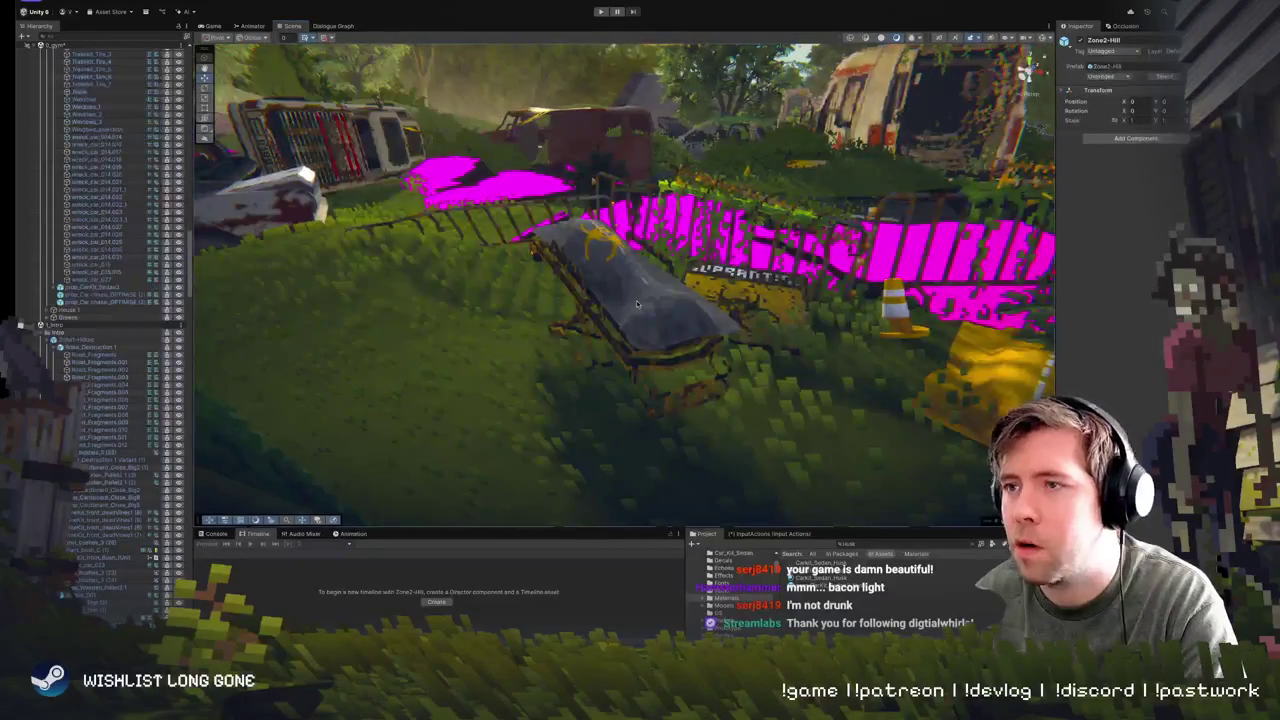
- Select the body bag prop and fly over toward the bridge, fence and sign
{"action": "left_click", "coordinate": [622, 283]}
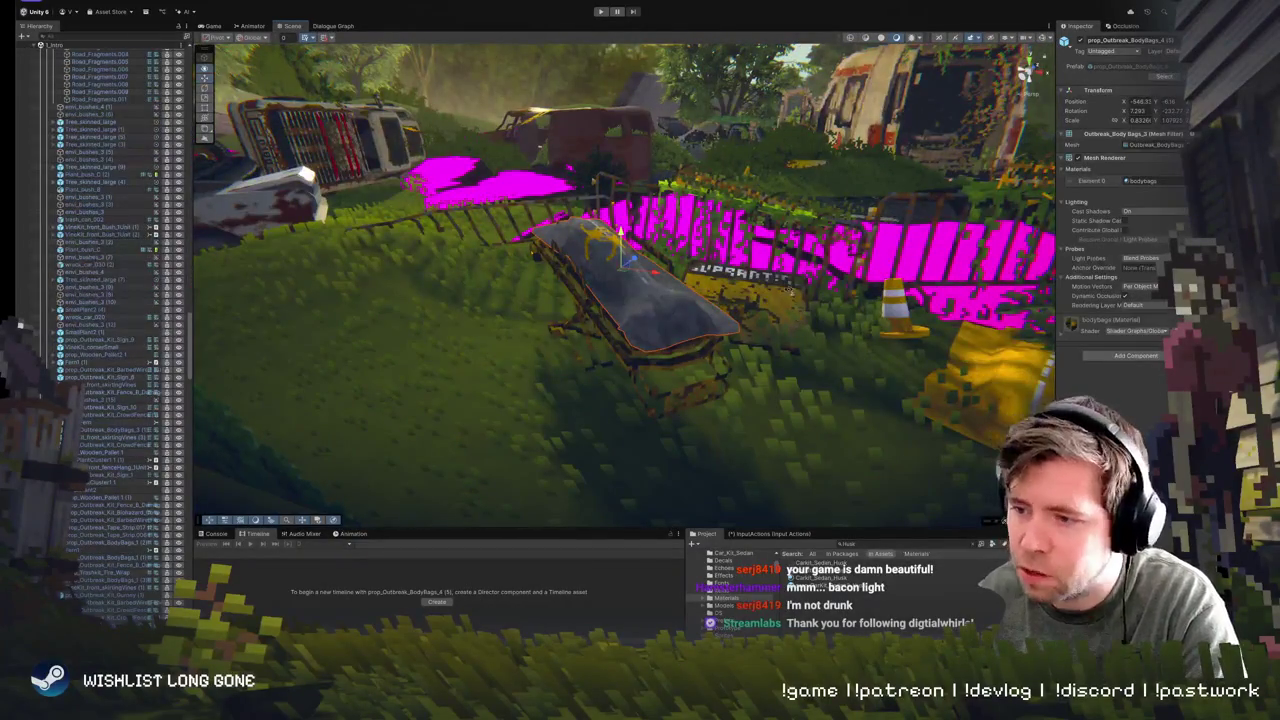
{"action": "left_click_drag", "start_coordinate": [622, 283], "coordinate": [602, 342]}
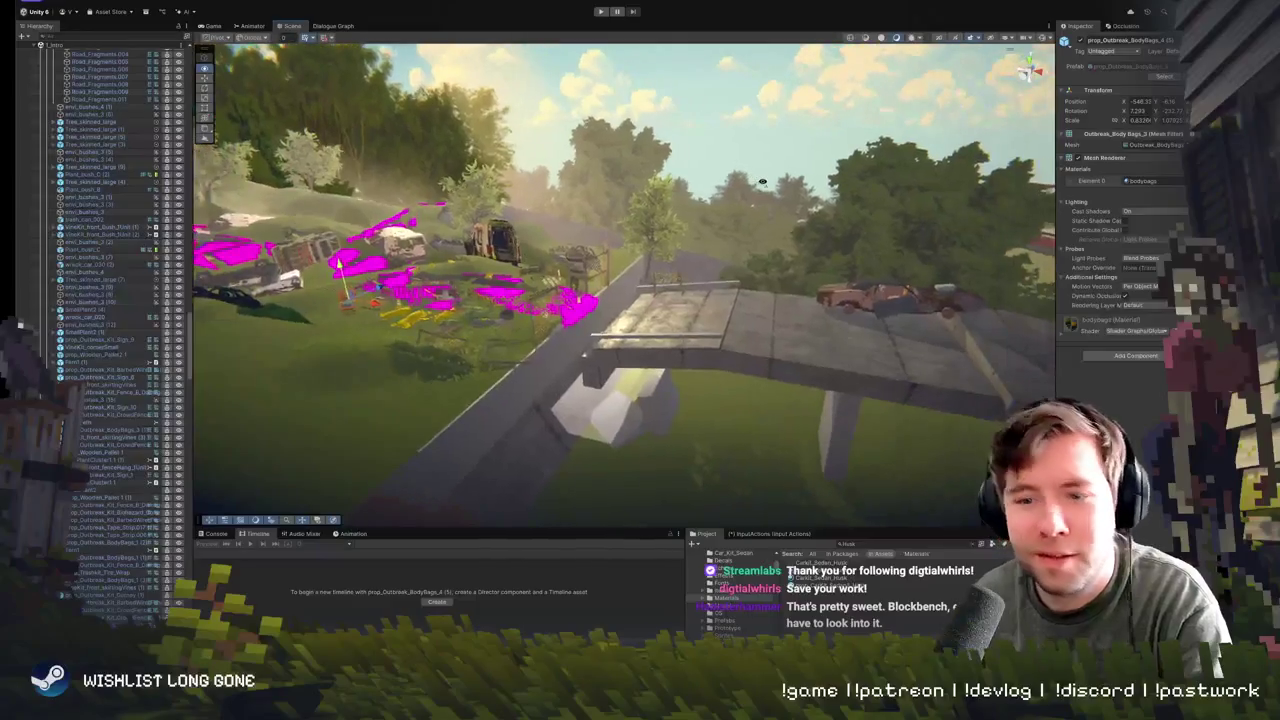
{"action": "mouse_move", "coordinate": [765, 182]}
{"action": "left_mouse_down"}
{"action": "mouse_move", "coordinate": [734, 187]}
{"action": "mouse_move", "coordinate": [709, 125]}
{"action": "mouse_move", "coordinate": [869, 166]}
{"action": "mouse_move", "coordinate": [940, 228]}
{"action": "left_mouse_up"}
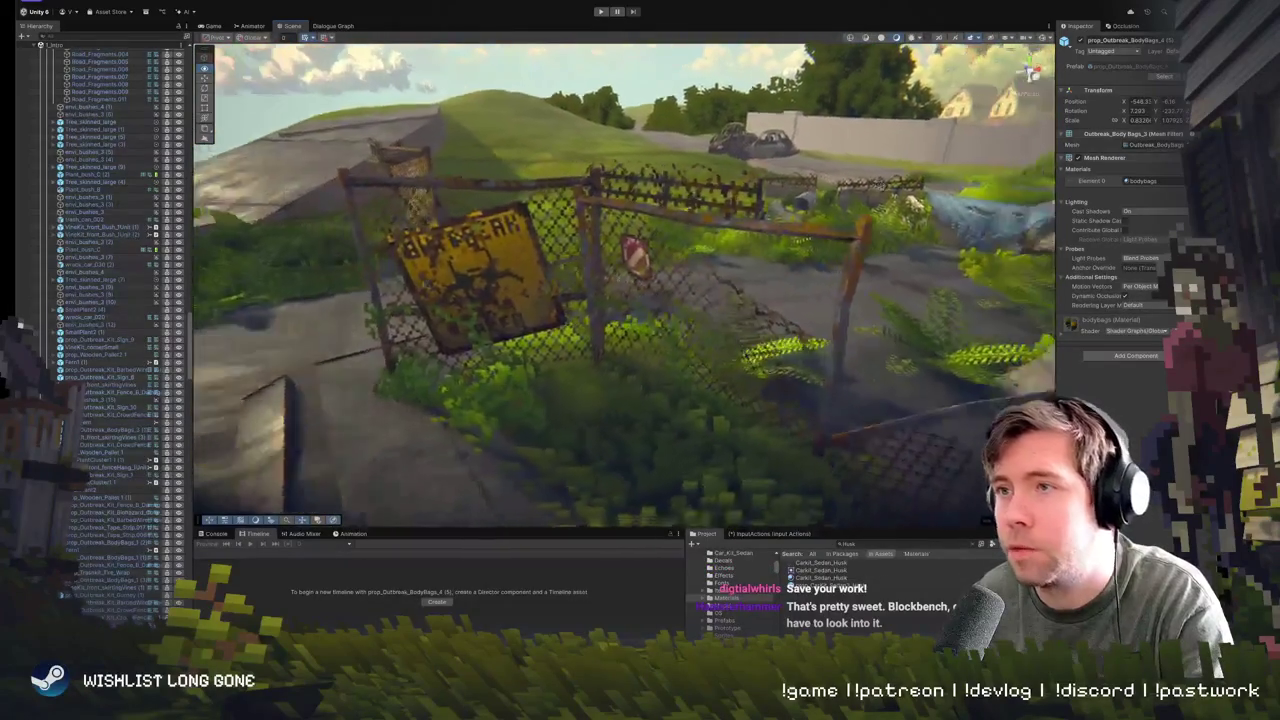
{"action": "left_click_drag", "start_coordinate": [878, 186], "coordinate": [884, 180]}
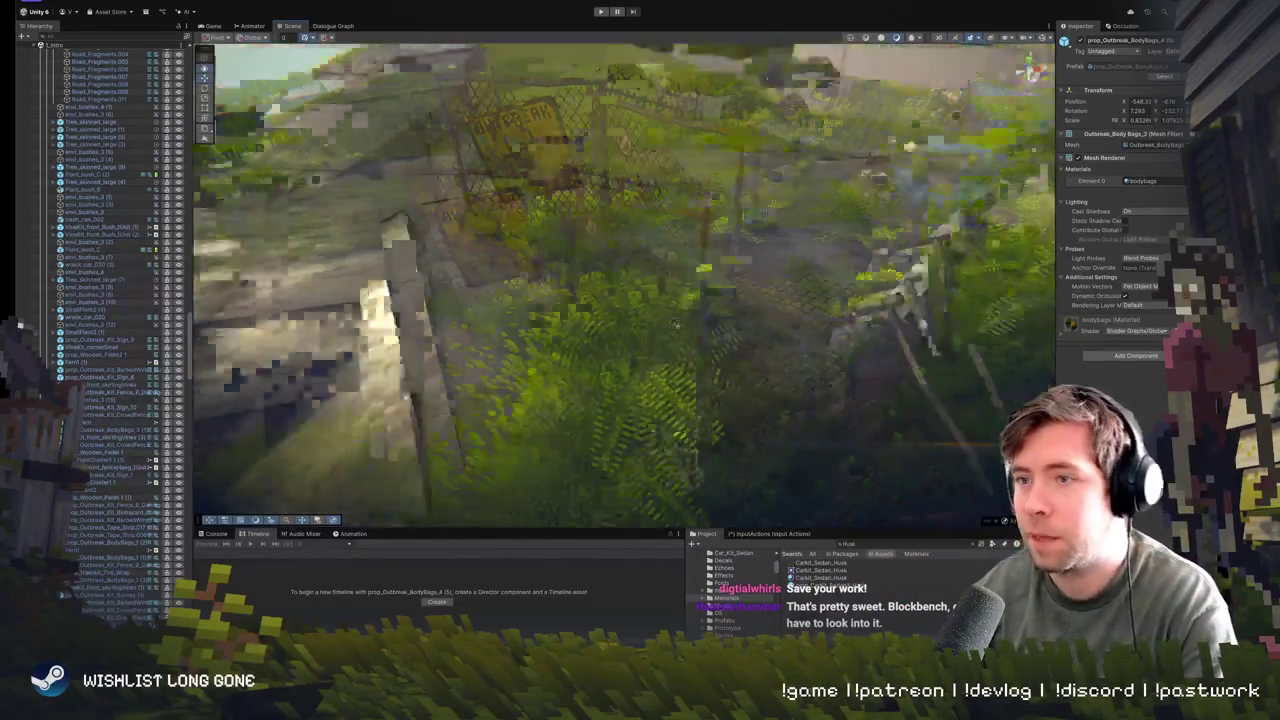
{"action": "scroll", "coordinate": [690, 254], "scroll_direction": "up", "scroll_amount": 5}
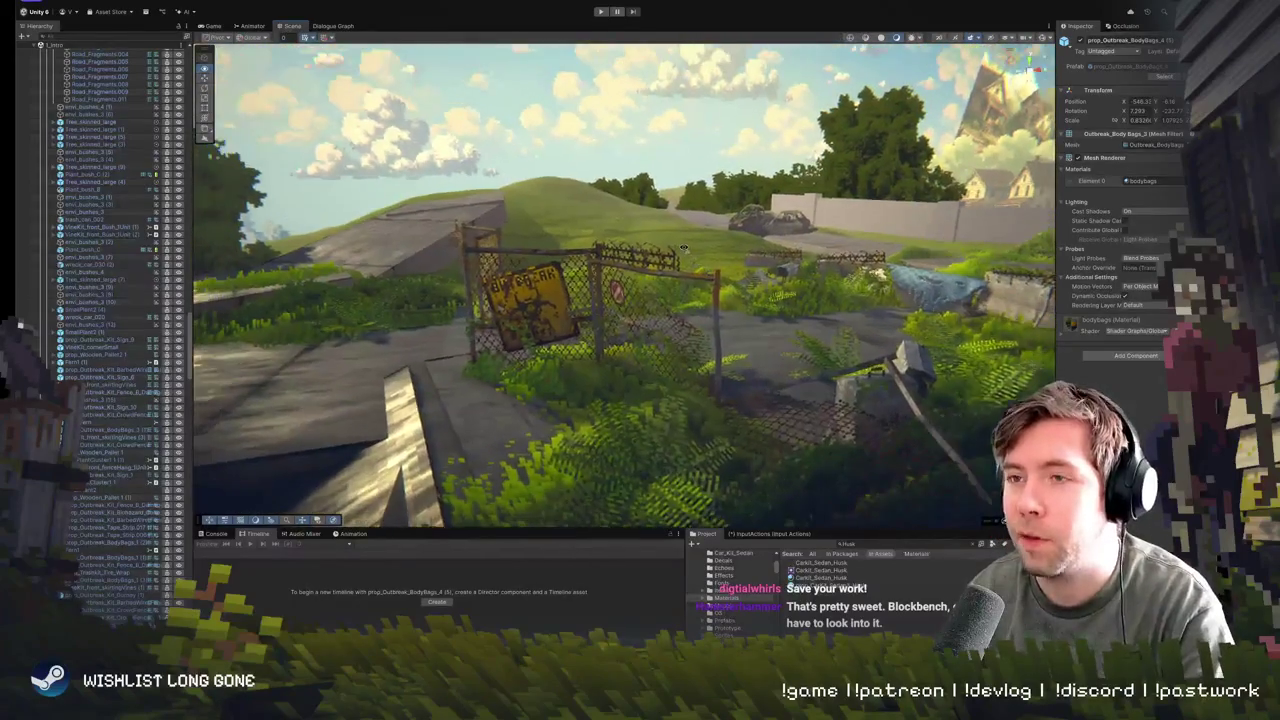
- Select Zone4-TheGate and fly around the gate, field and wall
{"action": "left_click", "coordinate": [785, 329]}
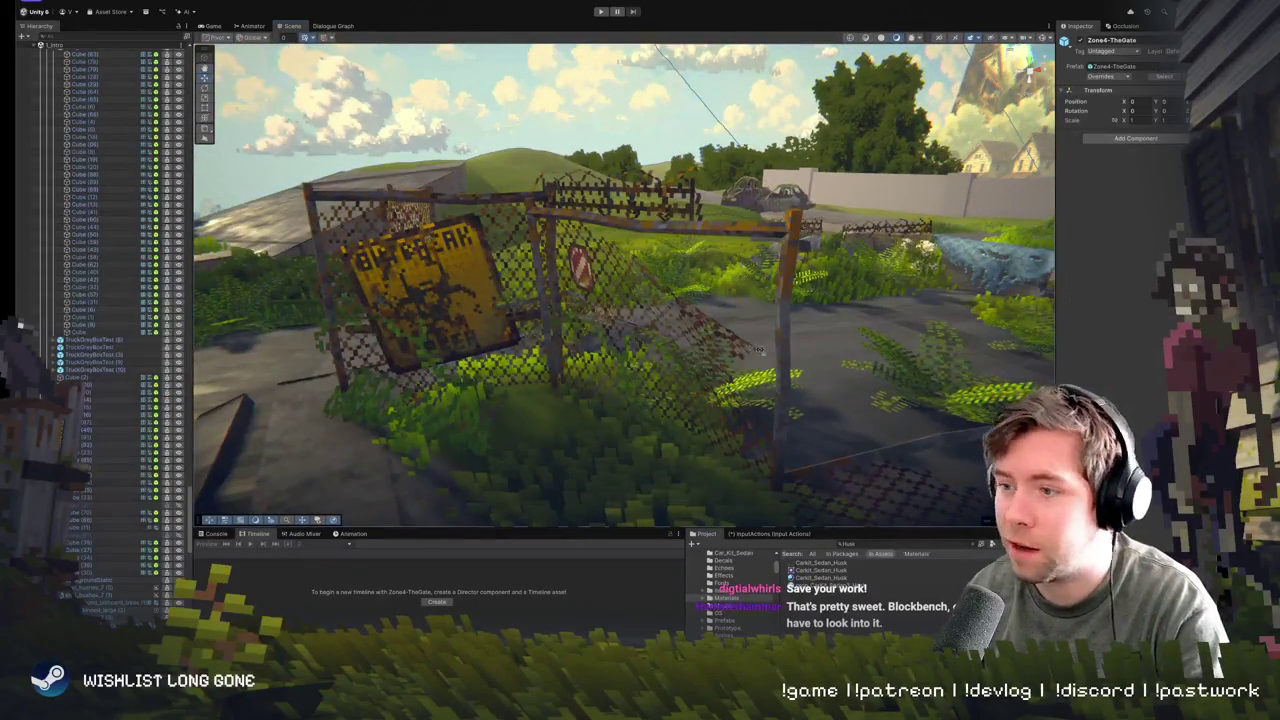
{"action": "key", "text": "w"}
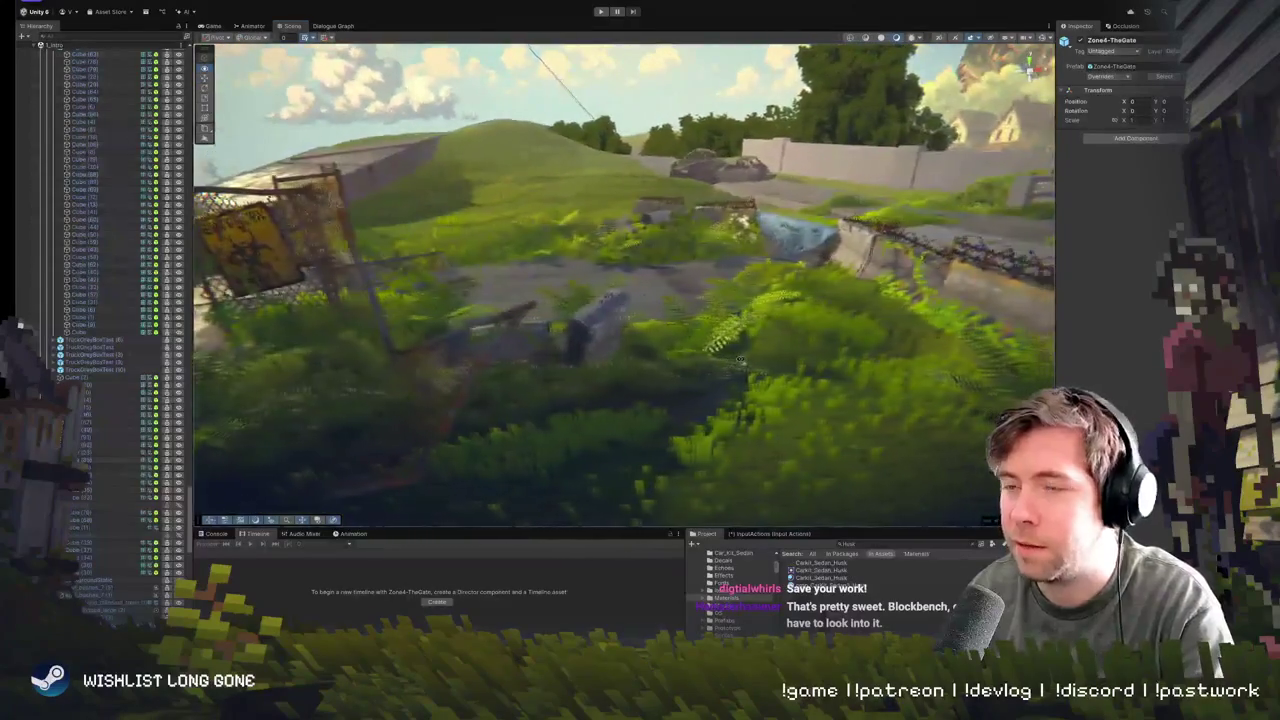
{"action": "key", "text": "w"}
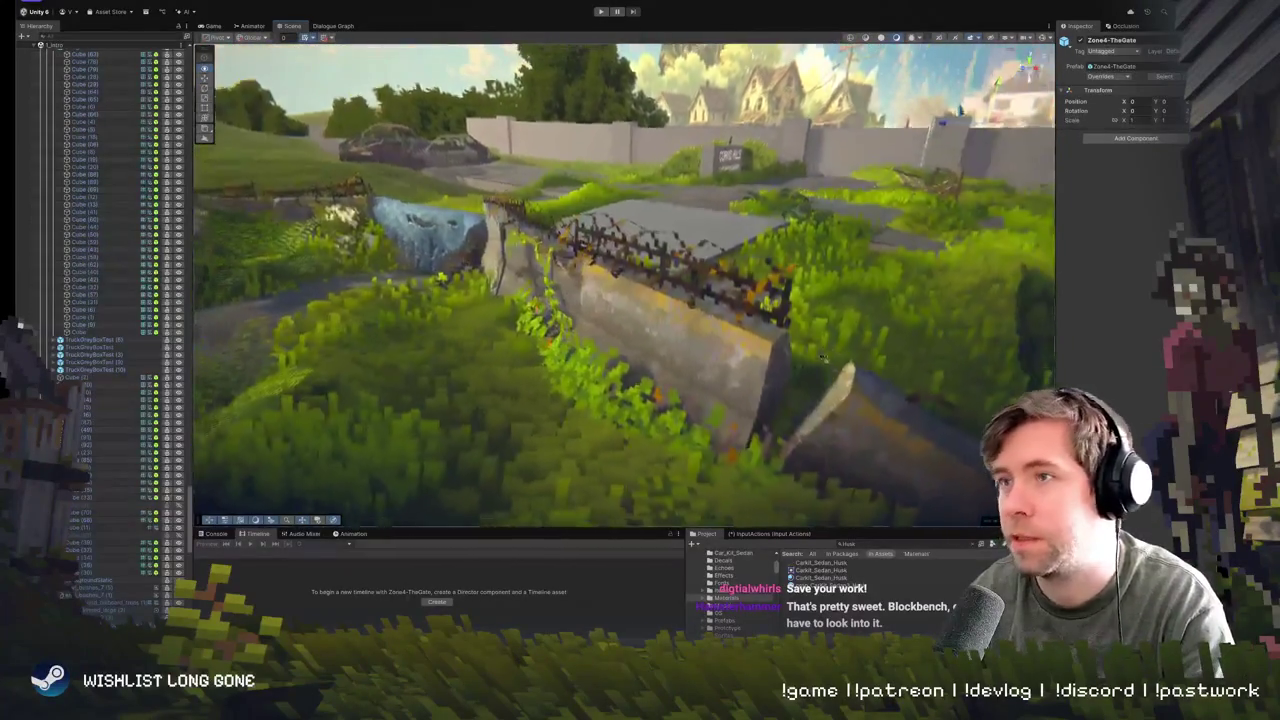
{"action": "key", "text": "s"}
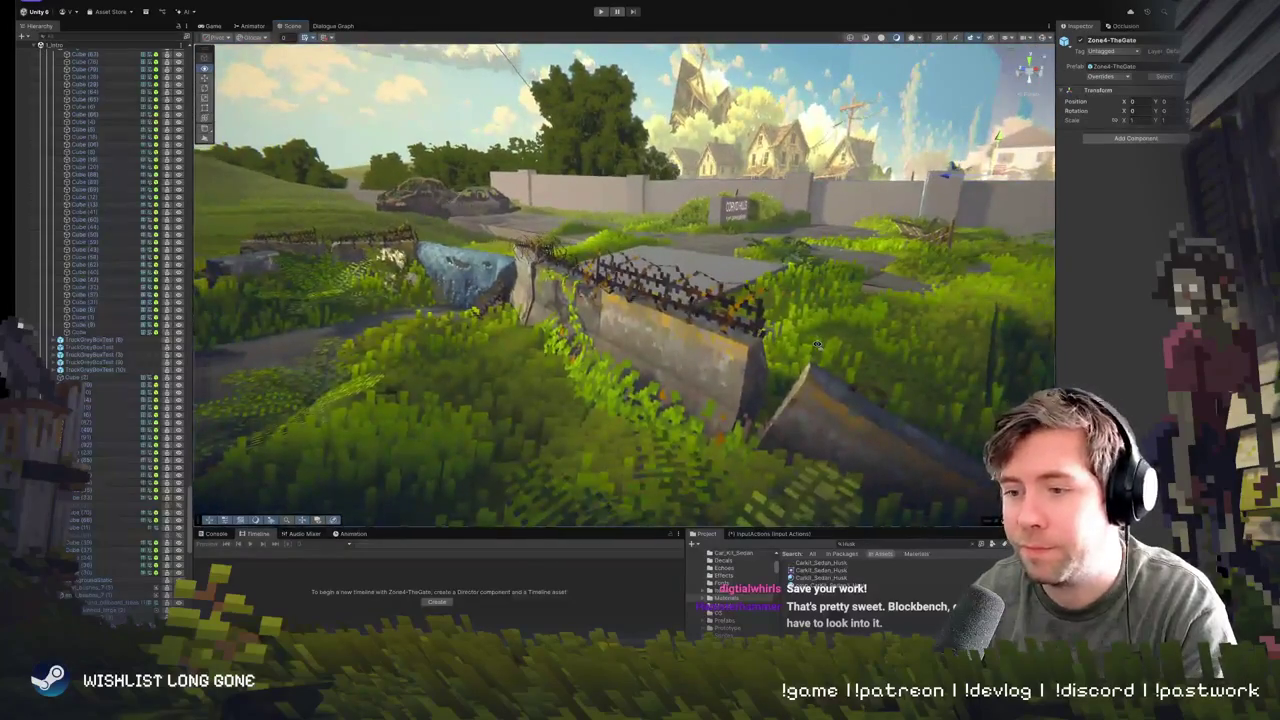
{"action": "key", "text": "s"}
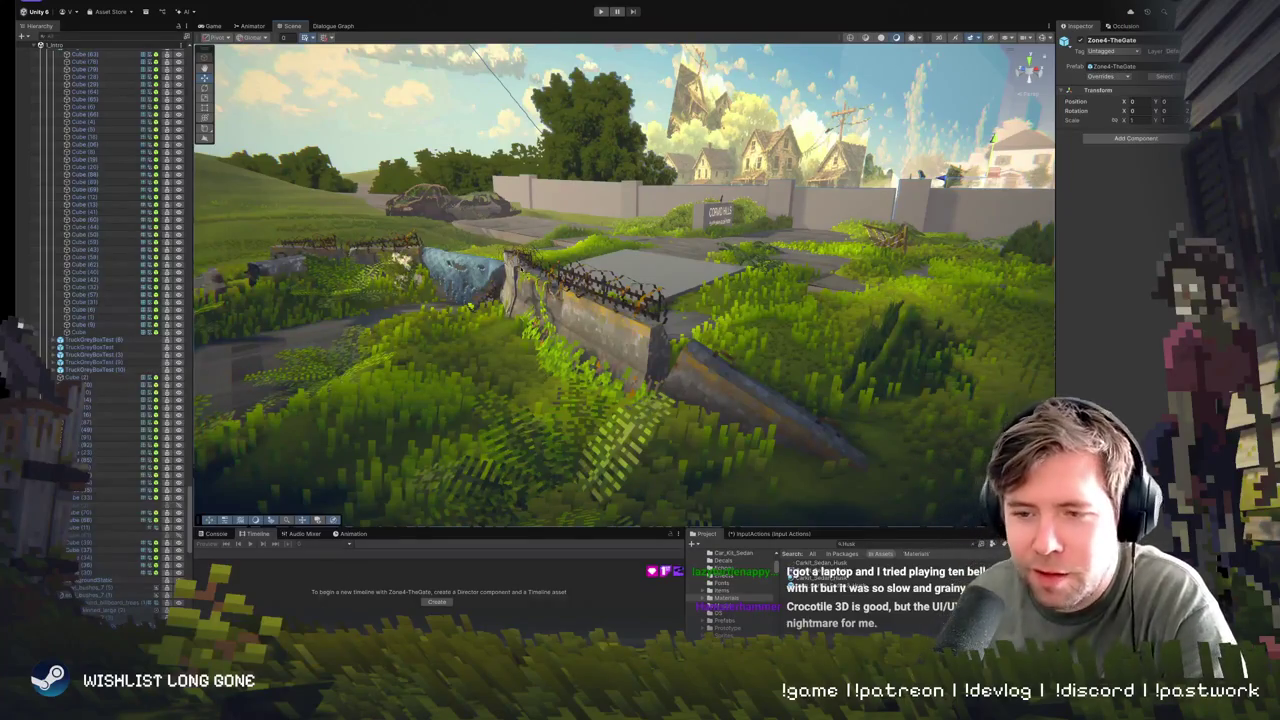
{"action": "mouse_move", "coordinate": [607, 328]}
{"action": "left_mouse_down"}
{"action": "mouse_move", "coordinate": [576, 322]}
{"action": "mouse_move", "coordinate": [628, 290]}
{"action": "mouse_move", "coordinate": [706, 318]}
{"action": "mouse_move", "coordinate": [591, 323]}
{"action": "mouse_move", "coordinate": [611, 331]}
{"action": "left_mouse_up"}
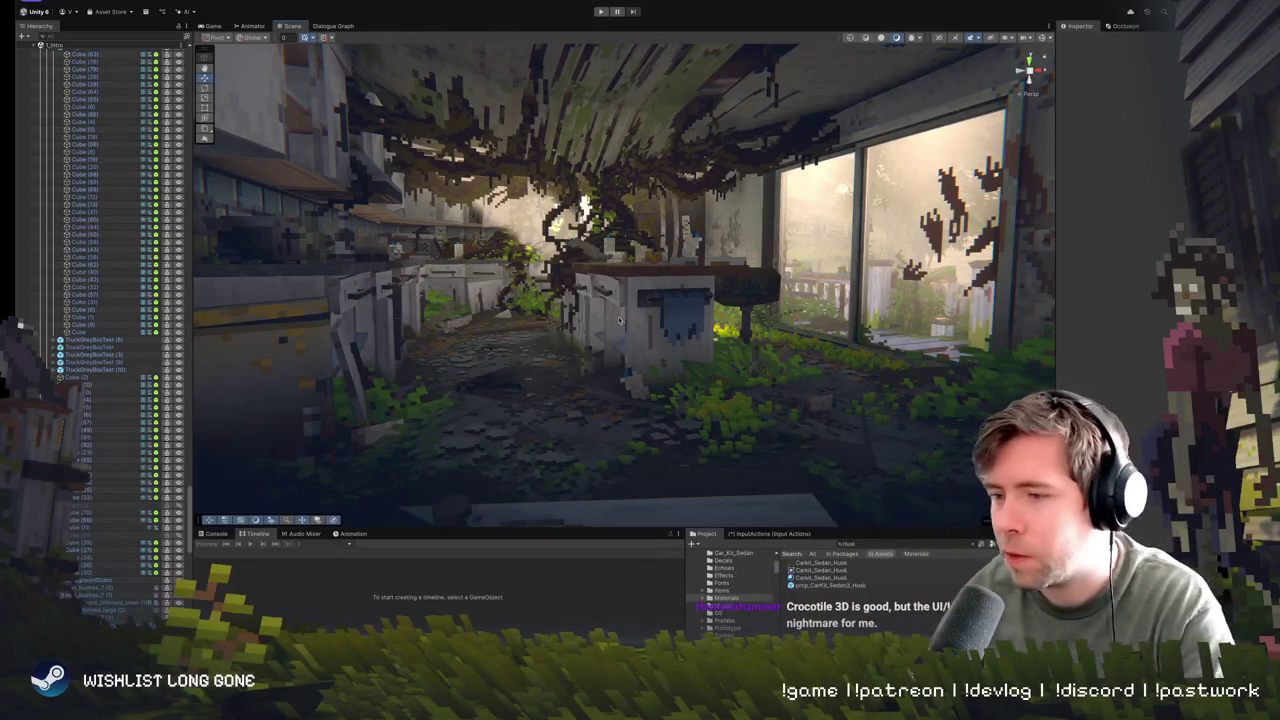
- Fly from the overgrown kitchen past prop_PanSmall out along the street to select wreck_car_029
{"action": "mouse_move", "coordinate": [662, 316]}
{"action": "left_mouse_down"}
{"action": "mouse_move", "coordinate": [574, 332]}
{"action": "mouse_move", "coordinate": [649, 356]}
{"action": "mouse_move", "coordinate": [572, 343]}
{"action": "mouse_move", "coordinate": [540, 320]}
{"action": "mouse_move", "coordinate": [533, 342]}
{"action": "mouse_move", "coordinate": [573, 430]}
{"action": "mouse_move", "coordinate": [813, 235]}
{"action": "left_mouse_up"}
{"action": "left_click", "coordinate": [588, 355]}
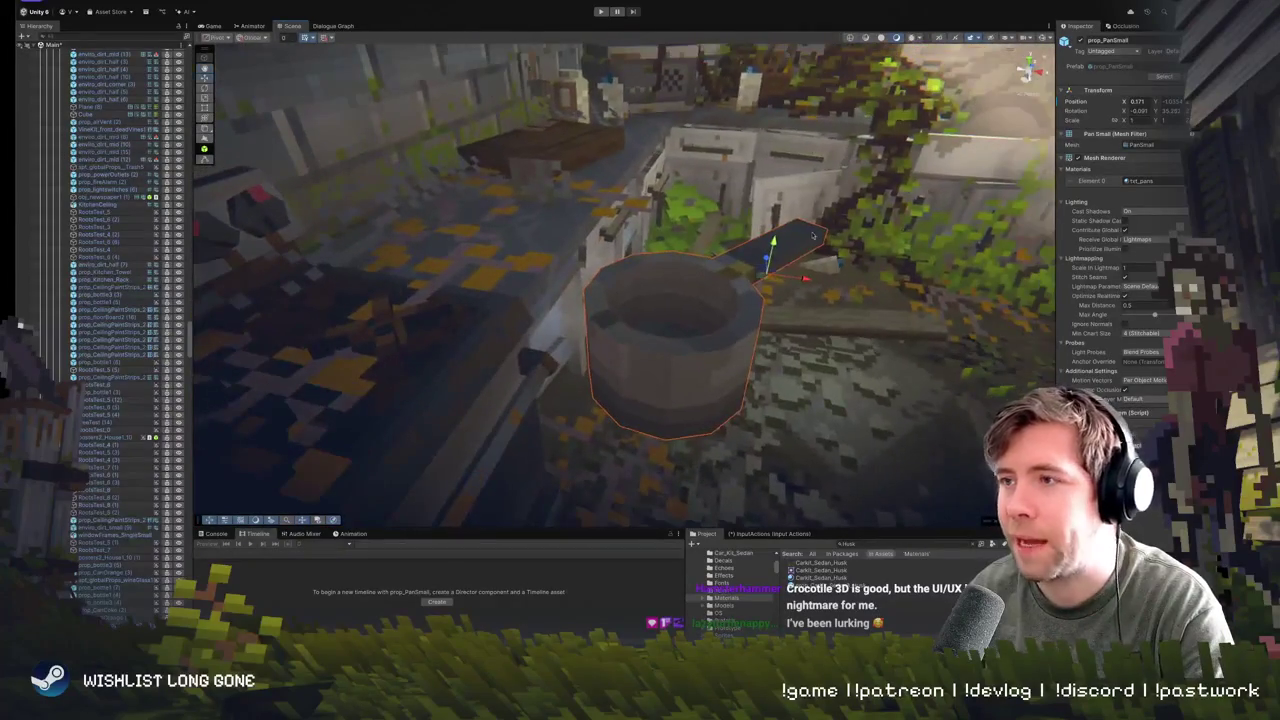
{"action": "mouse_move", "coordinate": [730, 352]}
{"action": "left_mouse_down"}
{"action": "mouse_move", "coordinate": [706, 340]}
{"action": "mouse_move", "coordinate": [706, 300]}
{"action": "left_mouse_up"}
{"action": "mouse_move", "coordinate": [585, 480]}
{"action": "left_mouse_down"}
{"action": "mouse_move", "coordinate": [665, 349]}
{"action": "mouse_move", "coordinate": [638, 352]}
{"action": "left_mouse_up"}
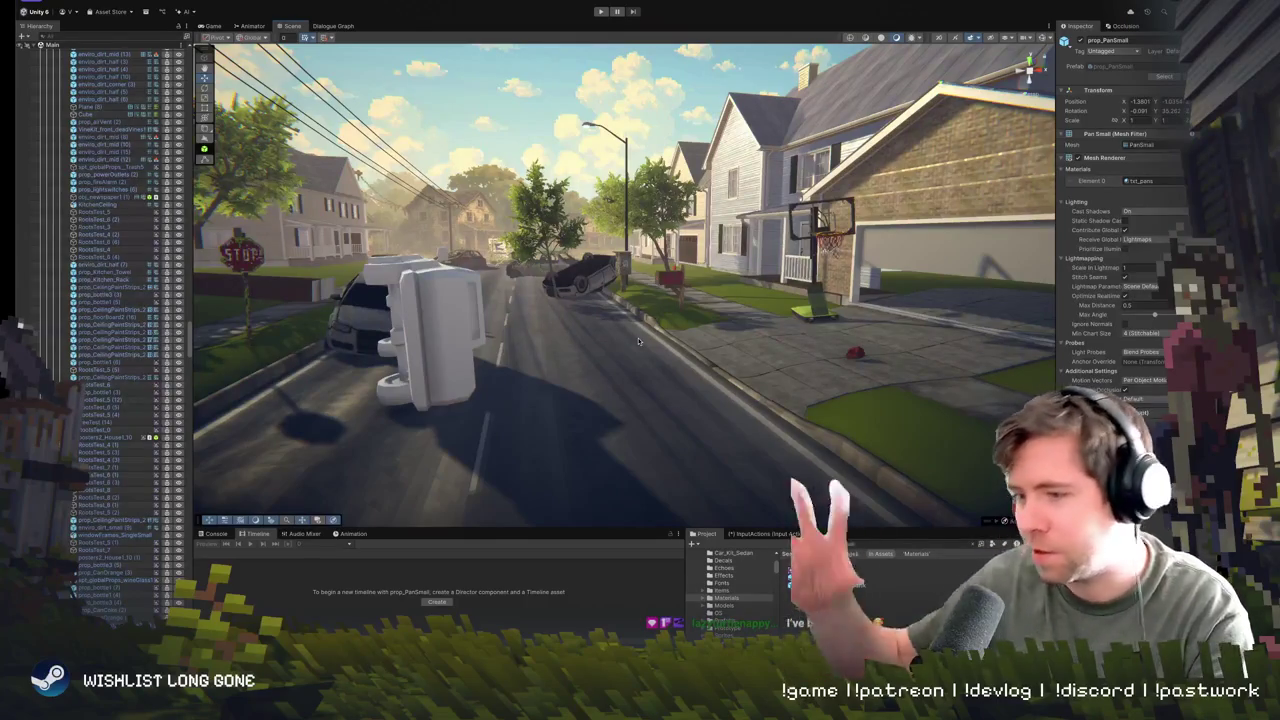
{"action": "mouse_move", "coordinate": [676, 294]}
{"action": "left_mouse_down"}
{"action": "mouse_move", "coordinate": [702, 392]}
{"action": "mouse_move", "coordinate": [629, 382]}
{"action": "mouse_move", "coordinate": [747, 341]}
{"action": "left_mouse_up"}
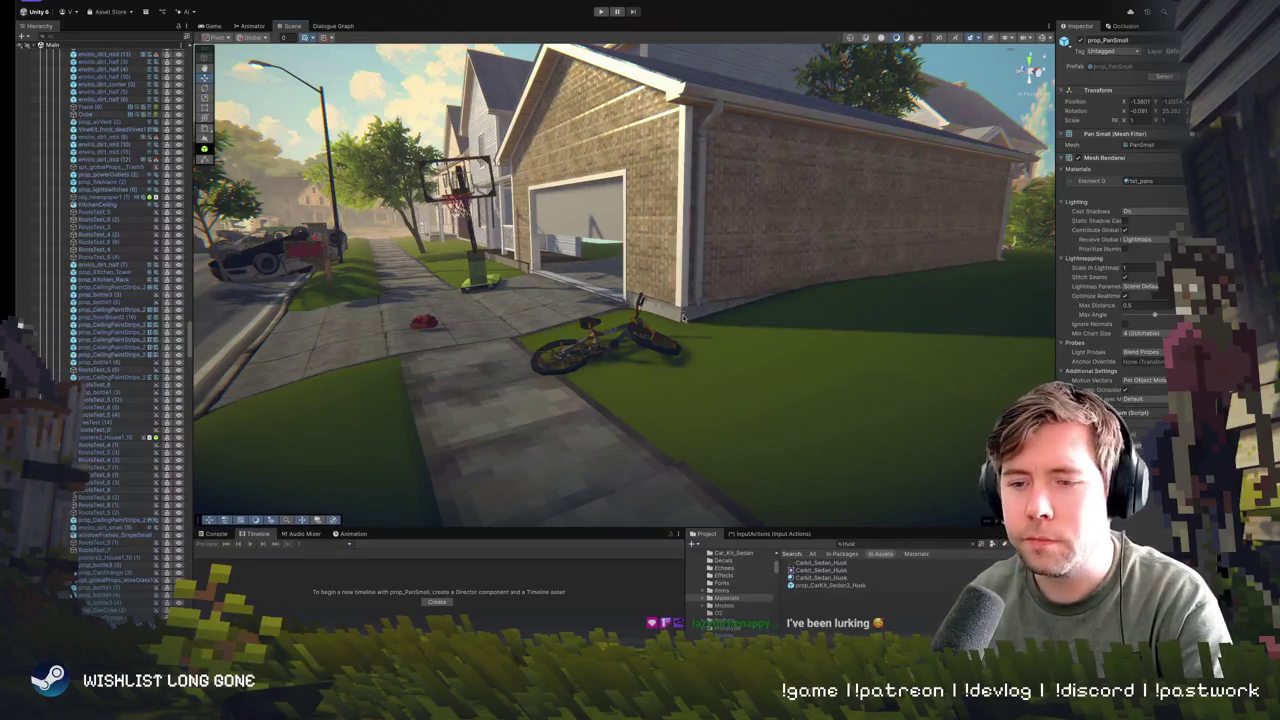
{"action": "mouse_move", "coordinate": [683, 316]}
{"action": "left_mouse_down"}
{"action": "mouse_move", "coordinate": [539, 298]}
{"action": "mouse_move", "coordinate": [691, 360]}
{"action": "mouse_move", "coordinate": [639, 357]}
{"action": "mouse_move", "coordinate": [643, 334]}
{"action": "mouse_move", "coordinate": [657, 354]}
{"action": "mouse_move", "coordinate": [660, 340]}
{"action": "left_mouse_up"}
{"action": "left_click", "coordinate": [663, 345]}
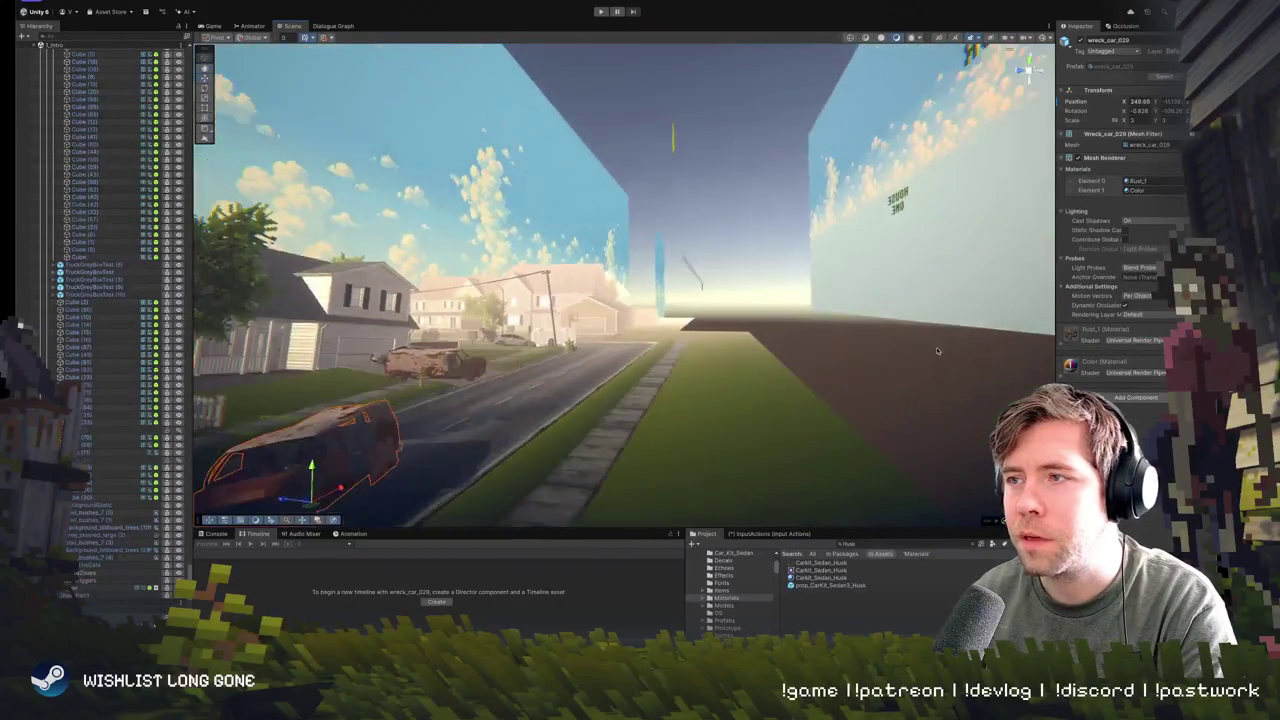
- Orbit and zoom around the rusty van wreck_car_029 from several angles, then deselect it
{"action": "left_click_drag", "start_coordinate": [937, 350], "coordinate": [733, 389]}
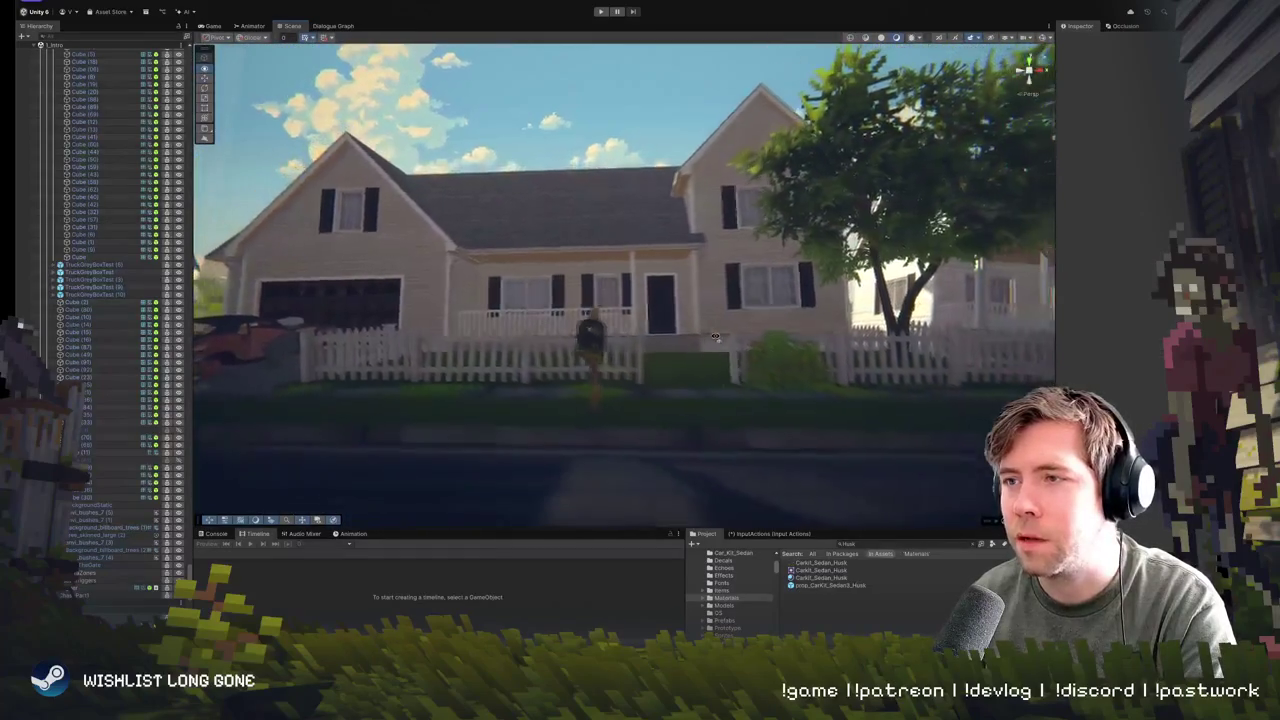
{"action": "mouse_move", "coordinate": [718, 337]}
{"action": "left_mouse_down"}
{"action": "mouse_move", "coordinate": [800, 243]}
{"action": "mouse_move", "coordinate": [693, 273]}
{"action": "left_mouse_up"}
{"action": "left_click", "coordinate": [800, 243]}
{"action": "scroll", "coordinate": [820, 236], "scroll_direction": "up", "scroll_amount": 2}
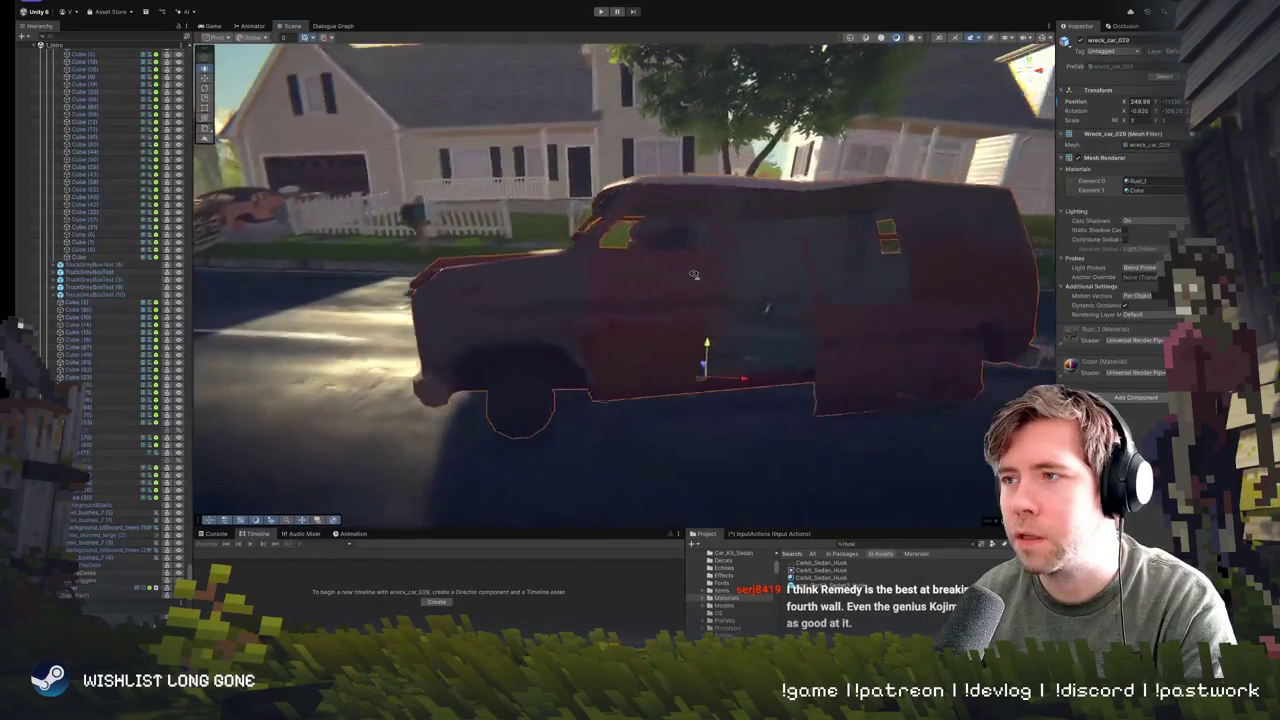
{"action": "scroll", "coordinate": [945, 327], "scroll_direction": "down", "scroll_amount": 10}
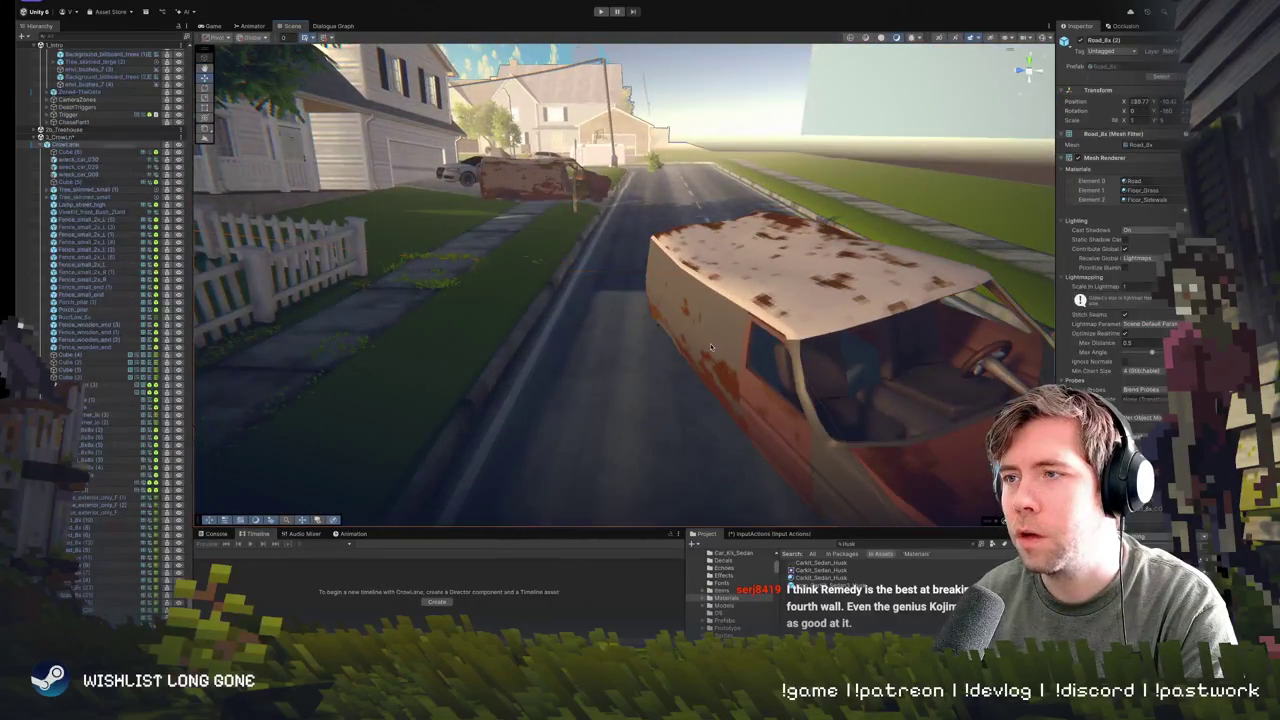
{"action": "left_click", "coordinate": [710, 343]}
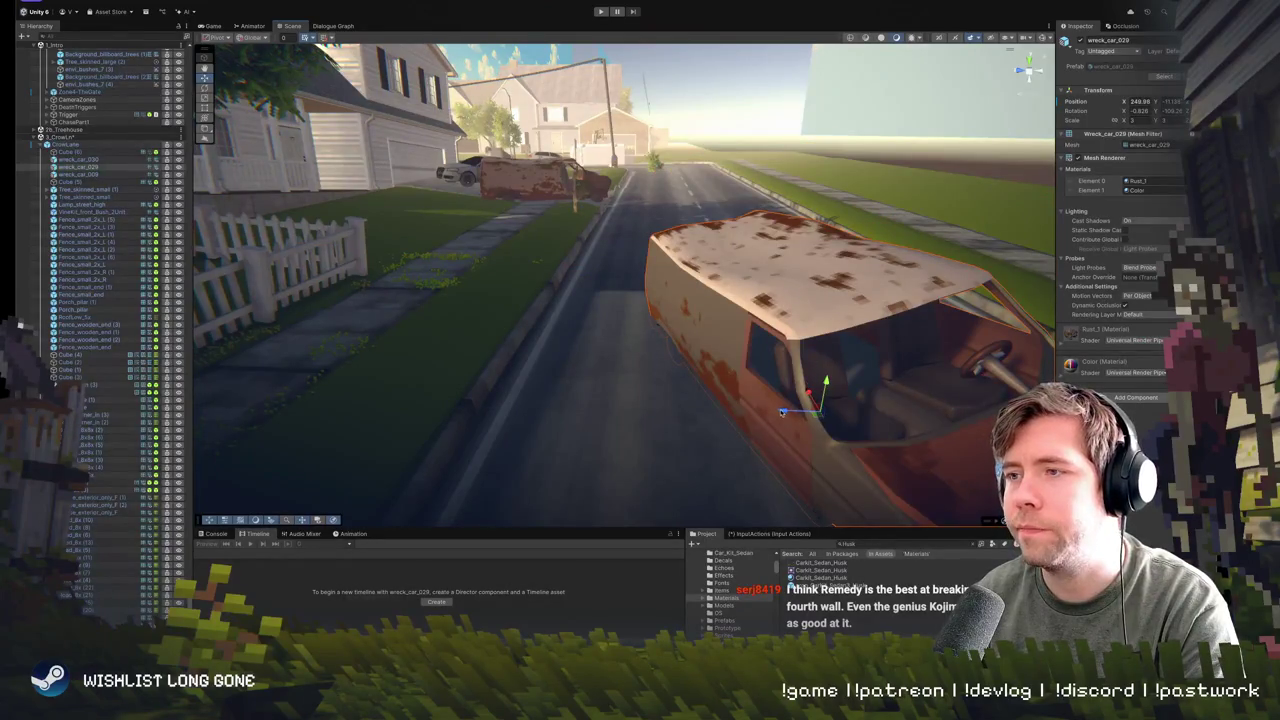
{"action": "scroll", "coordinate": [783, 411], "scroll_direction": "up", "scroll_amount": 5}
{"action": "left_click", "coordinate": [869, 319]}
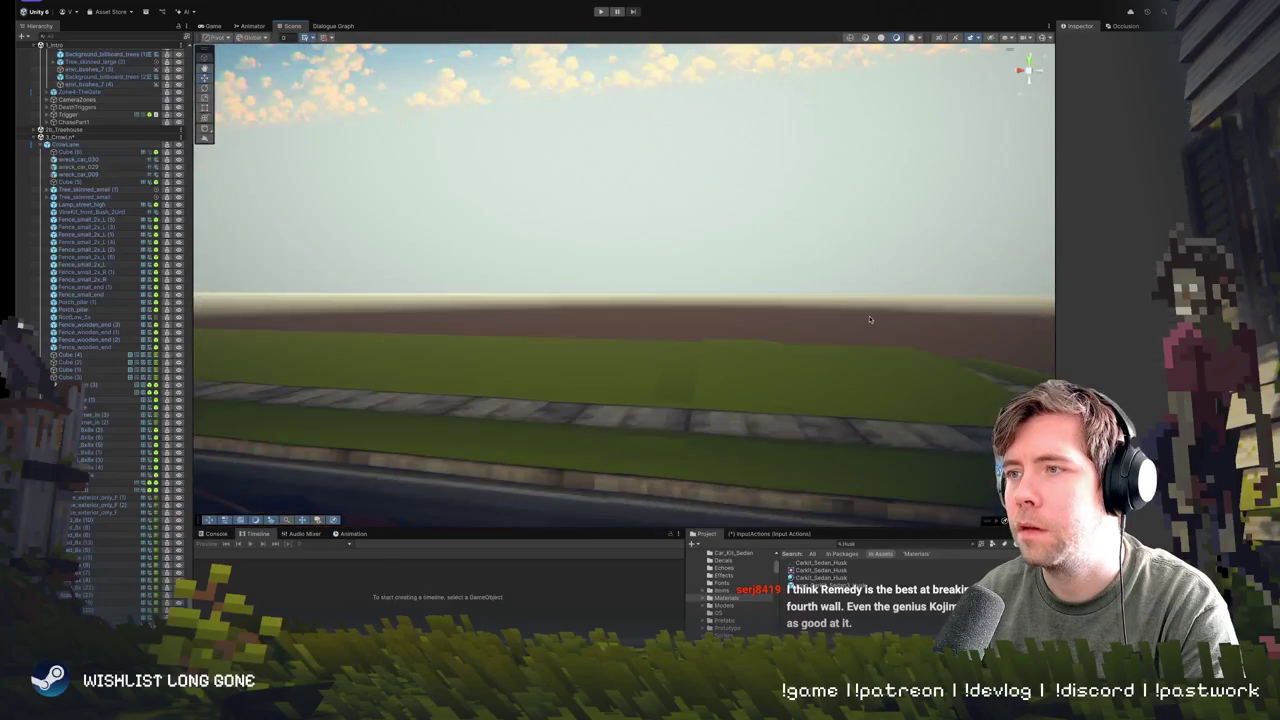
{"action": "left_click", "coordinate": [601, 11]}
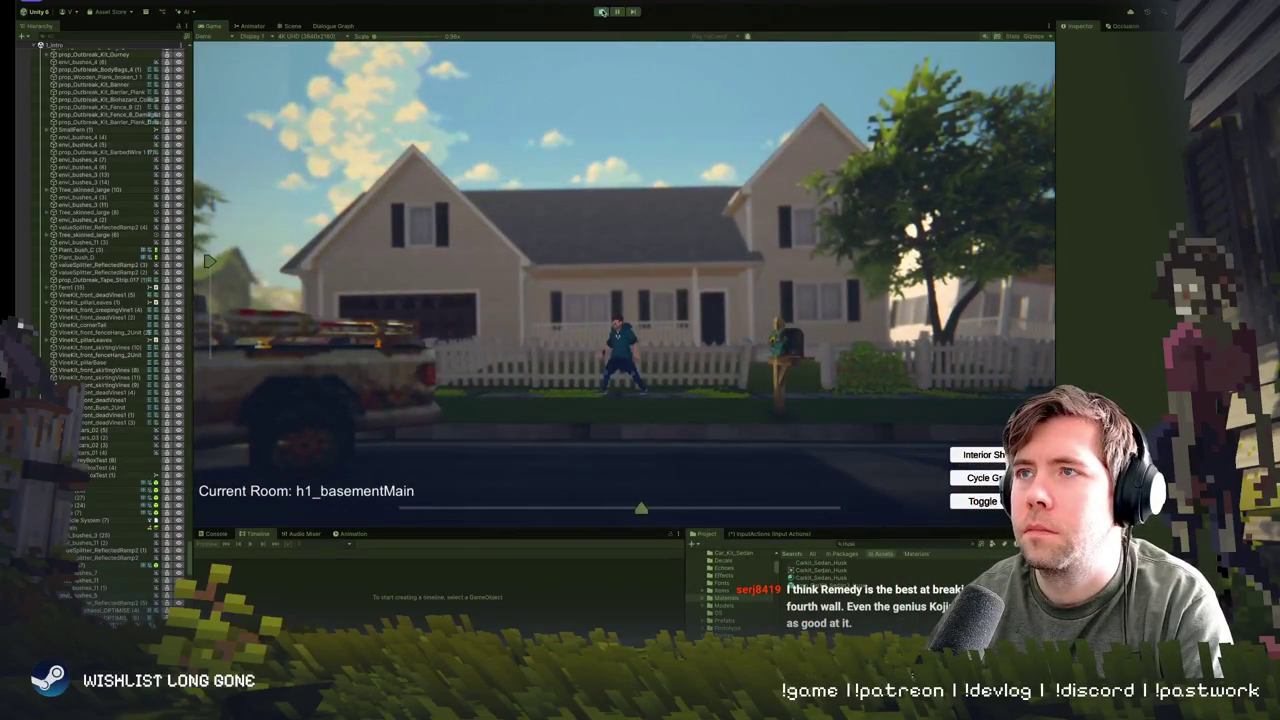
{"action": "key", "text": "ctrl+1"}
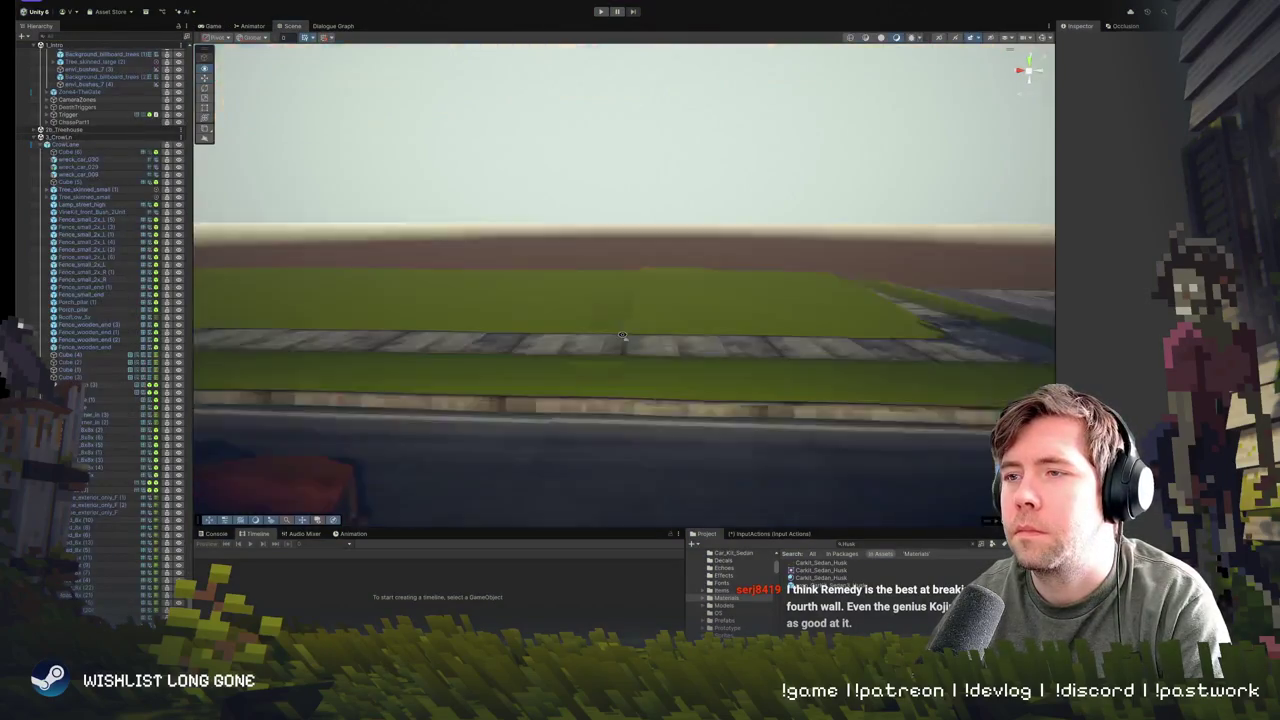
- Frame the rusty van, turn it around its vertical axis, and move it back up the road
{"action": "key", "text": "f"}
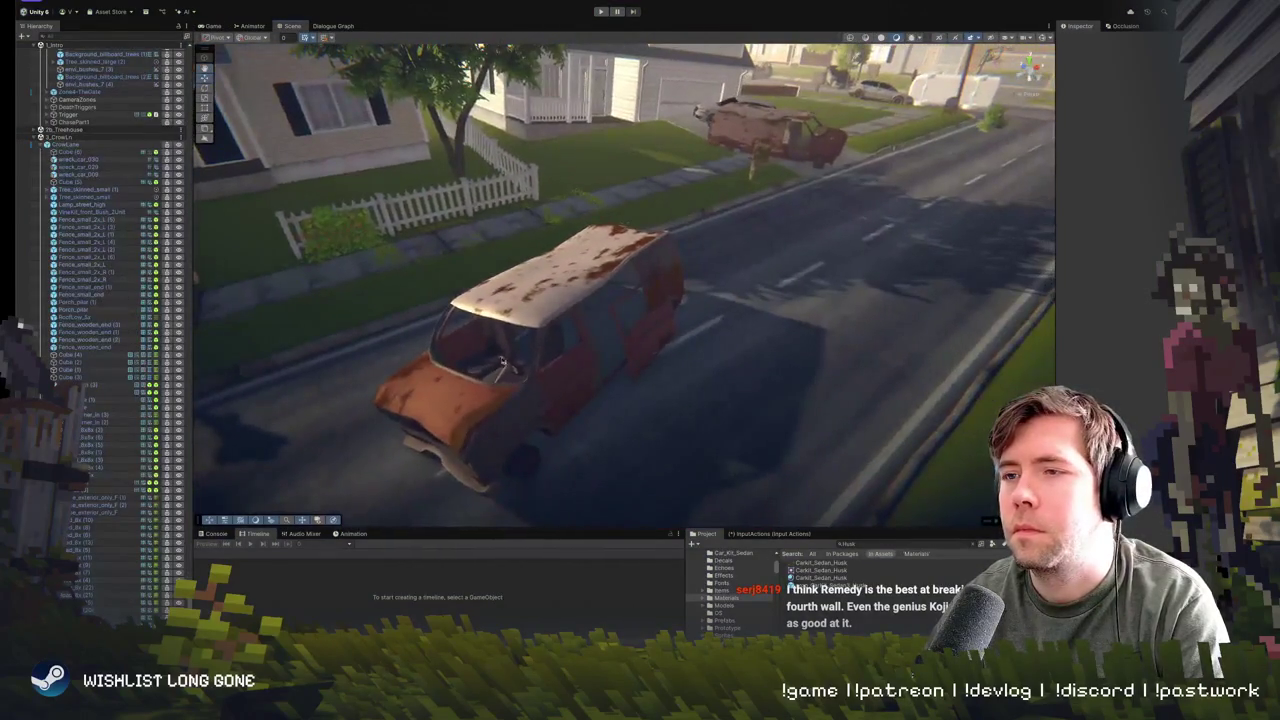
{"action": "left_click", "coordinate": [557, 352]}
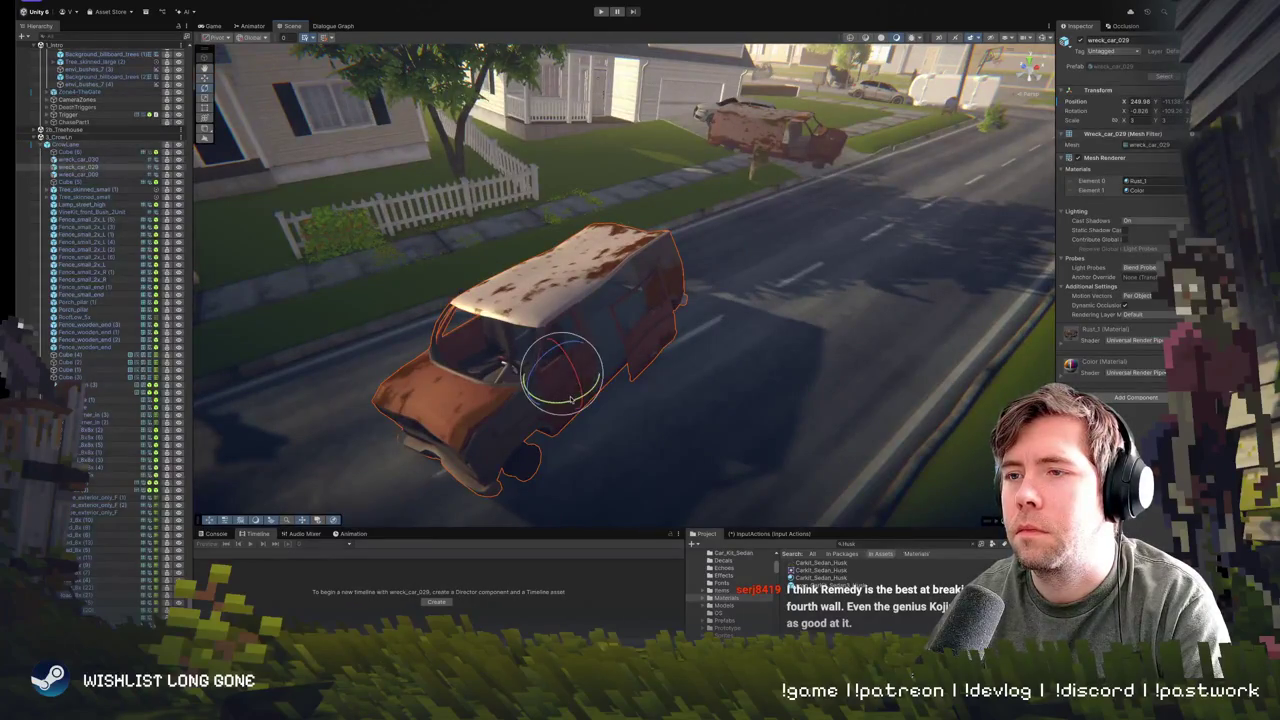
{"action": "mouse_move", "coordinate": [572, 400]}
{"action": "left_mouse_down"}
{"action": "mouse_move", "coordinate": [552, 403]}
{"action": "mouse_move", "coordinate": [560, 372]}
{"action": "left_mouse_up"}
{"action": "scroll", "coordinate": [537, 360], "scroll_direction": "down", "scroll_amount": 3}
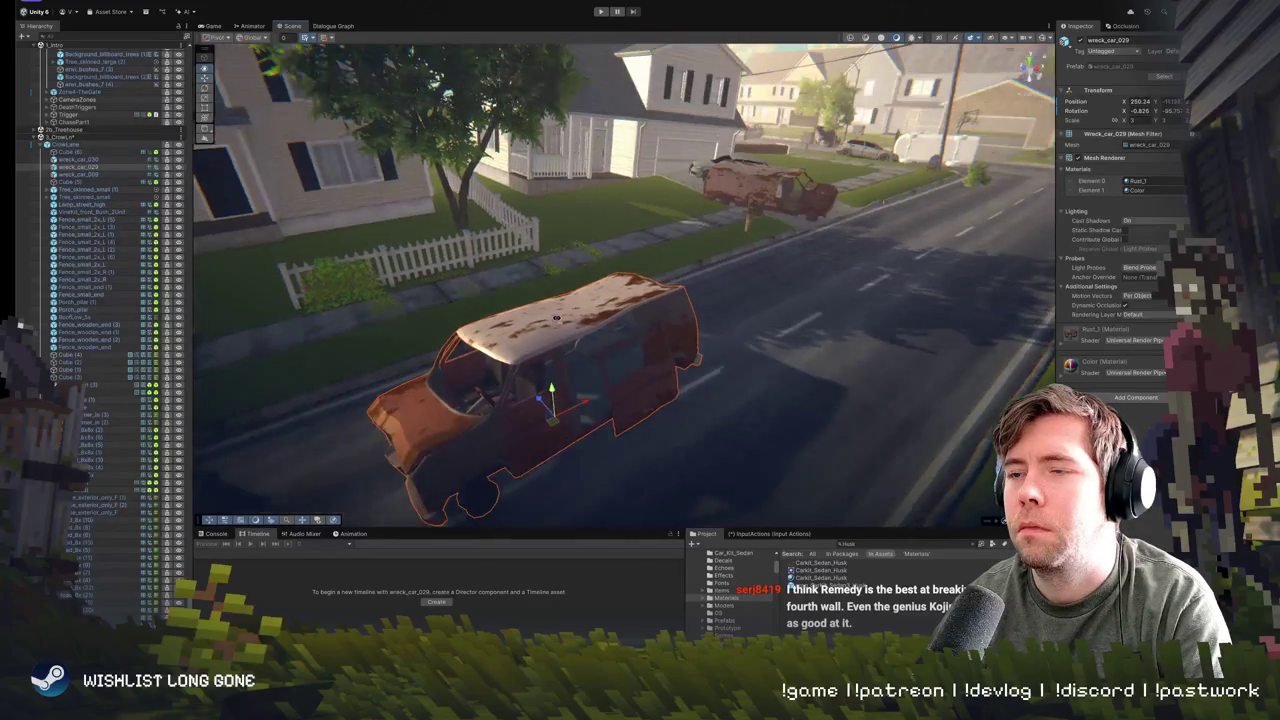
{"action": "scroll", "coordinate": [560, 330], "scroll_direction": "up", "scroll_amount": 3}
{"action": "key", "text": "e"}
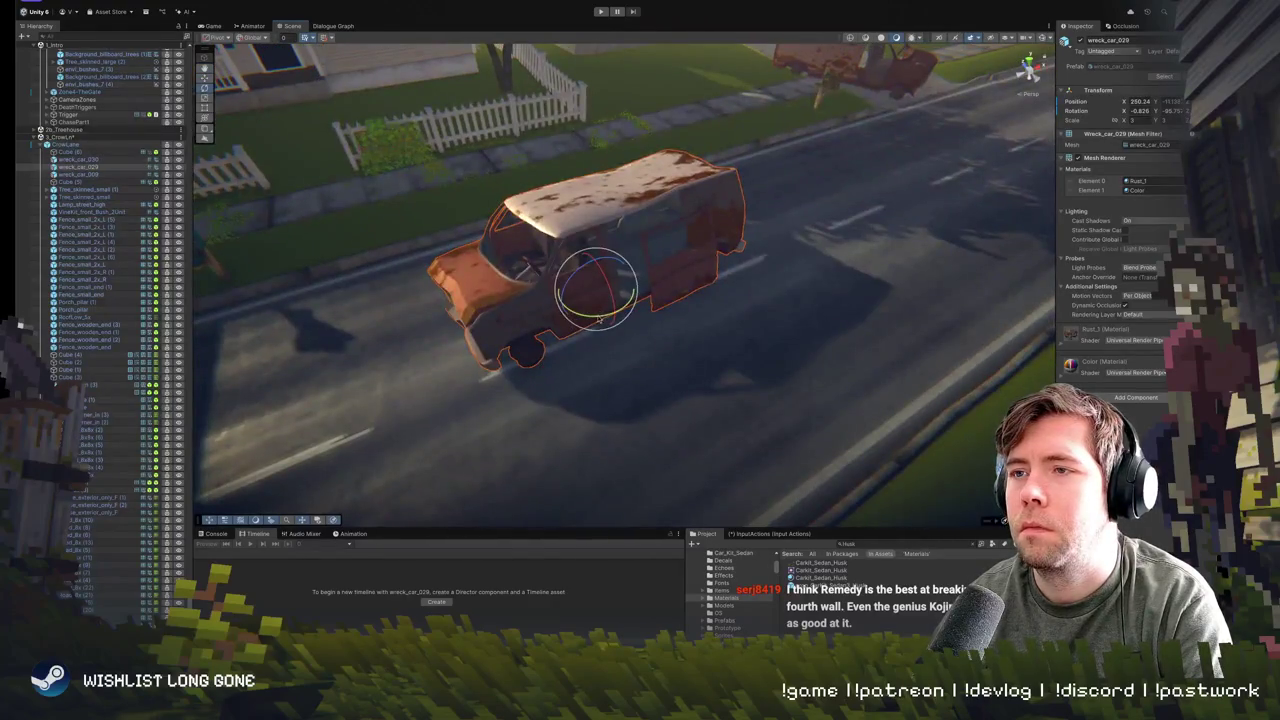
{"action": "left_click_drag", "start_coordinate": [598, 318], "coordinate": [476, 316]}
{"action": "left_click_drag", "start_coordinate": [585, 302], "coordinate": [598, 250]}
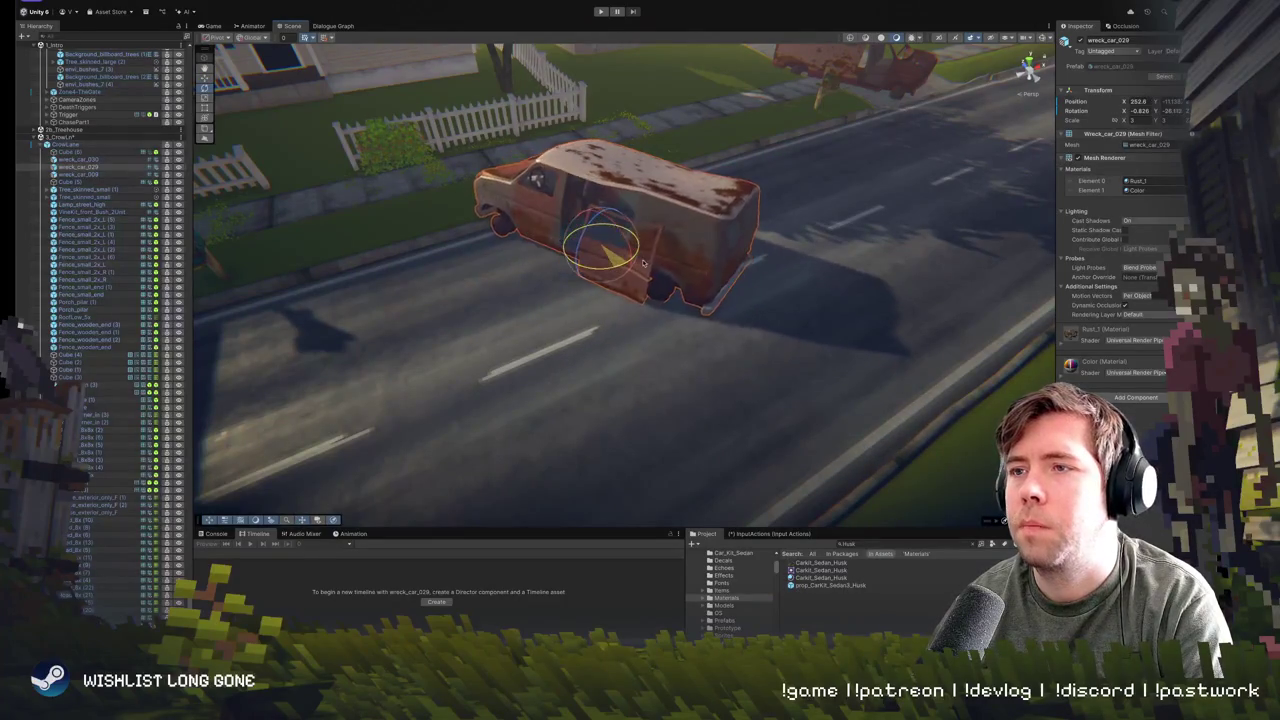
{"action": "mouse_move", "coordinate": [540, 178]}
{"action": "left_mouse_down"}
{"action": "mouse_move", "coordinate": [586, 349]}
{"action": "mouse_move", "coordinate": [563, 154]}
{"action": "mouse_move", "coordinate": [930, 400]}
{"action": "mouse_move", "coordinate": [803, 391]}
{"action": "left_mouse_up"}
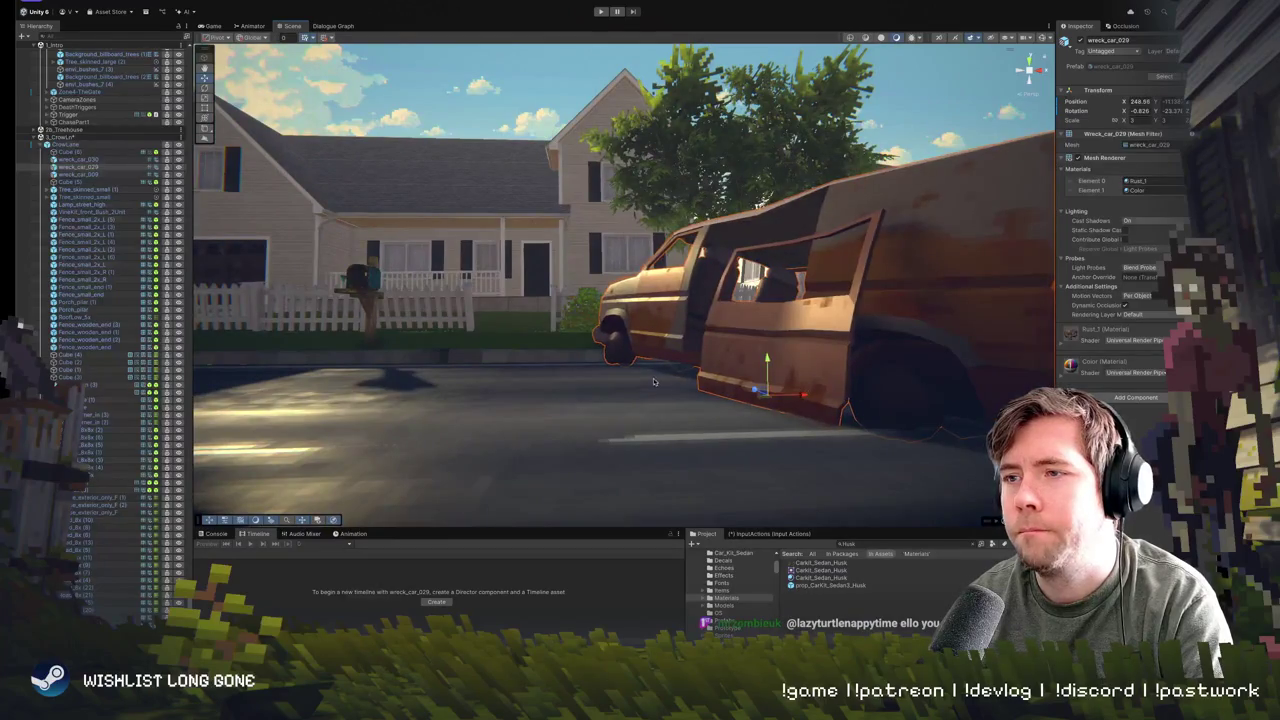
- Tilt the van askew at the roadside and start Play mode to test it
{"action": "key", "text": "f"}
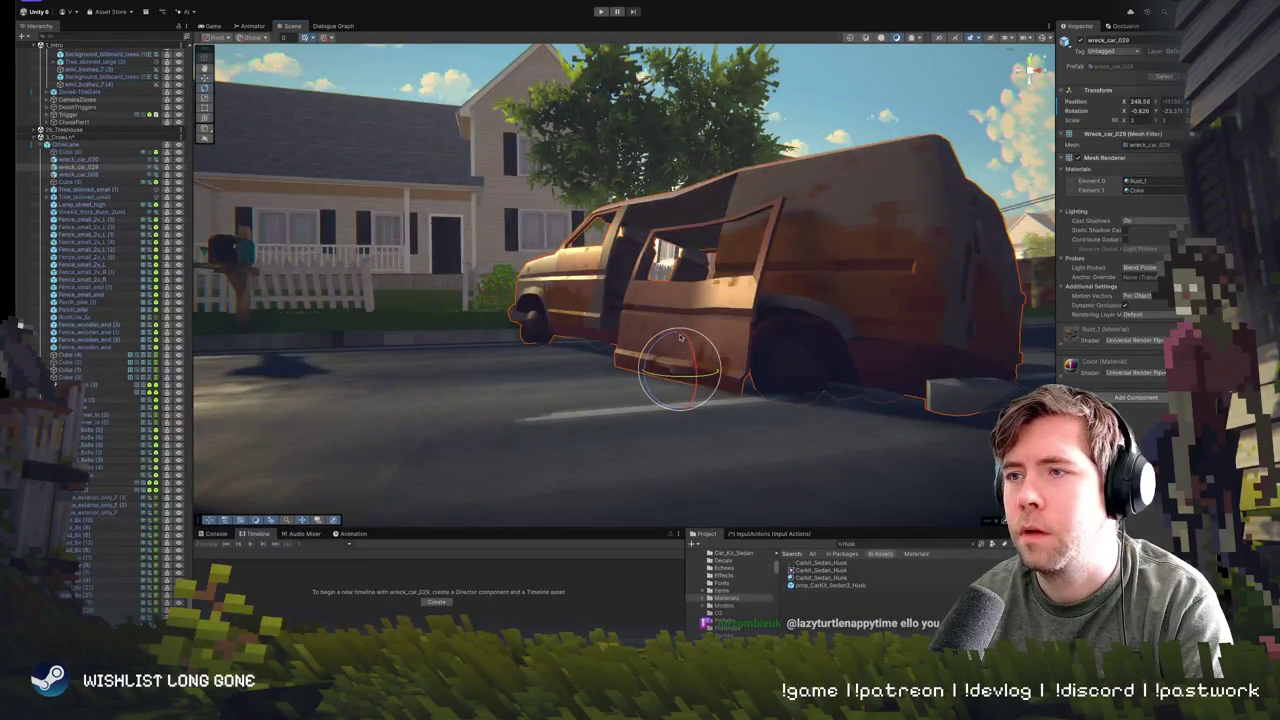
{"action": "left_click_drag", "start_coordinate": [680, 338], "coordinate": [688, 348]}
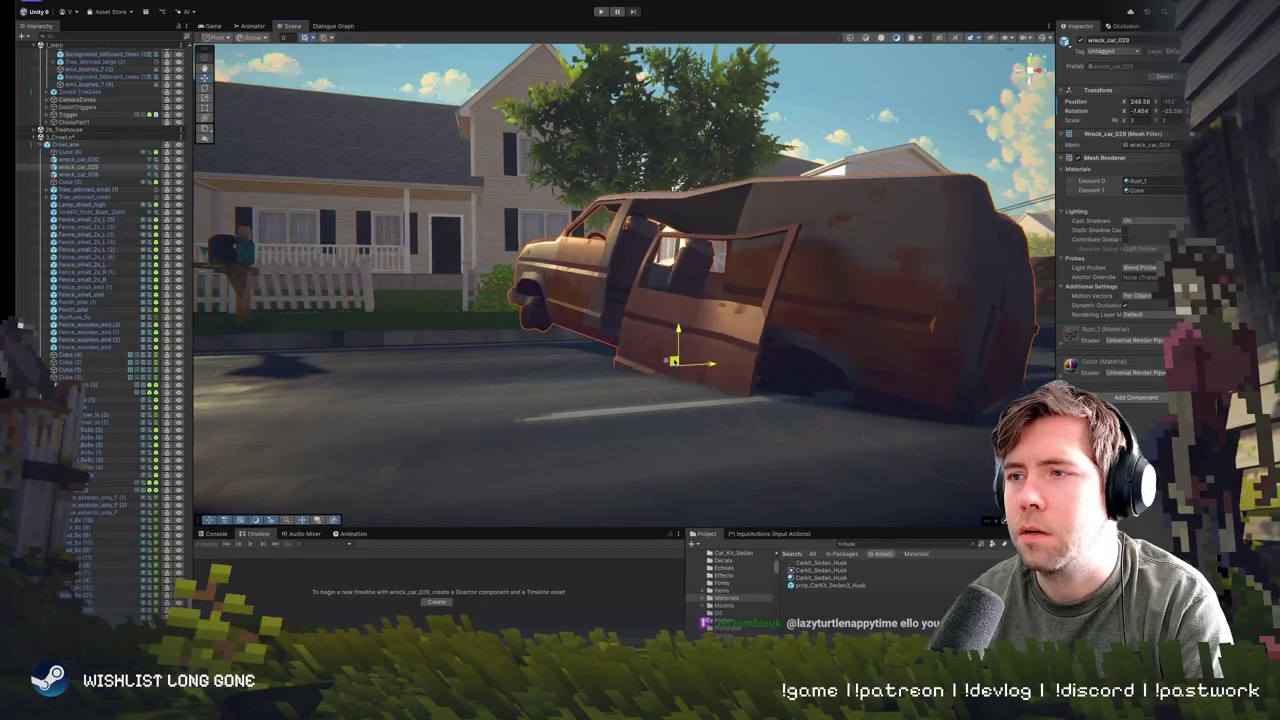
{"action": "left_click_drag", "start_coordinate": [700, 300], "coordinate": [660, 300]}
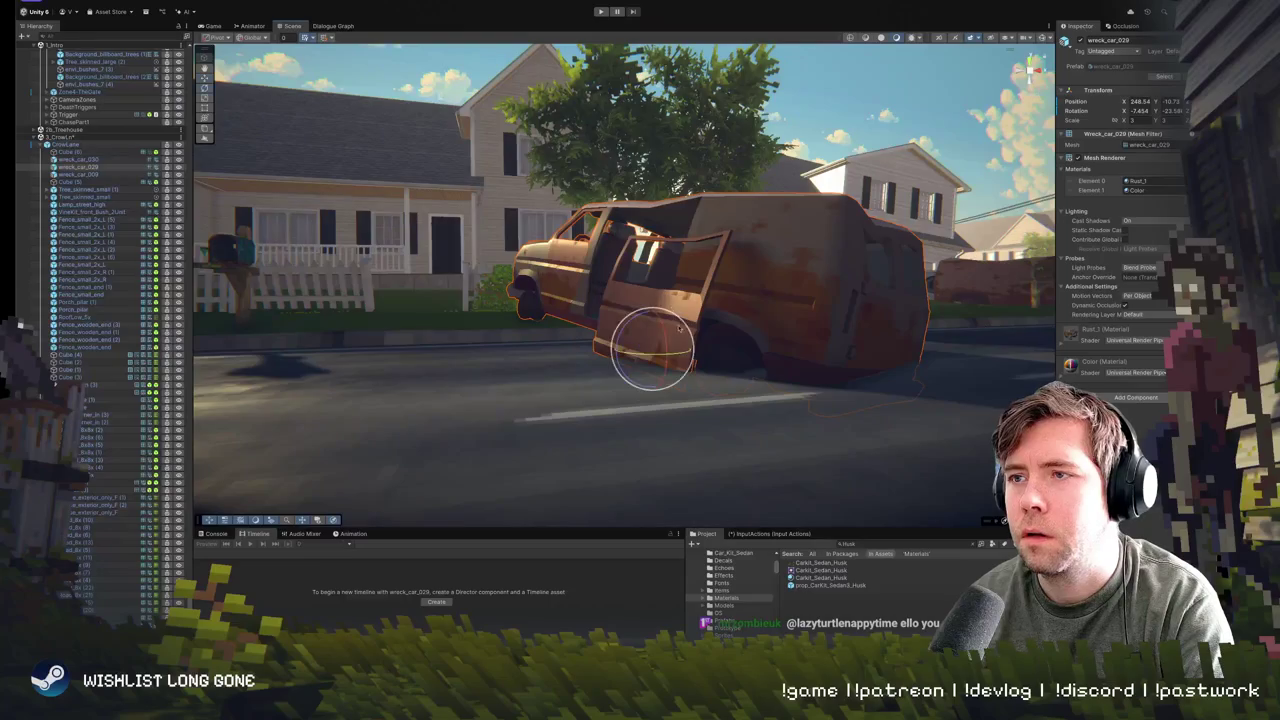
{"action": "left_click_drag", "start_coordinate": [671, 342], "coordinate": [668, 333]}
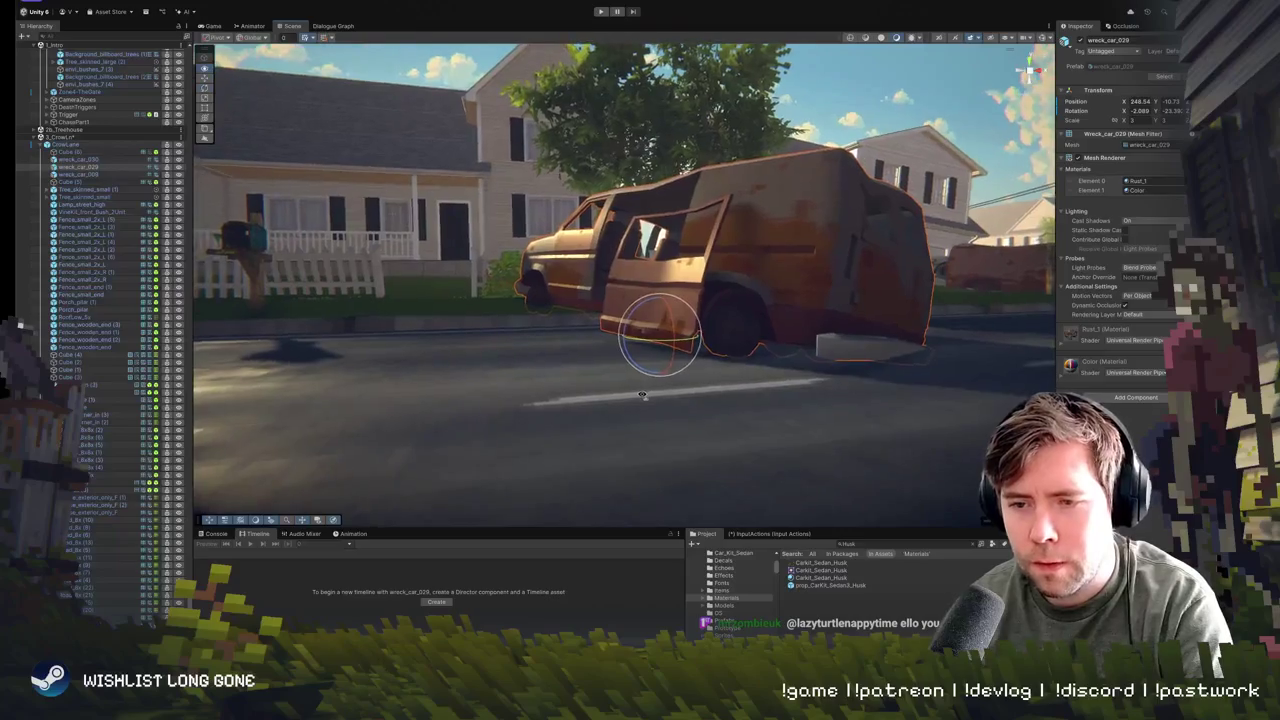
{"action": "scroll", "coordinate": [646, 388], "scroll_direction": "up", "scroll_amount": 3}
{"action": "scroll", "coordinate": [645, 395], "scroll_direction": "down", "scroll_amount": 3}
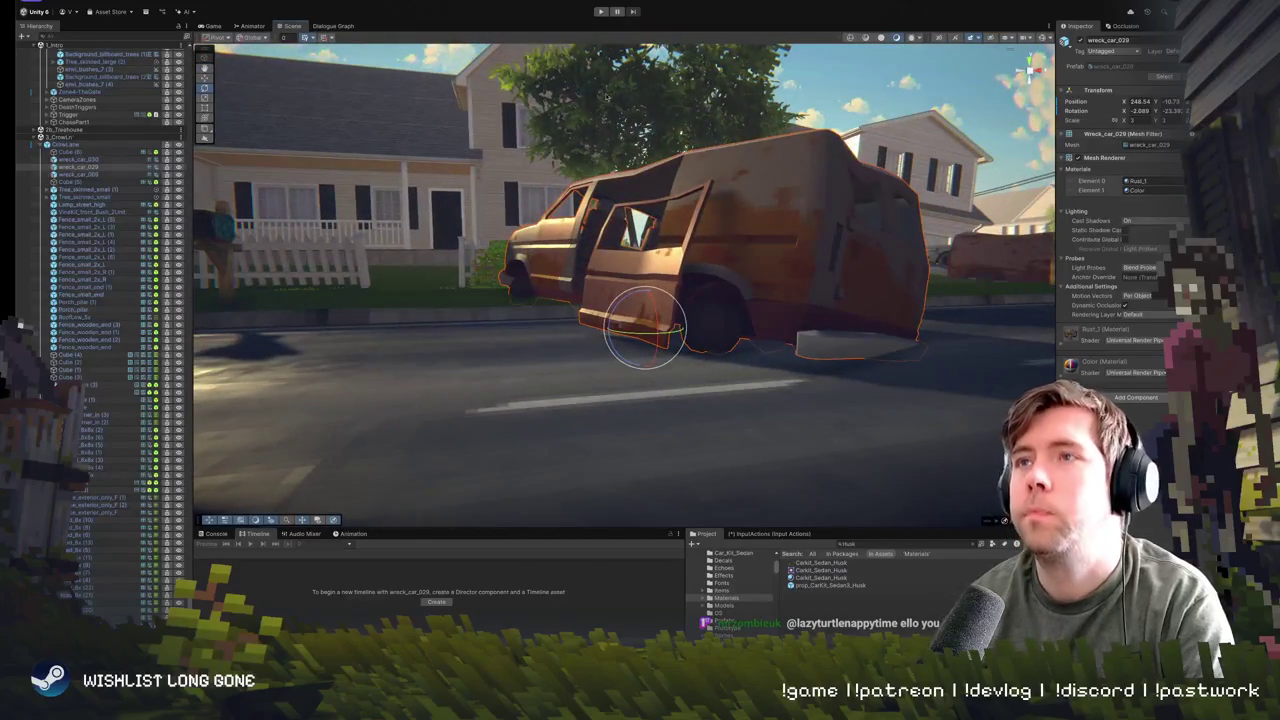
{"action": "left_click", "coordinate": [601, 12]}
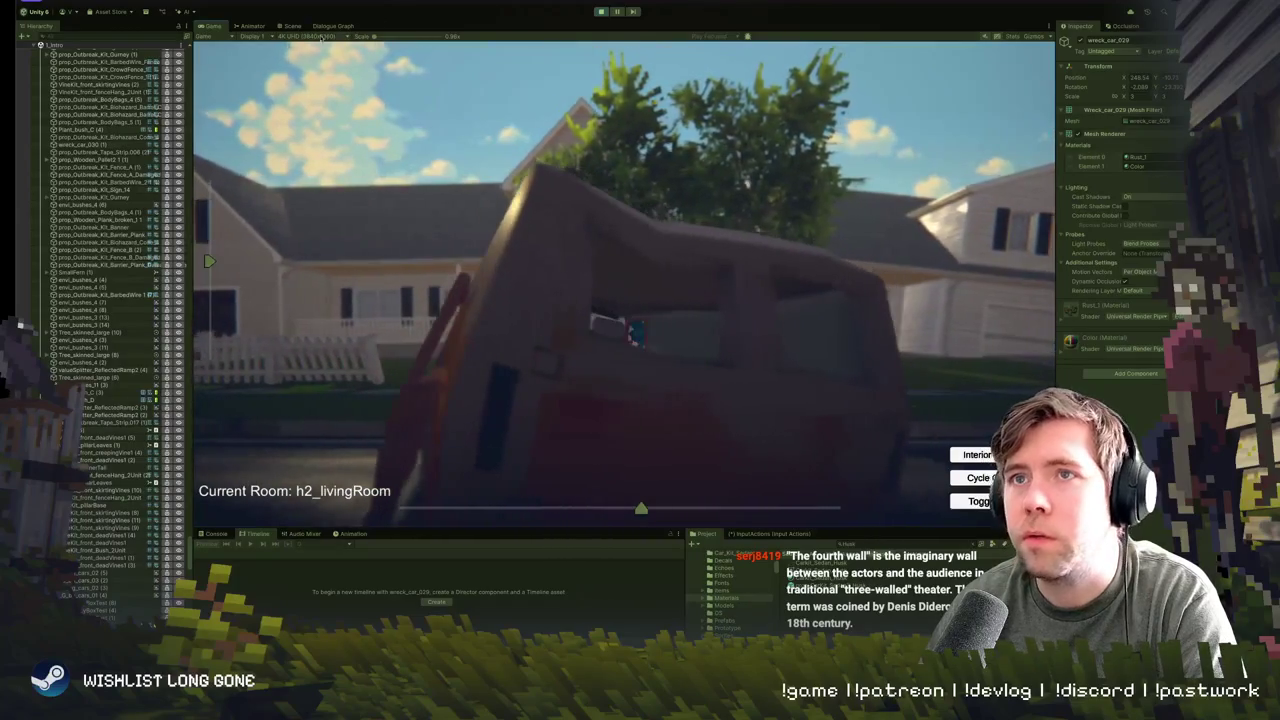
- Dock the Scene view to the right of the running Game view
{"action": "mouse_move", "coordinate": [290, 26]}
{"action": "left_mouse_down"}
{"action": "mouse_move", "coordinate": [940, 295]}
{"action": "mouse_move", "coordinate": [811, 277]}
{"action": "left_mouse_up"}
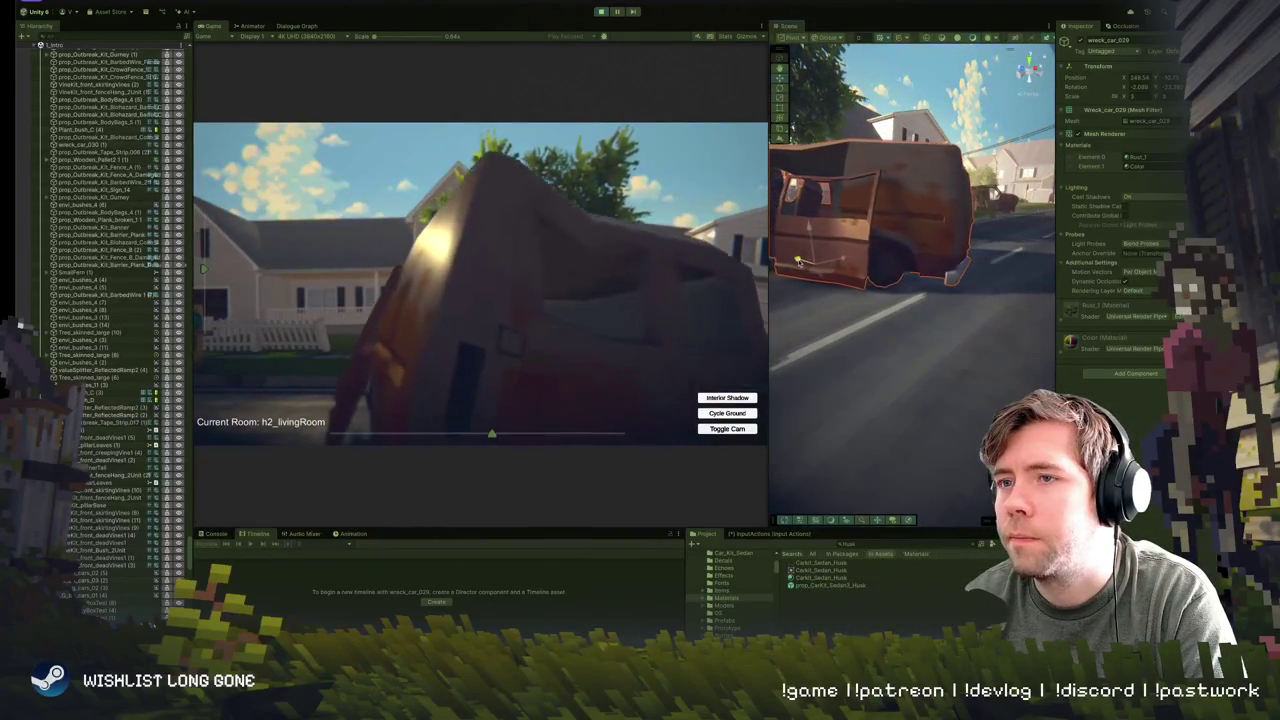
- While the game runs, orbit around wreck_car_029 and try several different tilts of the car
{"action": "left_click_drag", "start_coordinate": [817, 277], "coordinate": [812, 280]}
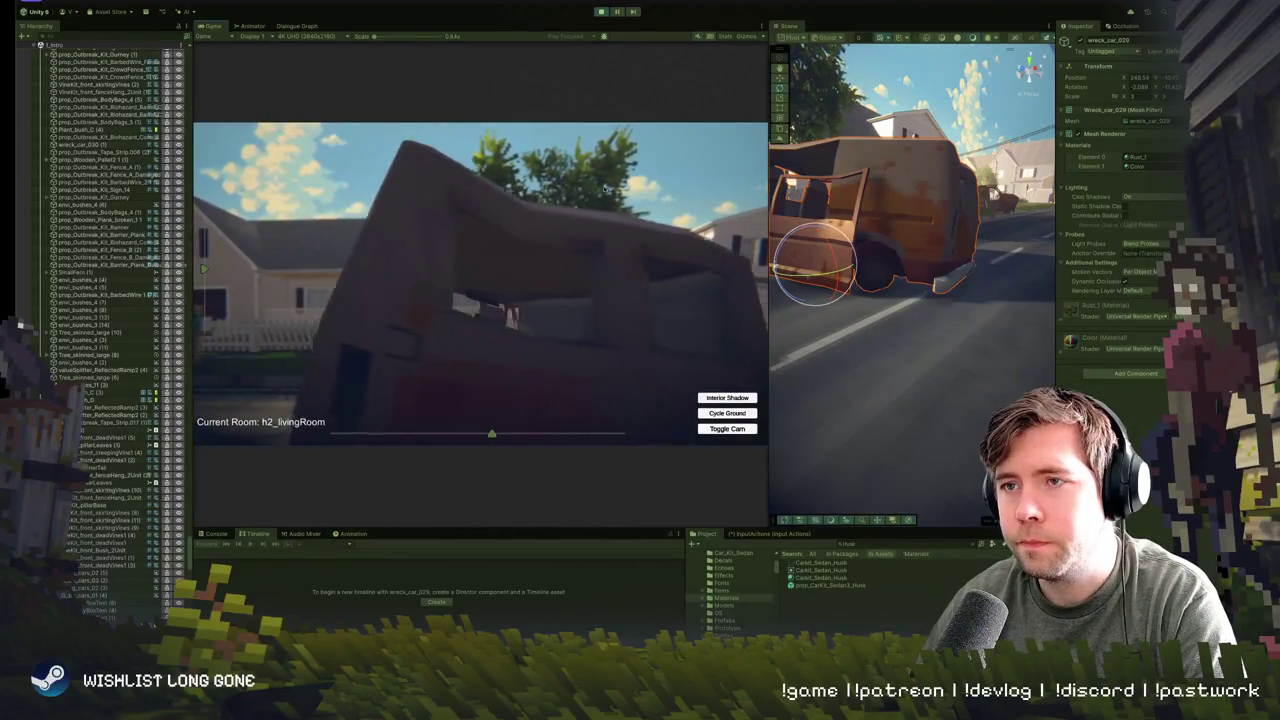
{"action": "left_click_drag", "start_coordinate": [834, 268], "coordinate": [794, 283]}
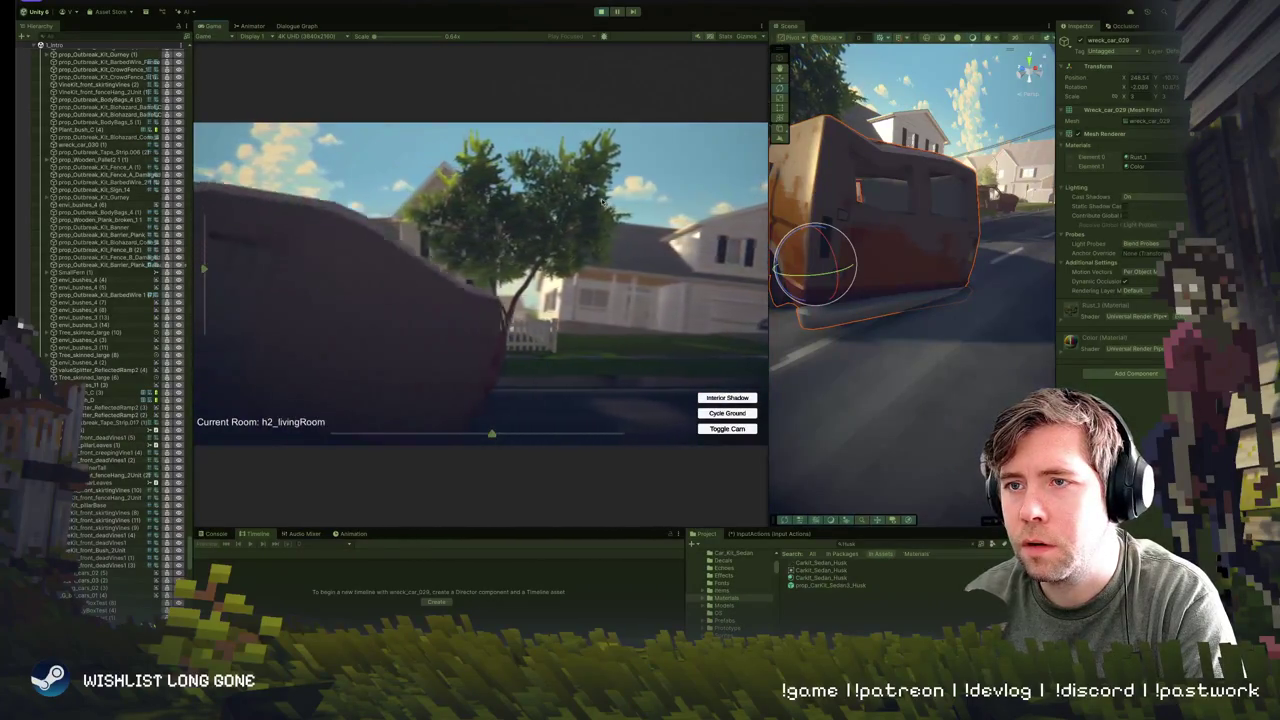
{"action": "left_click_drag", "start_coordinate": [876, 248], "coordinate": [780, 277]}
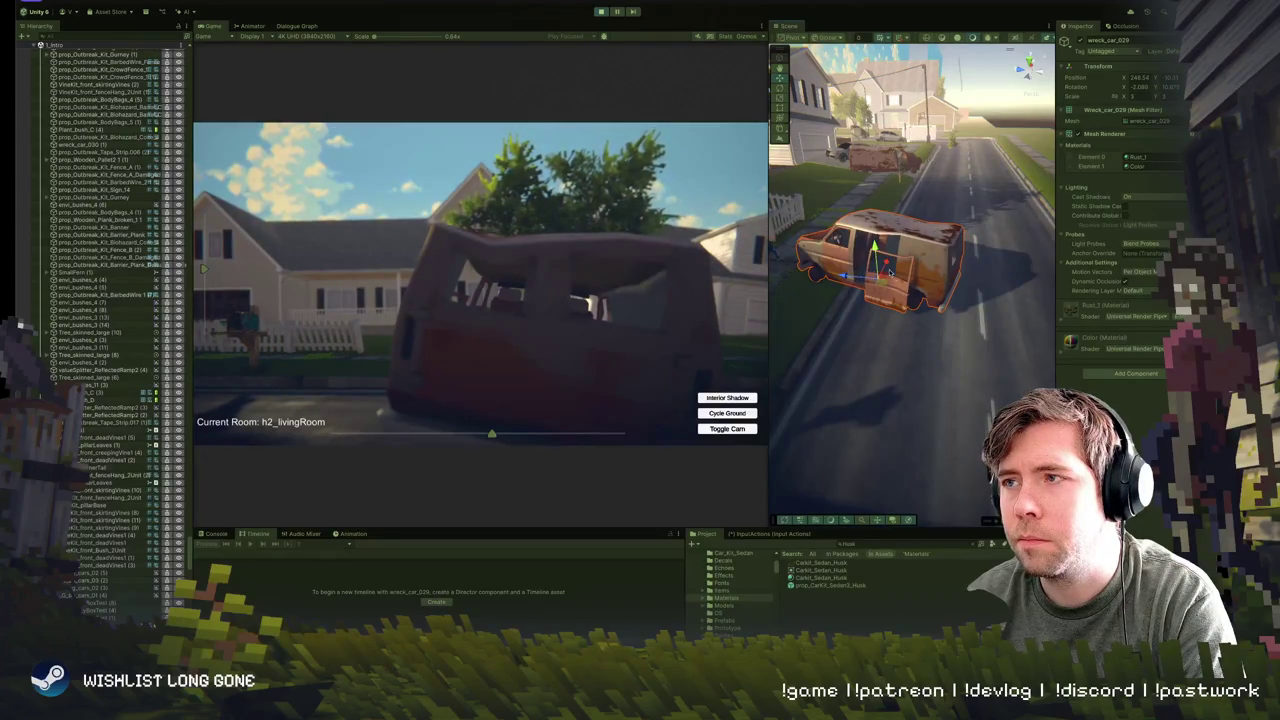
{"action": "left_click_drag", "start_coordinate": [890, 267], "coordinate": [904, 270]}
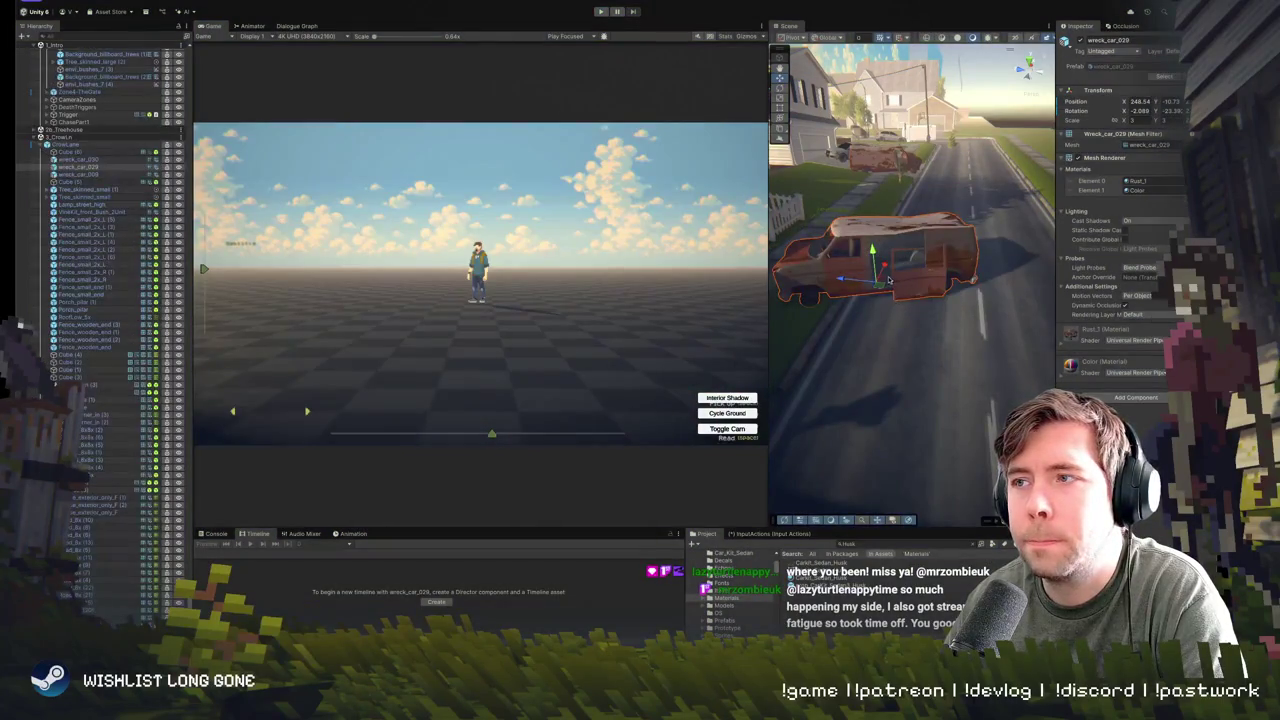
- Rotate wreck_car_029 to a new Y heading and a forward X lean by the house
{"action": "key", "text": "e"}
{"action": "mouse_move", "coordinate": [881, 288]}
{"action": "left_mouse_down"}
{"action": "mouse_move", "coordinate": [891, 292]}
{"action": "mouse_move", "coordinate": [843, 286]}
{"action": "mouse_move", "coordinate": [862, 311]}
{"action": "left_mouse_up"}
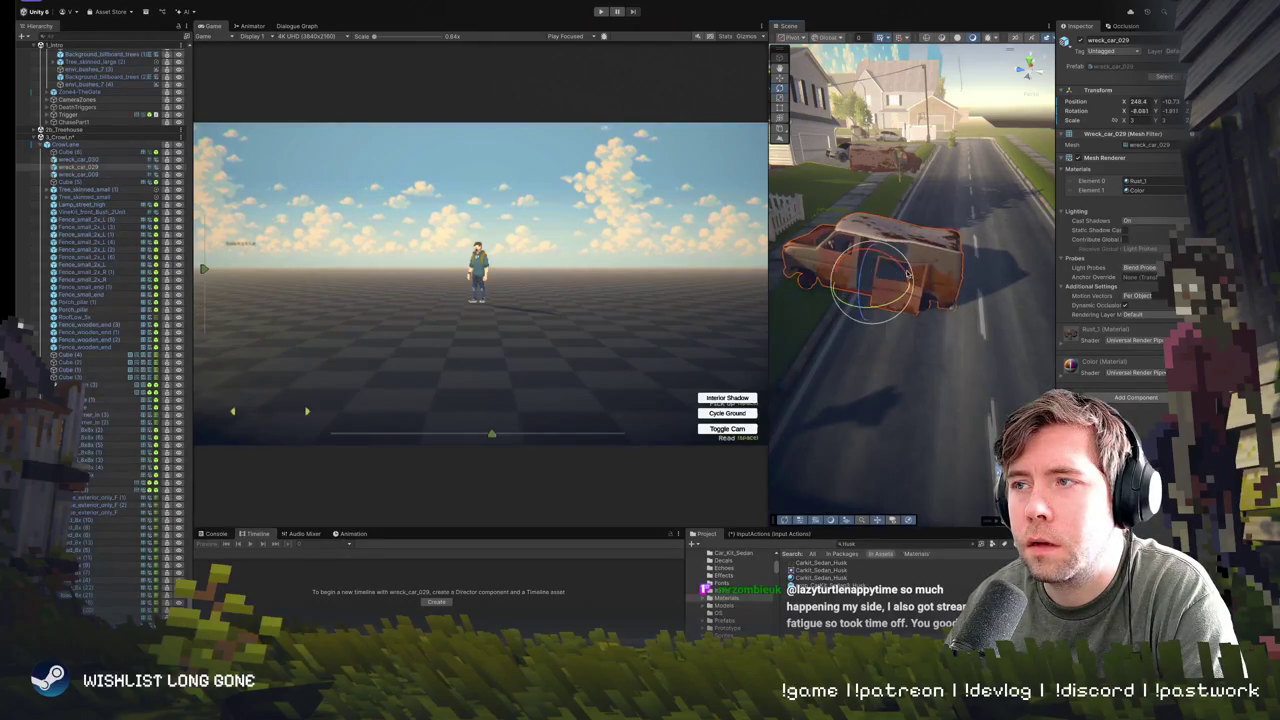
{"action": "mouse_move", "coordinate": [870, 290]}
{"action": "left_mouse_down"}
{"action": "mouse_move", "coordinate": [790, 220]}
{"action": "mouse_move", "coordinate": [689, 166]}
{"action": "mouse_move", "coordinate": [694, 109]}
{"action": "mouse_move", "coordinate": [692, 121]}
{"action": "mouse_move", "coordinate": [862, 258]}
{"action": "left_mouse_up"}
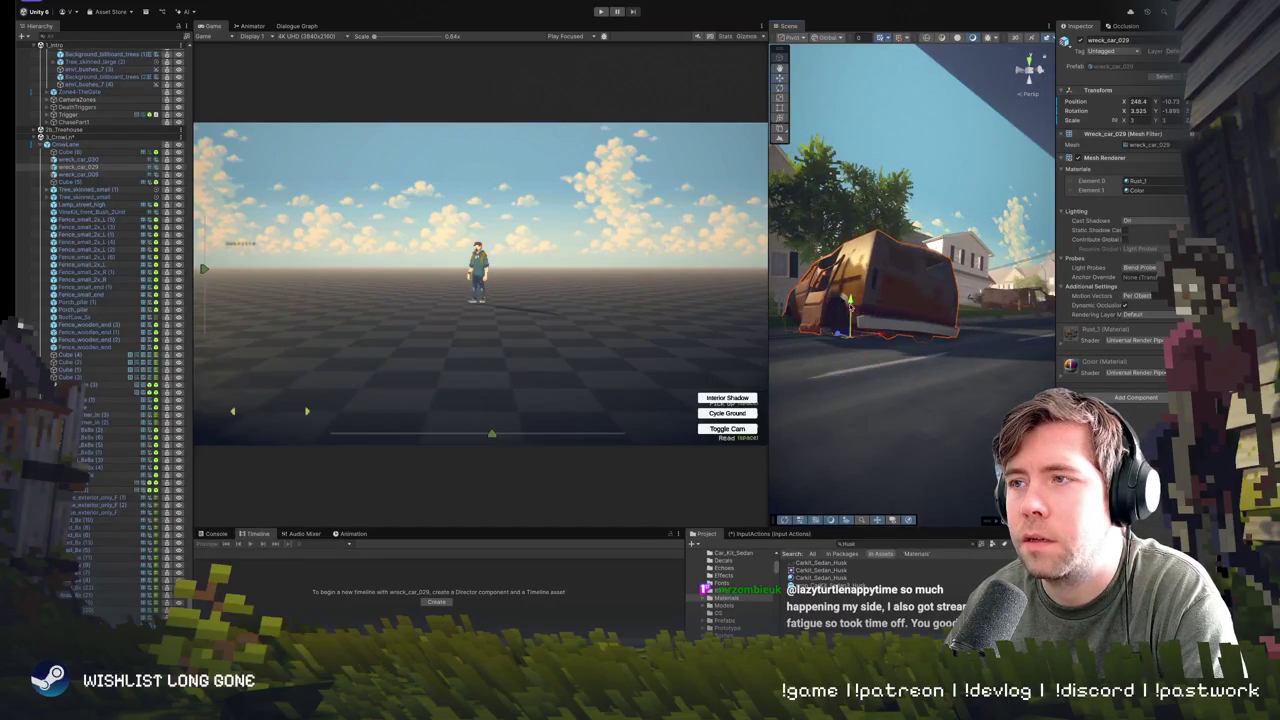
{"action": "left_click_drag", "start_coordinate": [851, 306], "coordinate": [962, 345]}
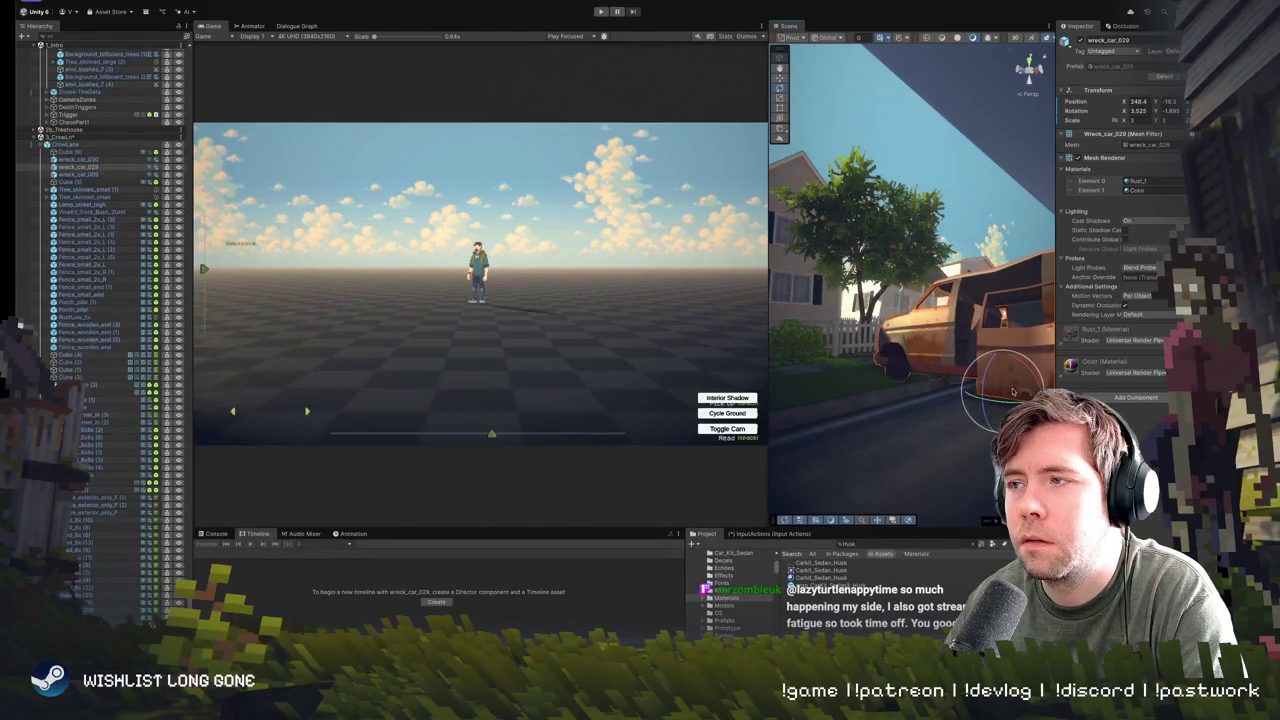
{"action": "mouse_move", "coordinate": [1020, 345]}
{"action": "left_mouse_down"}
{"action": "mouse_move", "coordinate": [886, 336]}
{"action": "mouse_move", "coordinate": [898, 312]}
{"action": "left_mouse_up"}
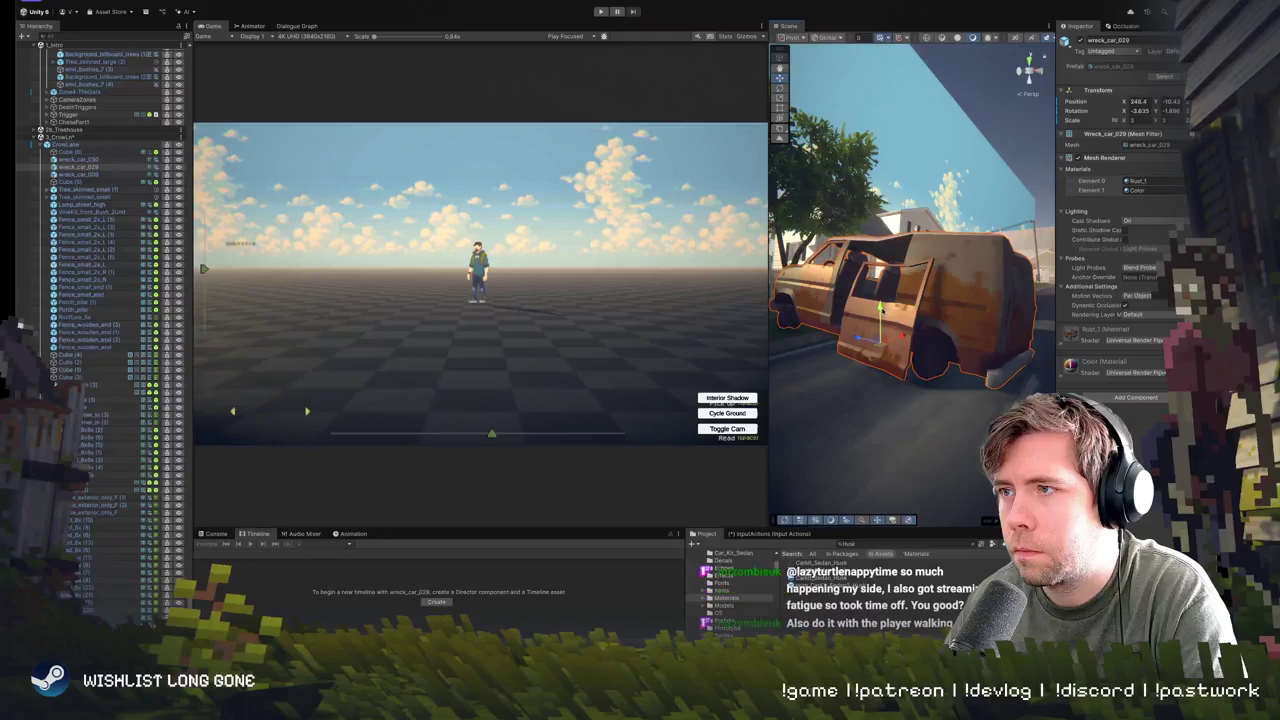
{"action": "key", "text": "w"}
{"action": "scroll", "coordinate": [875, 325], "scroll_direction": "down", "scroll_amount": 10}
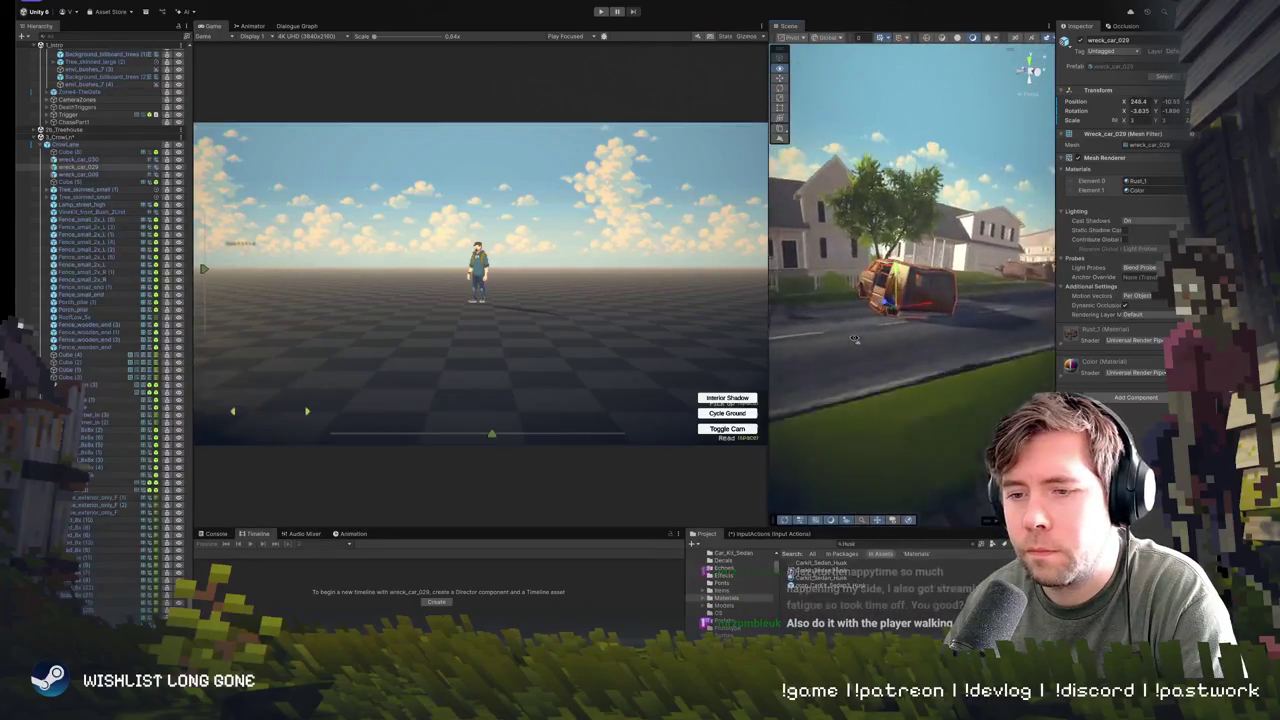
- Zoom in on the re-tilted van and start Play mode
{"action": "scroll", "coordinate": [907, 314], "scroll_direction": "up", "scroll_amount": 5}
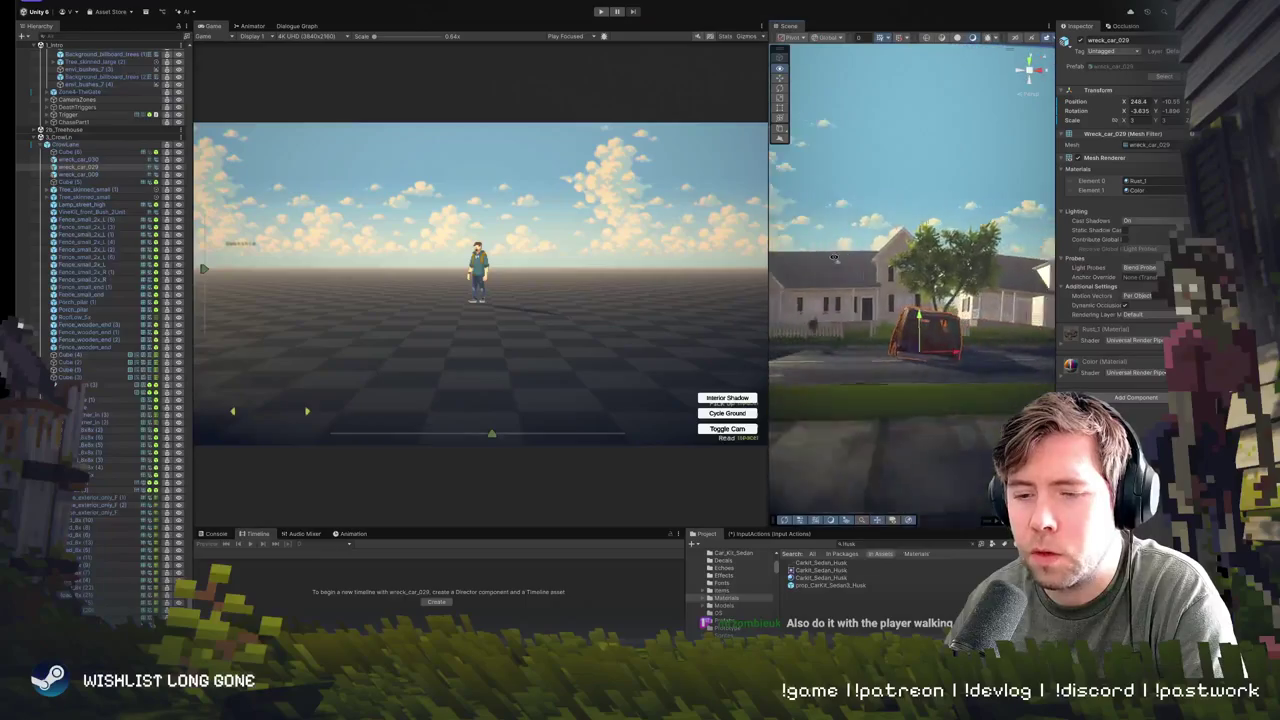
{"action": "left_click", "coordinate": [600, 11]}
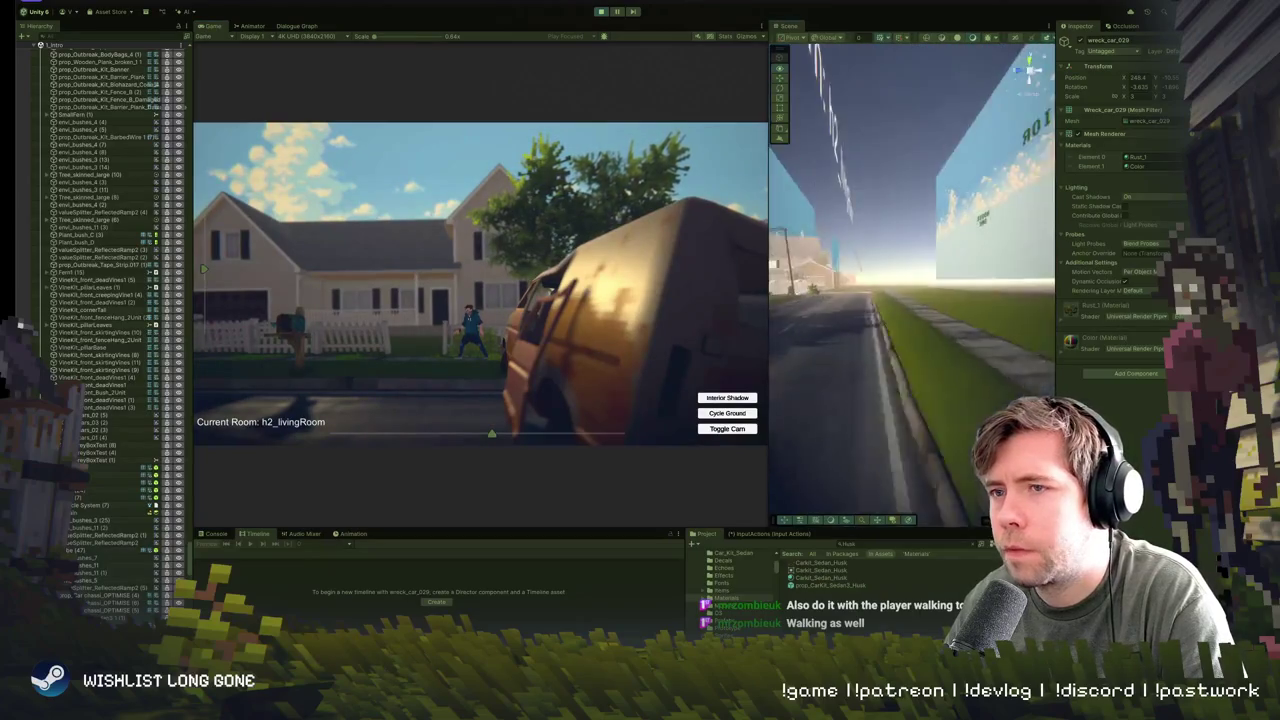
- Frame the wrecked car in the Scene view and switch to the Move gizmo
{"action": "key", "text": "f"}
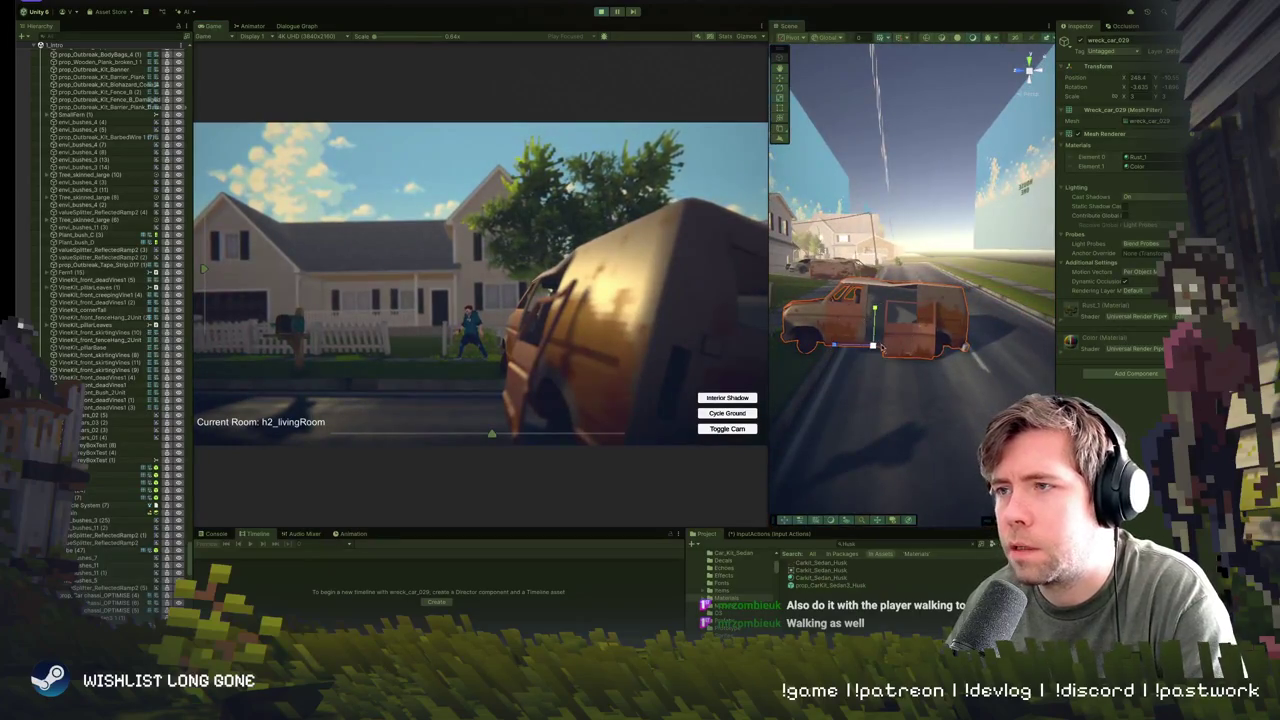
{"action": "key", "text": "w"}
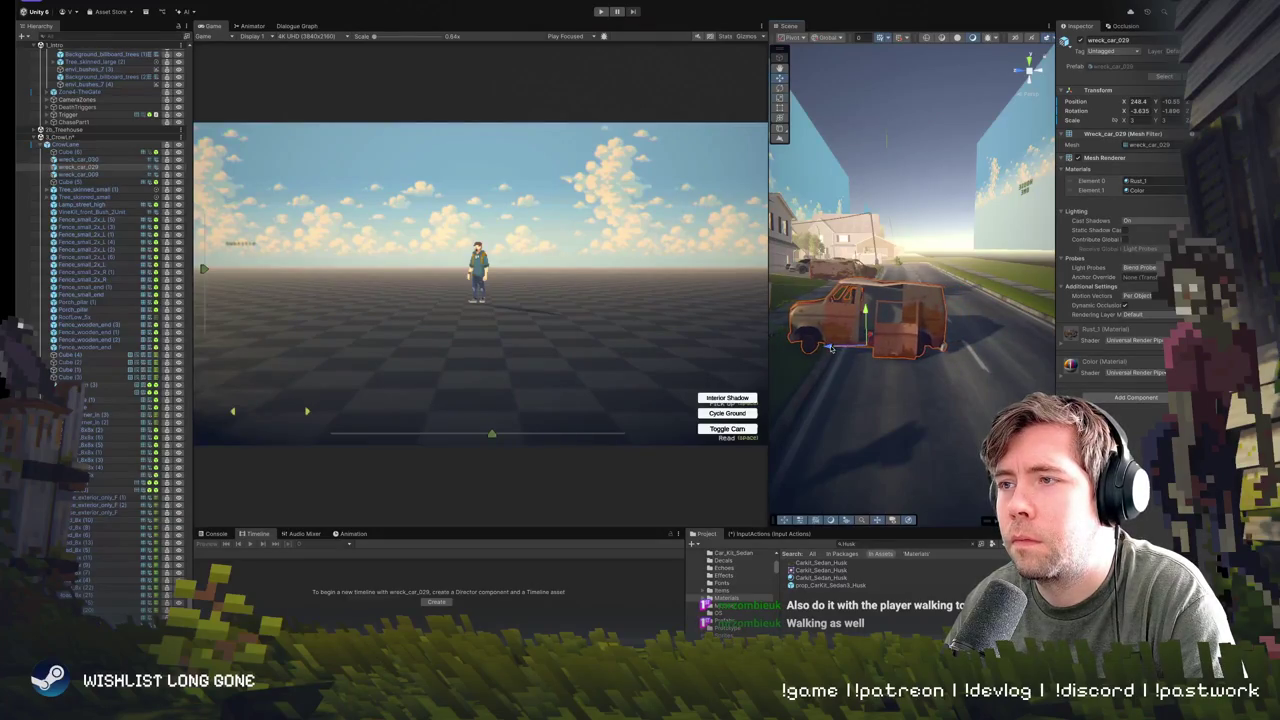
- Enter Play mode again and zoom out to see the tilted van
{"action": "left_click", "coordinate": [599, 12]}
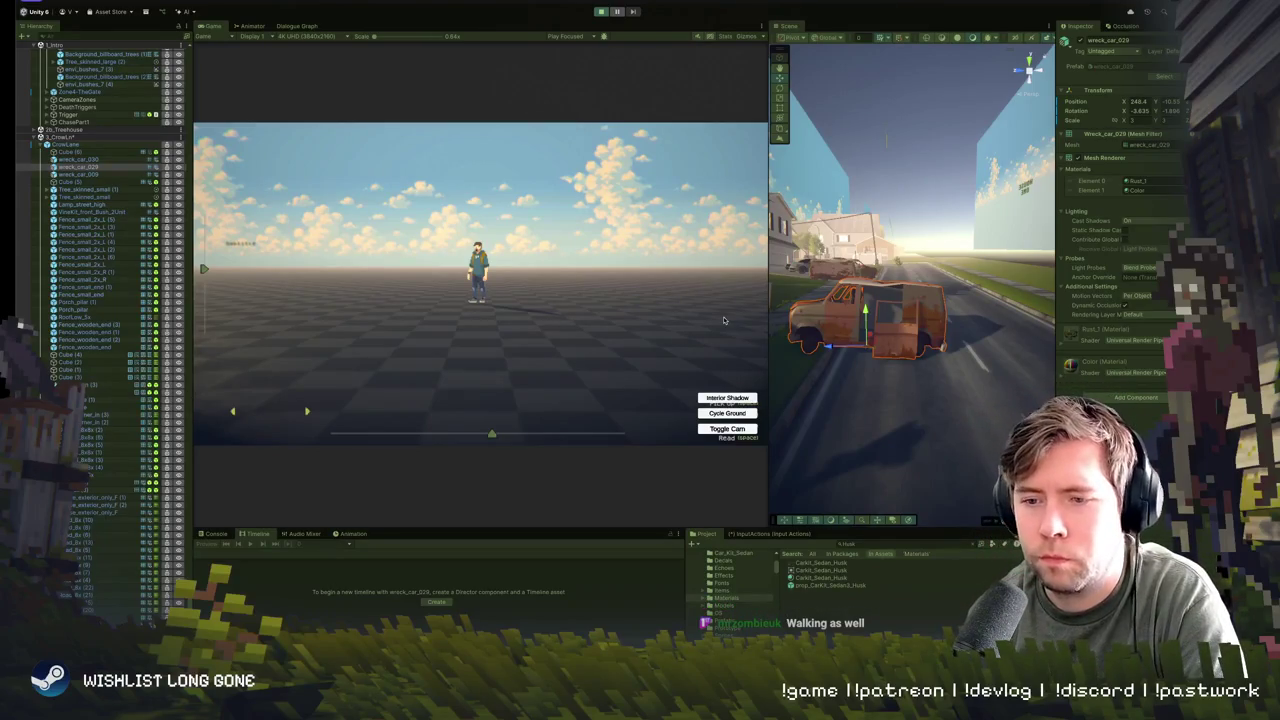
{"action": "scroll", "coordinate": [100, 330], "scroll_direction": "down", "scroll_amount": 10}
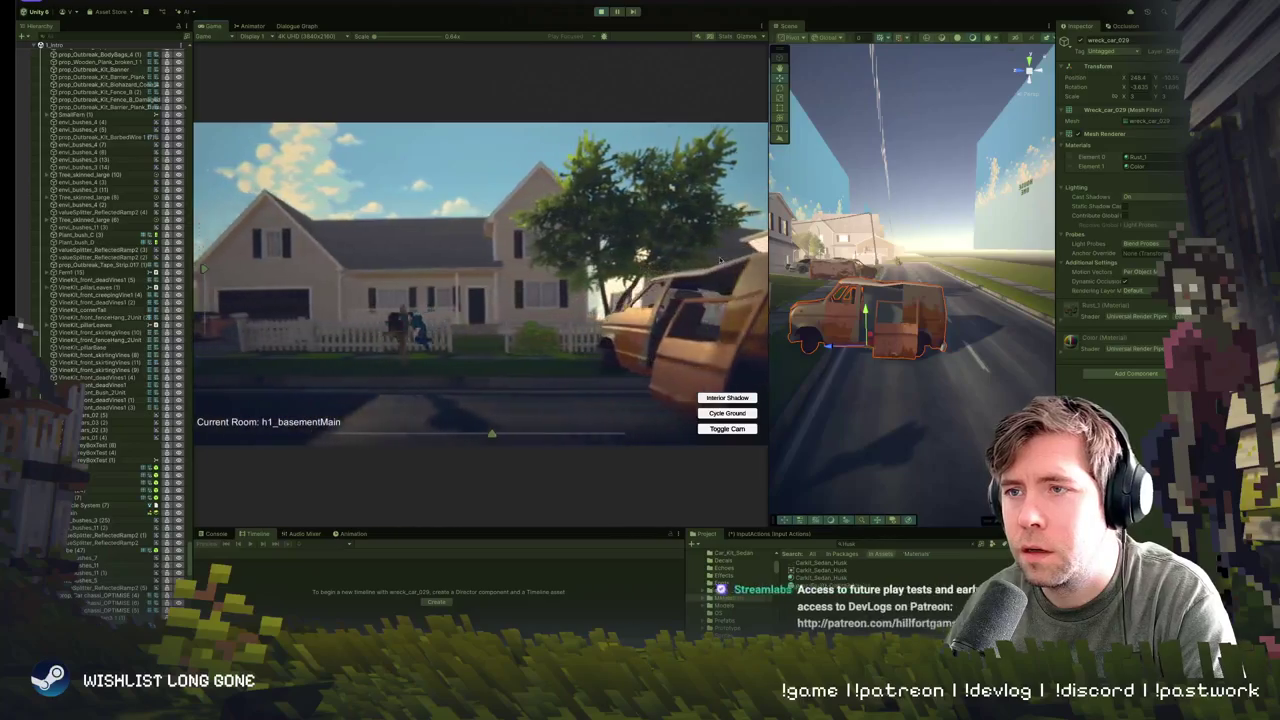
- Stop the game, rotate wreck_car_029 back upright, switch to Scale, then restart Play mode
{"action": "left_click", "coordinate": [603, 12]}
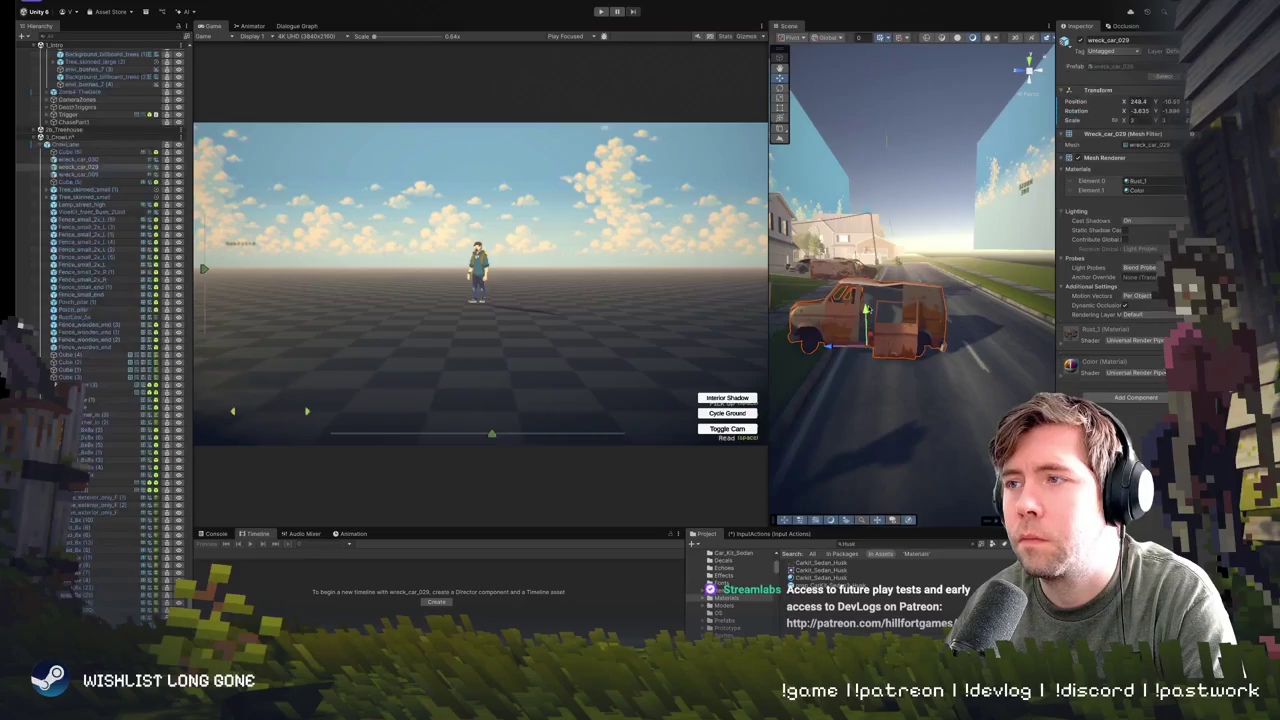
{"action": "scroll", "coordinate": [910, 300], "scroll_direction": "up", "scroll_amount": 5}
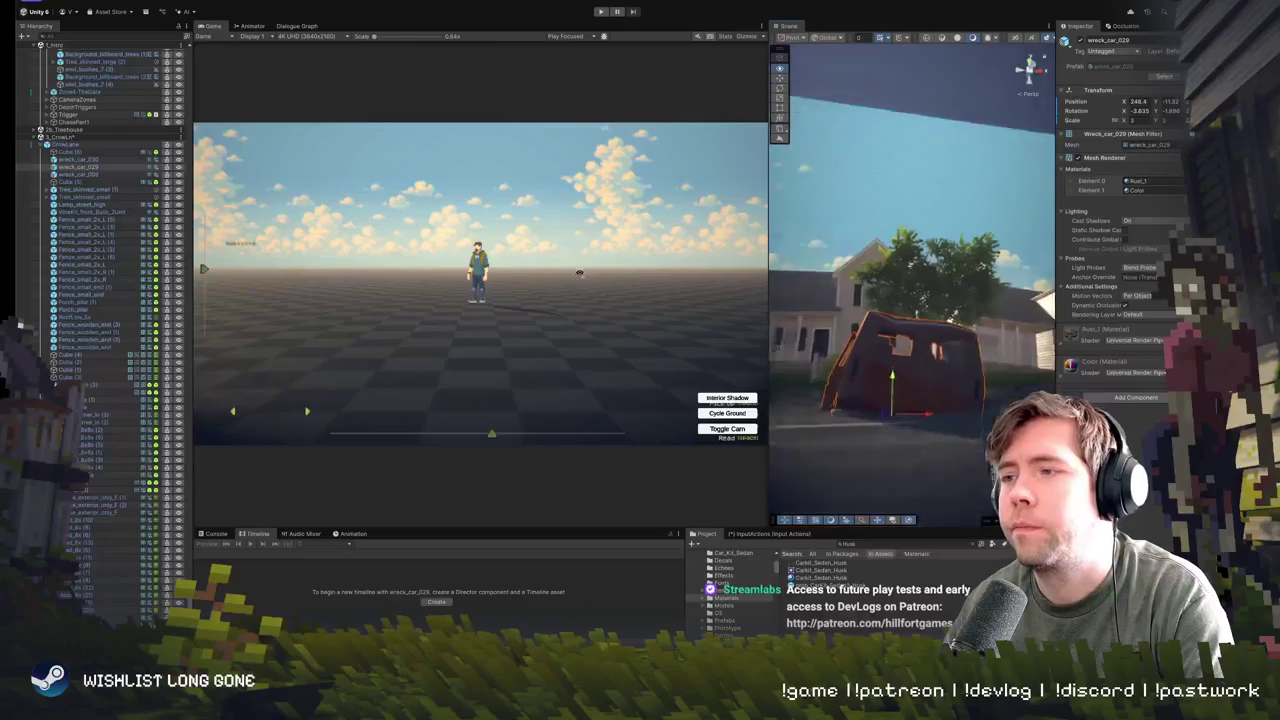
{"action": "key", "text": "e"}
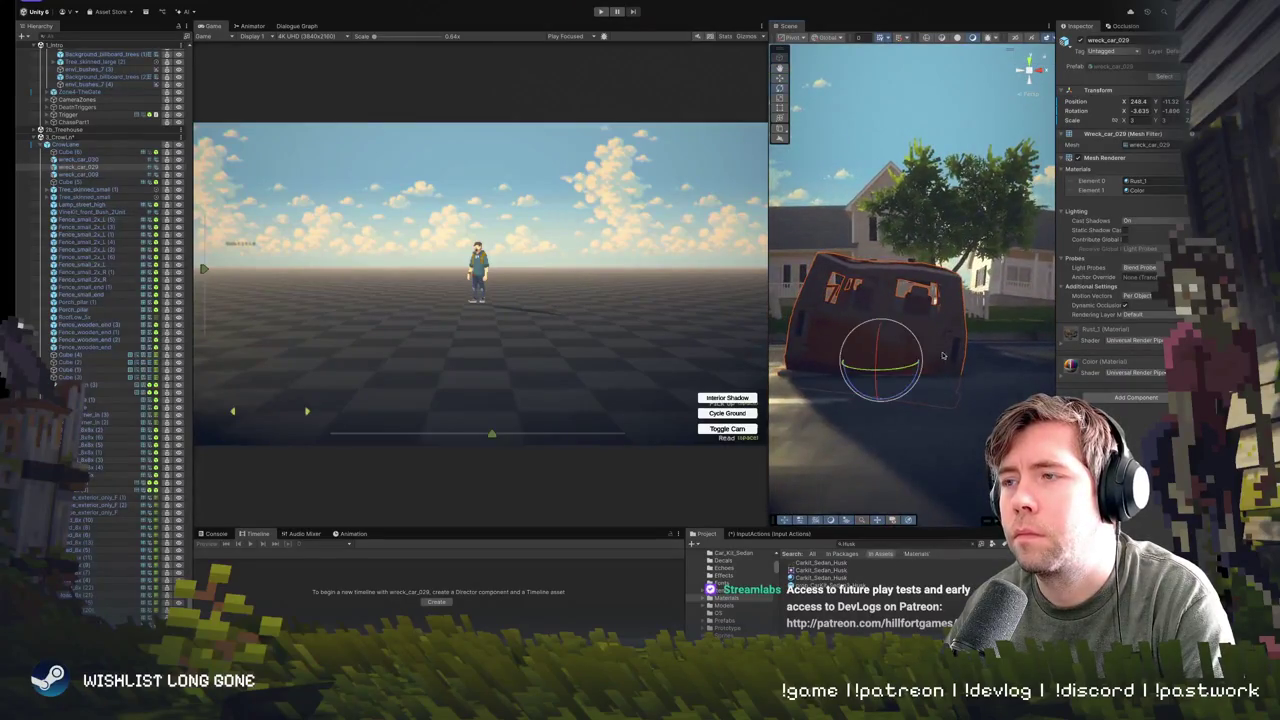
{"action": "mouse_move", "coordinate": [918, 345]}
{"action": "left_mouse_down"}
{"action": "mouse_move", "coordinate": [880, 340]}
{"action": "mouse_move", "coordinate": [885, 312]}
{"action": "mouse_move", "coordinate": [947, 330]}
{"action": "left_mouse_up"}
{"action": "key", "text": "w"}
{"action": "key", "text": "r"}
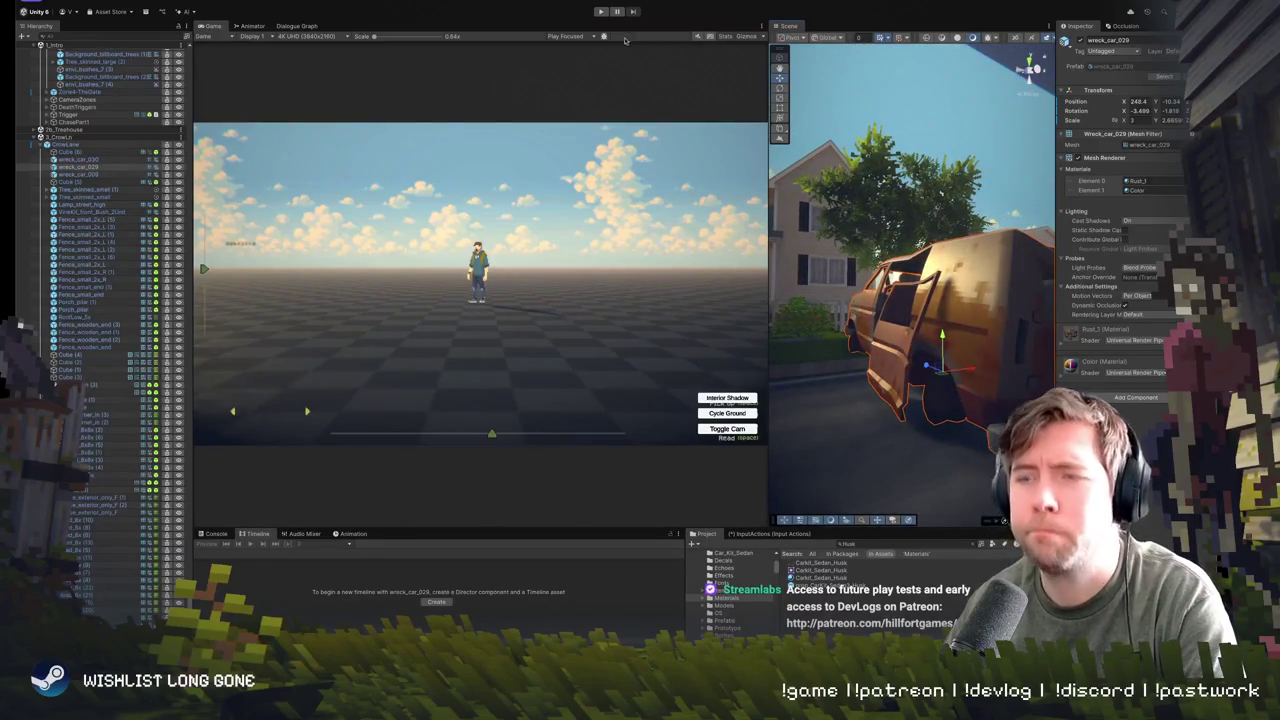
{"action": "left_click", "coordinate": [600, 11]}
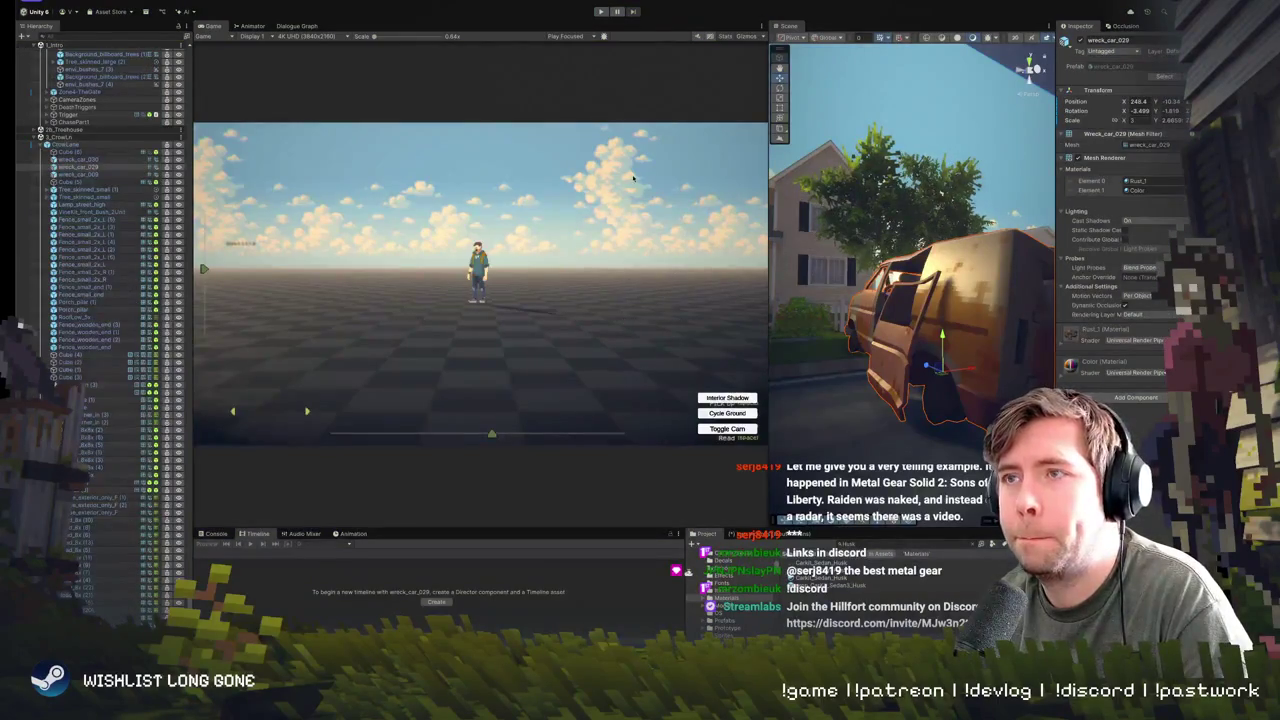
- Shrink the Game view so the Scene view fills the workspace around wreck_car_029
{"action": "left_click_drag", "start_coordinate": [768, 237], "coordinate": [338, 237]}
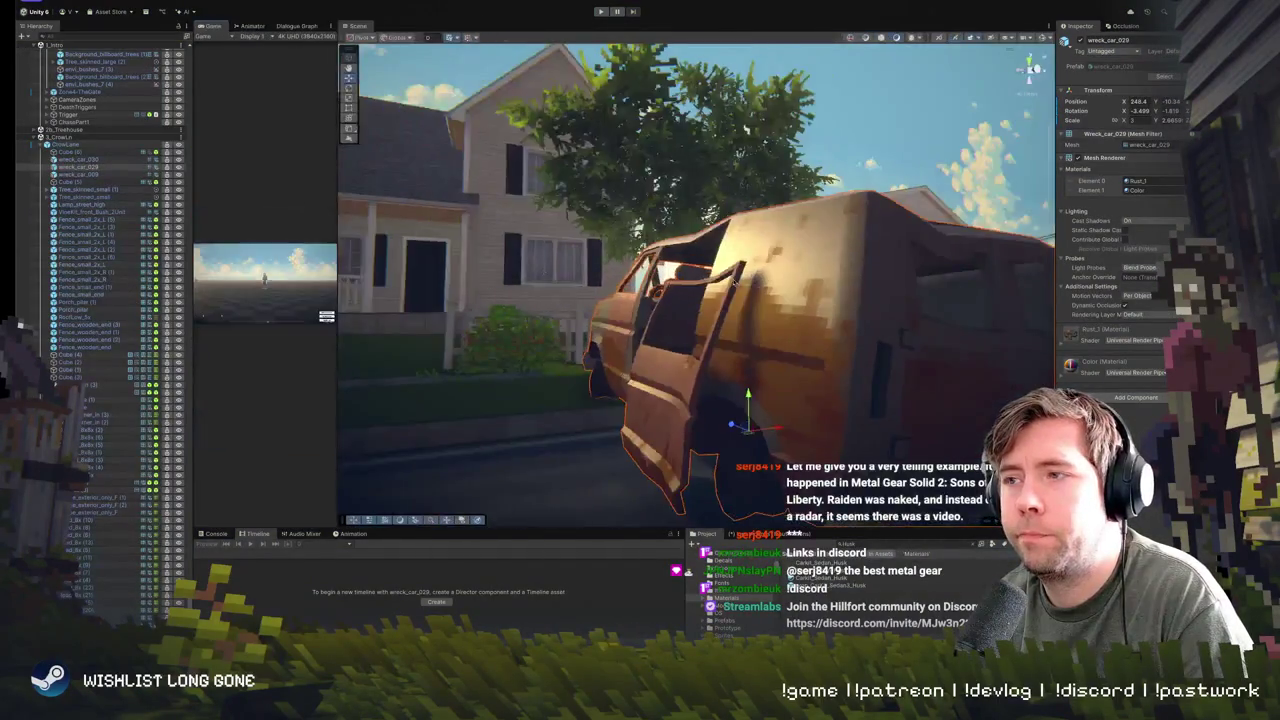
- Deselect the wrecked car and zoom and orbit the Scene view to overlook the roadside houses
{"action": "scroll", "coordinate": [735, 360], "scroll_direction": "down", "scroll_amount": 5}
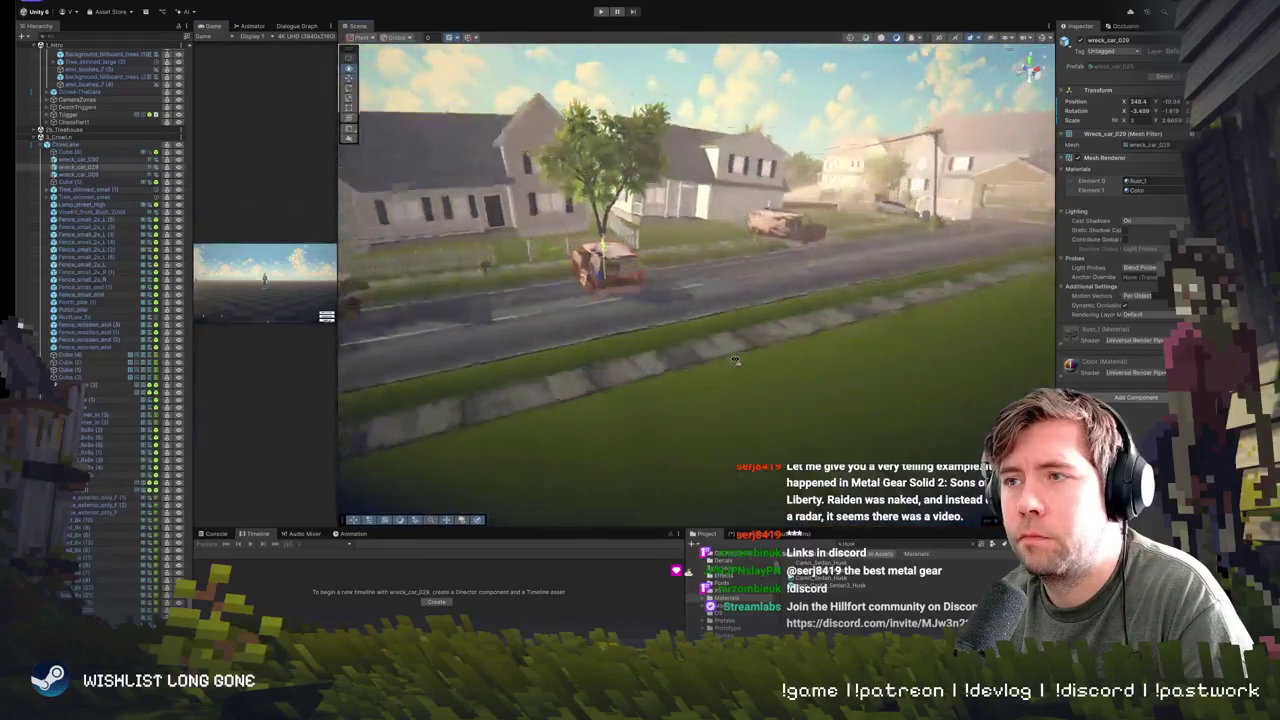
{"action": "scroll", "coordinate": [735, 360], "scroll_direction": "down", "scroll_amount": 10}
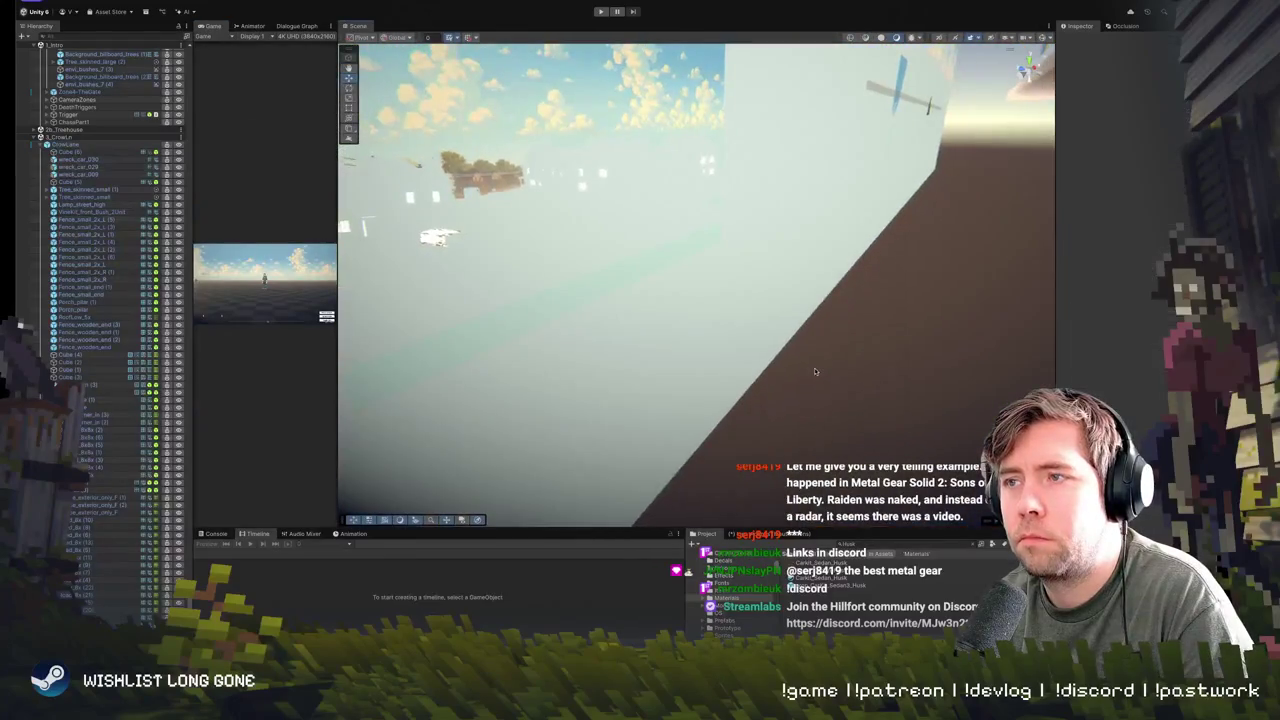
{"action": "left_click", "coordinate": [733, 354]}
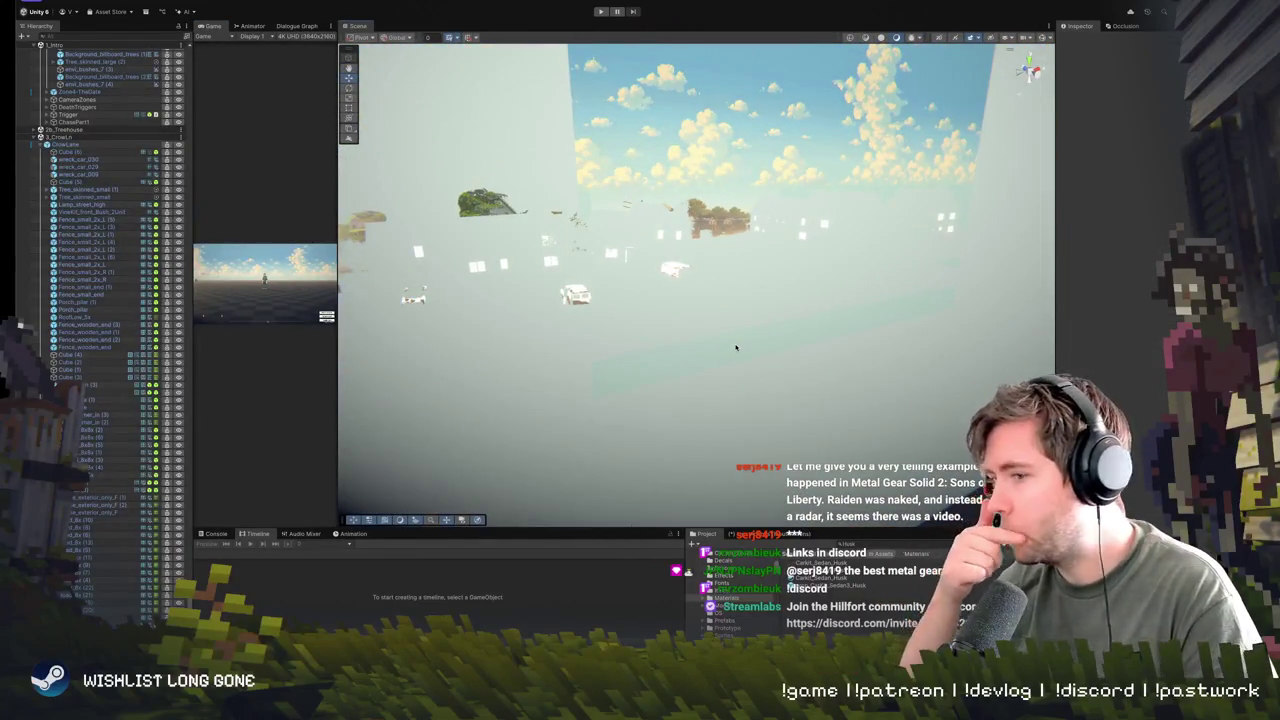
{"action": "scroll", "coordinate": [697, 346], "scroll_direction": "up", "scroll_amount": 10}
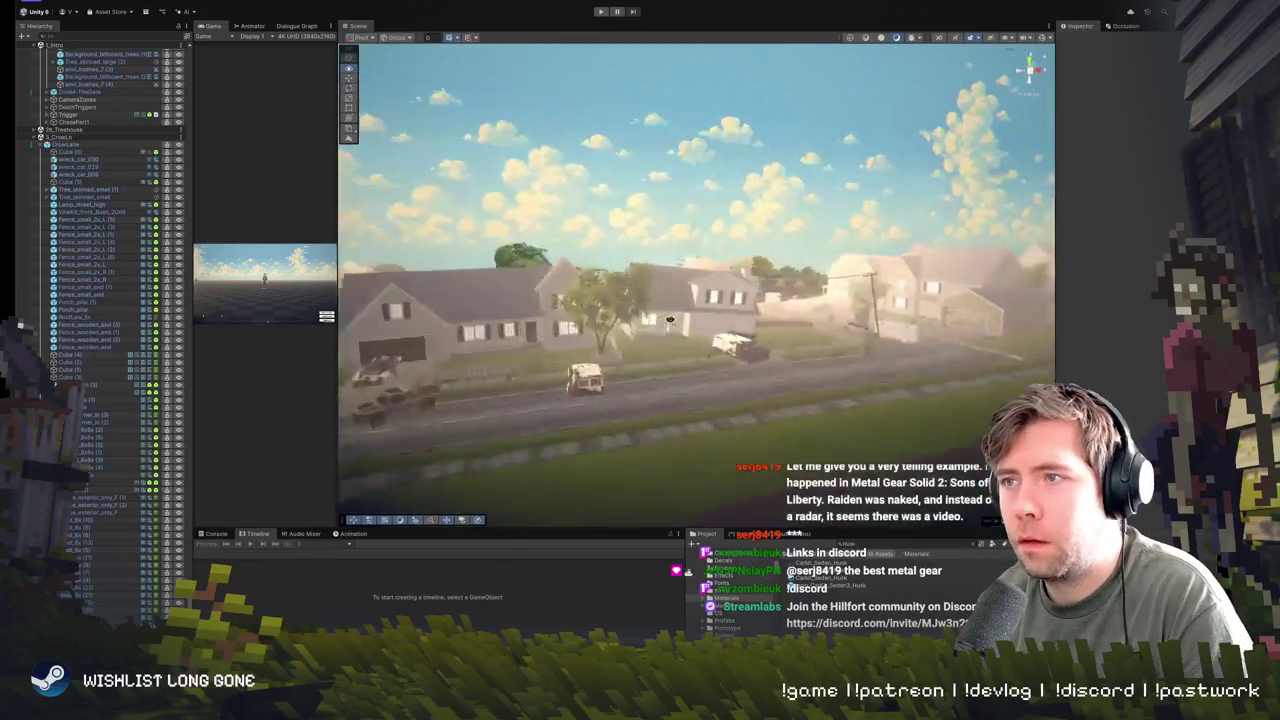
{"action": "left_click_drag", "start_coordinate": [764, 308], "coordinate": [580, 320]}
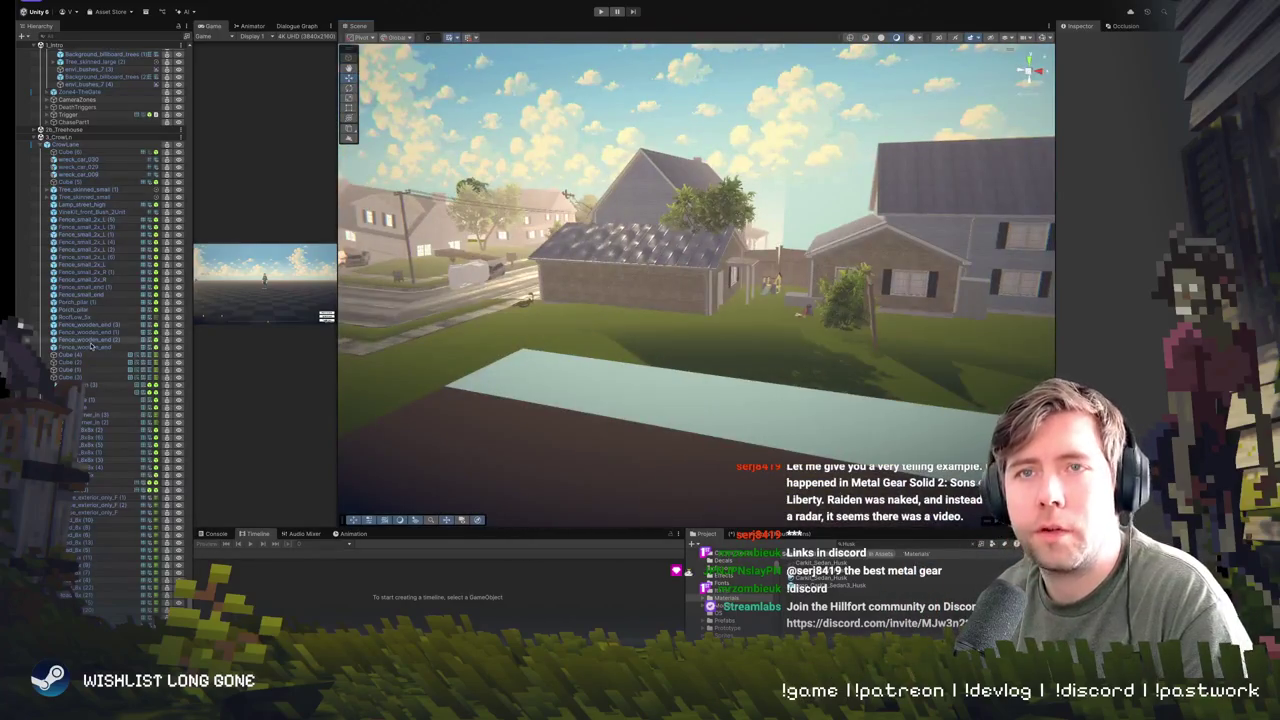
{"action": "scroll", "coordinate": [20, 325], "scroll_direction": "up", "scroll_amount": 15}
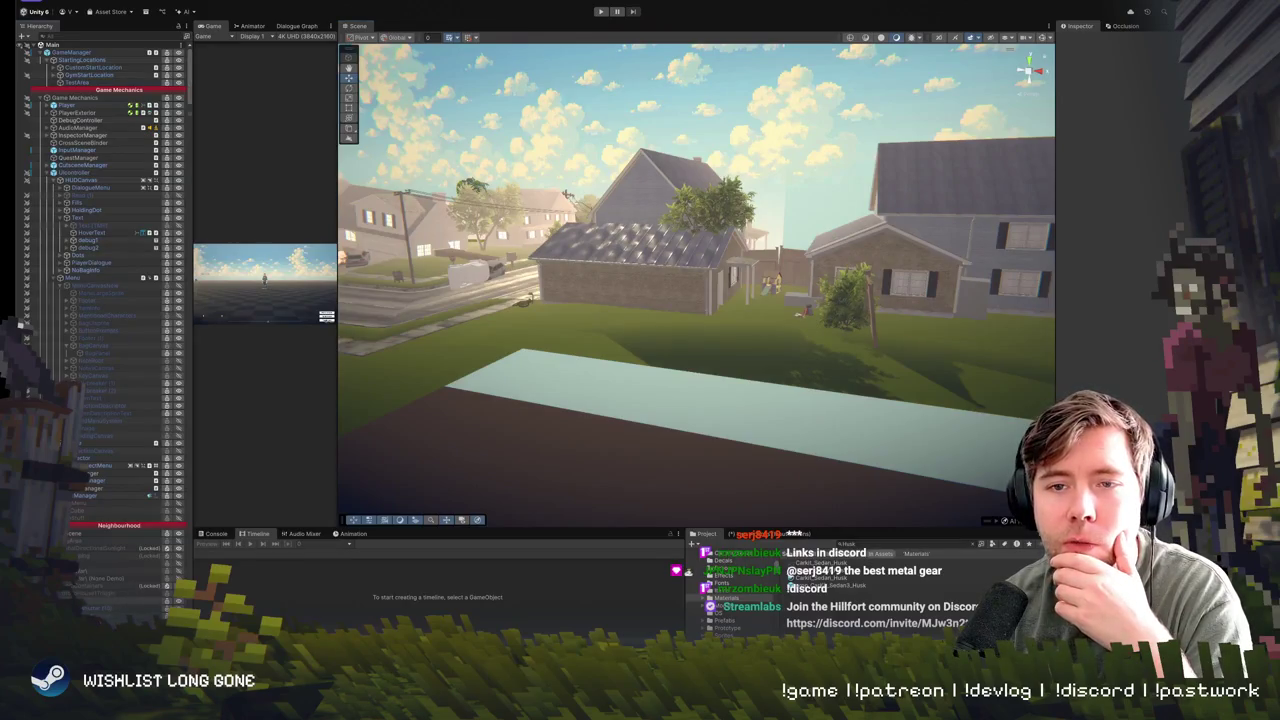
- Collapse the Game Mechanics, Art and 1_Intro hierarchy groups, then unload the 3_CrowLn scene
{"action": "left_click", "coordinate": [41, 98]}
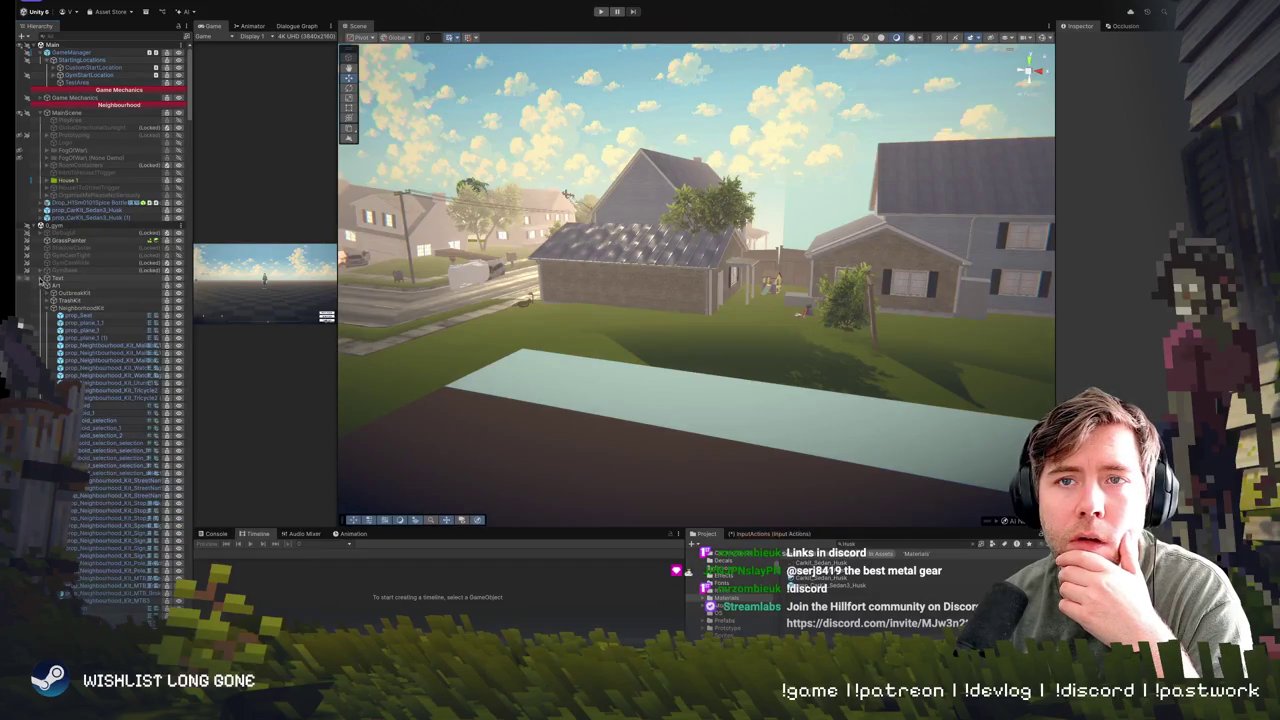
{"action": "left_click", "coordinate": [42, 288]}
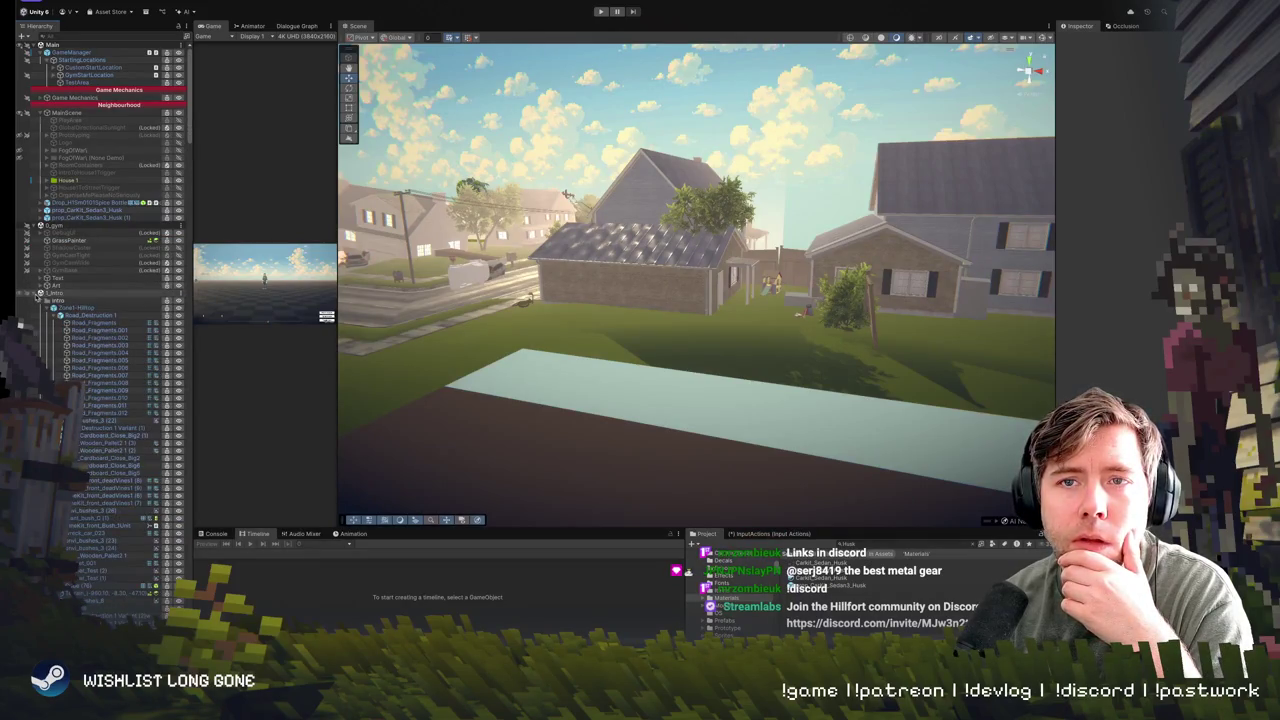
{"action": "left_click", "coordinate": [38, 294]}
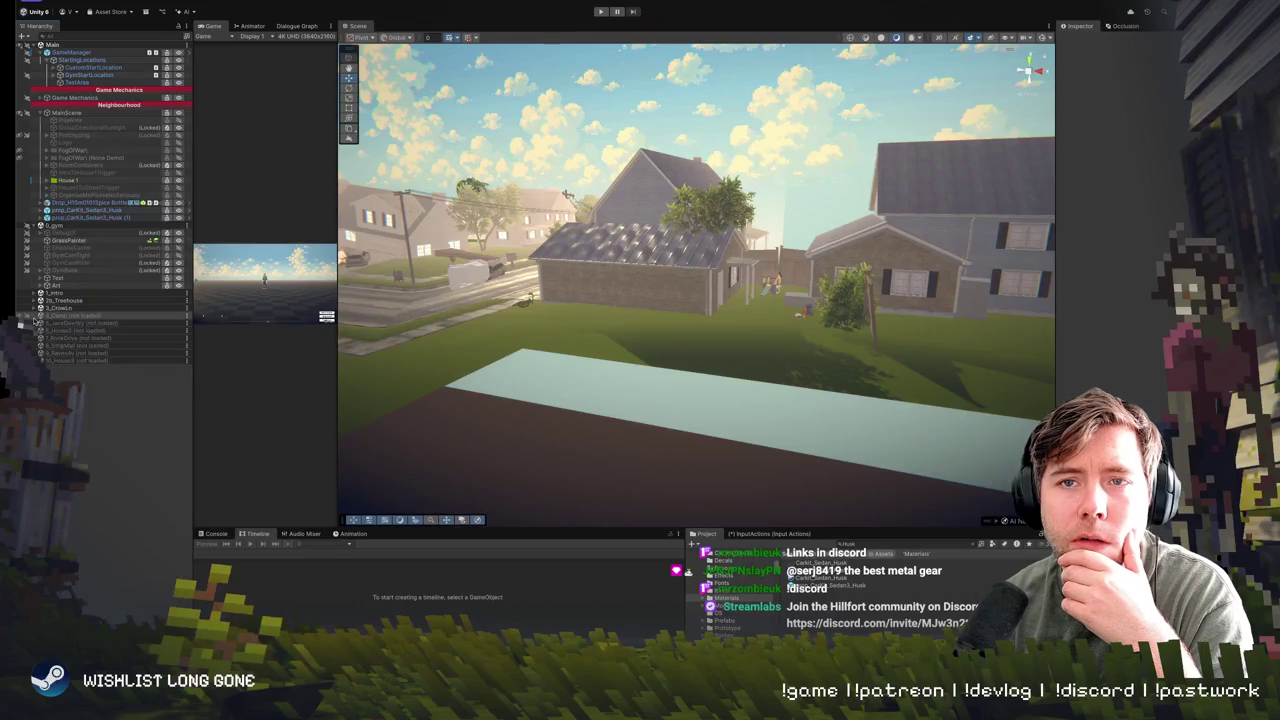
{"action": "left_click", "coordinate": [55, 308]}
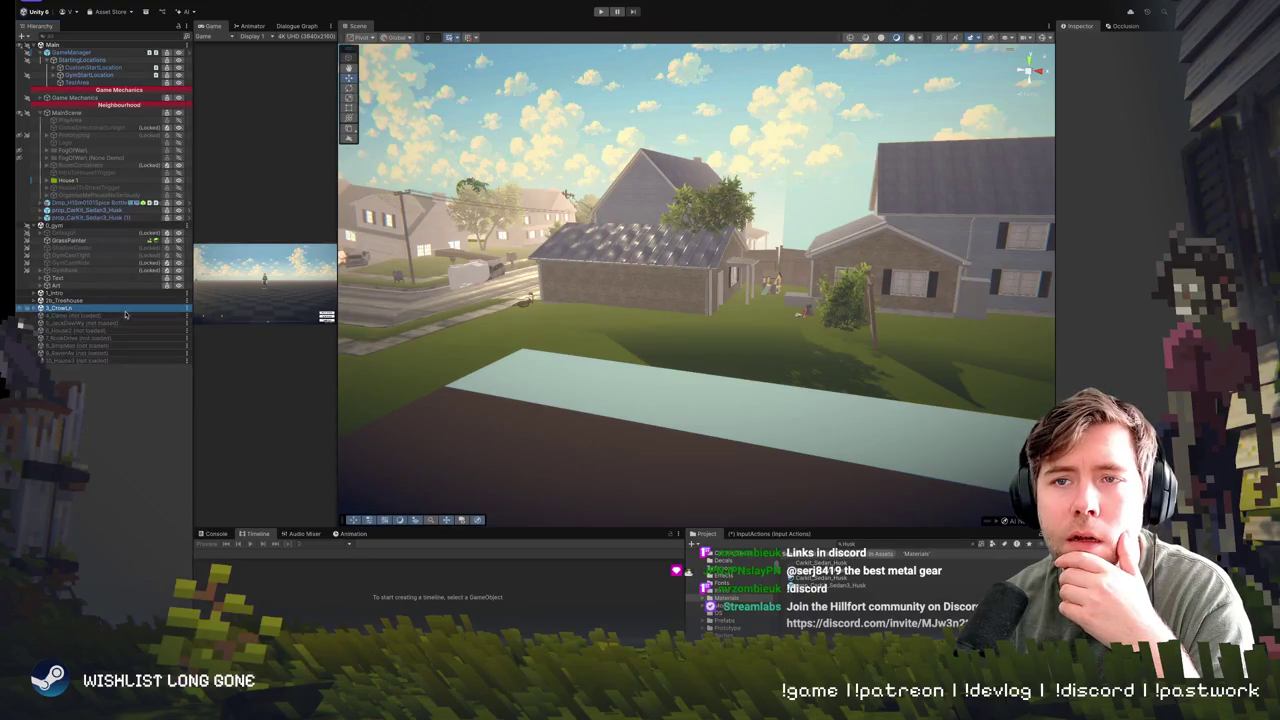
{"action": "right_click", "coordinate": [127, 312]}
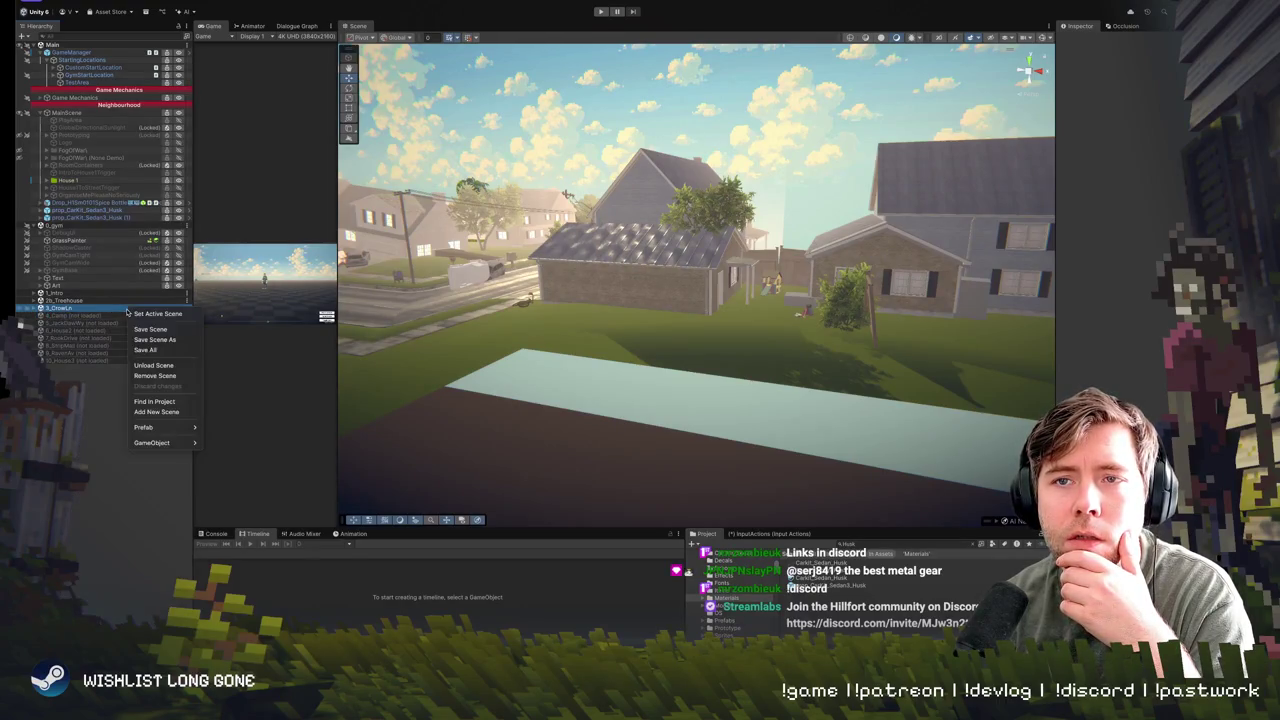
{"action": "left_click", "coordinate": [172, 365]}
{"action": "mouse_move", "coordinate": [540, 326]}
{"action": "left_mouse_down"}
{"action": "mouse_move", "coordinate": [772, 340]}
{"action": "mouse_move", "coordinate": [951, 401]}
{"action": "mouse_move", "coordinate": [900, 397]}
{"action": "mouse_move", "coordinate": [766, 208]}
{"action": "mouse_move", "coordinate": [597, 25]}
{"action": "mouse_move", "coordinate": [590, 40]}
{"action": "mouse_move", "coordinate": [610, 50]}
{"action": "mouse_move", "coordinate": [604, 248]}
{"action": "left_mouse_up"}
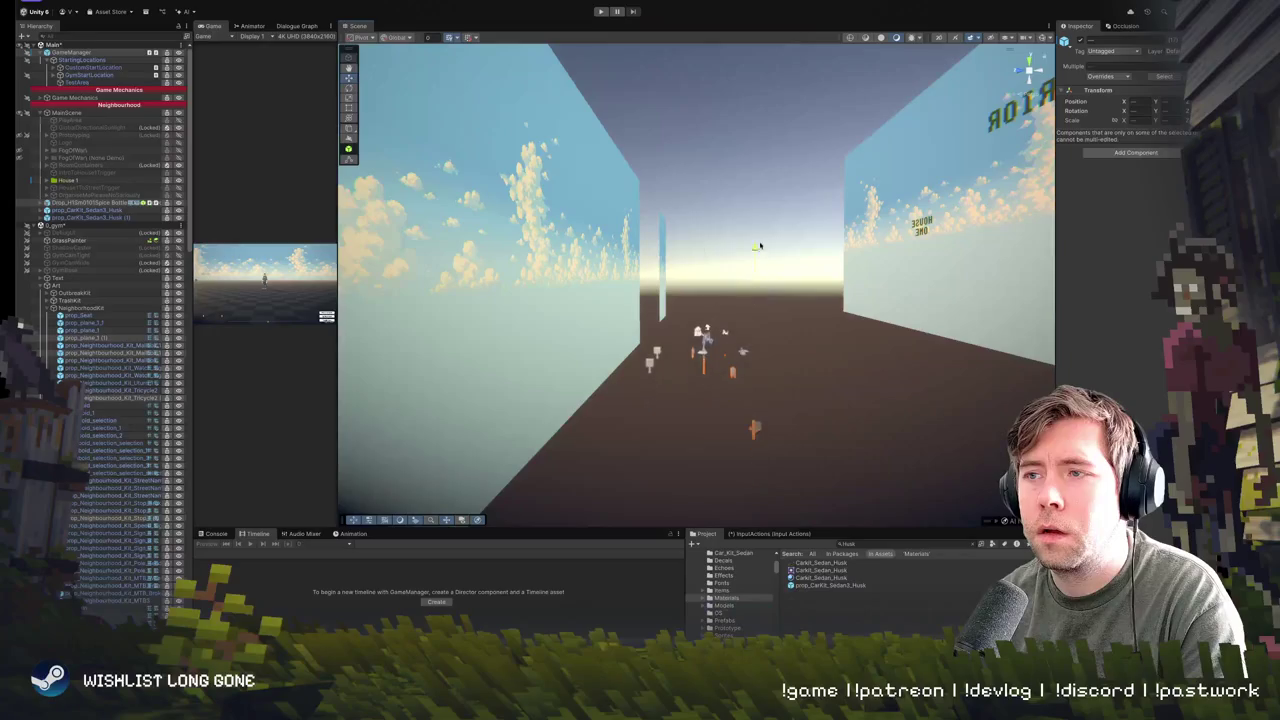
- Look down at the ground and try selecting the mailbox and groups of nearby props
{"action": "mouse_move", "coordinate": [776, 378]}
{"action": "left_mouse_down"}
{"action": "mouse_move", "coordinate": [720, 360]}
{"action": "mouse_move", "coordinate": [751, 349]}
{"action": "mouse_move", "coordinate": [700, 277]}
{"action": "mouse_move", "coordinate": [768, 238]}
{"action": "mouse_move", "coordinate": [903, 297]}
{"action": "mouse_move", "coordinate": [923, 131]}
{"action": "mouse_move", "coordinate": [594, 265]}
{"action": "mouse_move", "coordinate": [618, 250]}
{"action": "left_mouse_up"}
{"action": "left_click", "coordinate": [733, 398]}
{"action": "left_click", "coordinate": [751, 349]}
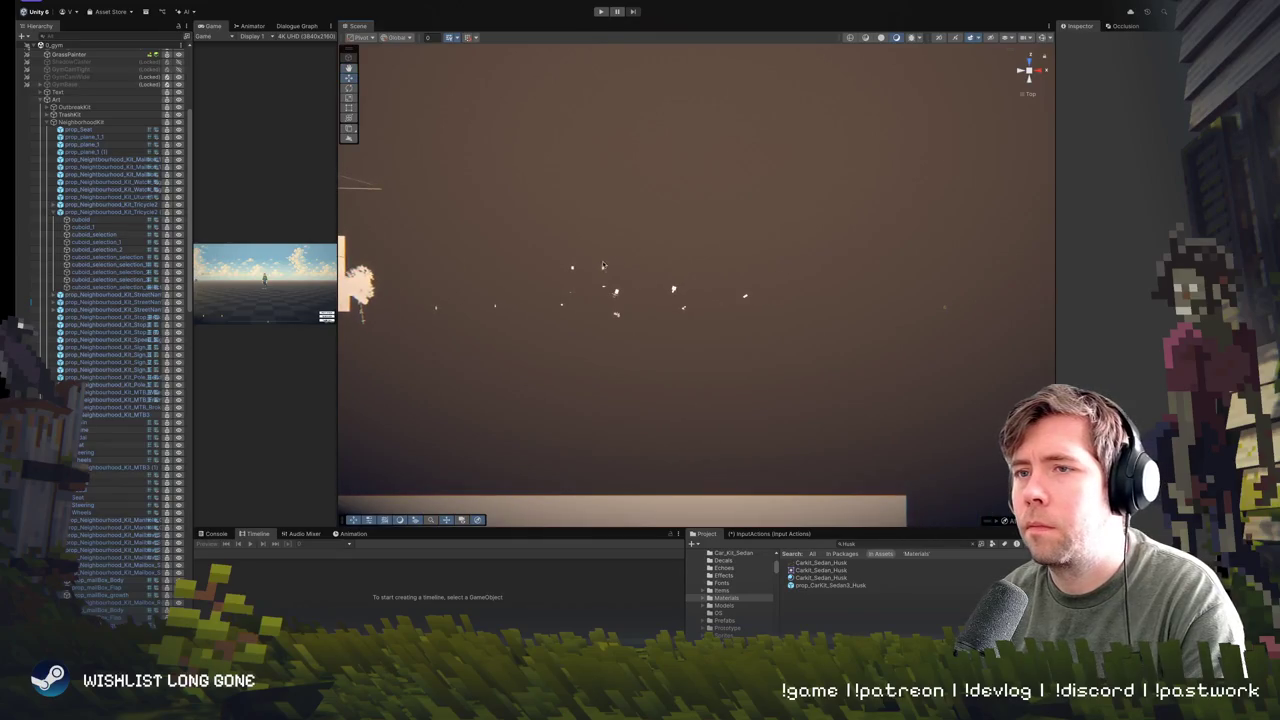
{"action": "mouse_move", "coordinate": [422, 344]}
{"action": "left_mouse_down"}
{"action": "mouse_move", "coordinate": [1010, 208]}
{"action": "mouse_move", "coordinate": [1031, 165]}
{"action": "mouse_move", "coordinate": [1030, 178]}
{"action": "left_mouse_up"}
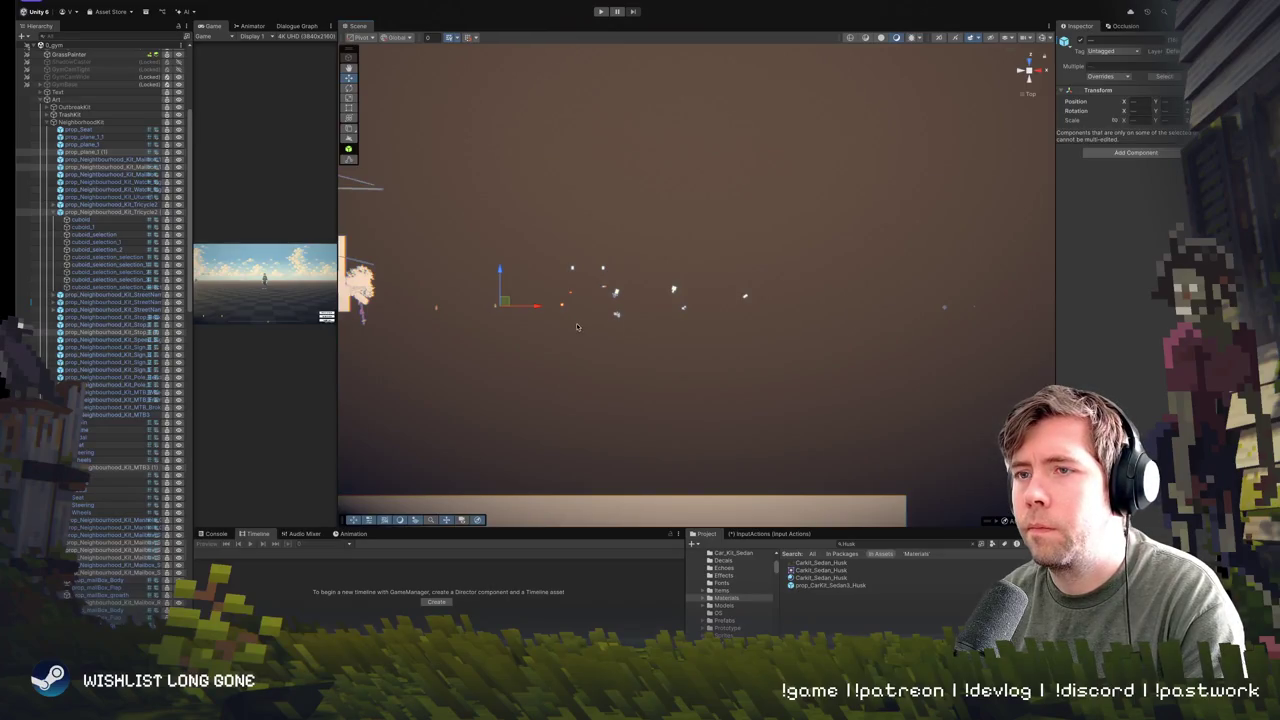
{"action": "left_click_drag", "start_coordinate": [576, 326], "coordinate": [562, 291]}
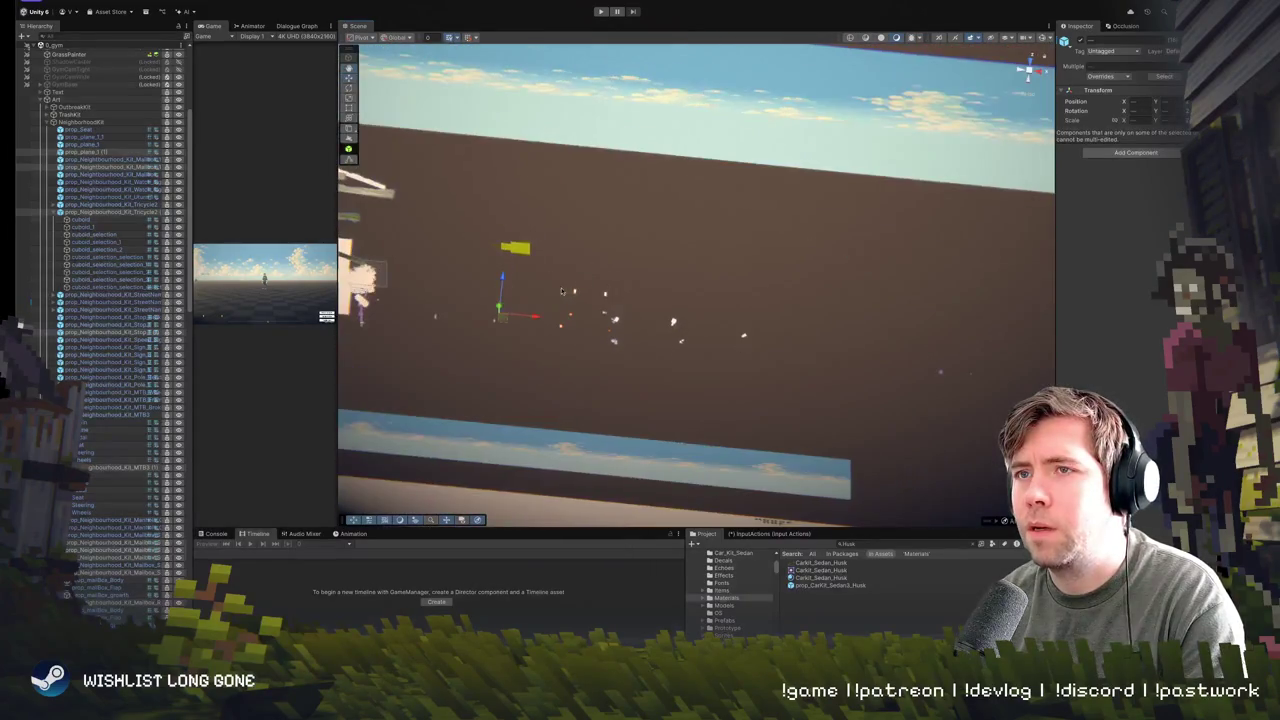
{"action": "left_click", "coordinate": [551, 359]}
{"action": "left_click_drag", "start_coordinate": [411, 333], "coordinate": [533, 297]}
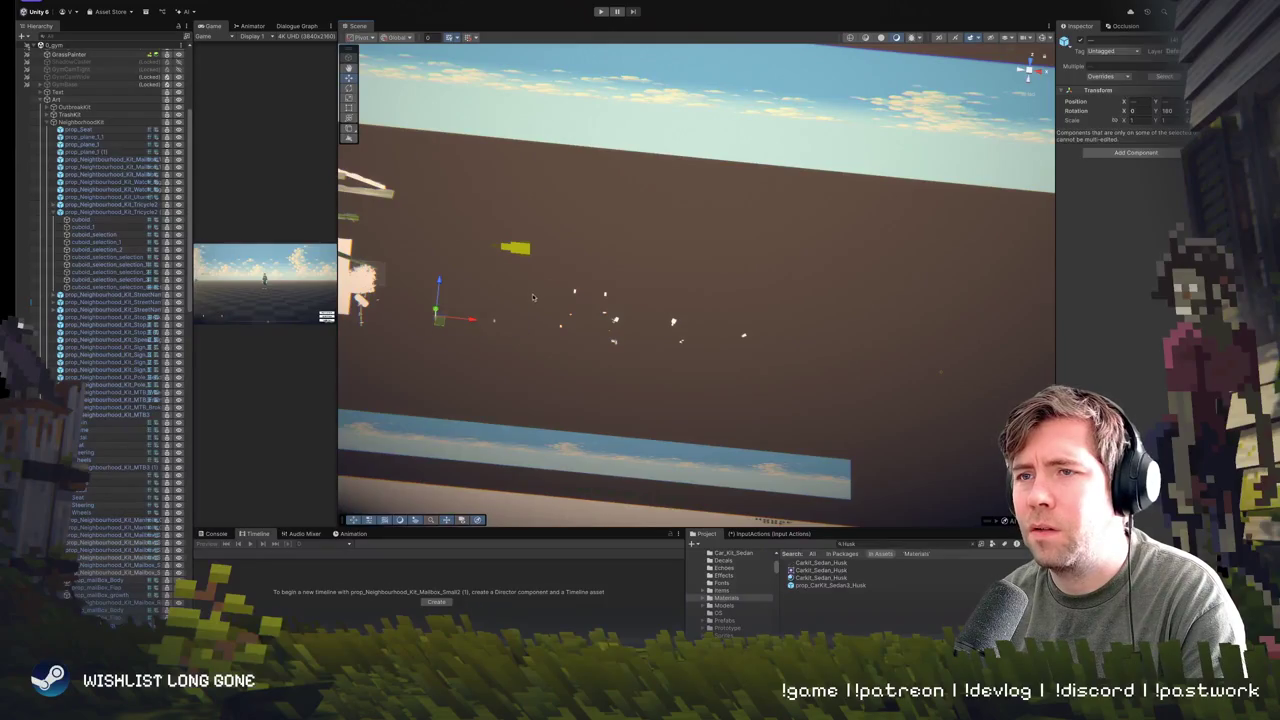
{"action": "left_click", "coordinate": [436, 361]}
- Frame the props and box-select them across a wider area of the ground
{"action": "left_click_drag", "start_coordinate": [476, 344], "coordinate": [761, 219]}
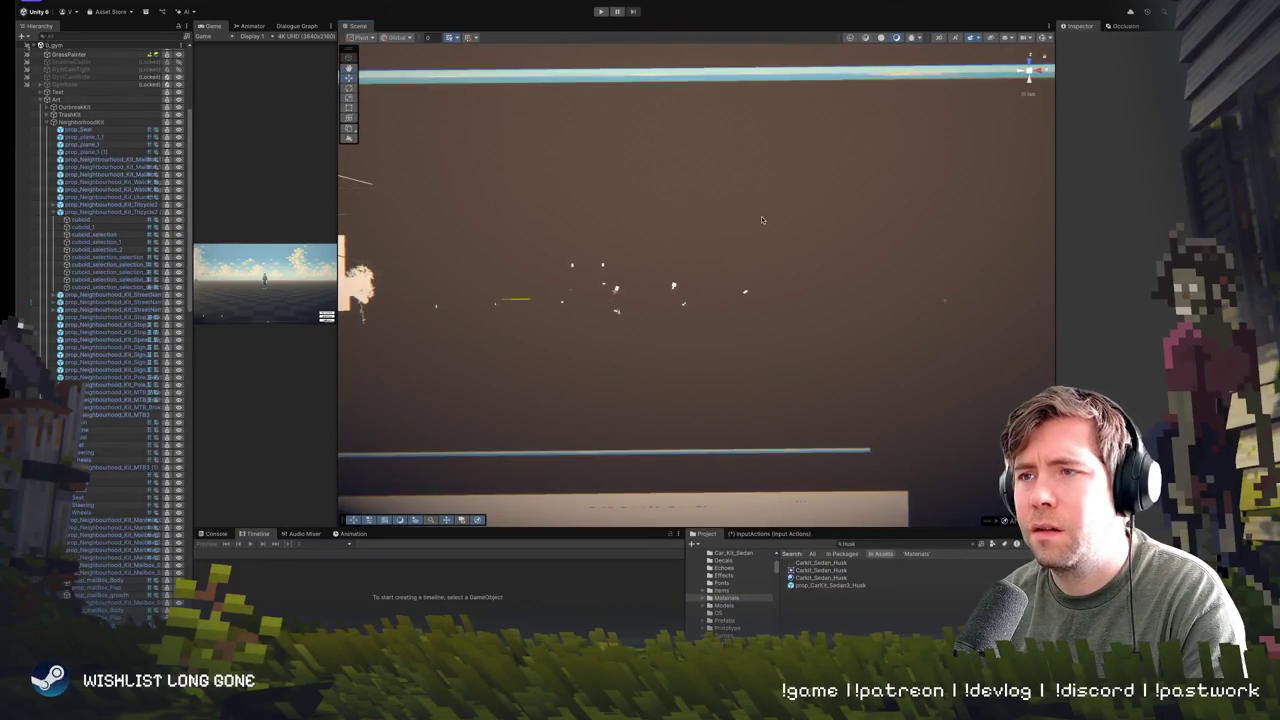
{"action": "mouse_move", "coordinate": [637, 261]}
{"action": "left_mouse_down"}
{"action": "mouse_move", "coordinate": [619, 388]}
{"action": "mouse_move", "coordinate": [643, 395]}
{"action": "left_mouse_up"}
{"action": "key", "text": "f"}
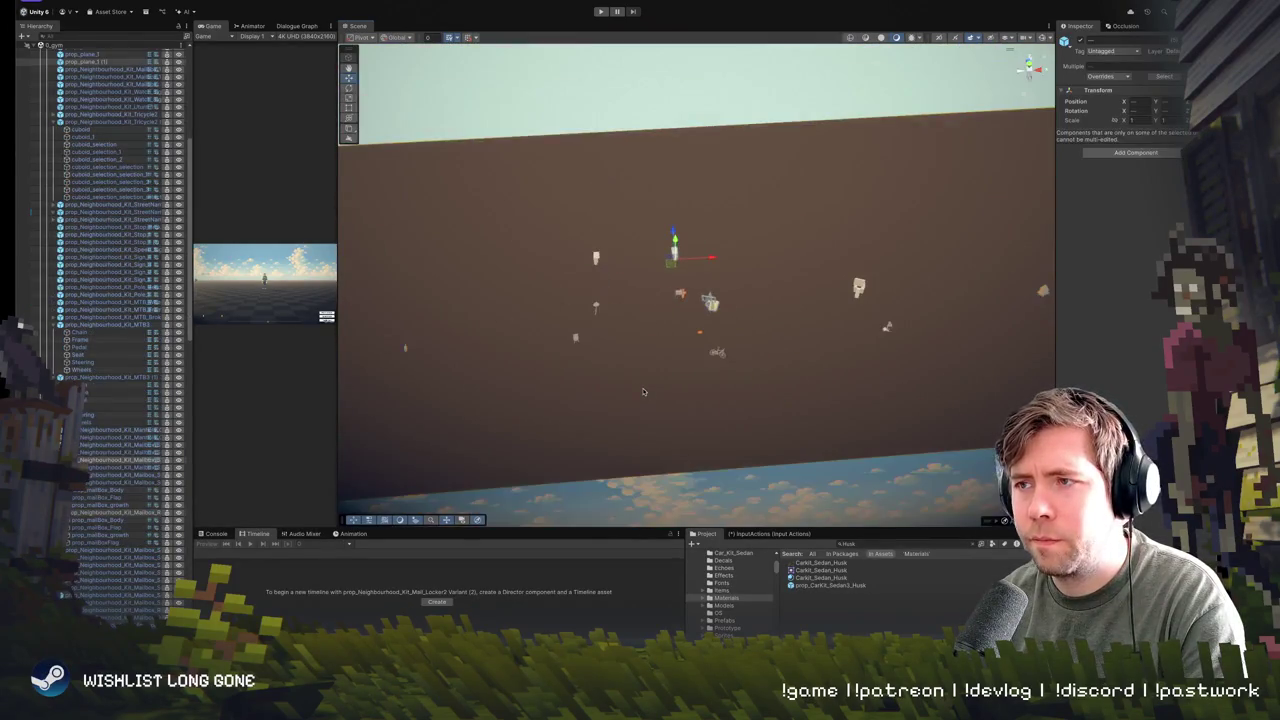
{"action": "mouse_move", "coordinate": [770, 387]}
{"action": "left_mouse_down"}
{"action": "mouse_move", "coordinate": [516, 230]}
{"action": "mouse_move", "coordinate": [512, 206]}
{"action": "left_mouse_up"}
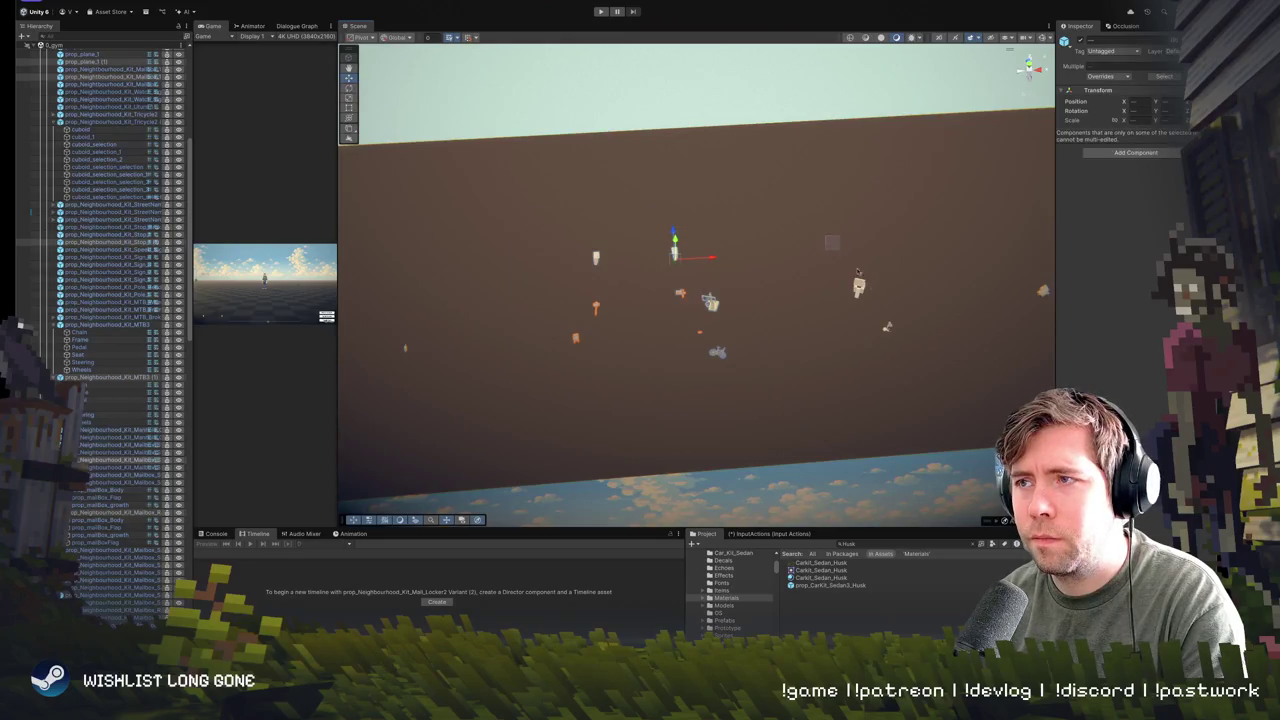
{"action": "mouse_move", "coordinate": [838, 249]}
{"action": "left_mouse_down"}
{"action": "mouse_move", "coordinate": [961, 376]}
{"action": "mouse_move", "coordinate": [853, 336]}
{"action": "mouse_move", "coordinate": [674, 321]}
{"action": "left_mouse_up"}
{"action": "mouse_move", "coordinate": [784, 331]}
{"action": "left_mouse_down"}
{"action": "mouse_move", "coordinate": [443, 352]}
{"action": "mouse_move", "coordinate": [731, 370]}
{"action": "left_mouse_up"}
{"action": "mouse_move", "coordinate": [649, 389]}
{"action": "left_mouse_down"}
{"action": "mouse_move", "coordinate": [512, 419]}
{"action": "mouse_move", "coordinate": [536, 375]}
{"action": "mouse_move", "coordinate": [535, 330]}
{"action": "mouse_move", "coordinate": [555, 338]}
{"action": "mouse_move", "coordinate": [566, 371]}
{"action": "mouse_move", "coordinate": [785, 343]}
{"action": "mouse_move", "coordinate": [760, 330]}
{"action": "left_mouse_up"}
- Marquee-select the mailbox, the bike and the remaining props into one selection
{"action": "left_click_drag", "start_coordinate": [583, 268], "coordinate": [673, 346]}
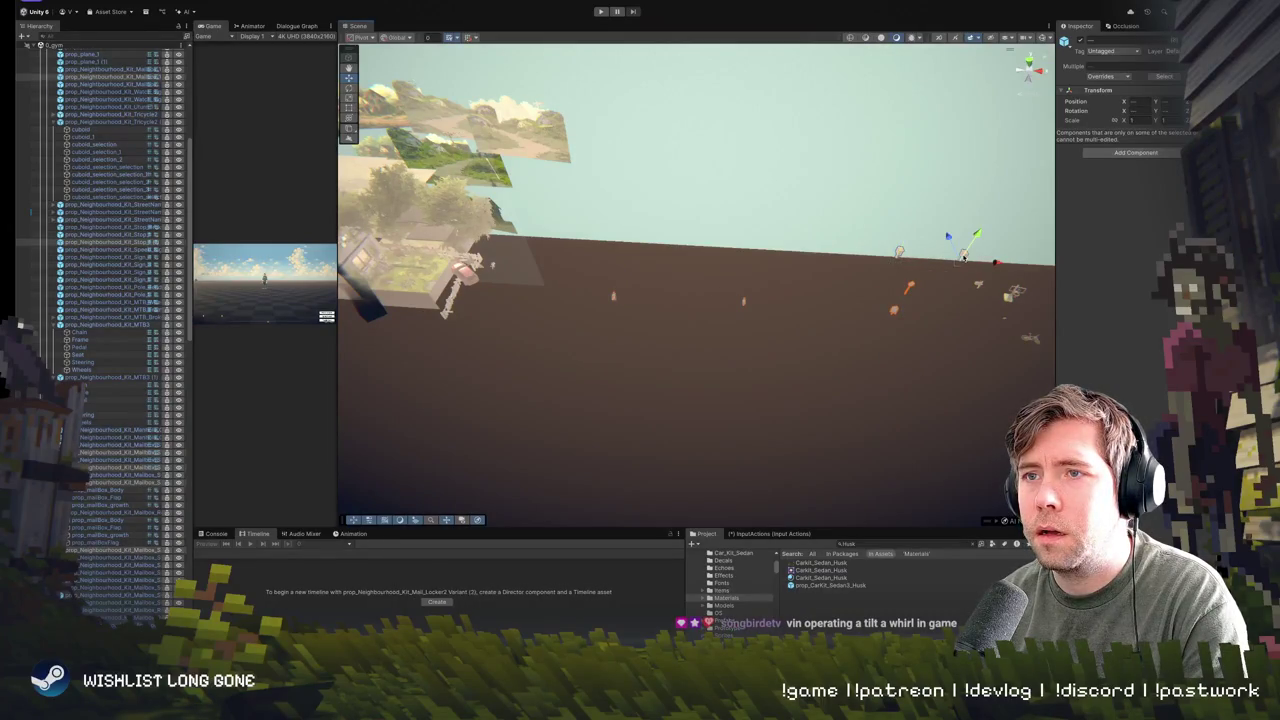
{"action": "mouse_move", "coordinate": [958, 310]}
{"action": "left_mouse_down"}
{"action": "mouse_move", "coordinate": [1145, 322]}
{"action": "mouse_move", "coordinate": [1141, 365]}
{"action": "left_mouse_up"}
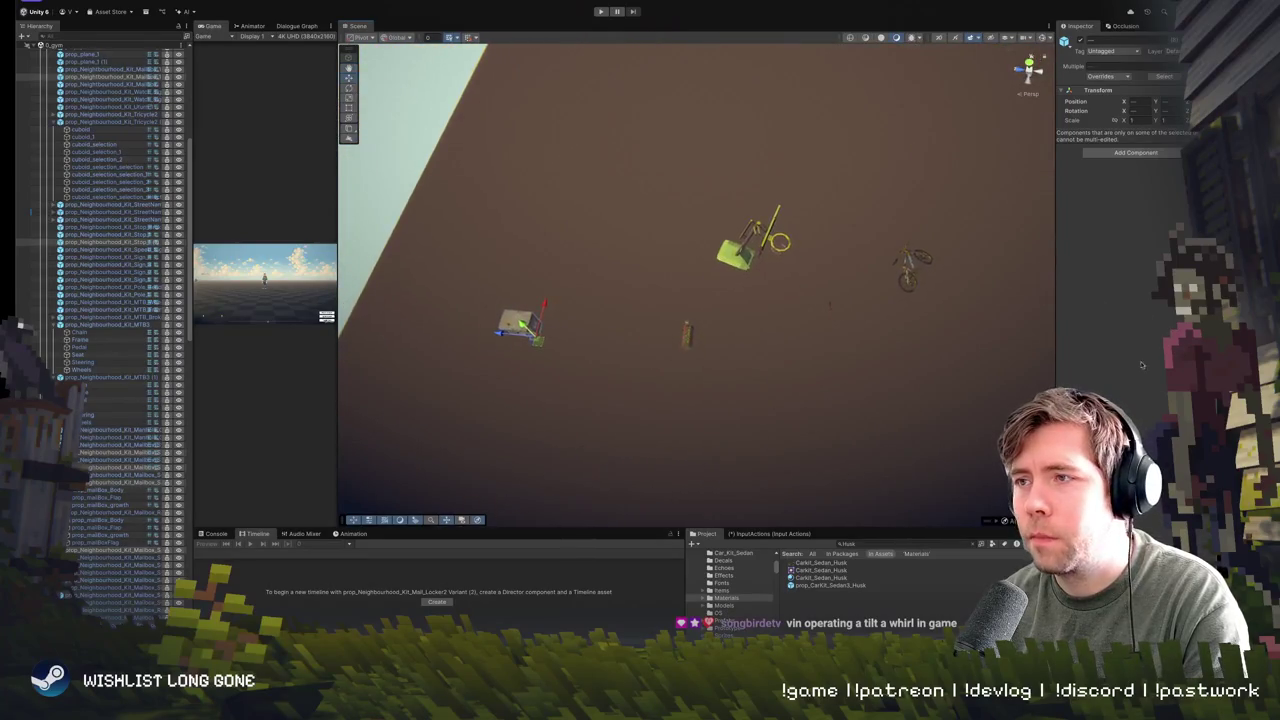
{"action": "mouse_move", "coordinate": [686, 392]}
{"action": "left_mouse_down"}
{"action": "mouse_move", "coordinate": [957, 206]}
{"action": "mouse_move", "coordinate": [998, 196]}
{"action": "left_mouse_up"}
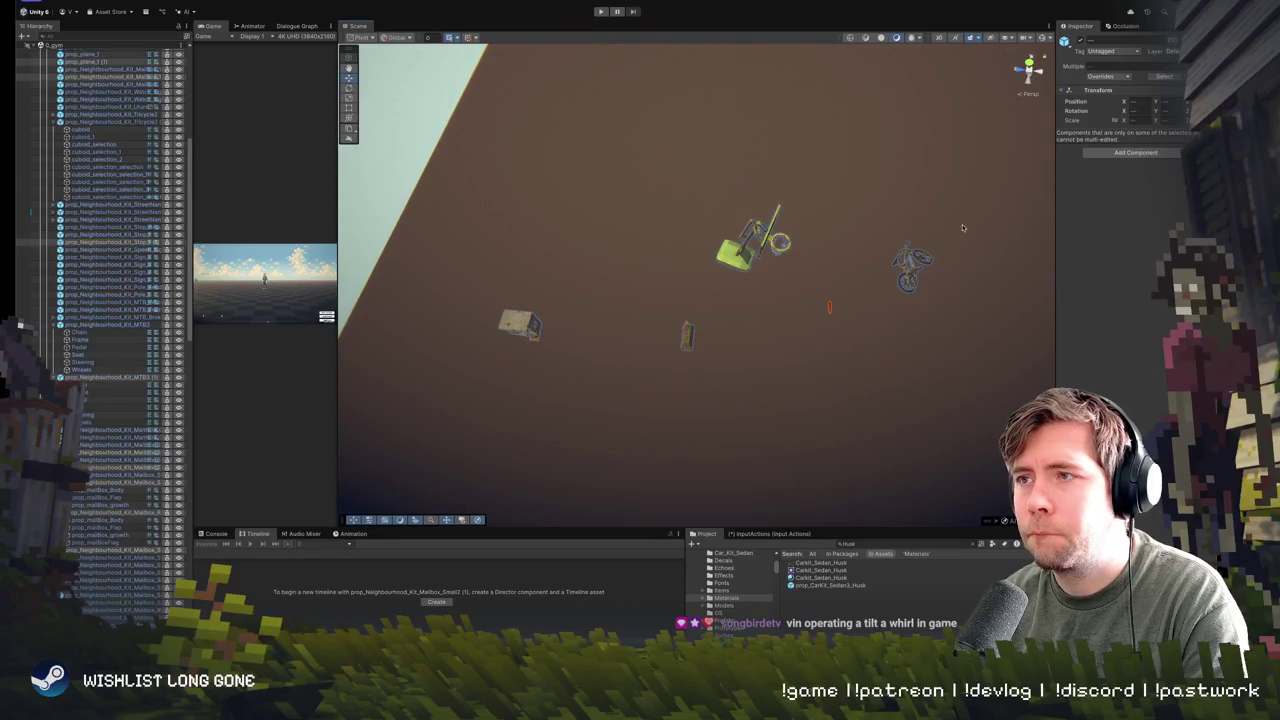
{"action": "mouse_move", "coordinate": [937, 229]}
{"action": "left_mouse_down"}
{"action": "mouse_move", "coordinate": [580, 158]}
{"action": "mouse_move", "coordinate": [663, 111]}
{"action": "mouse_move", "coordinate": [763, 137]}
{"action": "mouse_move", "coordinate": [855, 190]}
{"action": "mouse_move", "coordinate": [846, 197]}
{"action": "mouse_move", "coordinate": [923, 220]}
{"action": "left_mouse_up"}
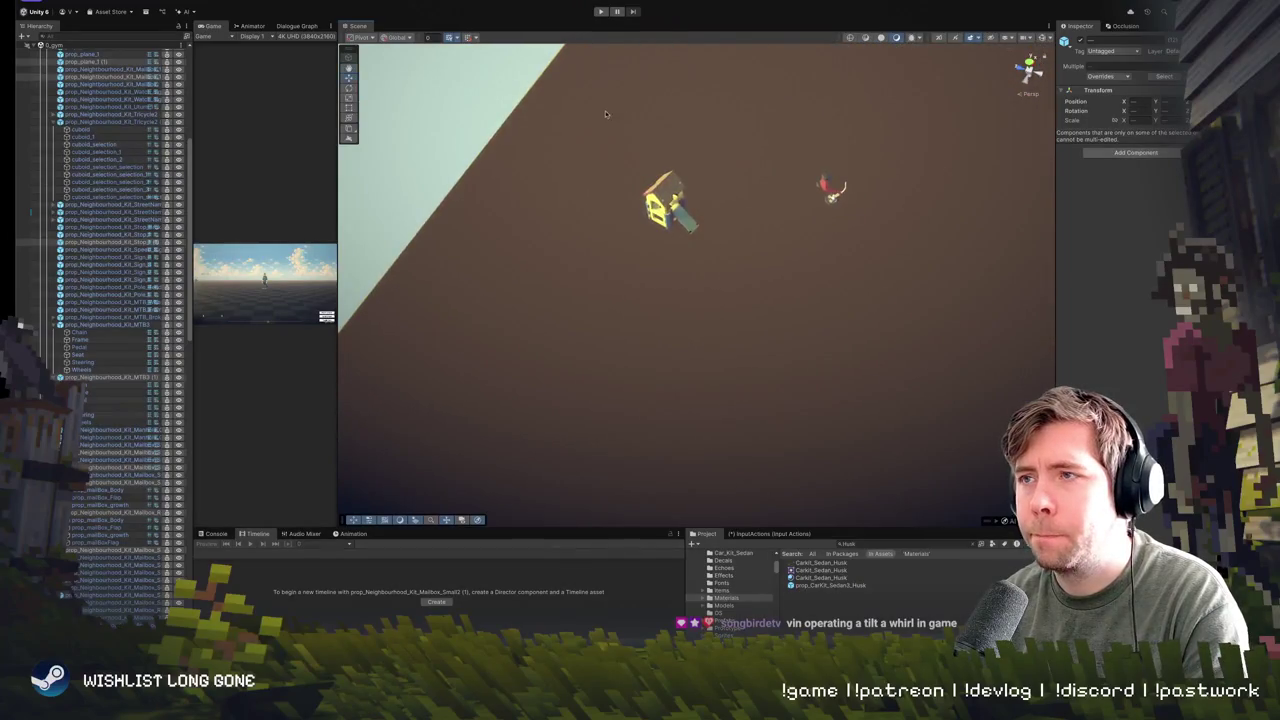
{"action": "mouse_move", "coordinate": [606, 109]}
{"action": "left_mouse_down"}
{"action": "mouse_move", "coordinate": [933, 302]}
{"action": "mouse_move", "coordinate": [800, 180]}
{"action": "mouse_move", "coordinate": [790, 190]}
{"action": "mouse_move", "coordinate": [836, 121]}
{"action": "mouse_move", "coordinate": [943, 251]}
{"action": "mouse_move", "coordinate": [886, 277]}
{"action": "mouse_move", "coordinate": [629, 257]}
{"action": "left_mouse_up"}
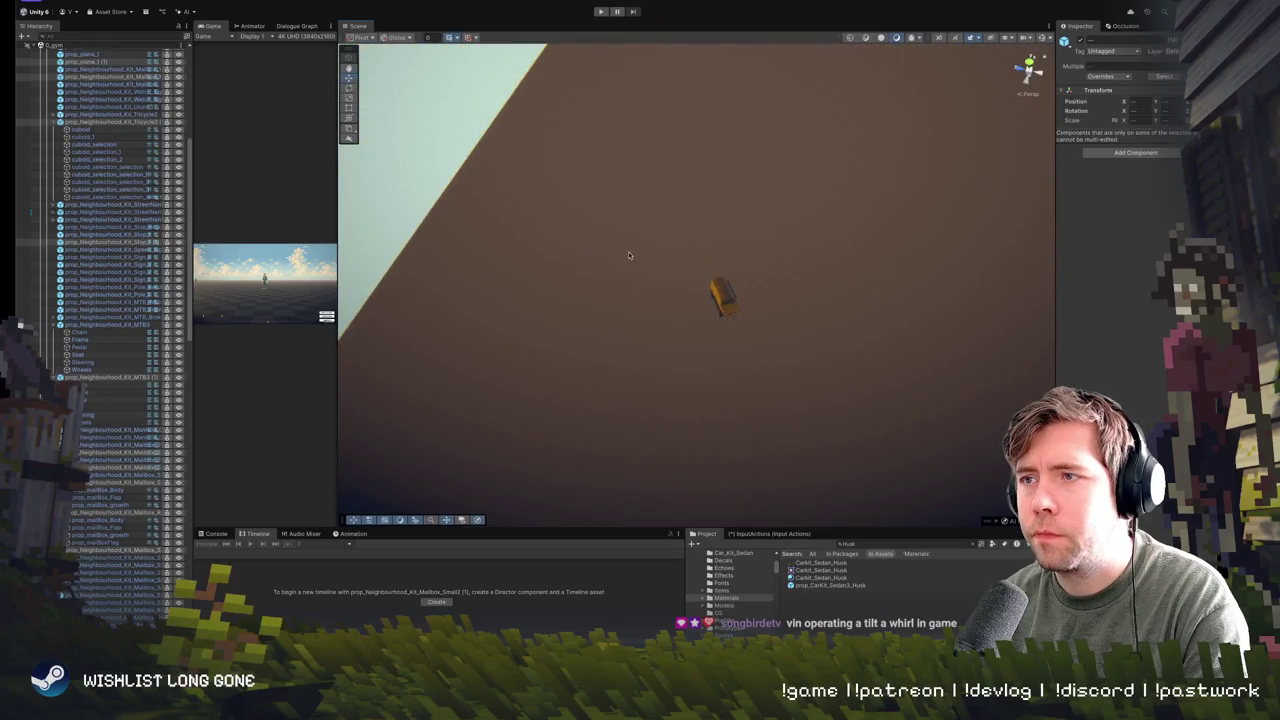
{"action": "mouse_move", "coordinate": [790, 365]}
{"action": "left_mouse_down"}
{"action": "mouse_move", "coordinate": [430, 205]}
{"action": "mouse_move", "coordinate": [650, 330]}
{"action": "mouse_move", "coordinate": [837, 360]}
{"action": "mouse_move", "coordinate": [661, 242]}
{"action": "mouse_move", "coordinate": [580, 270]}
{"action": "left_mouse_up"}
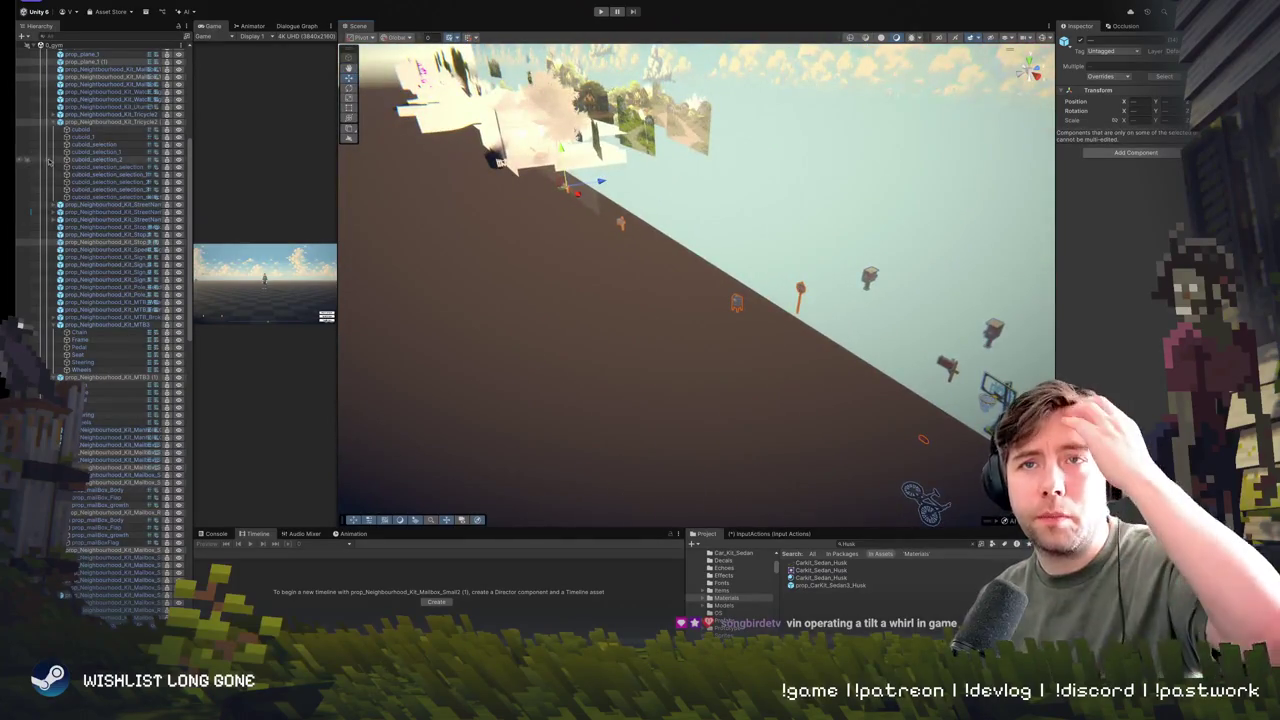
- Add prop_plane_1 (1) to the selected props and move them into the Neighbourhood section
{"action": "scroll", "coordinate": [90, 245], "scroll_direction": "up", "scroll_amount": 5}
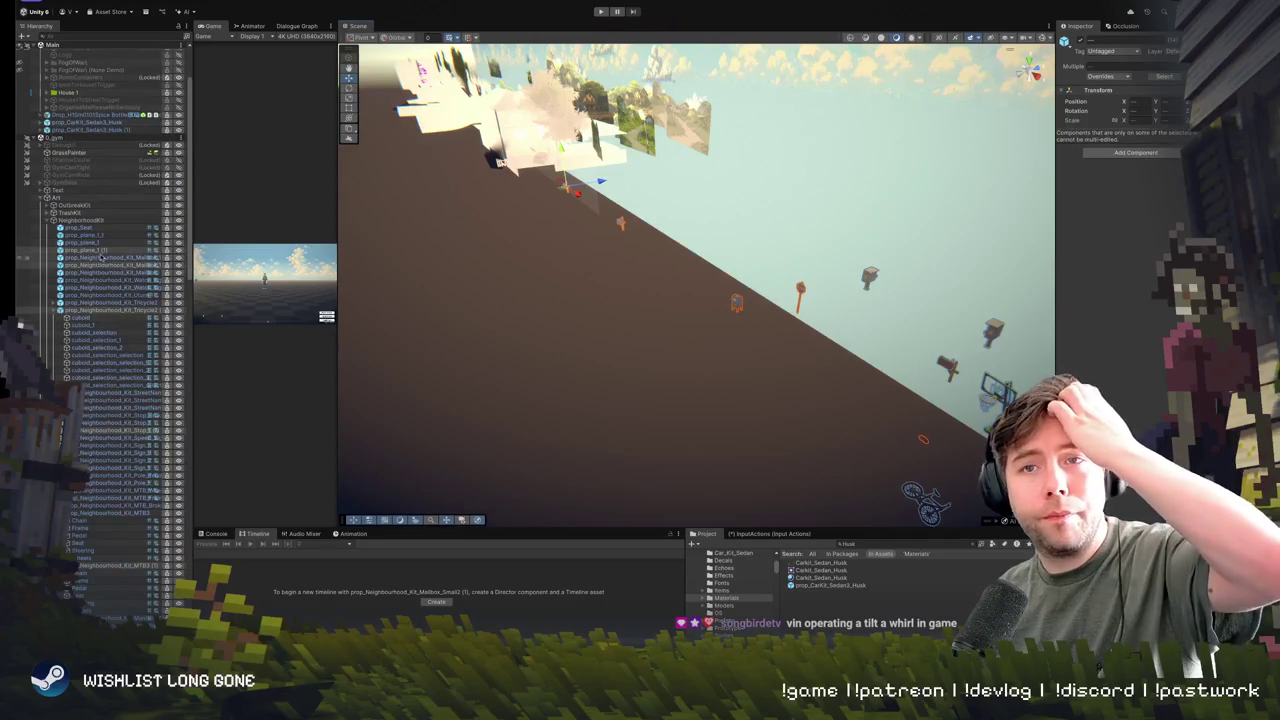
{"action": "left_click", "coordinate": [96, 250], "text": "ctrl"}
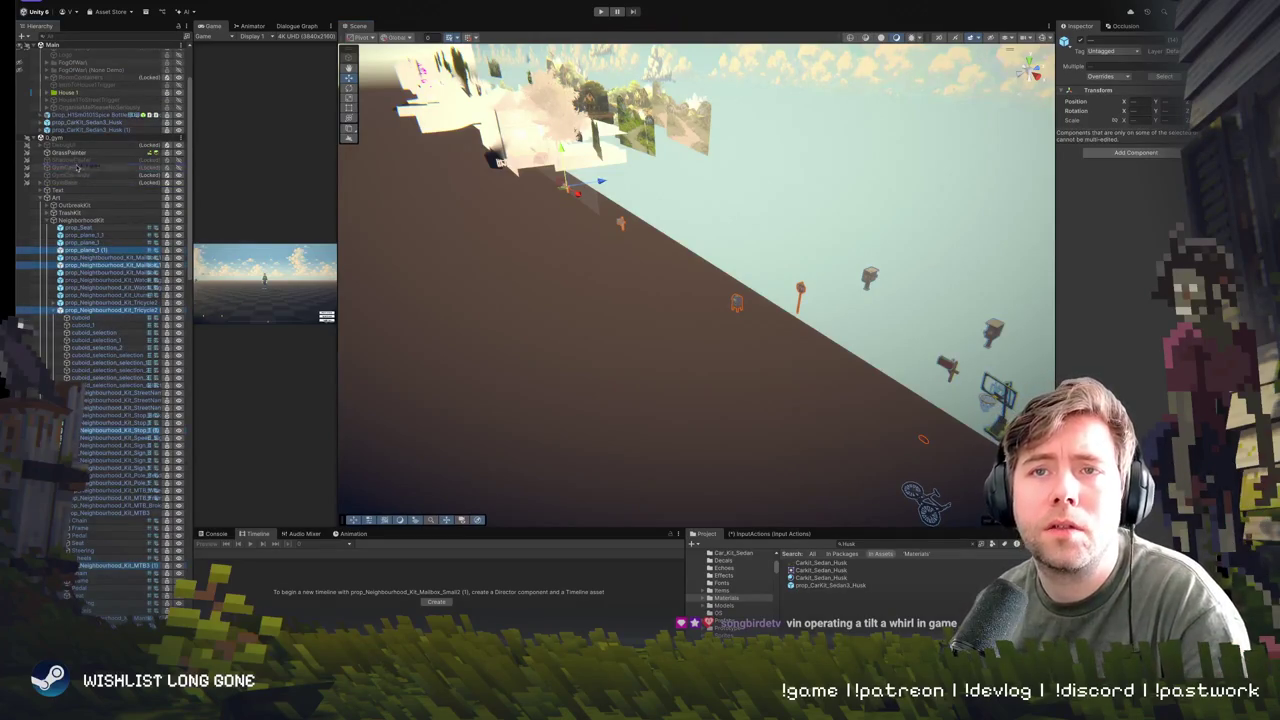
{"action": "scroll", "coordinate": [77, 160], "scroll_direction": "up", "scroll_amount": 3}
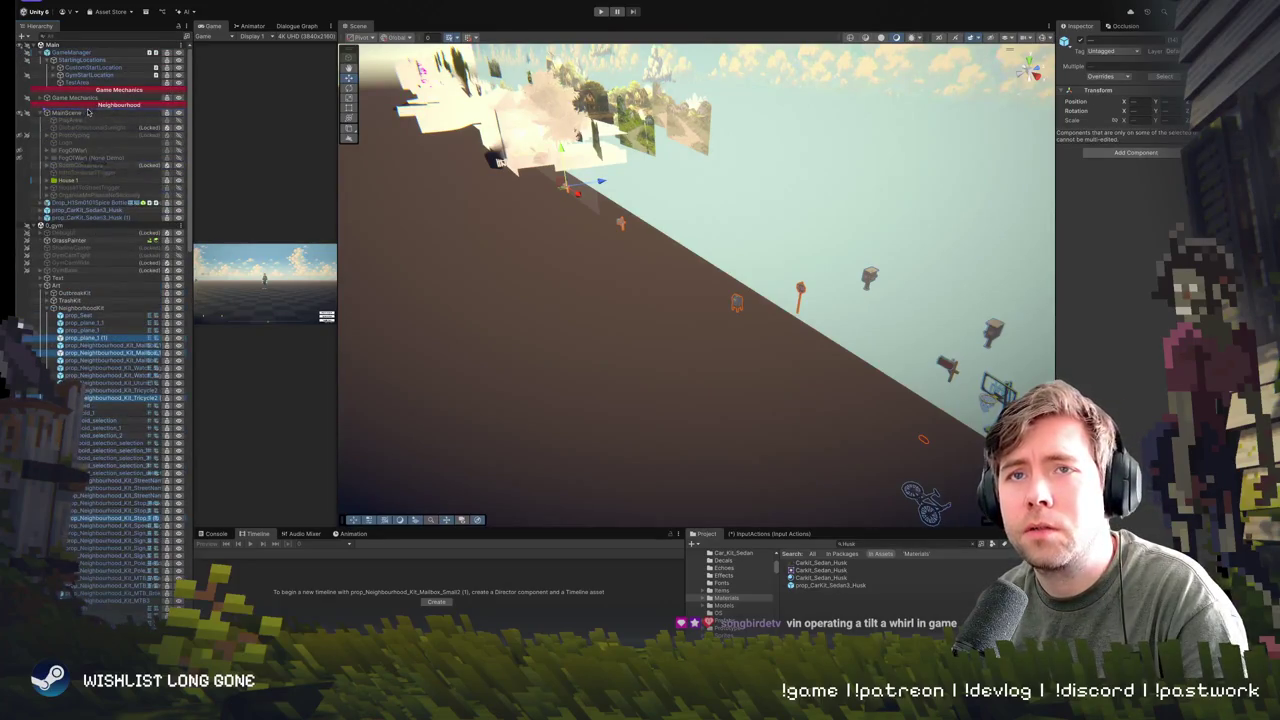
{"action": "key", "text": "Right"}
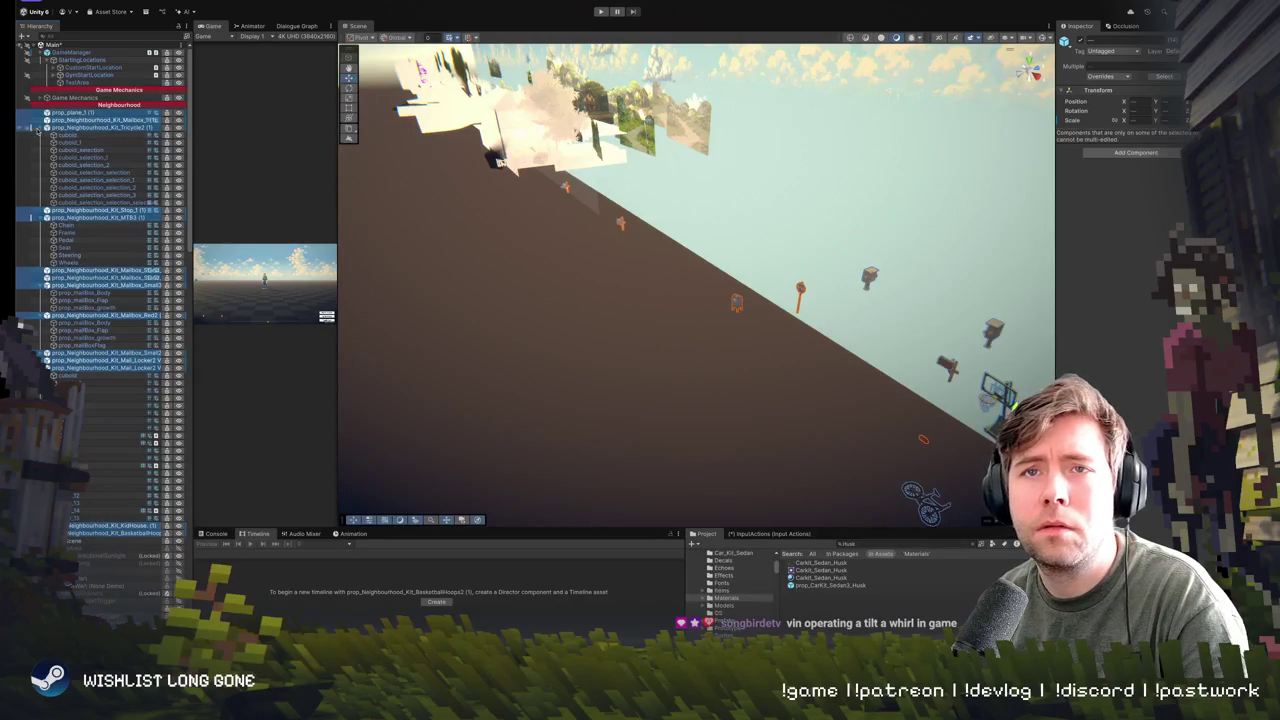
- Collapse the Tricycle2, MTB3, both mailbox and Mall_Locker children in the Hierarchy
{"action": "left_click", "coordinate": [44, 128]}
{"action": "left_click", "coordinate": [40, 143]}
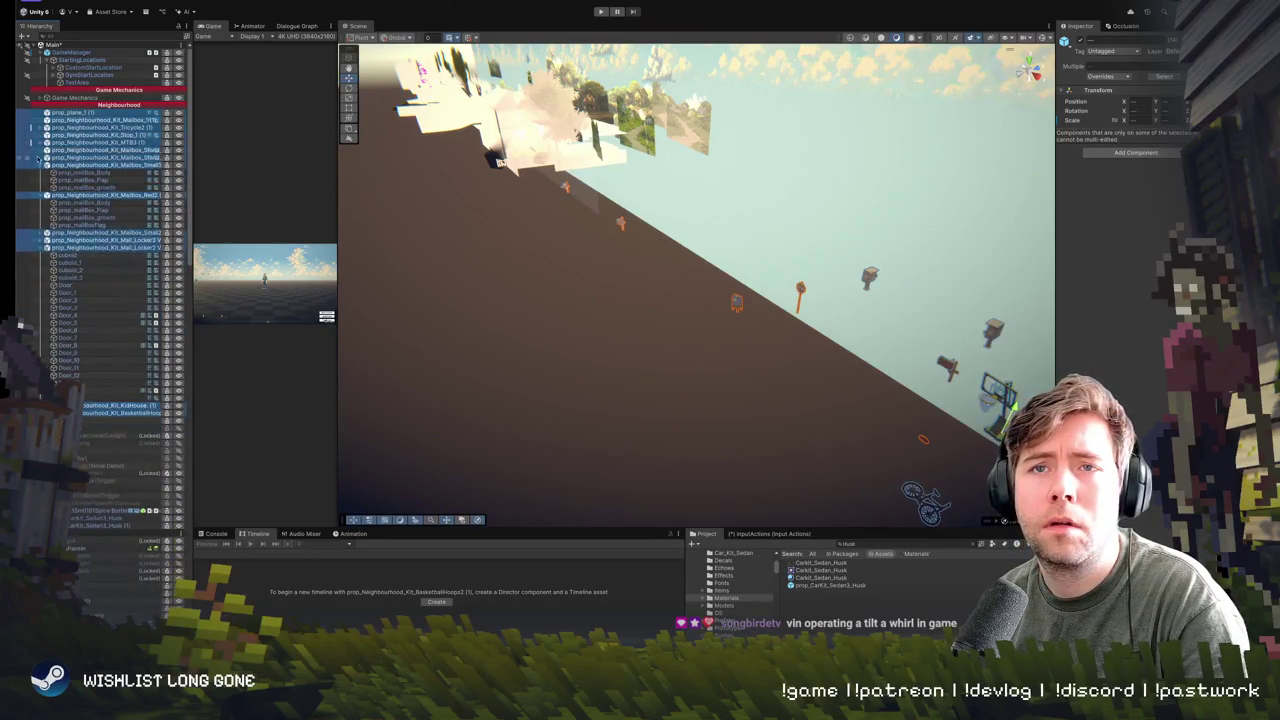
{"action": "left_click", "coordinate": [42, 166]}
{"action": "left_click", "coordinate": [42, 172]}
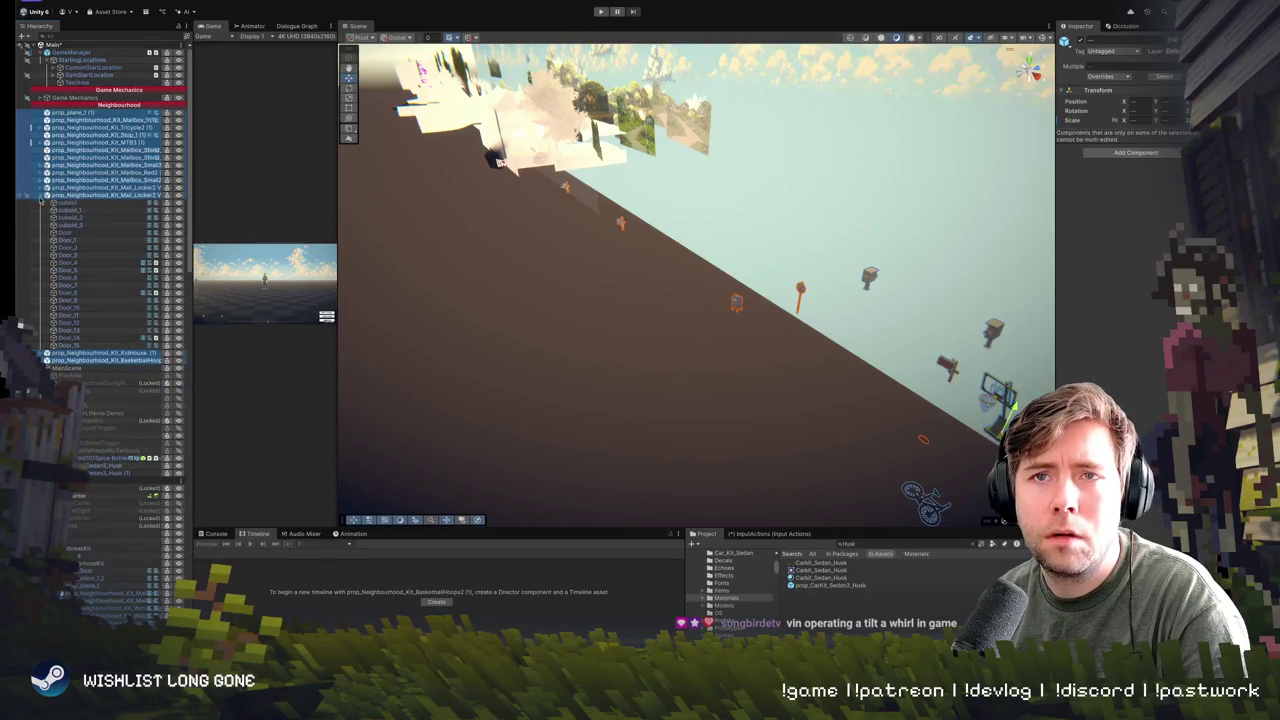
{"action": "left_click", "coordinate": [41, 196]}
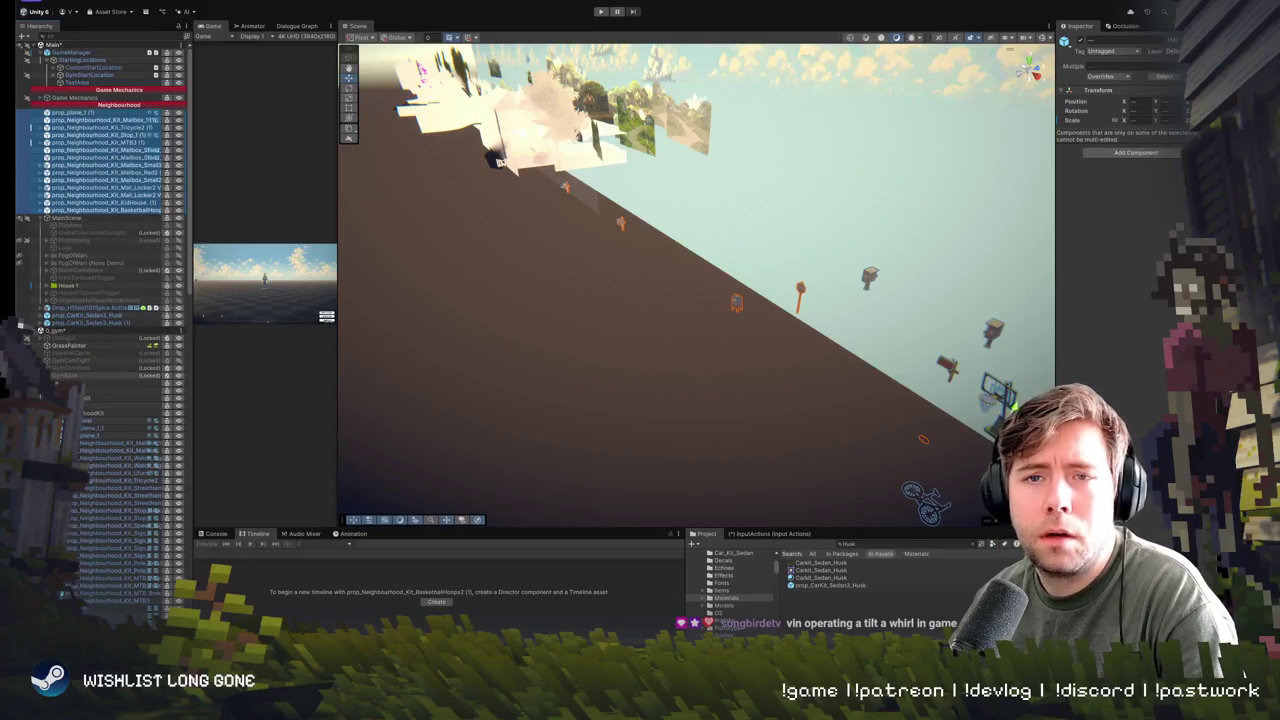
- Unload the 0_gym scene, choosing Don't Save to discard its changes
{"action": "left_click", "coordinate": [40, 330]}
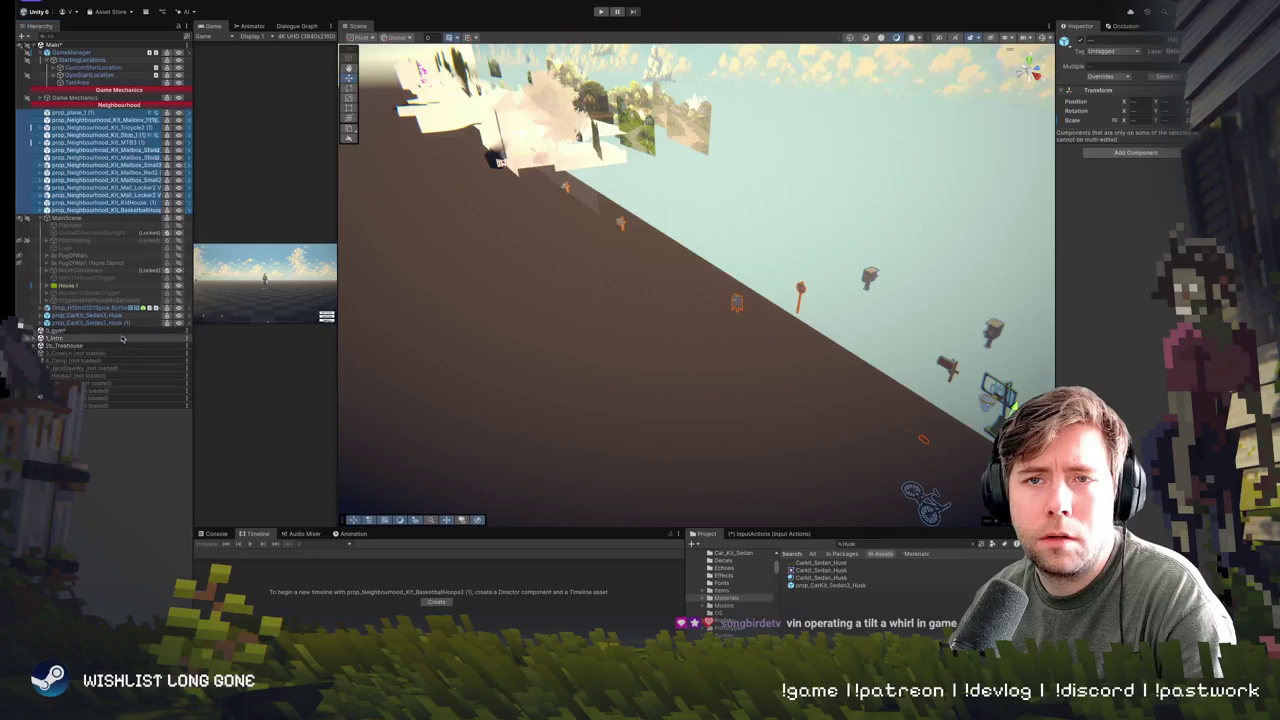
{"action": "left_click", "coordinate": [57, 333]}
{"action": "right_click", "coordinate": [57, 334]}
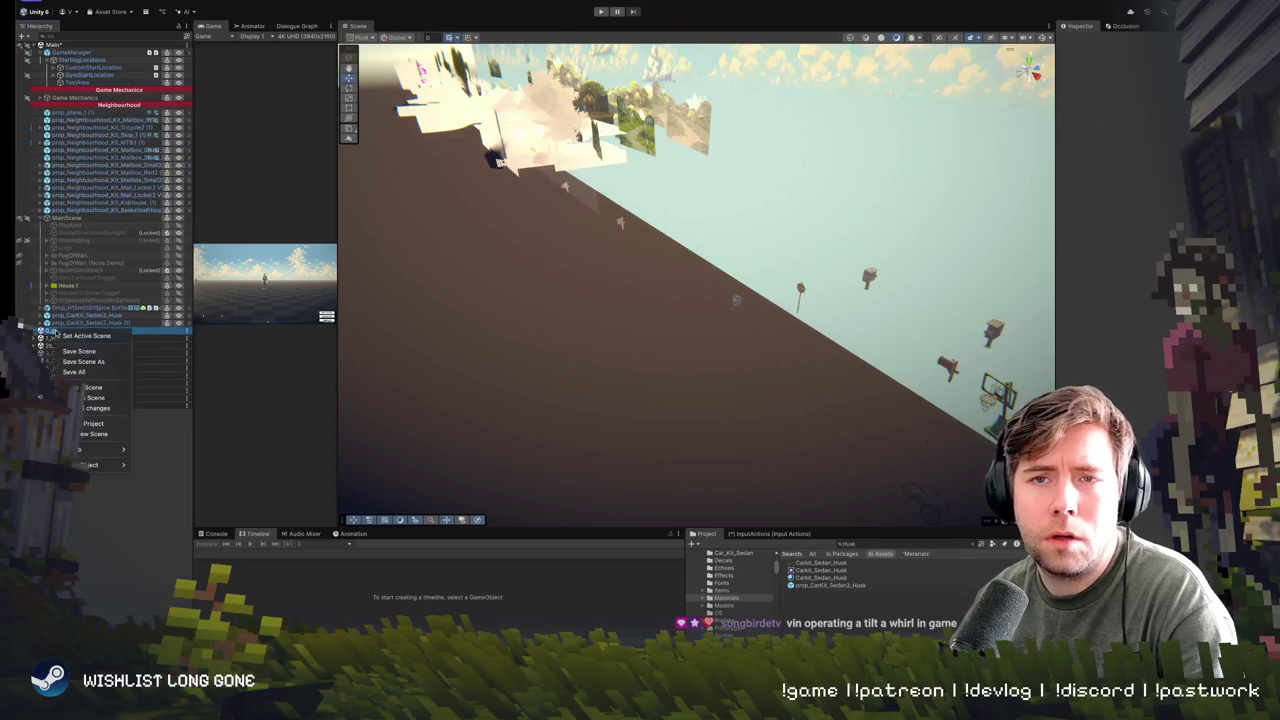
{"action": "left_click", "coordinate": [92, 390]}
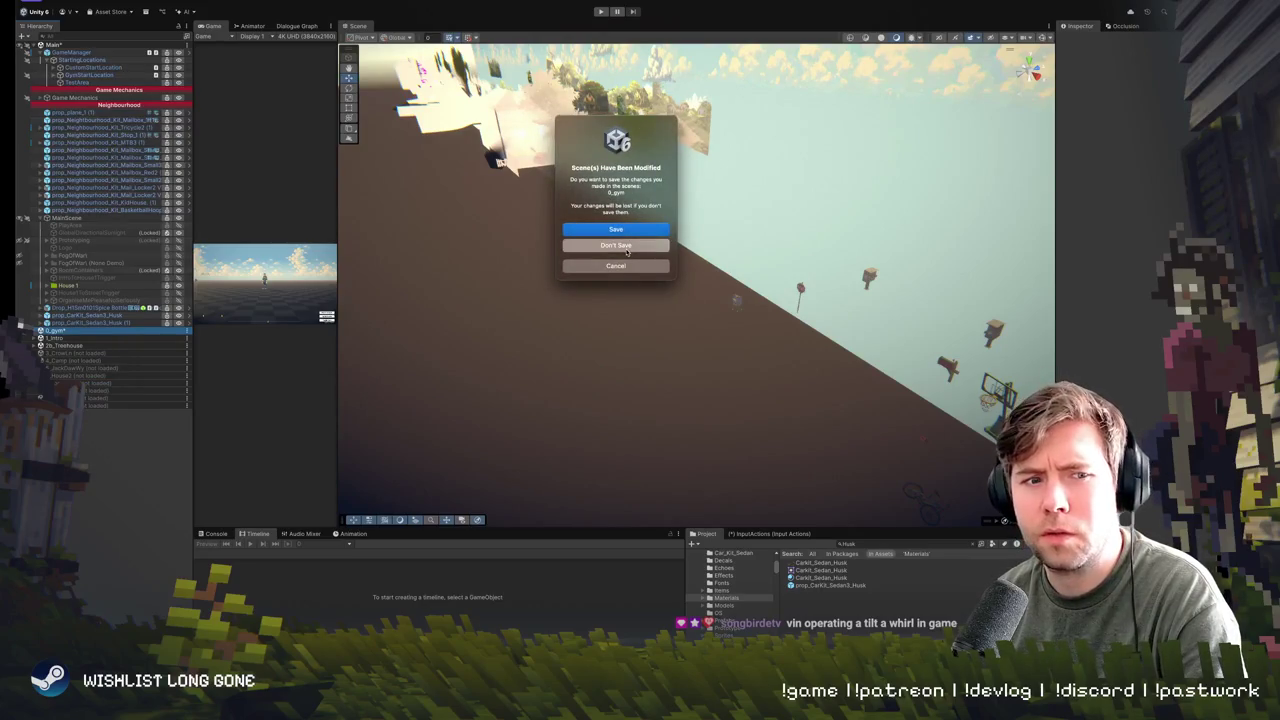
{"action": "left_click", "coordinate": [616, 245]}
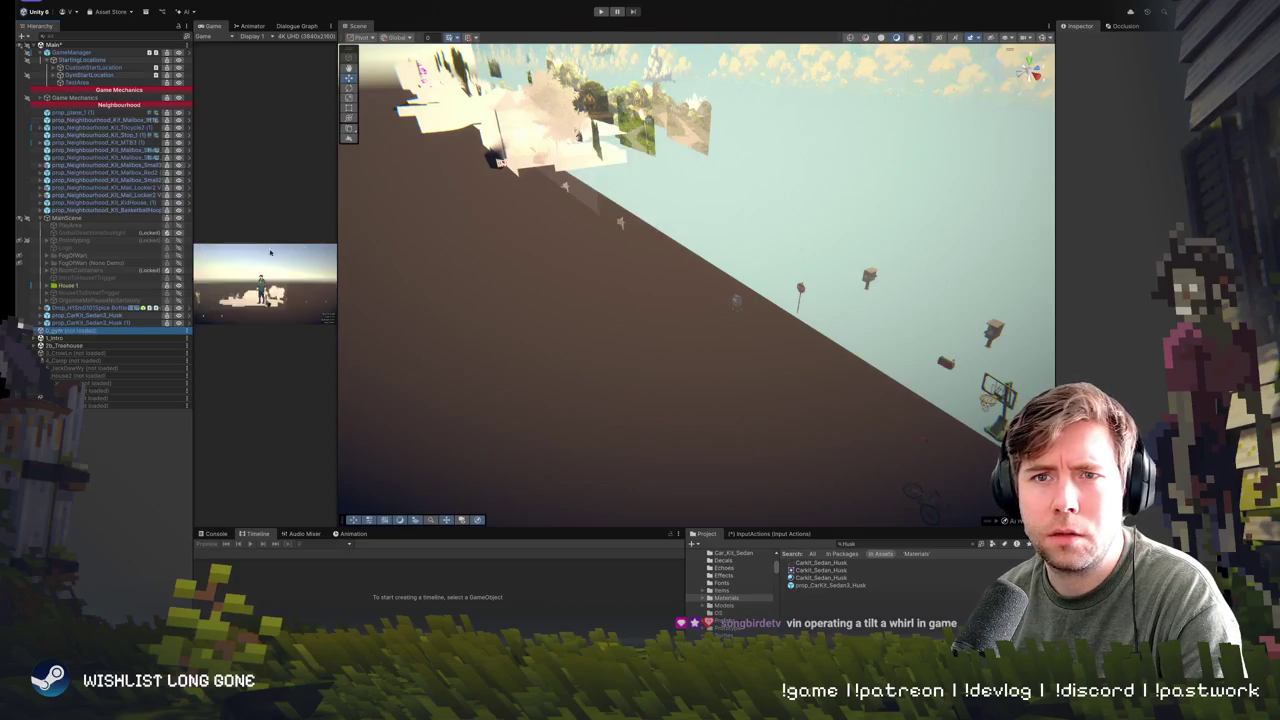
{"action": "left_click", "coordinate": [66, 345]}
{"action": "right_click", "coordinate": [65, 353]}
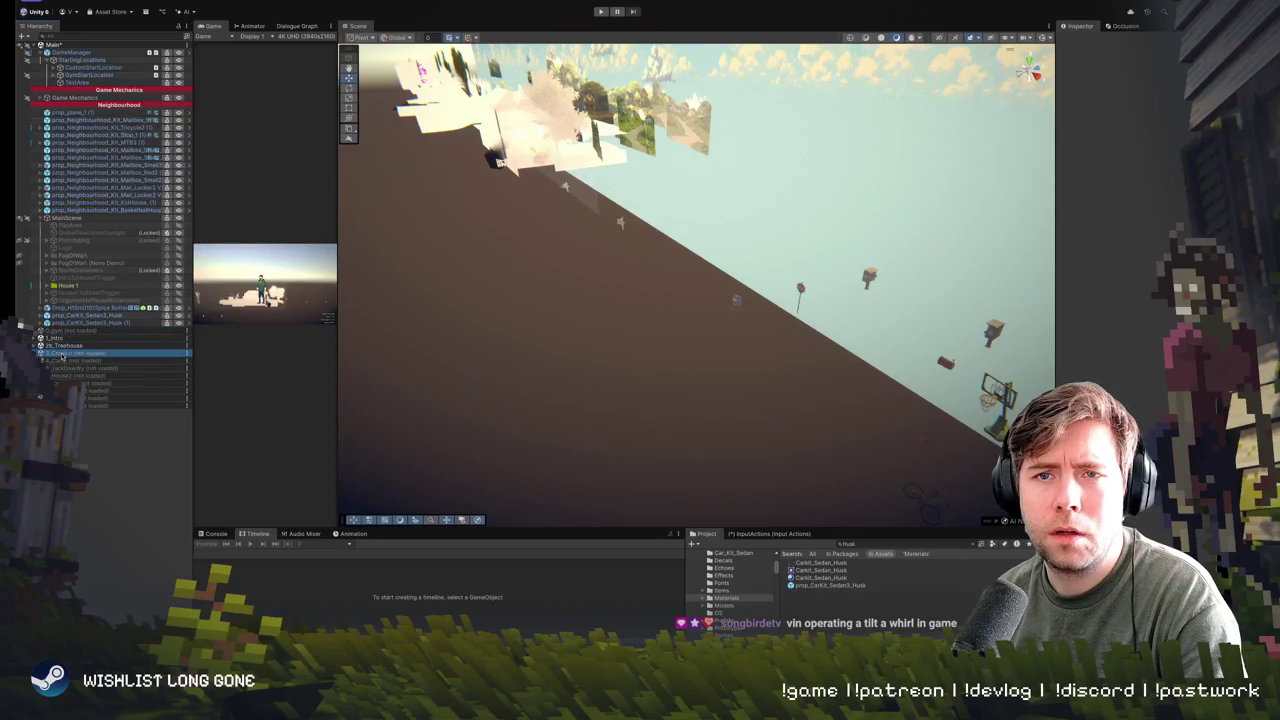
- Load the 3_CrowLn scene and drag the Neighbourhood props under its CrowLane object
{"action": "left_click", "coordinate": [105, 360]}
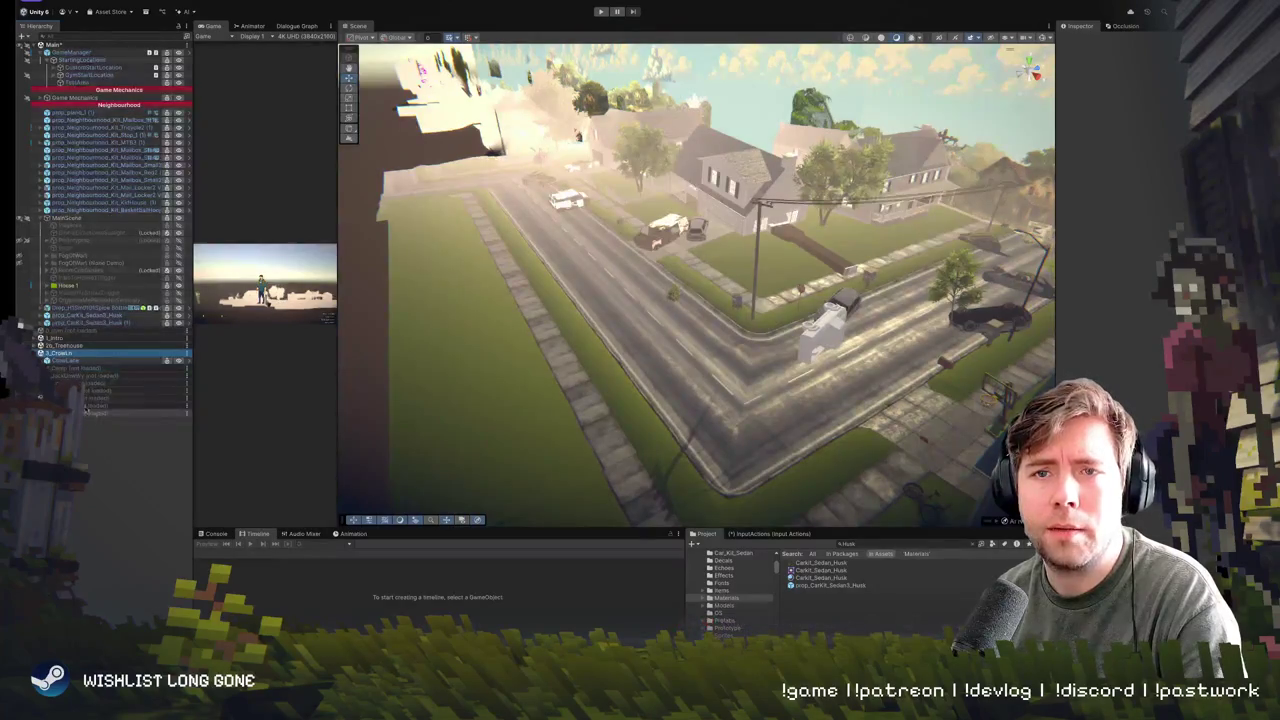
{"action": "left_click", "coordinate": [62, 368]}
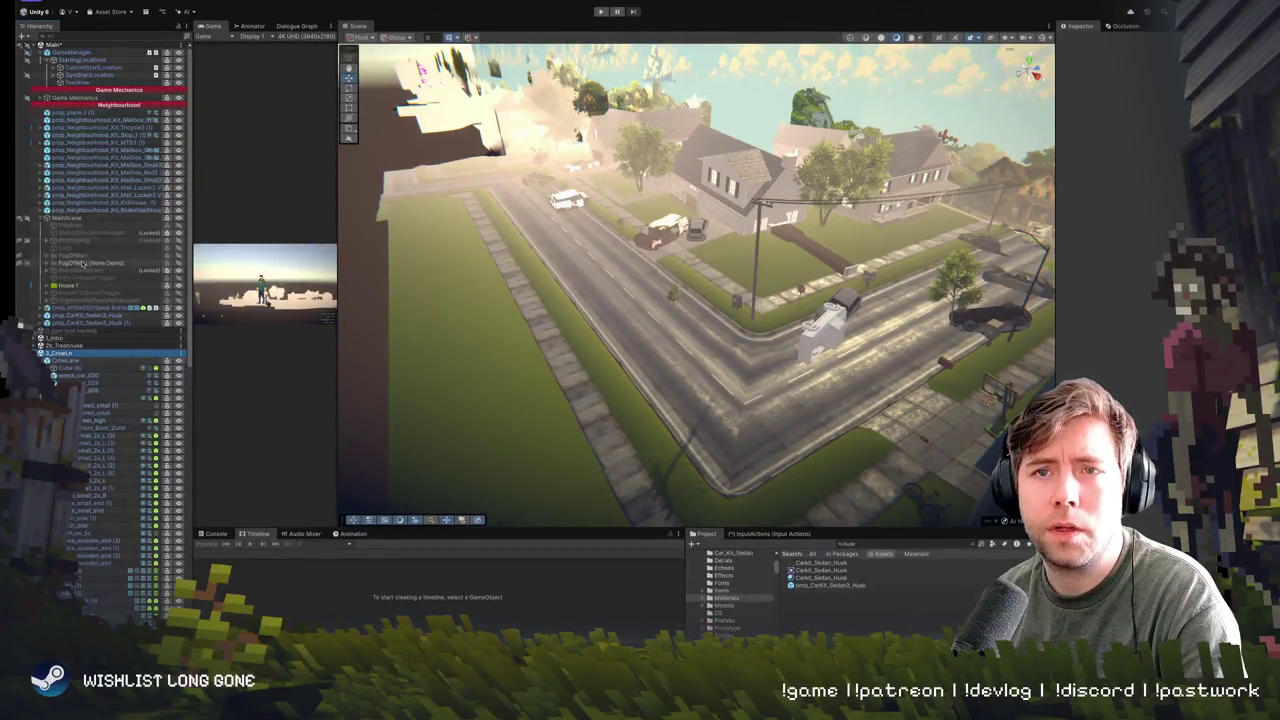
{"action": "left_click", "coordinate": [94, 211]}
{"action": "left_click", "coordinate": [94, 112], "text": "shift"}
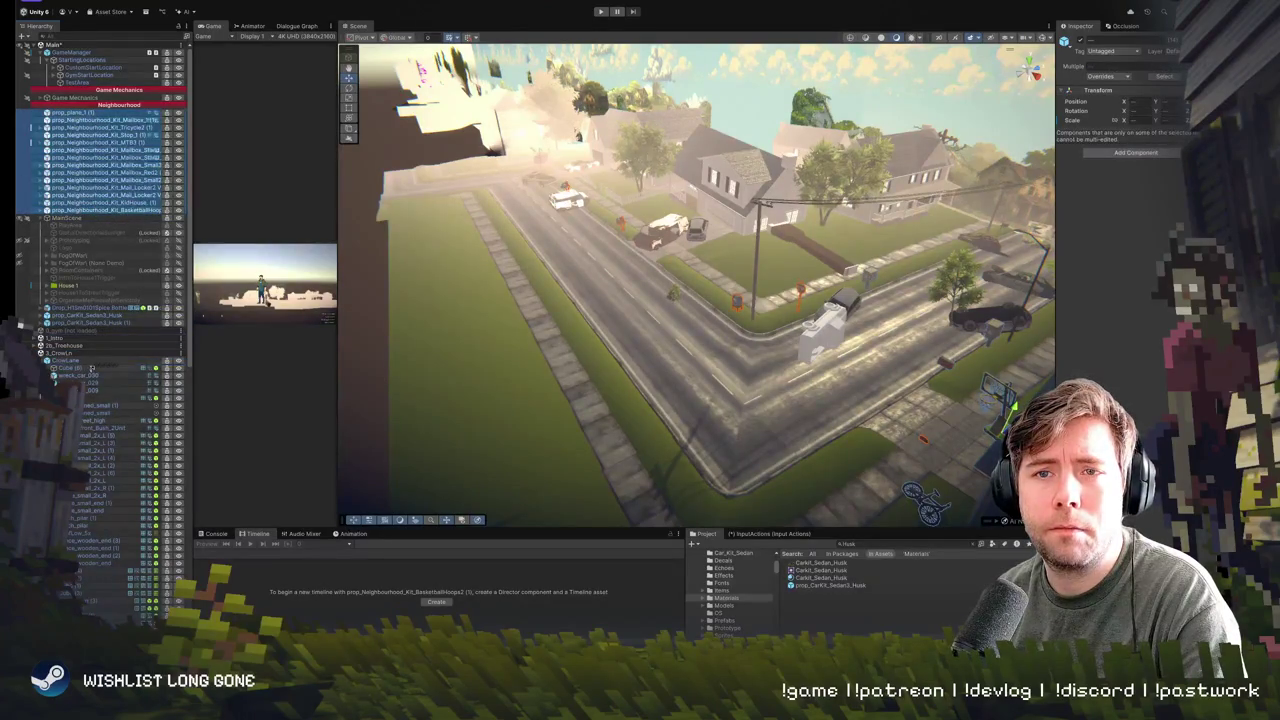
{"action": "left_click_drag", "start_coordinate": [92, 368], "coordinate": [92, 366]}
- Review CrowLane's prefab overrides, then collapse the 3_CrowLn scene's object list
{"action": "left_click", "coordinate": [65, 255]}
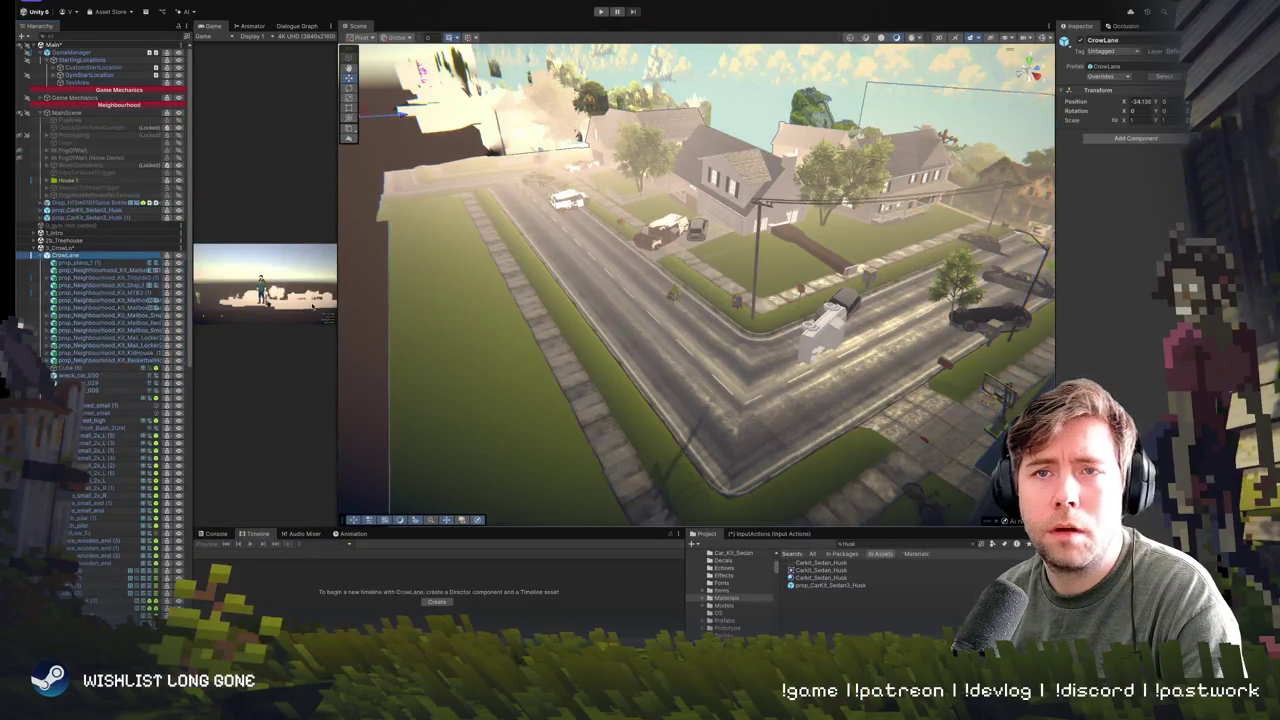
{"action": "left_click", "coordinate": [1101, 75]}
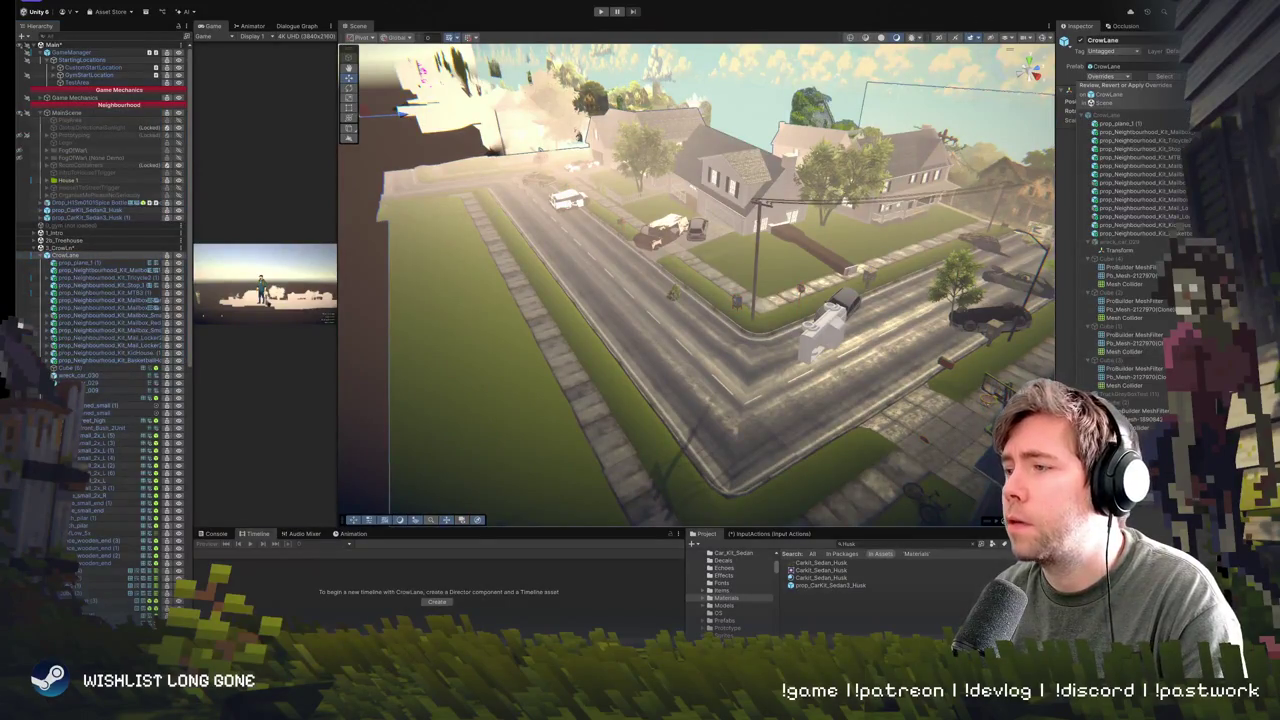
{"action": "left_click", "coordinate": [966, 465]}
{"action": "left_click_drag", "start_coordinate": [966, 465], "coordinate": [770, 302]}
{"action": "left_click", "coordinate": [31, 248]}
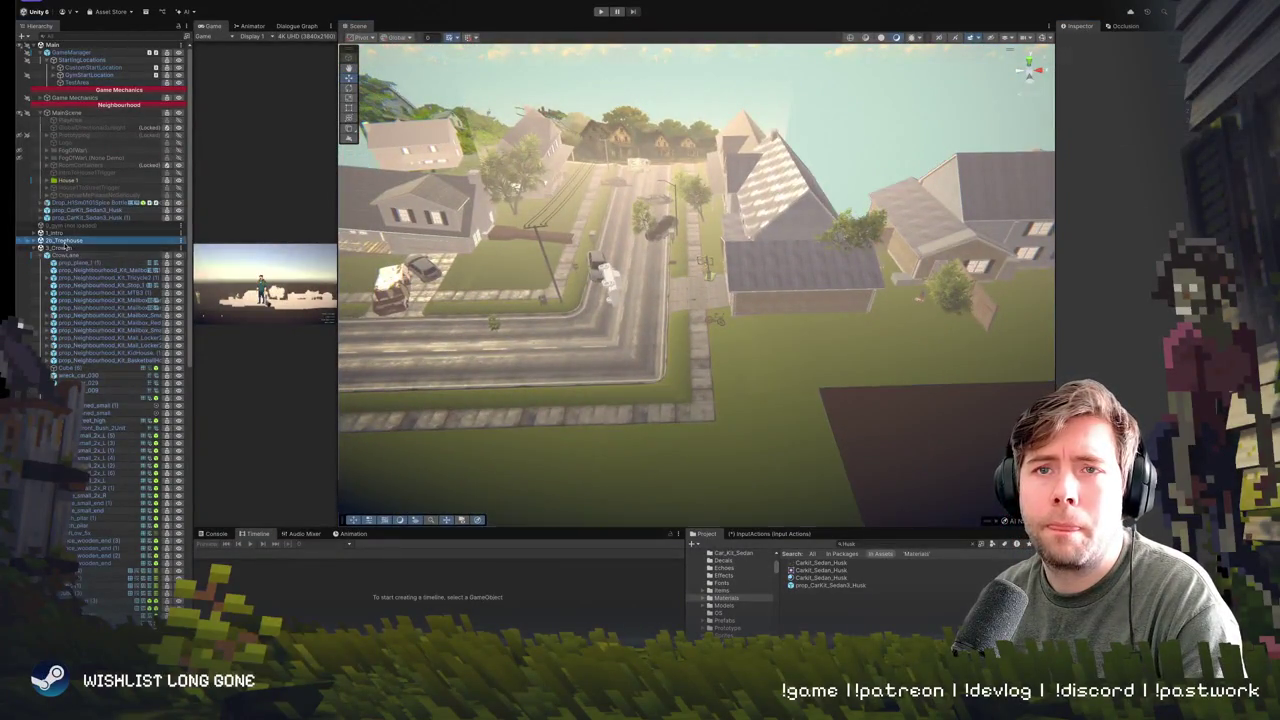
{"action": "left_click", "coordinate": [40, 248]}
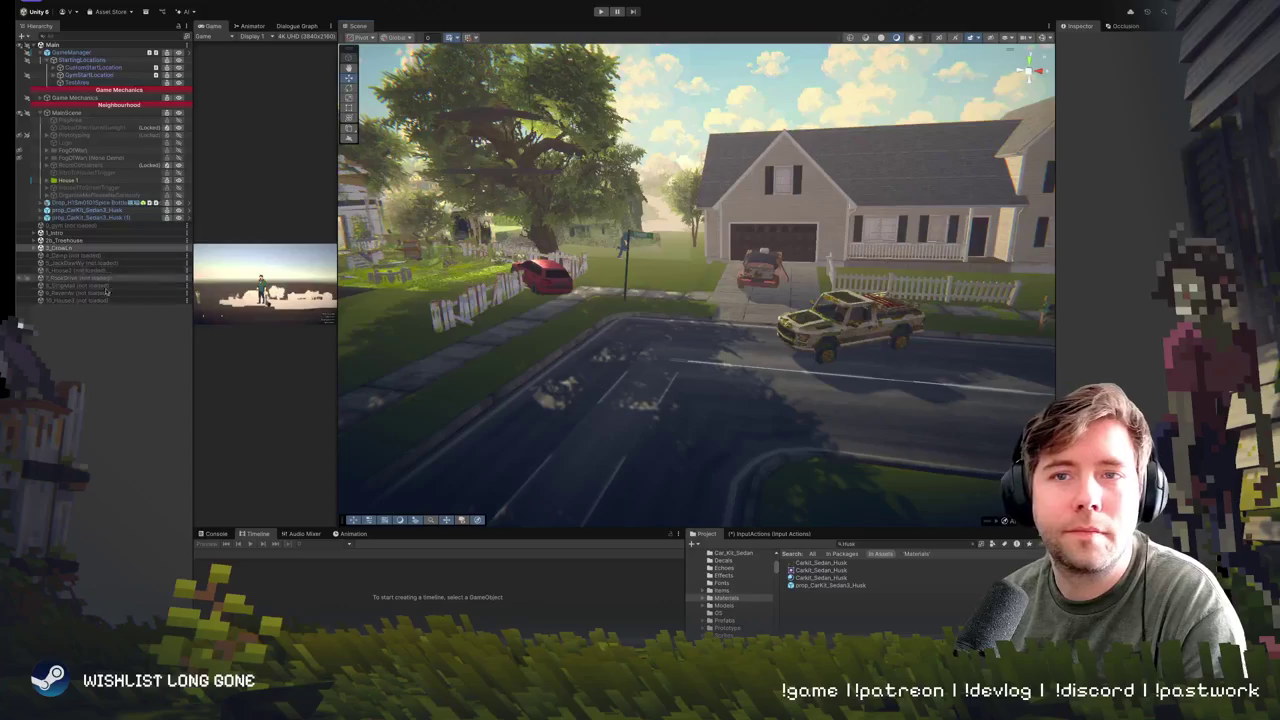
{"action": "left_click", "coordinate": [70, 247]}
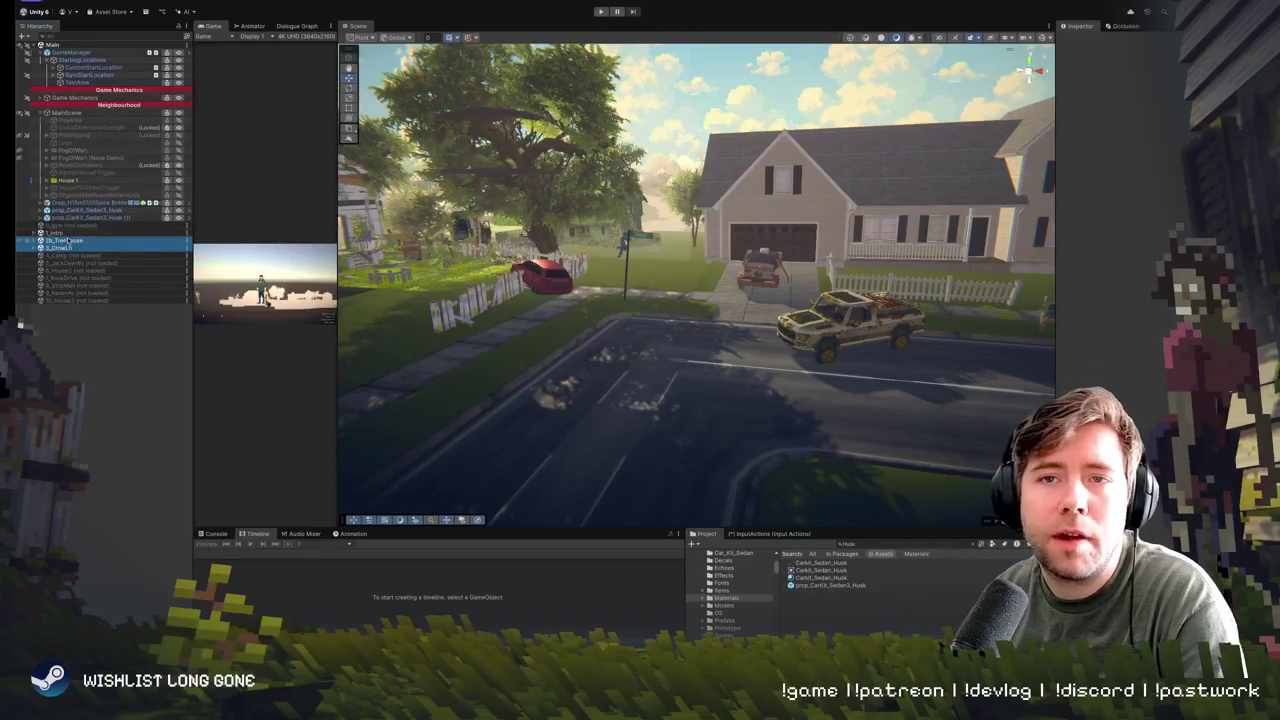
{"action": "left_click", "coordinate": [55, 232], "text": "ctrl"}
{"action": "left_click_drag", "start_coordinate": [691, 328], "coordinate": [575, 304]}
{"action": "mouse_move", "coordinate": [814, 309]}
{"action": "left_mouse_down"}
{"action": "mouse_move", "coordinate": [749, 302]}
{"action": "mouse_move", "coordinate": [715, 383]}
{"action": "mouse_move", "coordinate": [690, 345]}
{"action": "left_mouse_up"}
{"action": "left_click", "coordinate": [75, 256]}
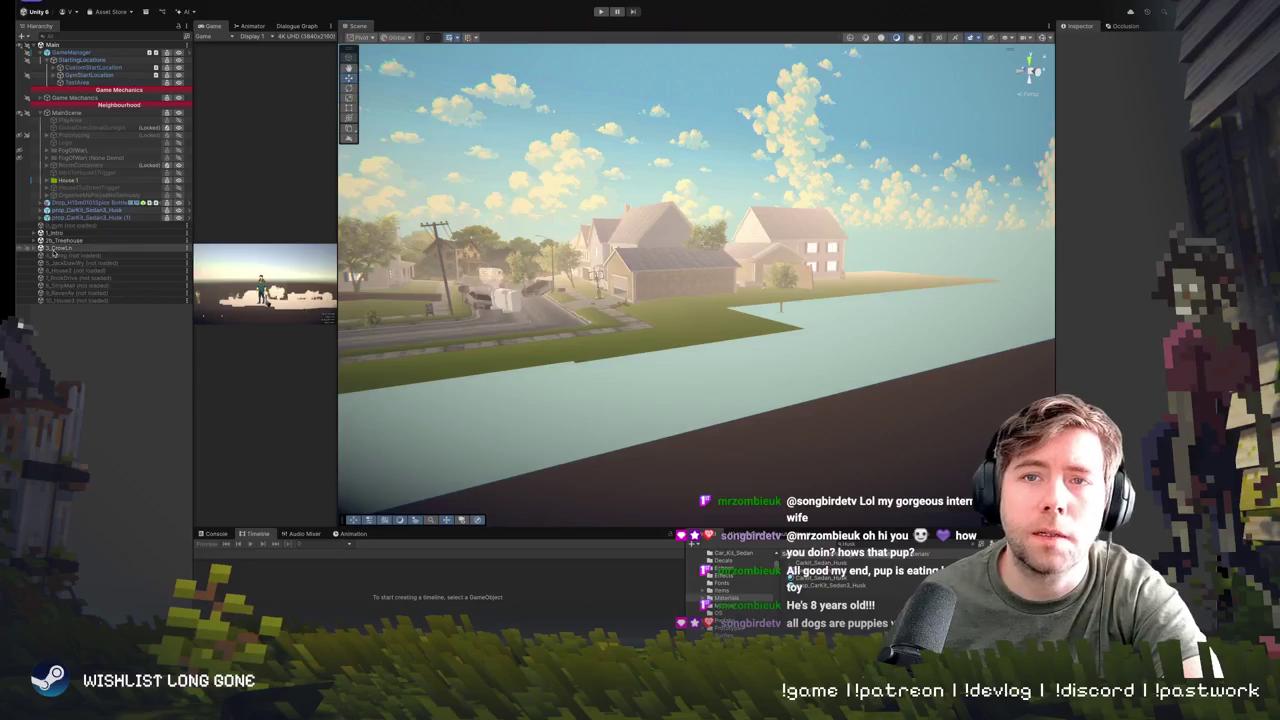
- Unload the 3_CrowLn neighbourhood scene
{"action": "right_click", "coordinate": [56, 250]}
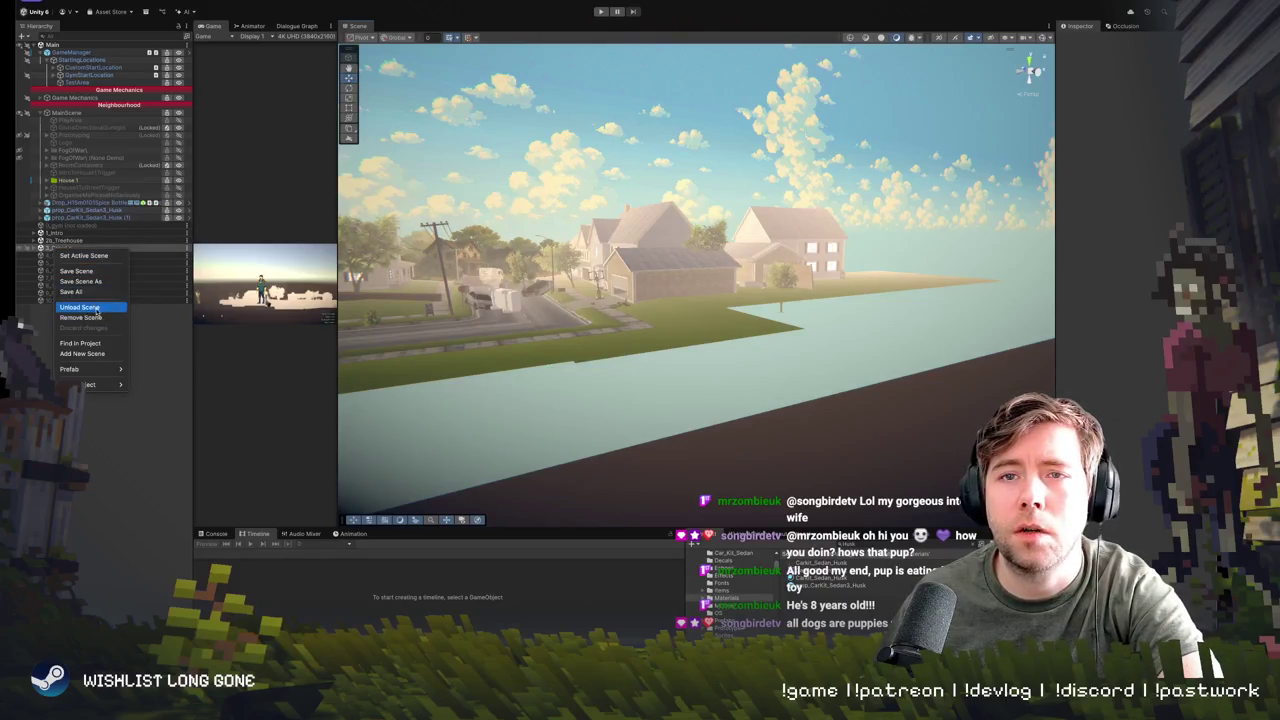
{"action": "left_click", "coordinate": [79, 307]}
{"action": "mouse_move", "coordinate": [741, 290]}
{"action": "left_mouse_down"}
{"action": "mouse_move", "coordinate": [745, 262]}
{"action": "mouse_move", "coordinate": [738, 330]}
{"action": "left_mouse_up"}
- Select the grill object, try reparenting it, and cancel the prefab restructure warning
{"action": "left_click", "coordinate": [738, 340]}
{"action": "left_click", "coordinate": [743, 320]}
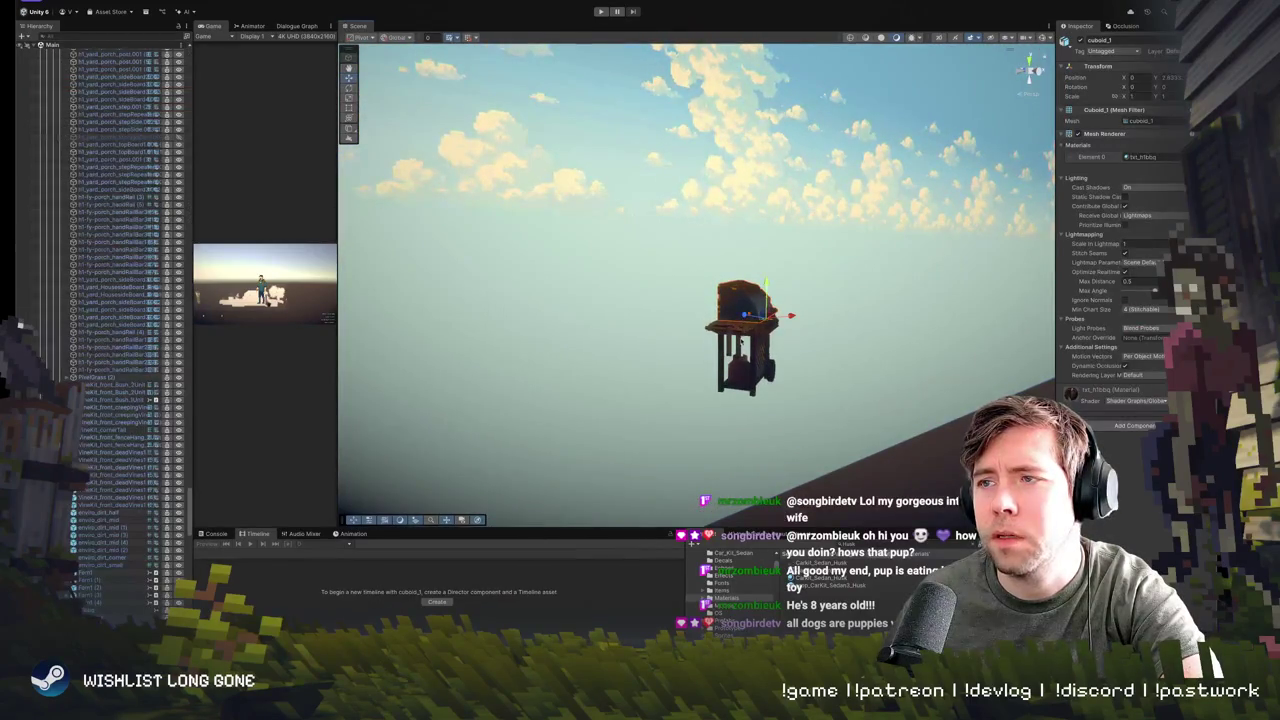
{"action": "left_click", "coordinate": [743, 330]}
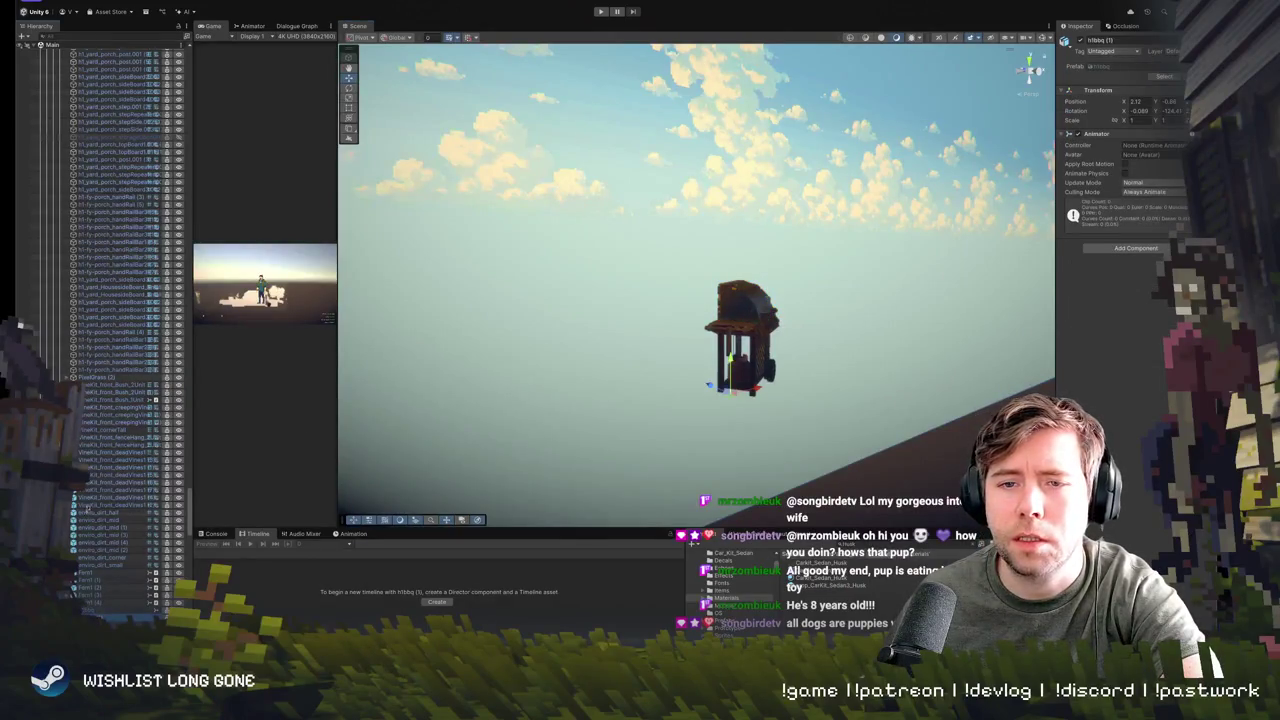
{"action": "scroll", "coordinate": [86, 509], "scroll_direction": "up", "scroll_amount": 20}
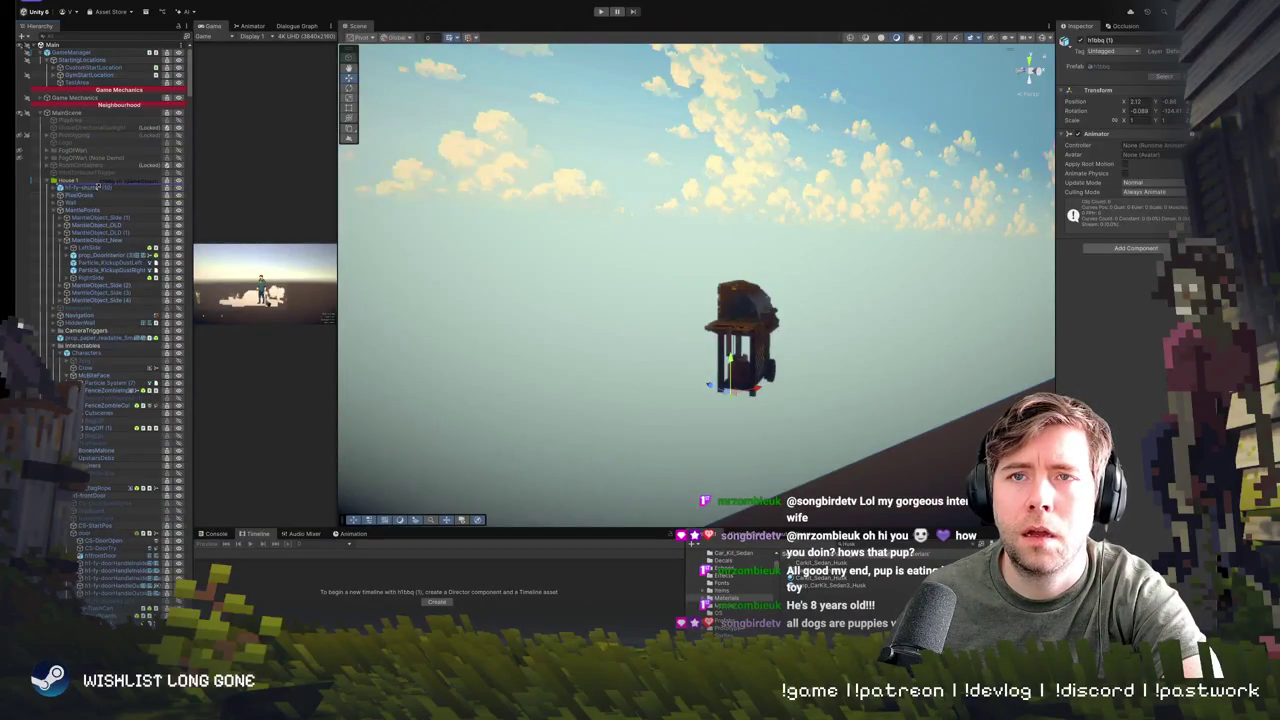
{"action": "left_click_drag", "start_coordinate": [100, 177], "coordinate": [101, 178]}
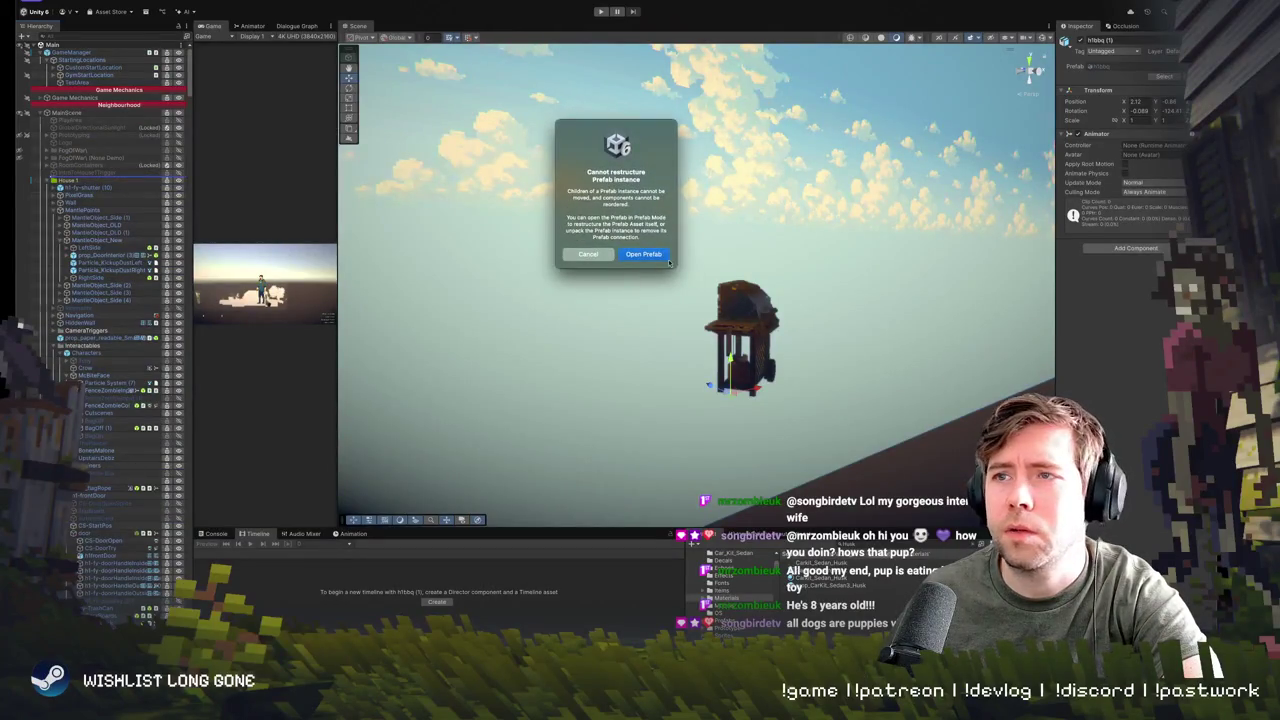
{"action": "left_click", "coordinate": [588, 254]}
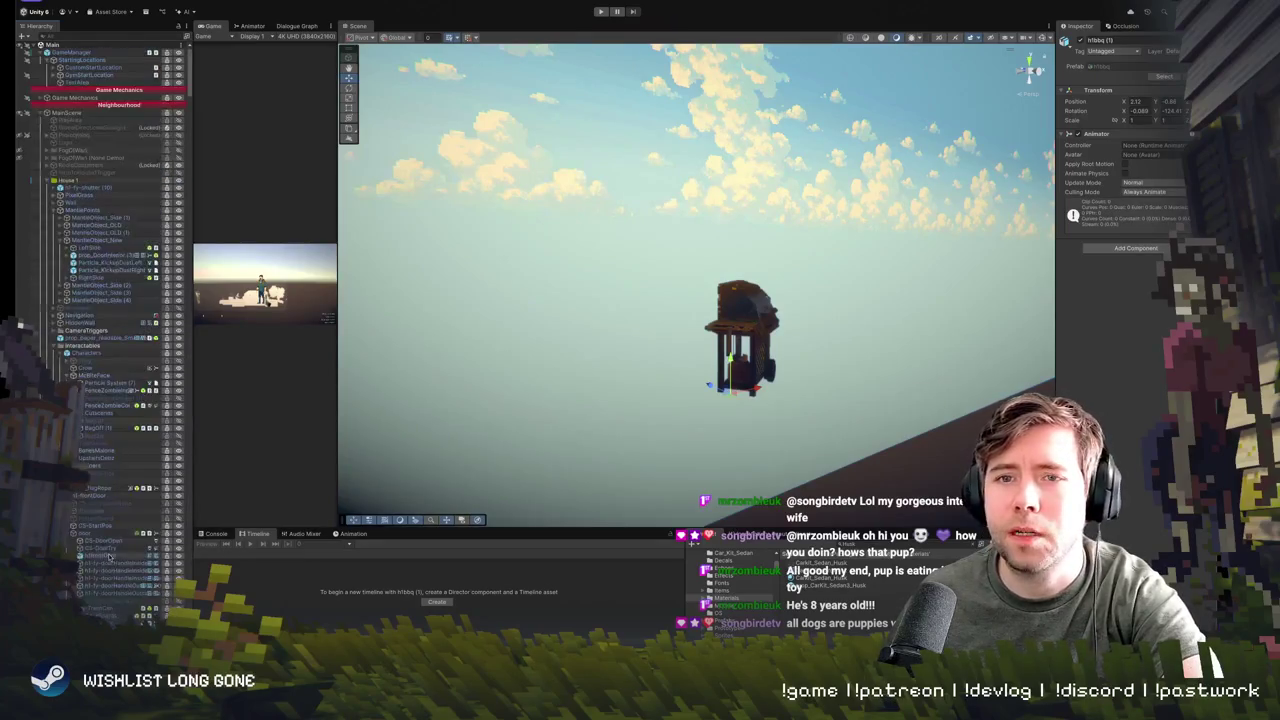
{"action": "left_click", "coordinate": [47, 184]}
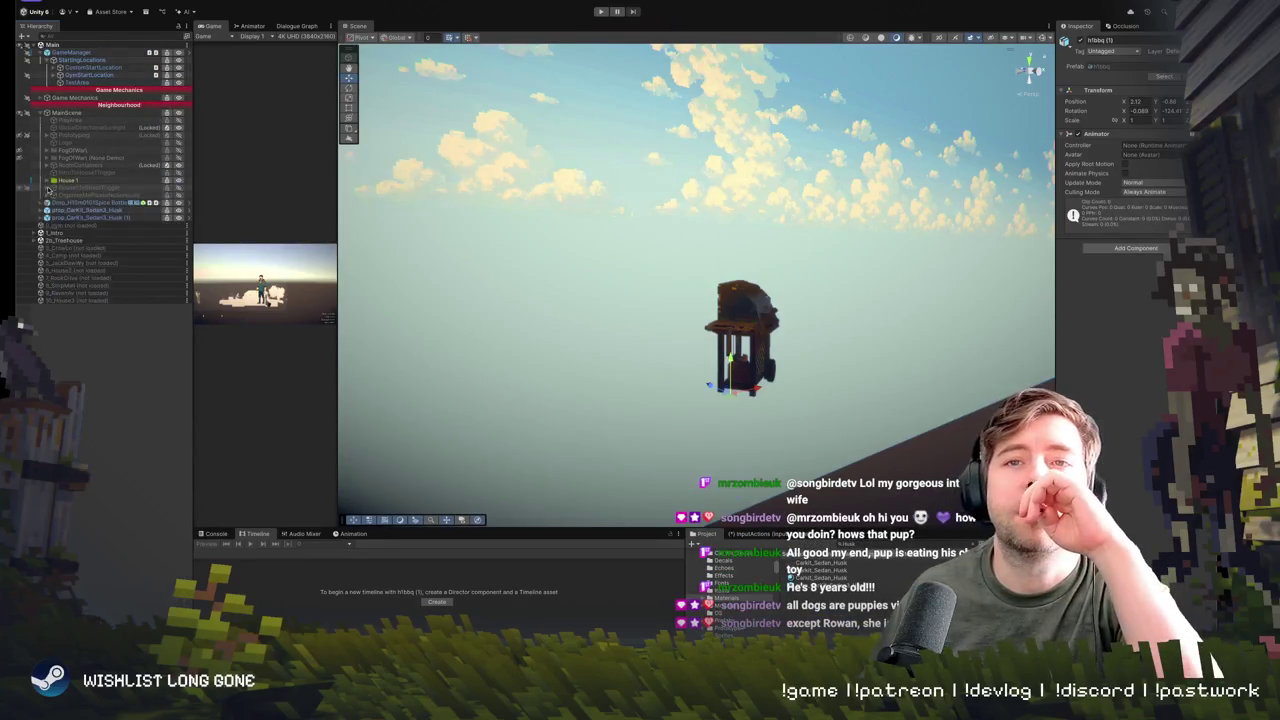
- Load the 4_Camp scene
{"action": "left_click", "coordinate": [68, 240]}
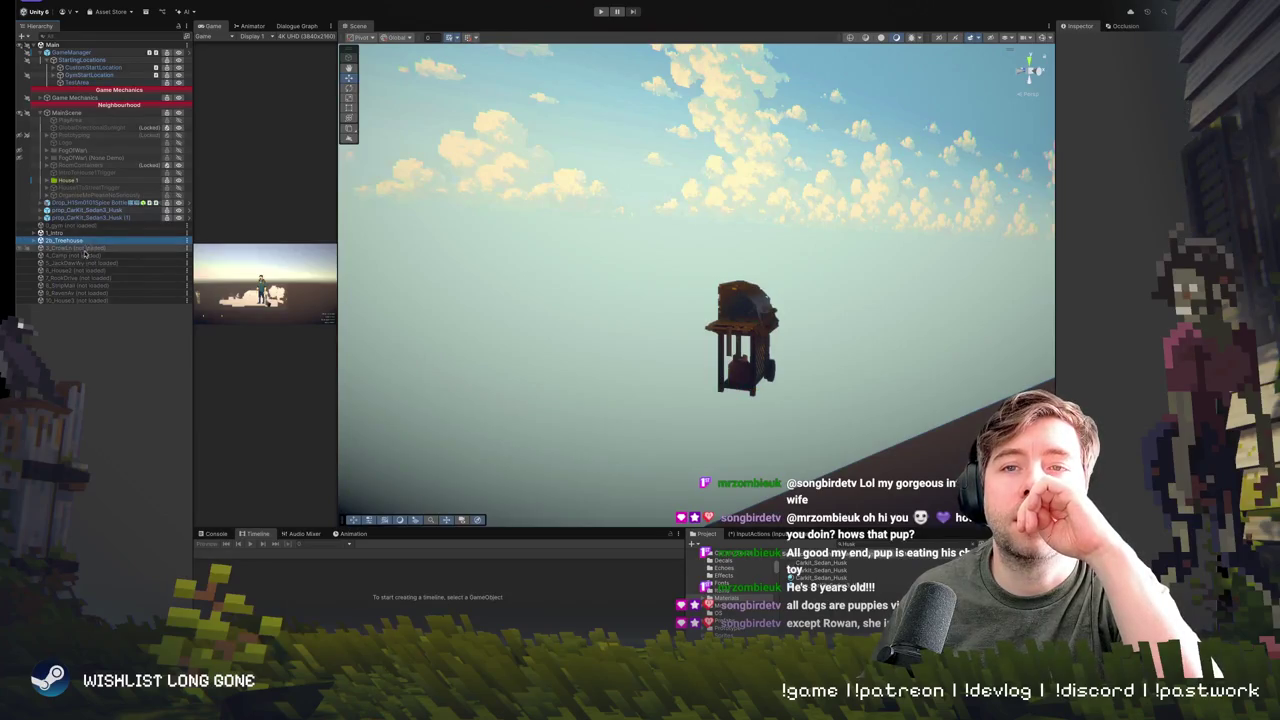
{"action": "right_click", "coordinate": [82, 256]}
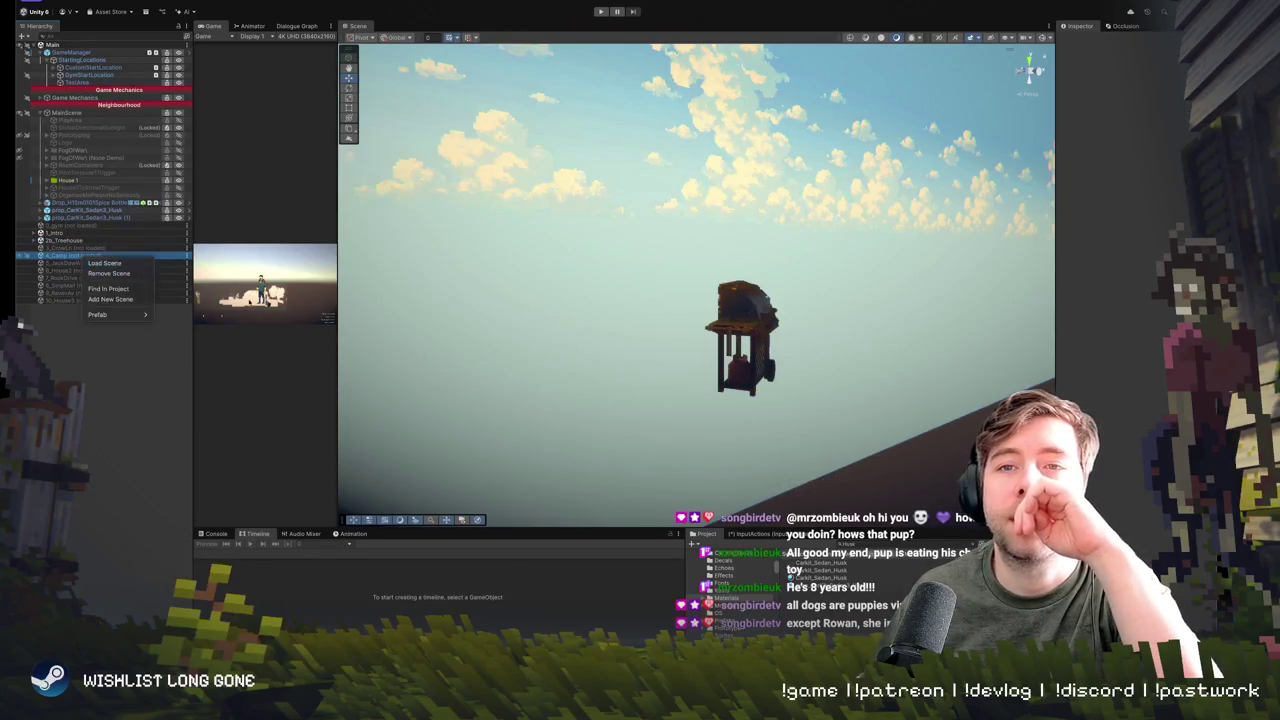
{"action": "left_click", "coordinate": [104, 263]}
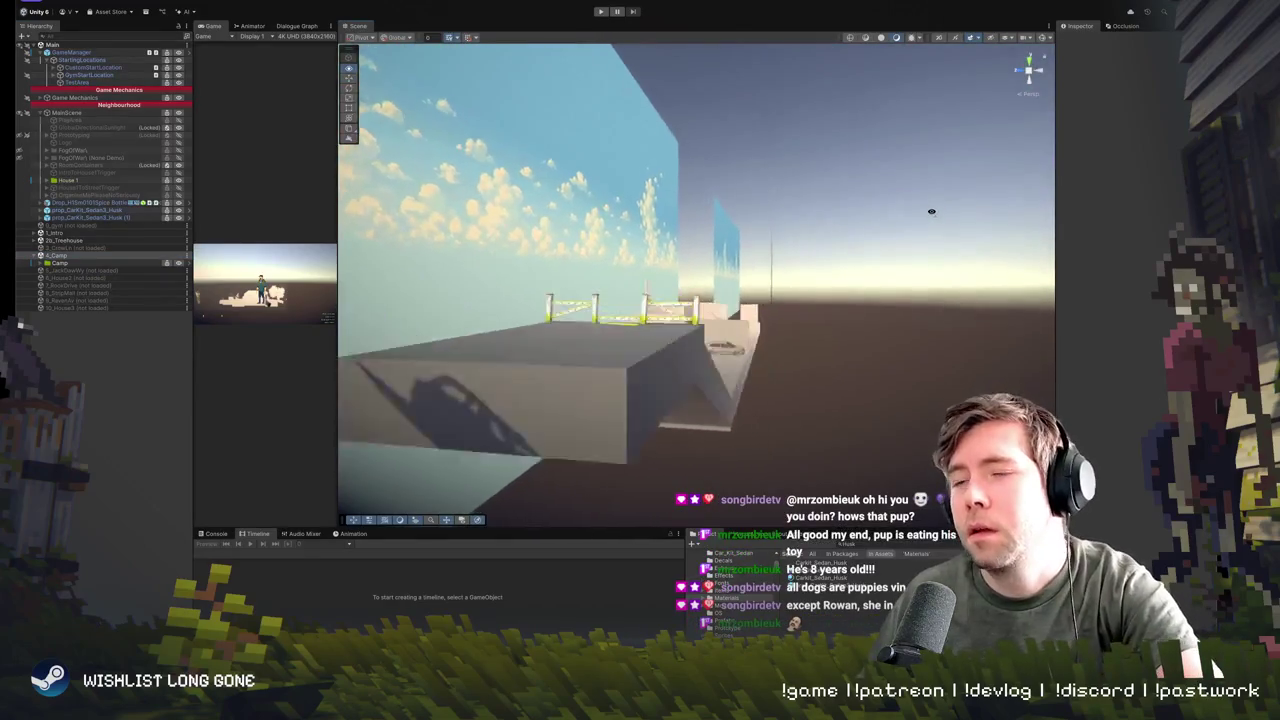
- Fly the Scene view to the camp and select the seated Cook figure
{"action": "key", "text": "w"}
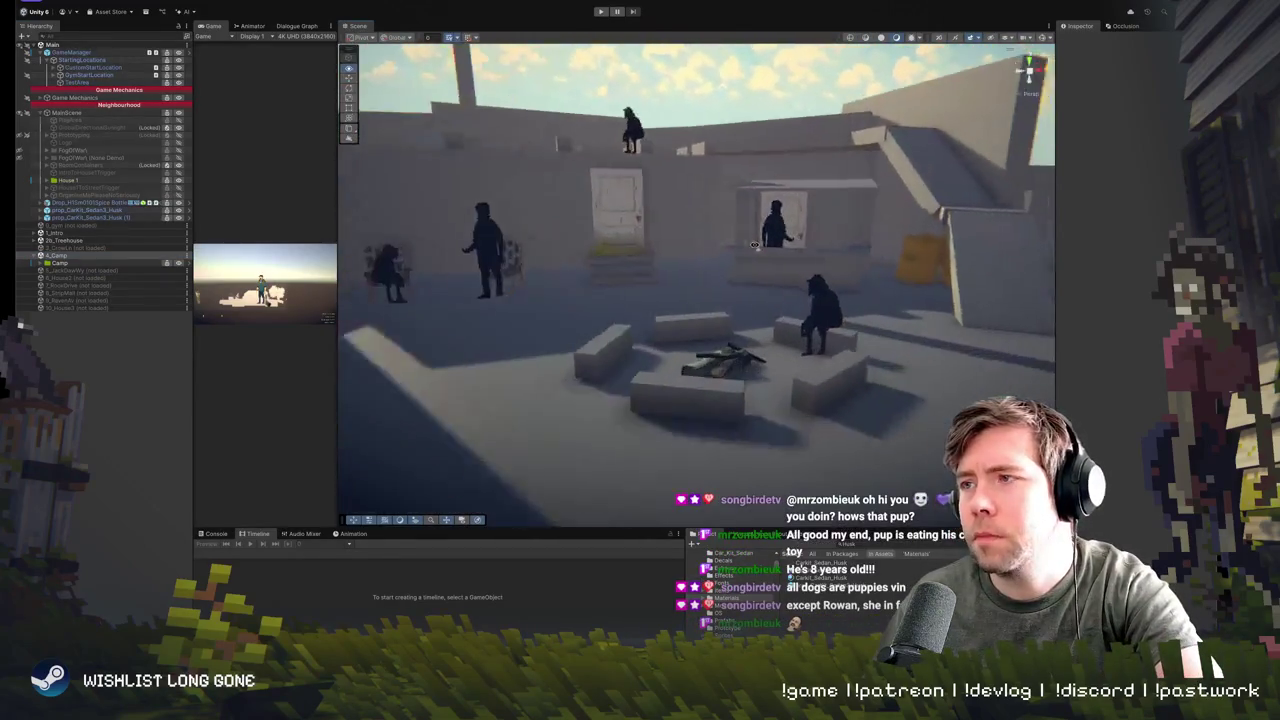
{"action": "key", "text": "w"}
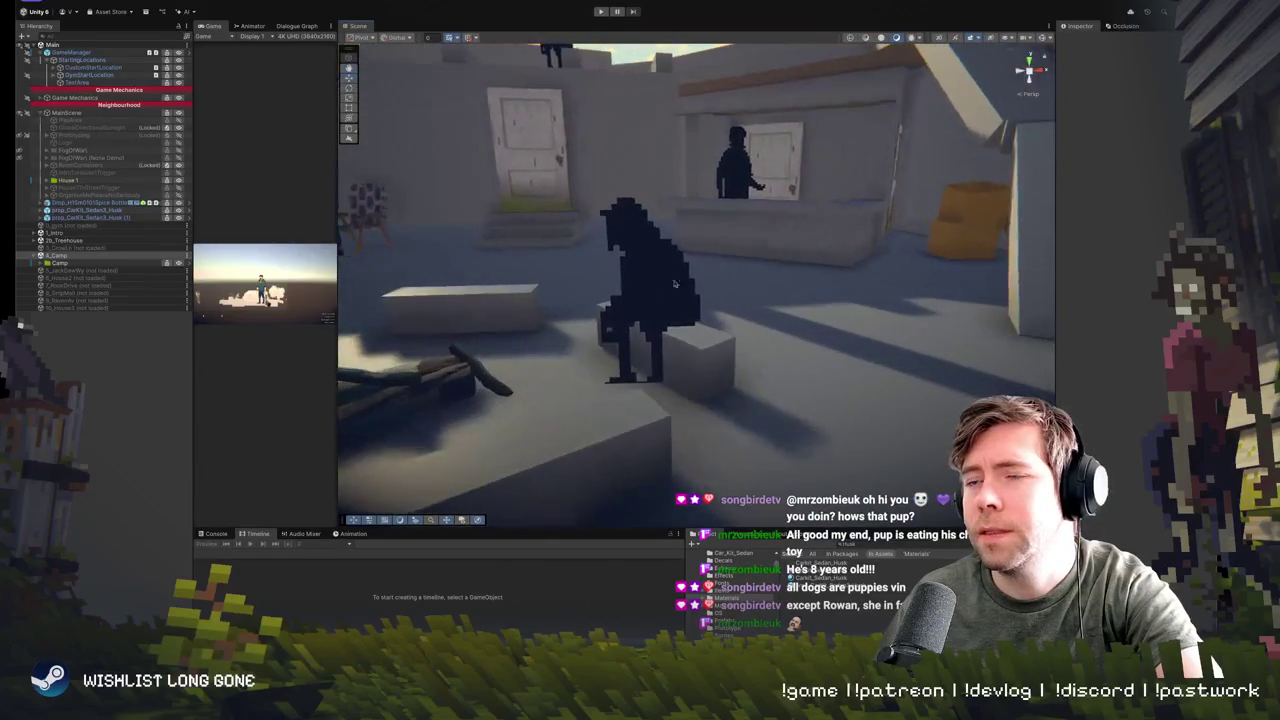
{"action": "left_click", "coordinate": [664, 292]}
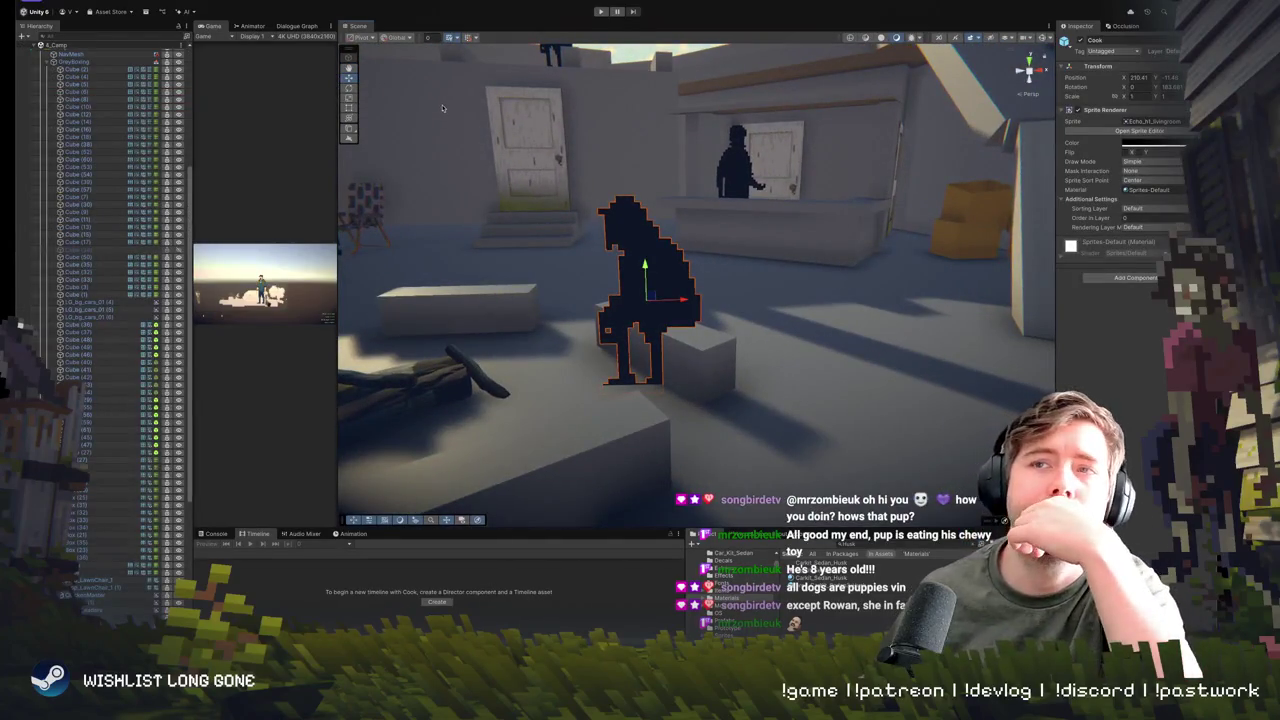
- Enlarge the Game preview by dragging the Game/Scene splitter
{"action": "left_click_drag", "start_coordinate": [337, 157], "coordinate": [843, 157]}
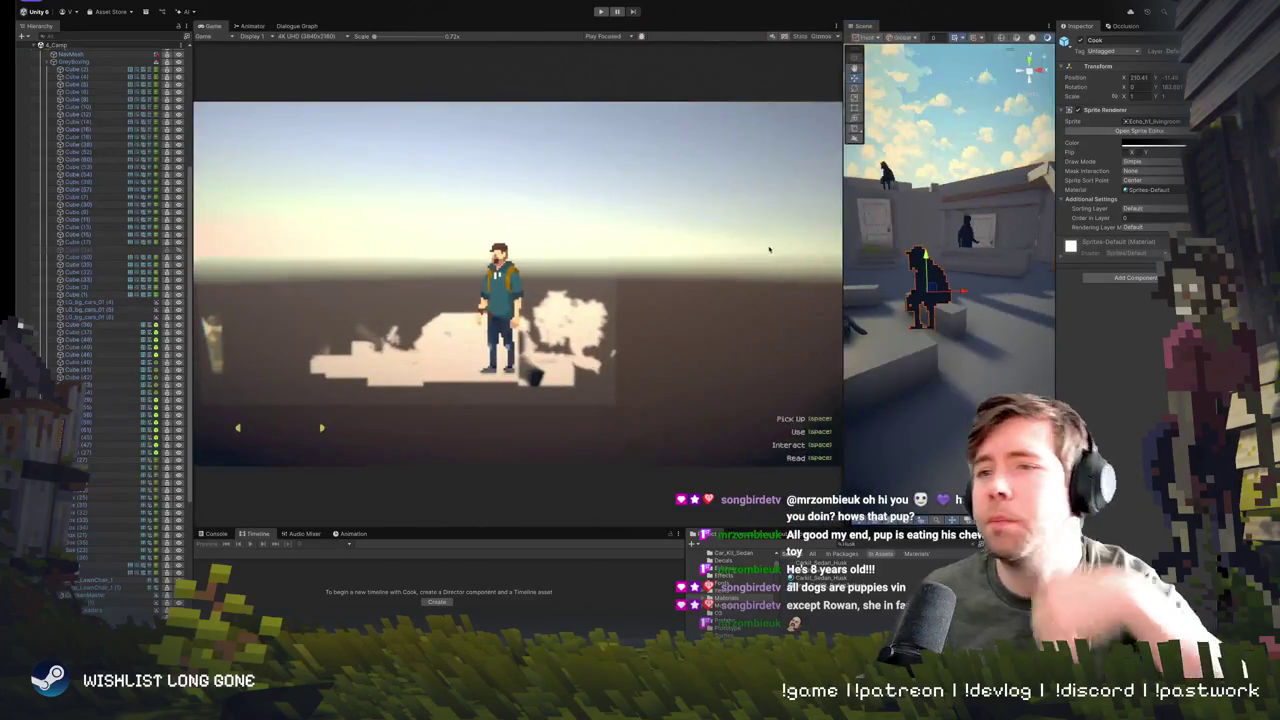
{"action": "key", "text": "w"}
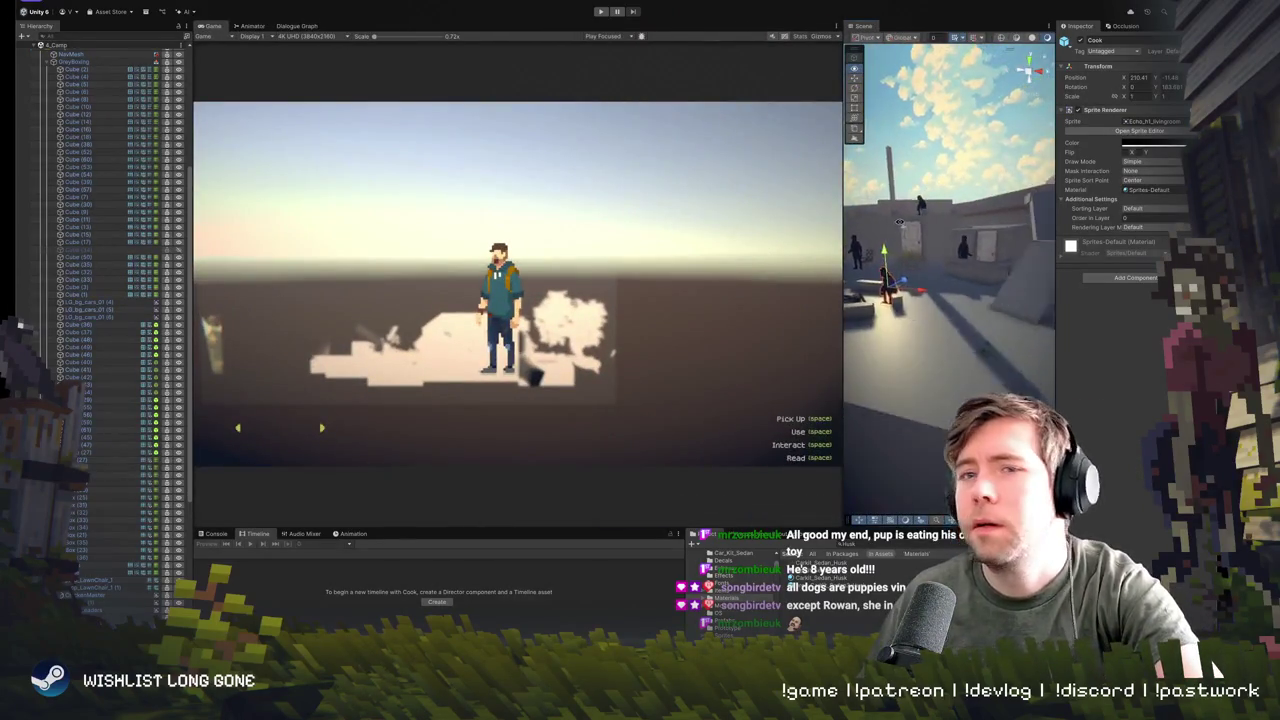
{"action": "left_click_drag", "start_coordinate": [843, 291], "coordinate": [665, 250]}
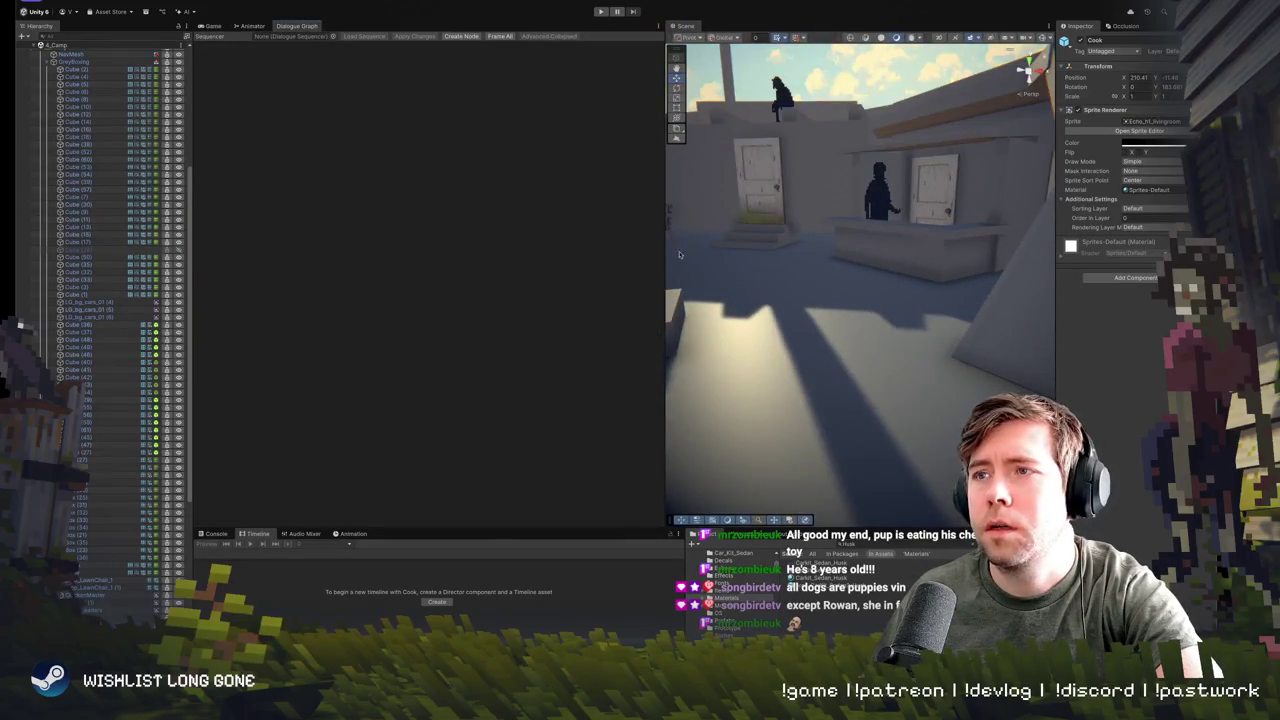
- Widen the dialogue graph and load the CampCook sequencer, fitting all nodes in view
{"action": "left_click_drag", "start_coordinate": [664, 254], "coordinate": [820, 254]}
{"action": "left_click", "coordinate": [332, 36]}
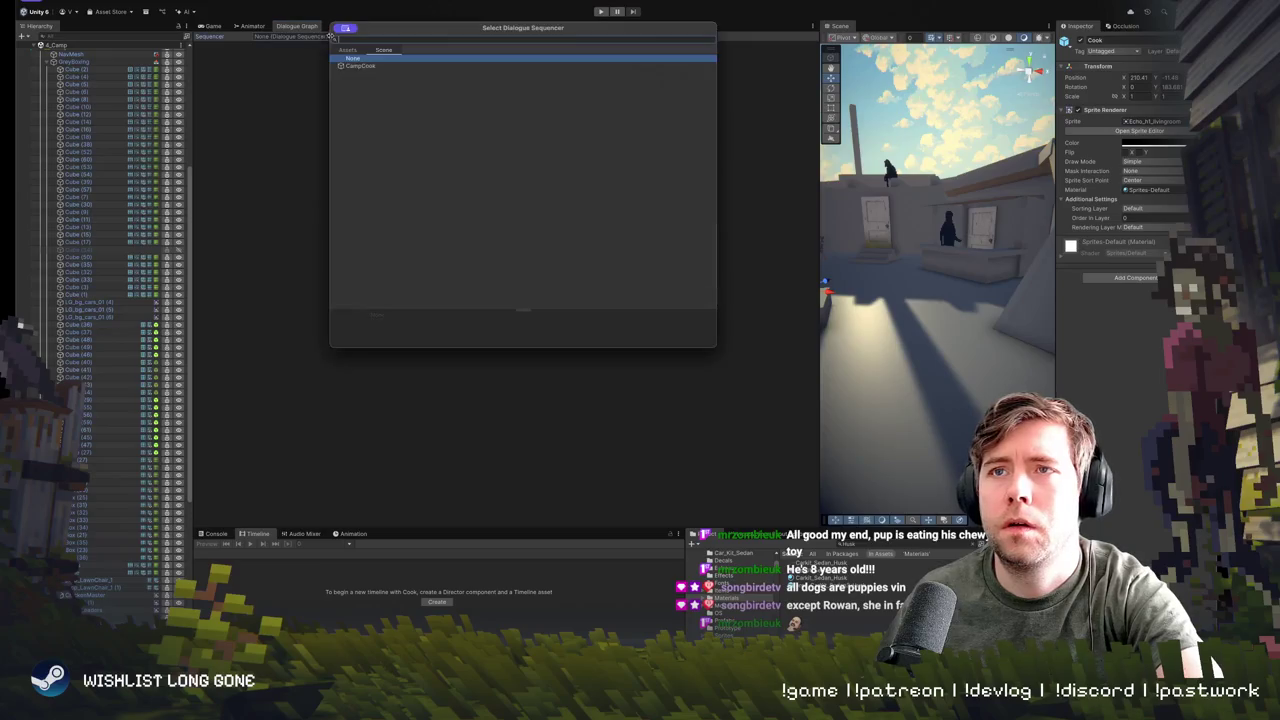
{"action": "double_click", "coordinate": [382, 68]}
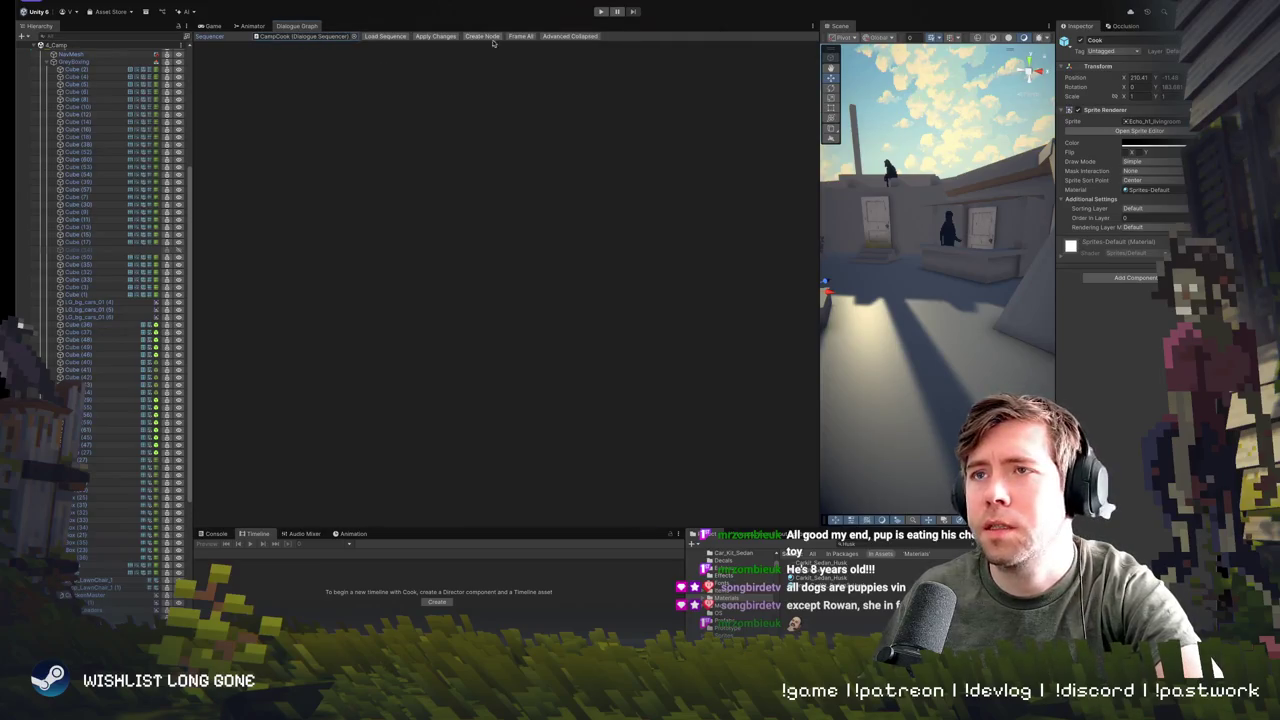
{"action": "left_click", "coordinate": [512, 37]}
{"action": "scroll", "coordinate": [565, 287], "scroll_direction": "down", "scroll_amount": 5}
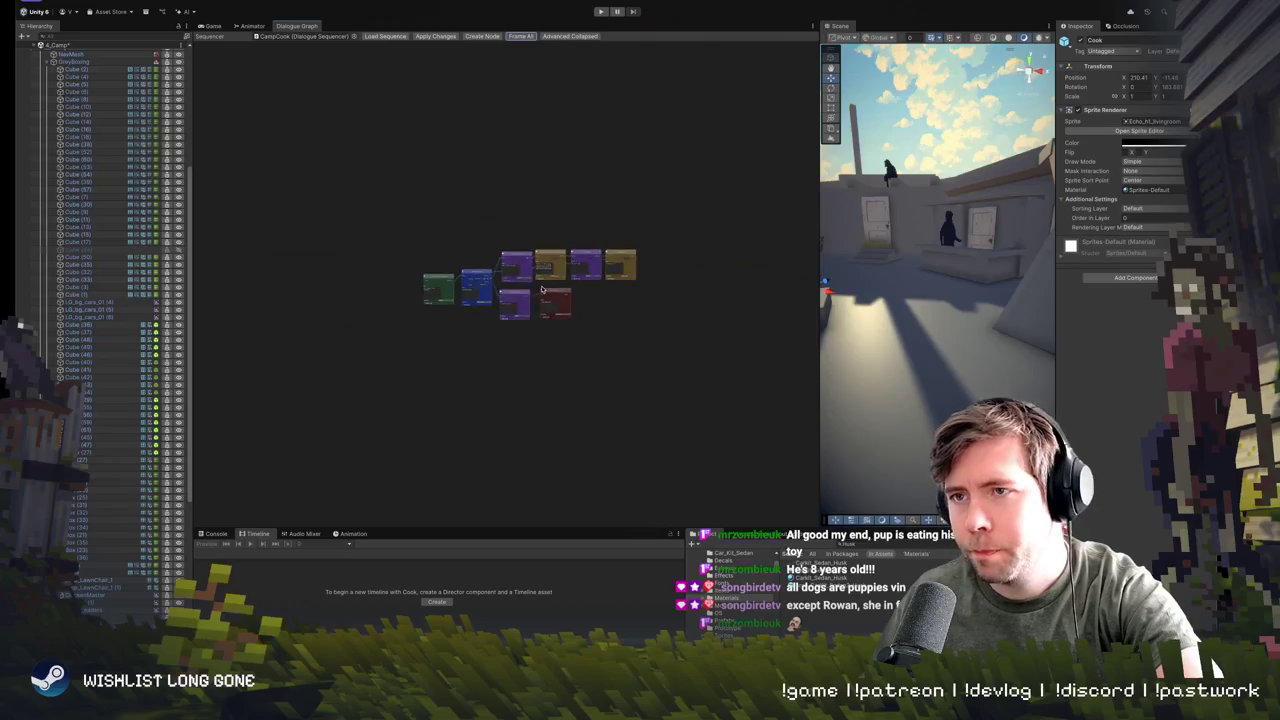
{"action": "scroll", "coordinate": [555, 287], "scroll_direction": "up", "scroll_amount": 6}
{"action": "scroll", "coordinate": [545, 287], "scroll_direction": "down", "scroll_amount": 1}
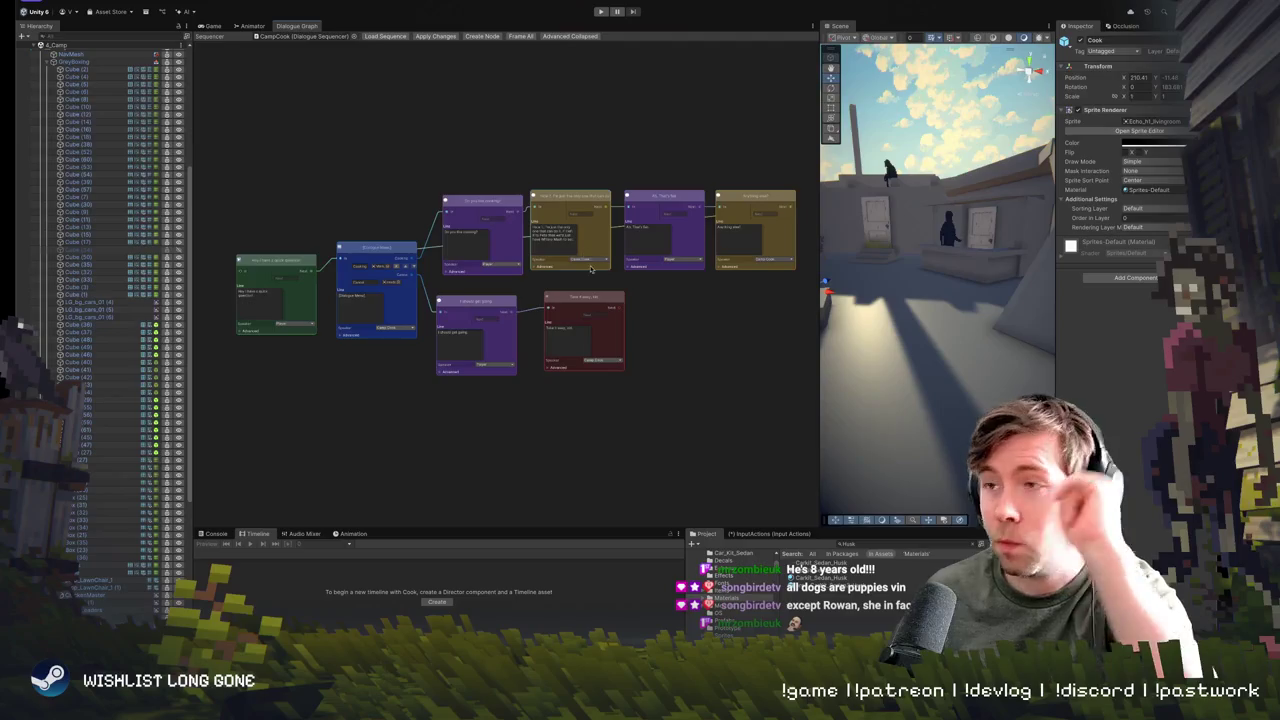
{"action": "scroll", "coordinate": [590, 268], "scroll_direction": "up", "scroll_amount": 2}
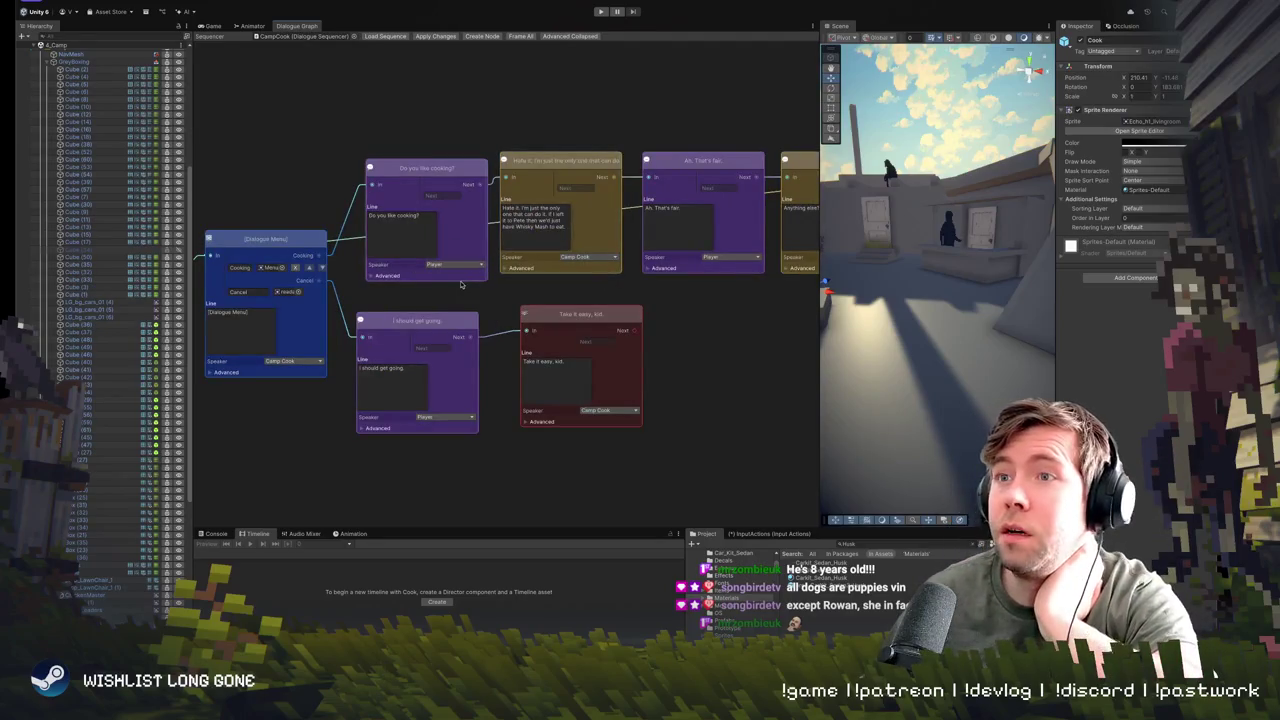
{"action": "mouse_move", "coordinate": [461, 284]}
{"action": "left_mouse_down"}
{"action": "mouse_move", "coordinate": [673, 266]}
{"action": "mouse_move", "coordinate": [508, 261]}
{"action": "mouse_move", "coordinate": [478, 263]}
{"action": "mouse_move", "coordinate": [522, 266]}
{"action": "mouse_move", "coordinate": [380, 280]}
{"action": "mouse_move", "coordinate": [430, 300]}
{"action": "left_mouse_up"}
{"action": "scroll", "coordinate": [790, 300], "scroll_direction": "up", "scroll_amount": 1}
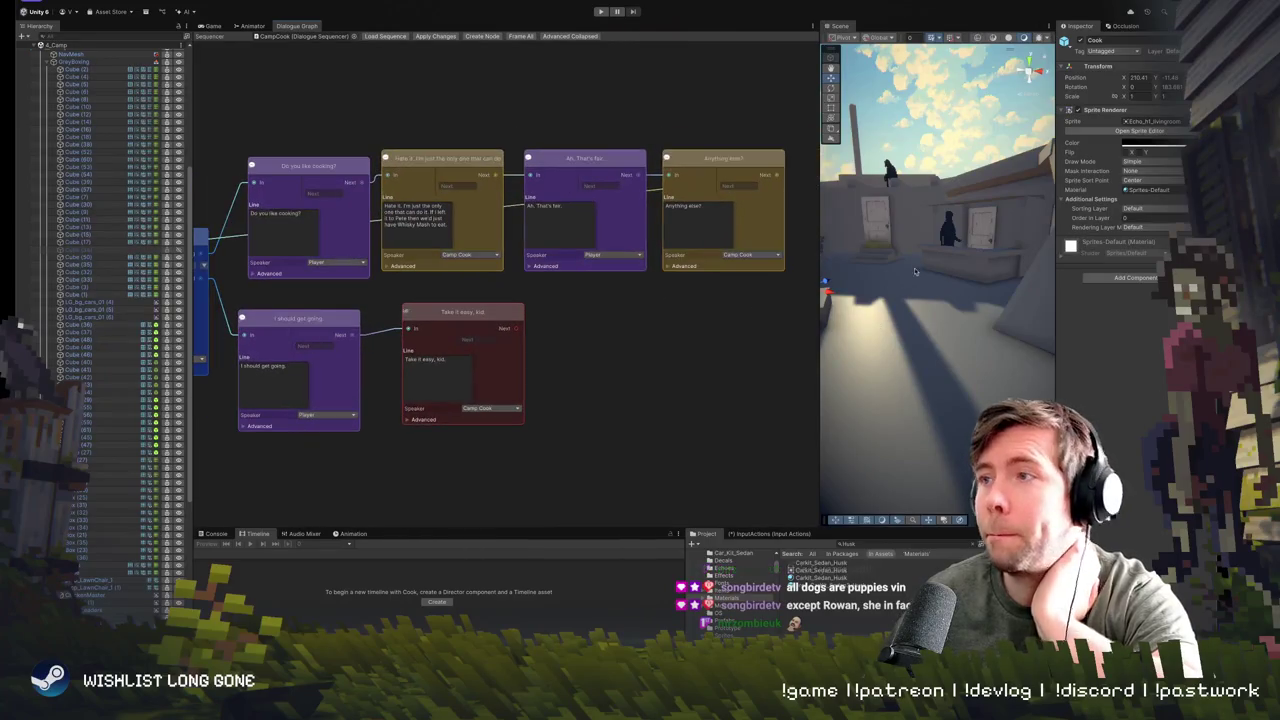
- Give the Scene view more room and select the Farmer figure on the courtyard
{"action": "left_click_drag", "start_coordinate": [820, 252], "coordinate": [610, 252]}
{"action": "scroll", "coordinate": [931, 311], "scroll_direction": "up", "scroll_amount": 3}
{"action": "mouse_move", "coordinate": [931, 311]}
{"action": "left_mouse_down"}
{"action": "mouse_move", "coordinate": [995, 310]}
{"action": "mouse_move", "coordinate": [985, 325]}
{"action": "mouse_move", "coordinate": [826, 362]}
{"action": "left_mouse_up"}
{"action": "left_click", "coordinate": [826, 362]}
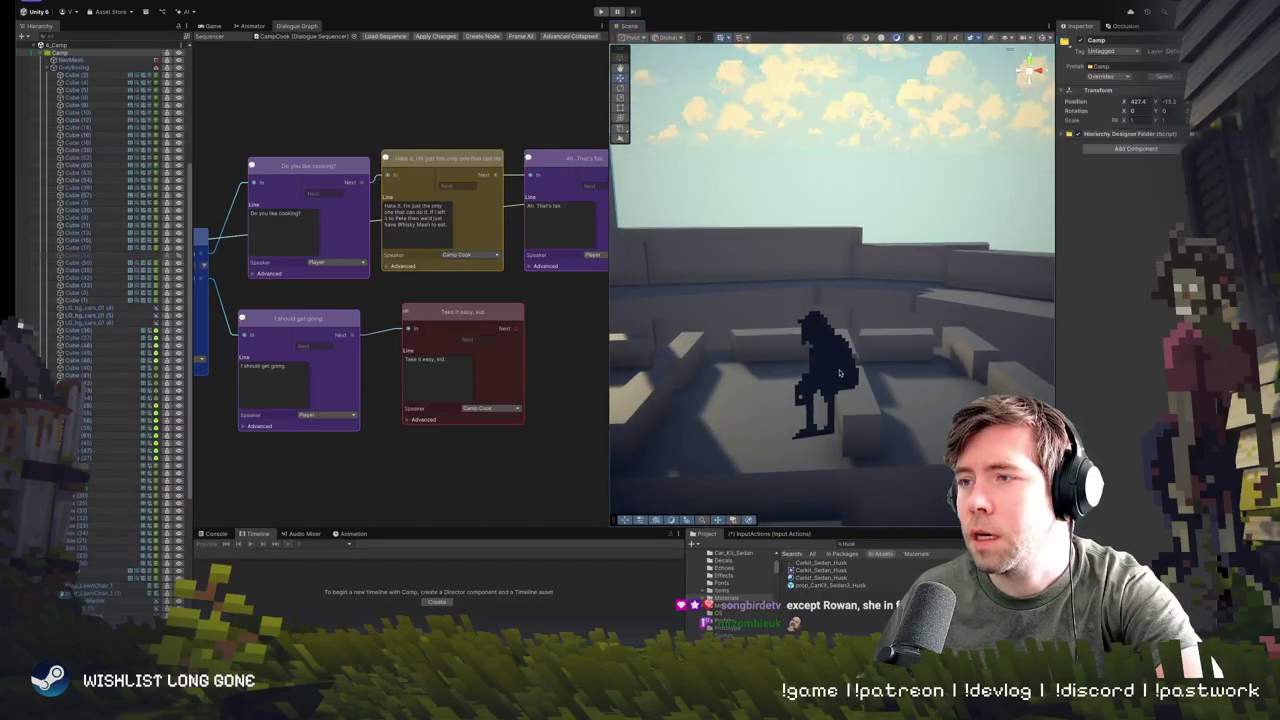
{"action": "left_click_drag", "start_coordinate": [607, 397], "coordinate": [474, 397]}
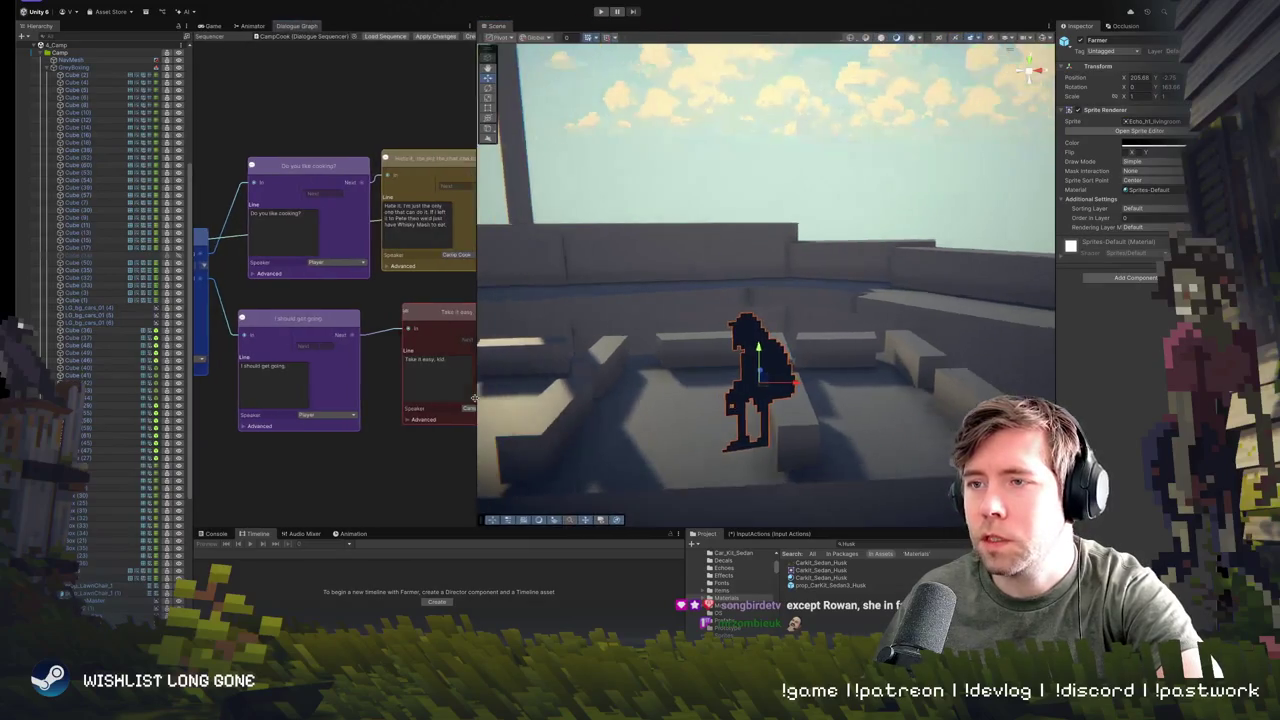
{"action": "left_click_drag", "start_coordinate": [727, 330], "coordinate": [713, 357]}
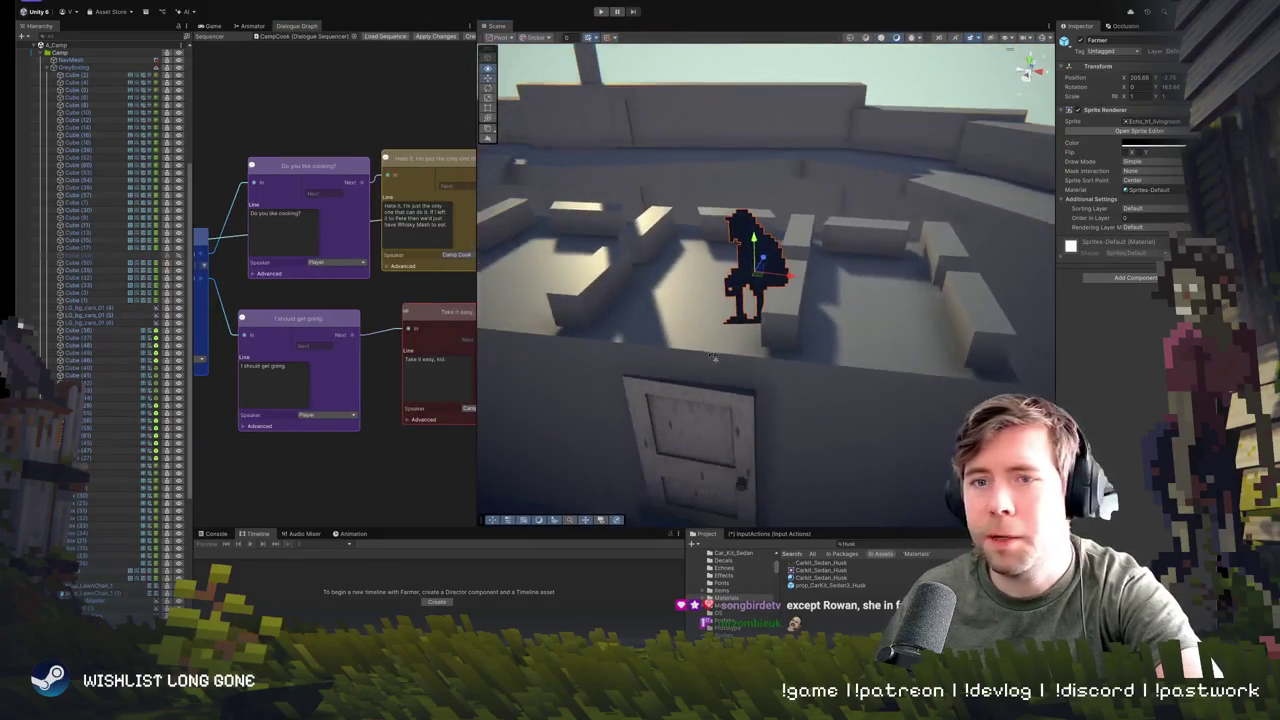
- Find and select the Cook character in the camp scene
{"action": "scroll", "coordinate": [77, 549], "scroll_direction": "down", "scroll_amount": 5}
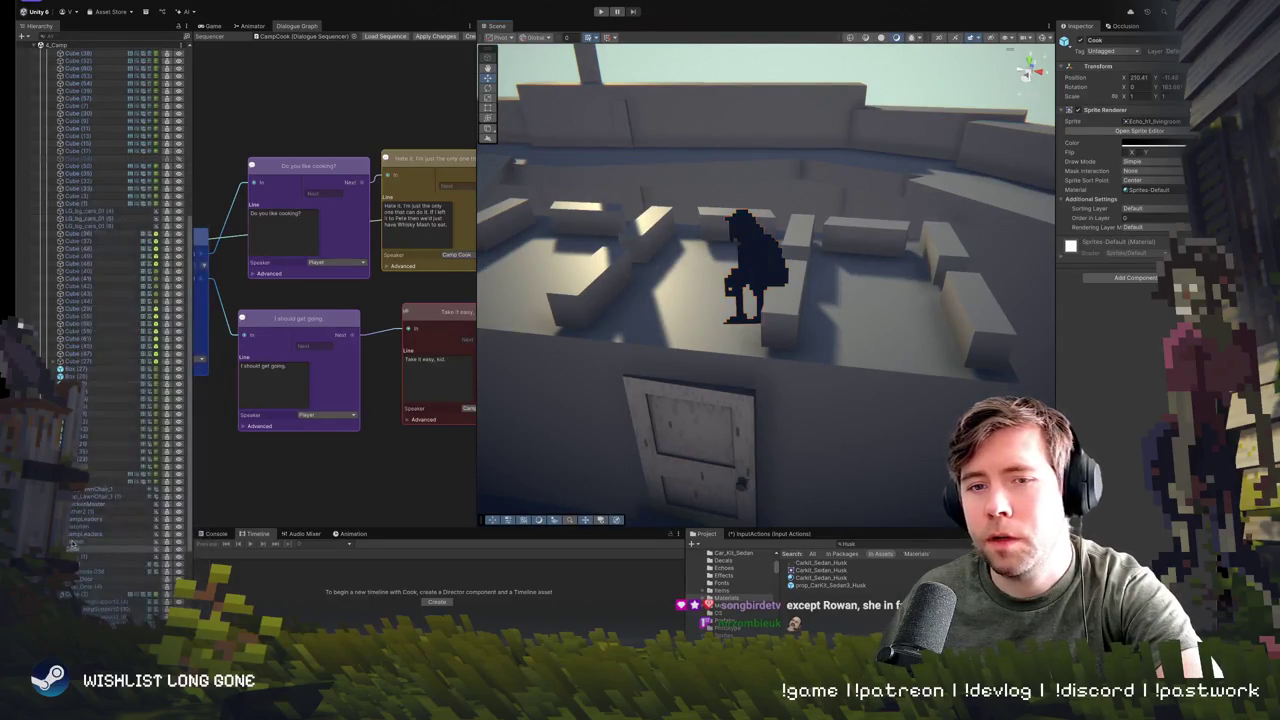
{"action": "left_click", "coordinate": [73, 543]}
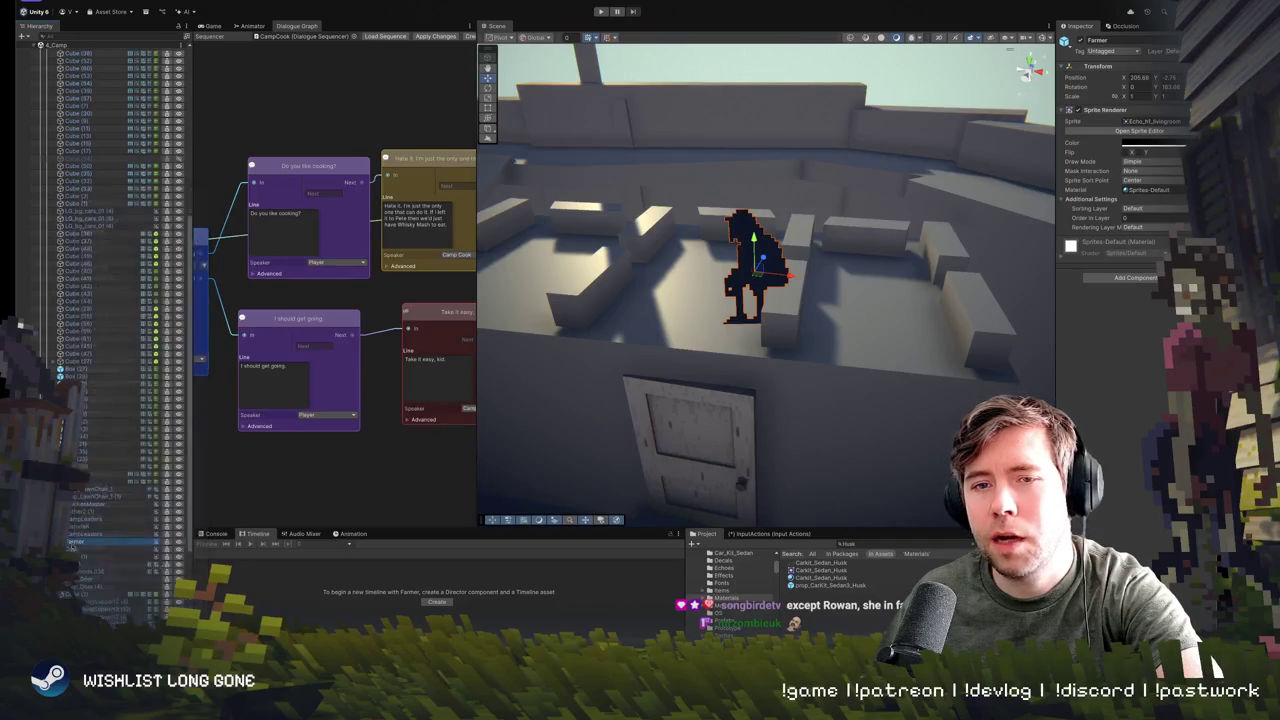
{"action": "left_click", "coordinate": [72, 549]}
{"action": "mouse_move", "coordinate": [620, 300]}
{"action": "left_mouse_down"}
{"action": "mouse_move", "coordinate": [557, 334]}
{"action": "mouse_move", "coordinate": [600, 340]}
{"action": "mouse_move", "coordinate": [545, 350]}
{"action": "left_mouse_up"}
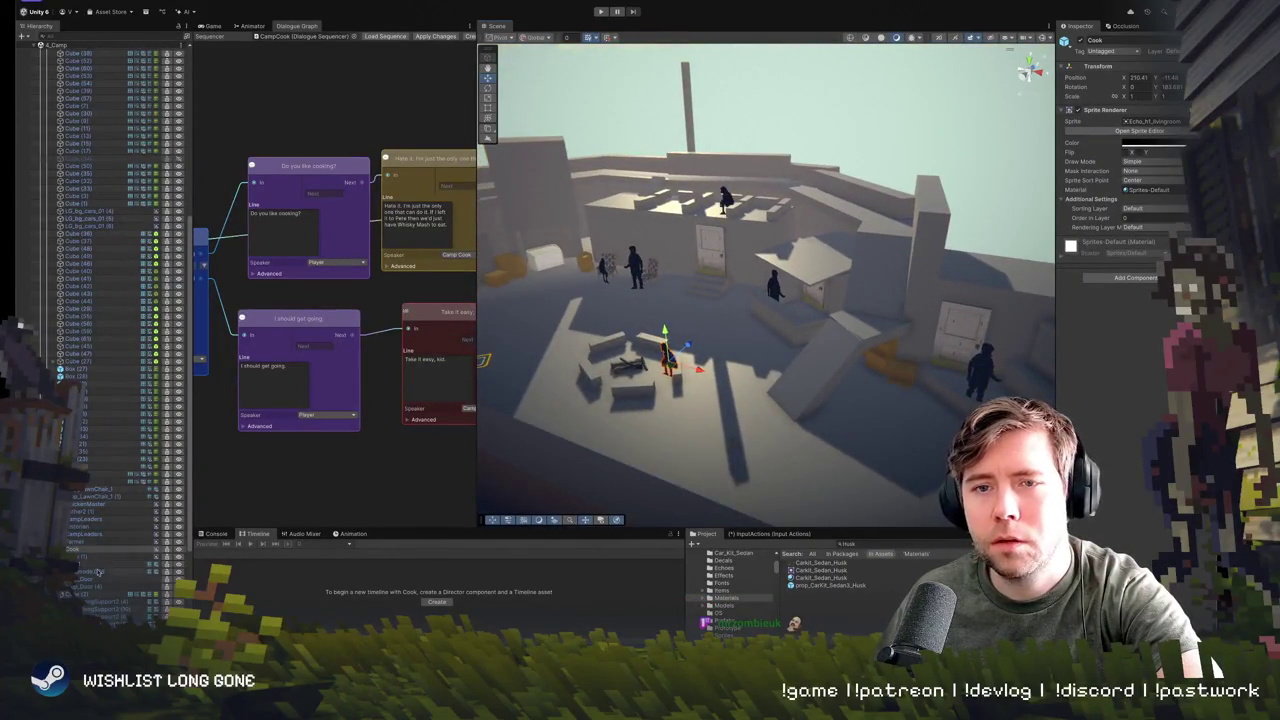
{"action": "left_click", "coordinate": [486, 368]}
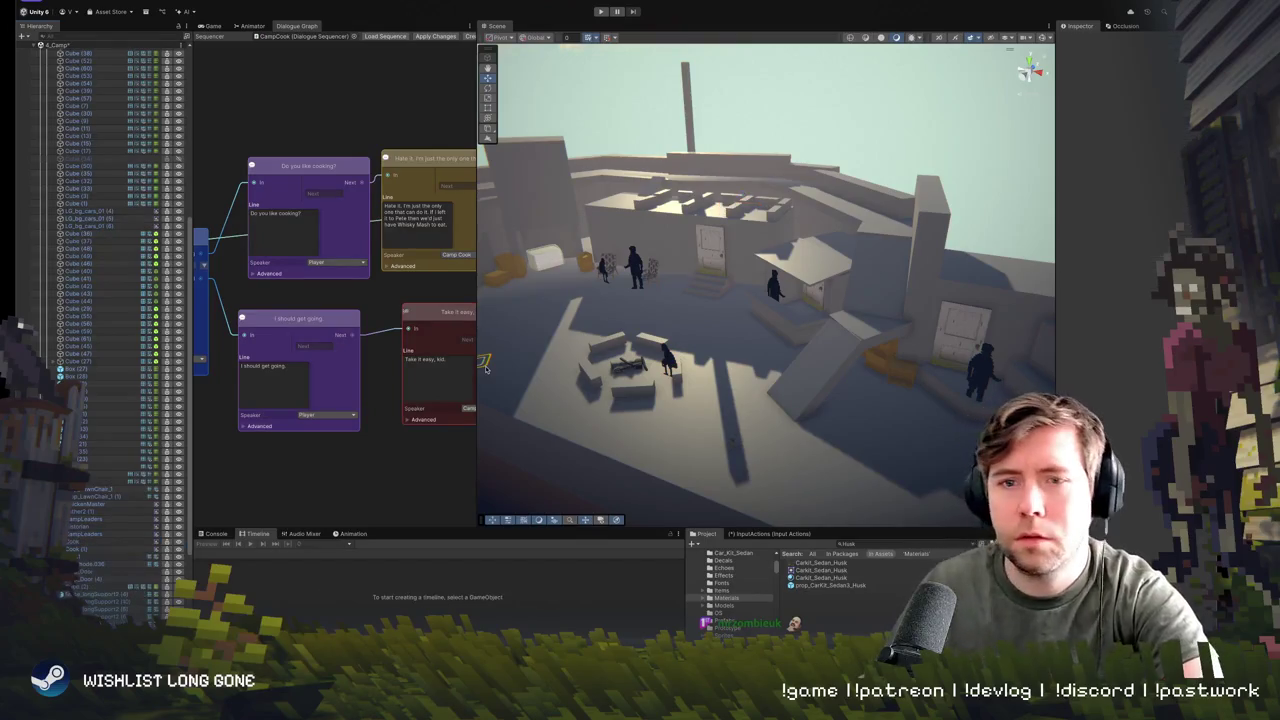
{"action": "left_click", "coordinate": [100, 549]}
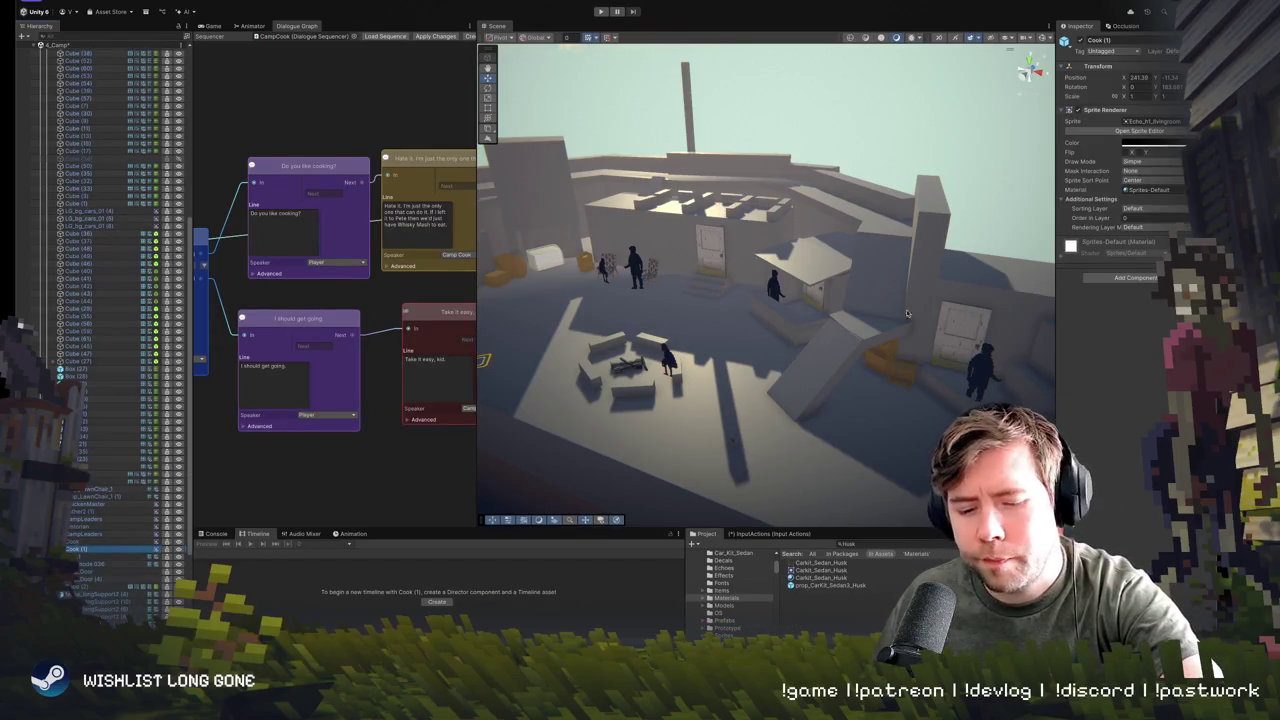
{"action": "mouse_move", "coordinate": [907, 313]}
{"action": "left_mouse_down"}
{"action": "mouse_move", "coordinate": [773, 288]}
{"action": "mouse_move", "coordinate": [867, 327]}
{"action": "mouse_move", "coordinate": [848, 296]}
{"action": "mouse_move", "coordinate": [802, 305]}
{"action": "mouse_move", "coordinate": [805, 322]}
{"action": "mouse_move", "coordinate": [873, 200]}
{"action": "left_mouse_up"}
{"action": "left_click", "coordinate": [868, 262]}
- Duplicate Cook with Ctrl+D and shift Cook (2) slightly left along the rooftop
{"action": "key", "text": "ctrl+d"}
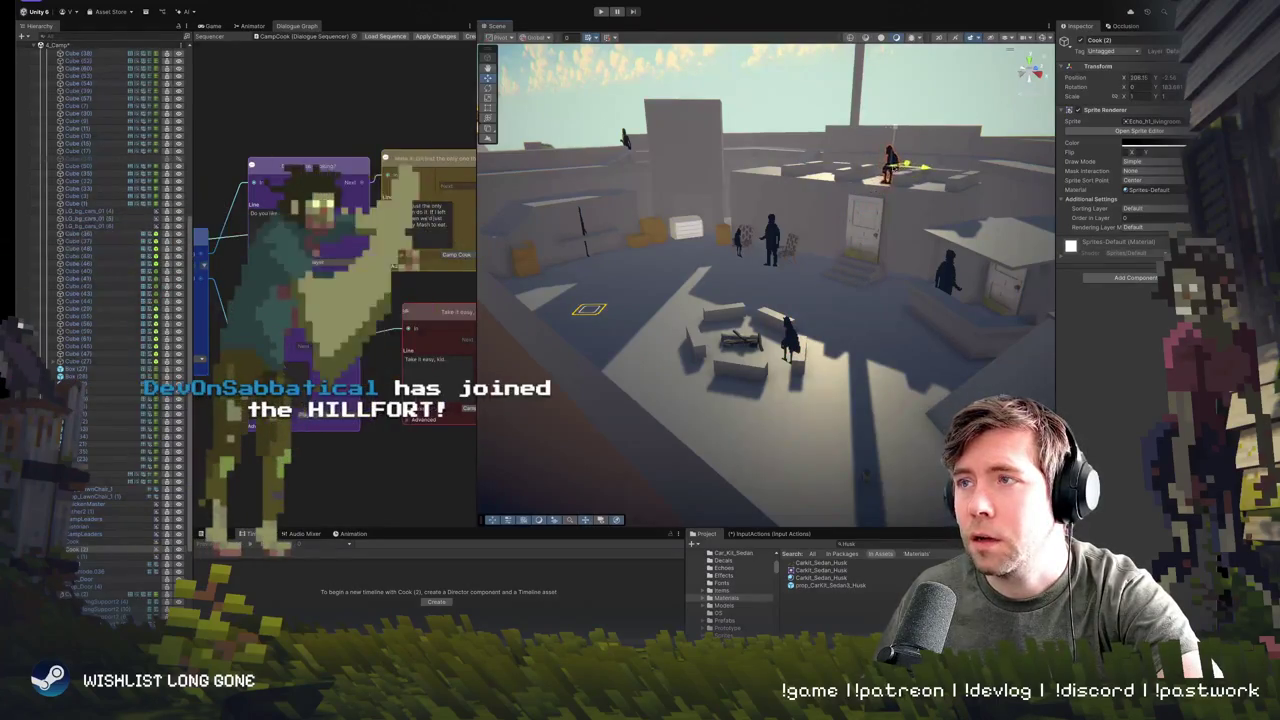
{"action": "key", "text": "f"}
{"action": "mouse_move", "coordinate": [882, 180]}
{"action": "left_mouse_down"}
{"action": "mouse_move", "coordinate": [975, 214]}
{"action": "mouse_move", "coordinate": [969, 229]}
{"action": "left_mouse_up"}
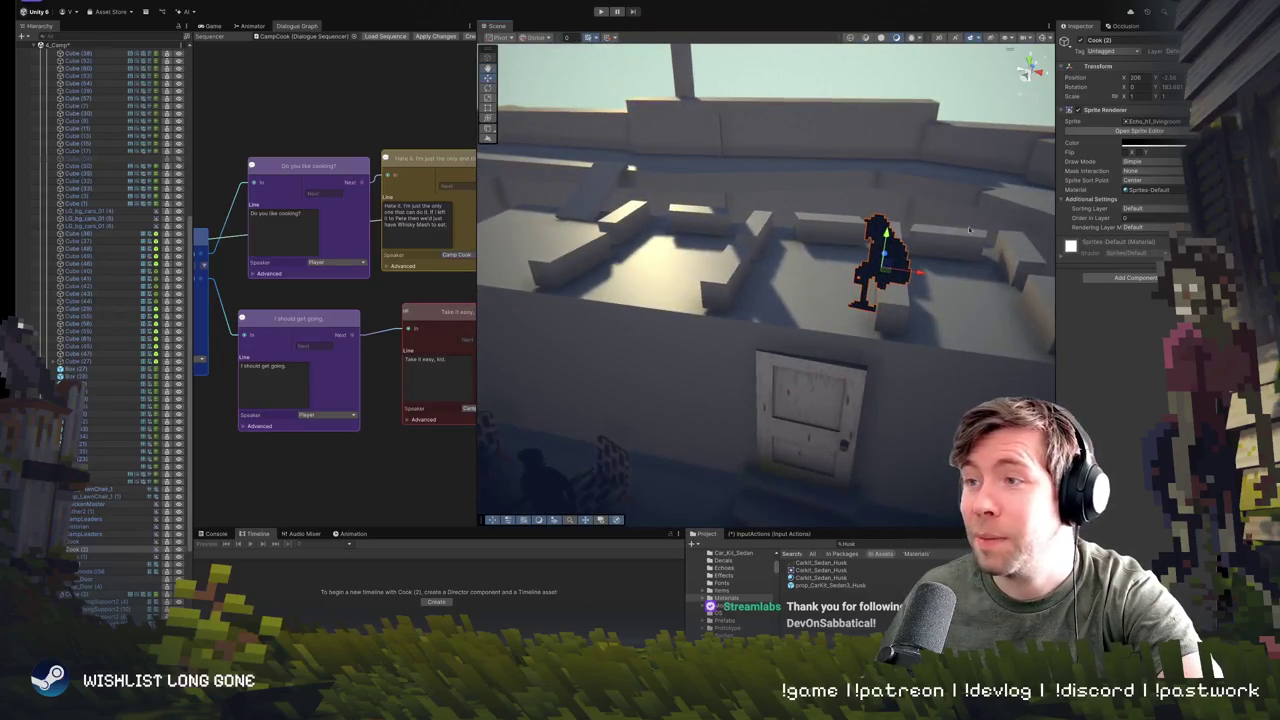
{"action": "mouse_move", "coordinate": [921, 277]}
{"action": "left_mouse_down"}
{"action": "mouse_move", "coordinate": [719, 277]}
{"action": "mouse_move", "coordinate": [801, 233]}
{"action": "mouse_move", "coordinate": [812, 246]}
{"action": "mouse_move", "coordinate": [750, 251]}
{"action": "mouse_move", "coordinate": [765, 250]}
{"action": "mouse_move", "coordinate": [773, 214]}
{"action": "mouse_move", "coordinate": [751, 223]}
{"action": "mouse_move", "coordinate": [820, 188]}
{"action": "left_mouse_up"}
{"action": "key", "text": "e"}
{"action": "key", "text": "w"}
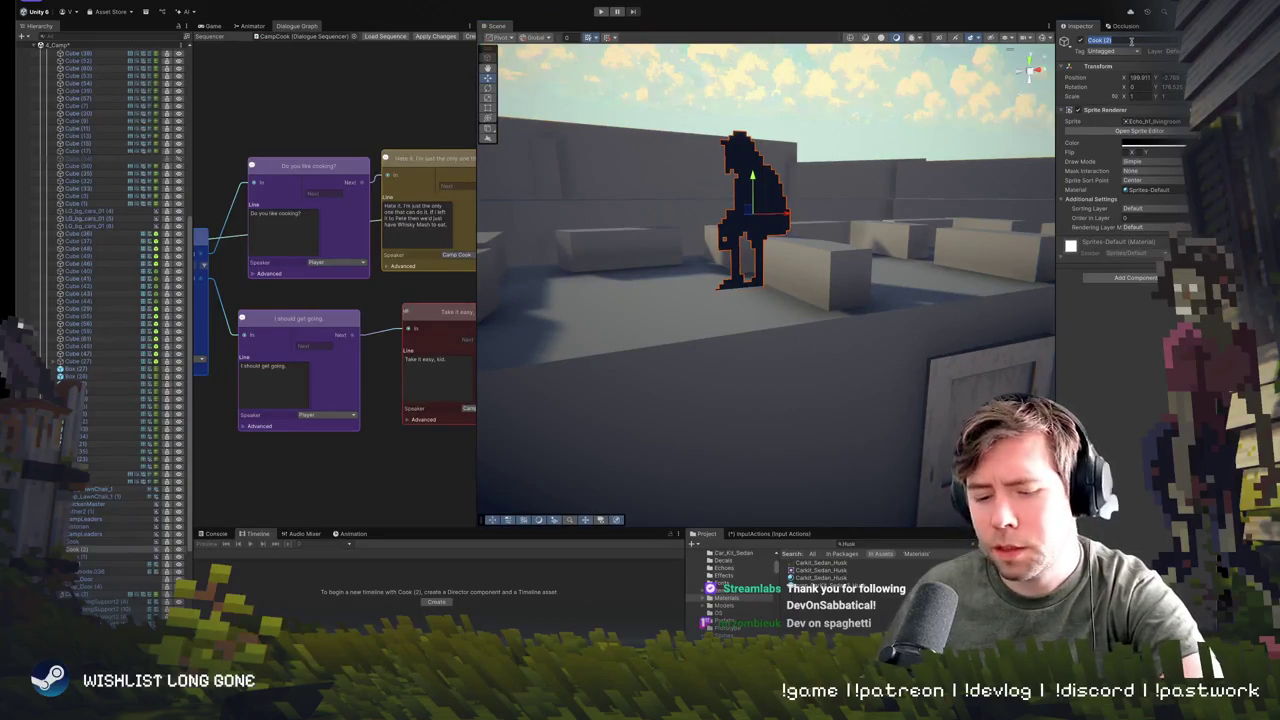
- Rename Cook (2) to CampFarmer in the Inspector and frame it
{"action": "type", "text": "Fi"}
{"action": "key", "text": "BackSpace"}
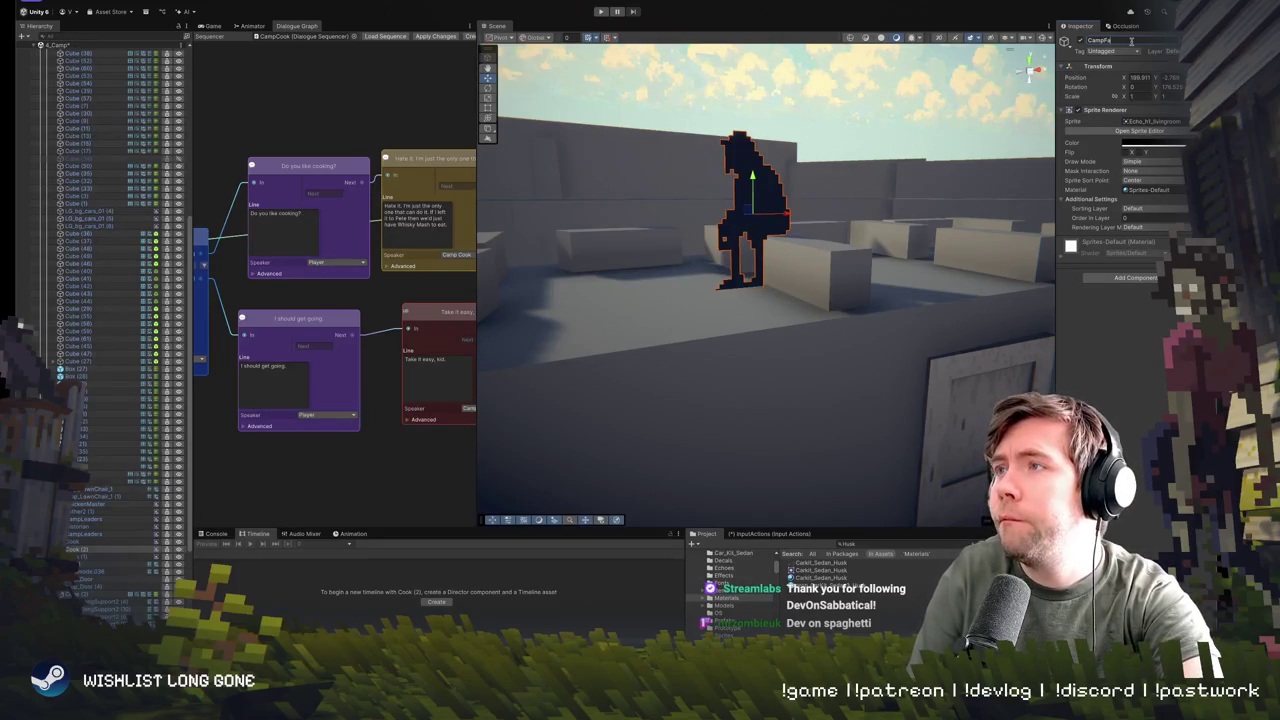
{"action": "type", "text": "rmer"}
{"action": "key", "text": "Return"}
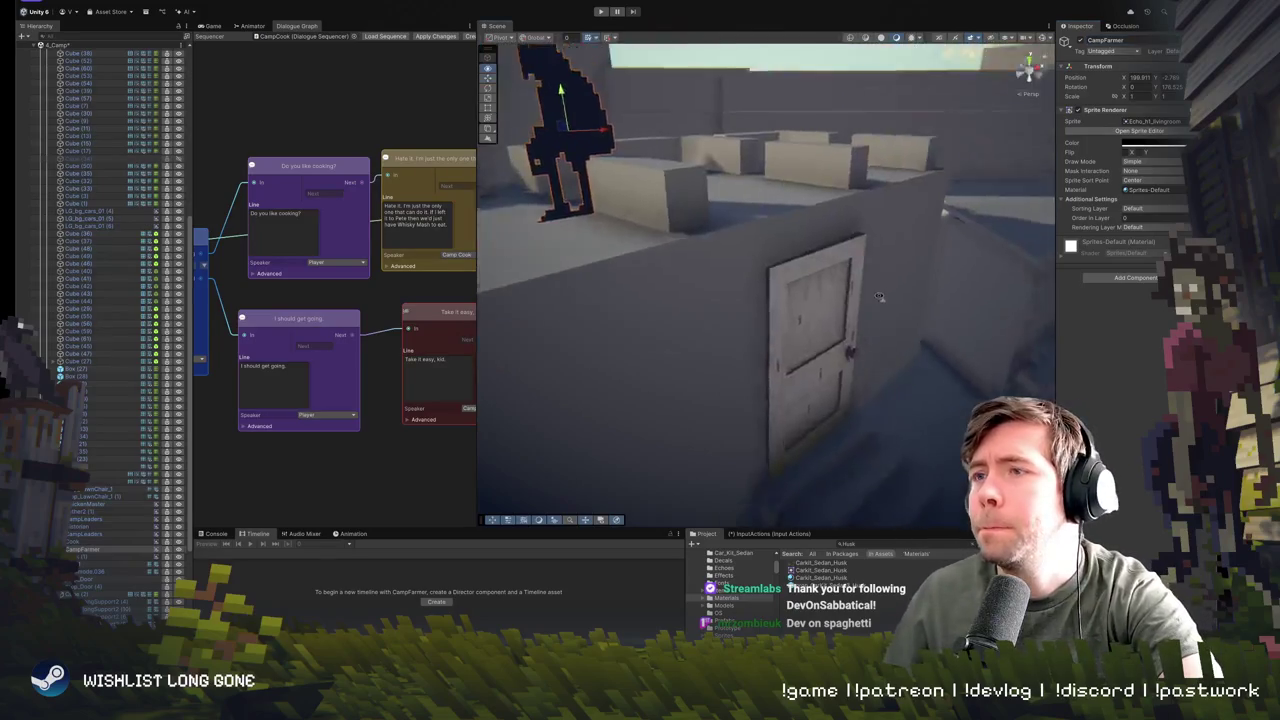
{"action": "key", "text": "f"}
{"action": "scroll", "coordinate": [795, 267], "scroll_direction": "down", "scroll_amount": 3}
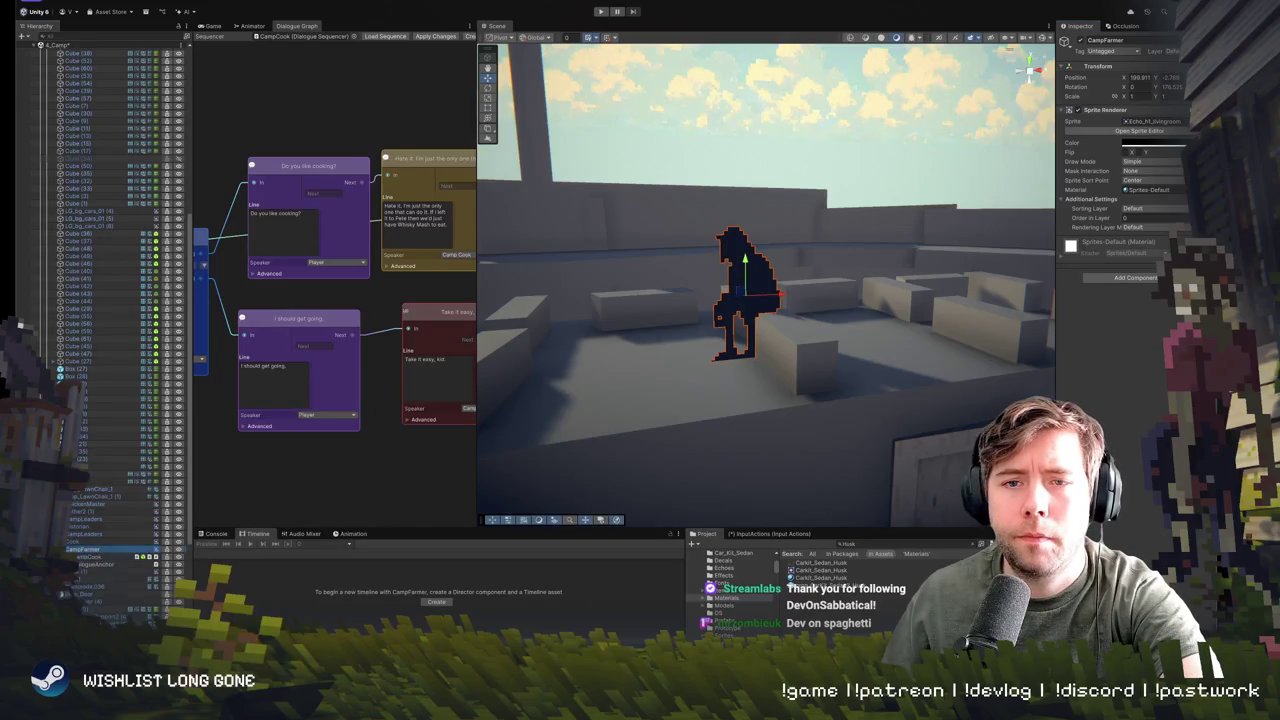
- Rename the CampCook object in the Hierarchy to CampFarmer
{"action": "left_click", "coordinate": [90, 556]}
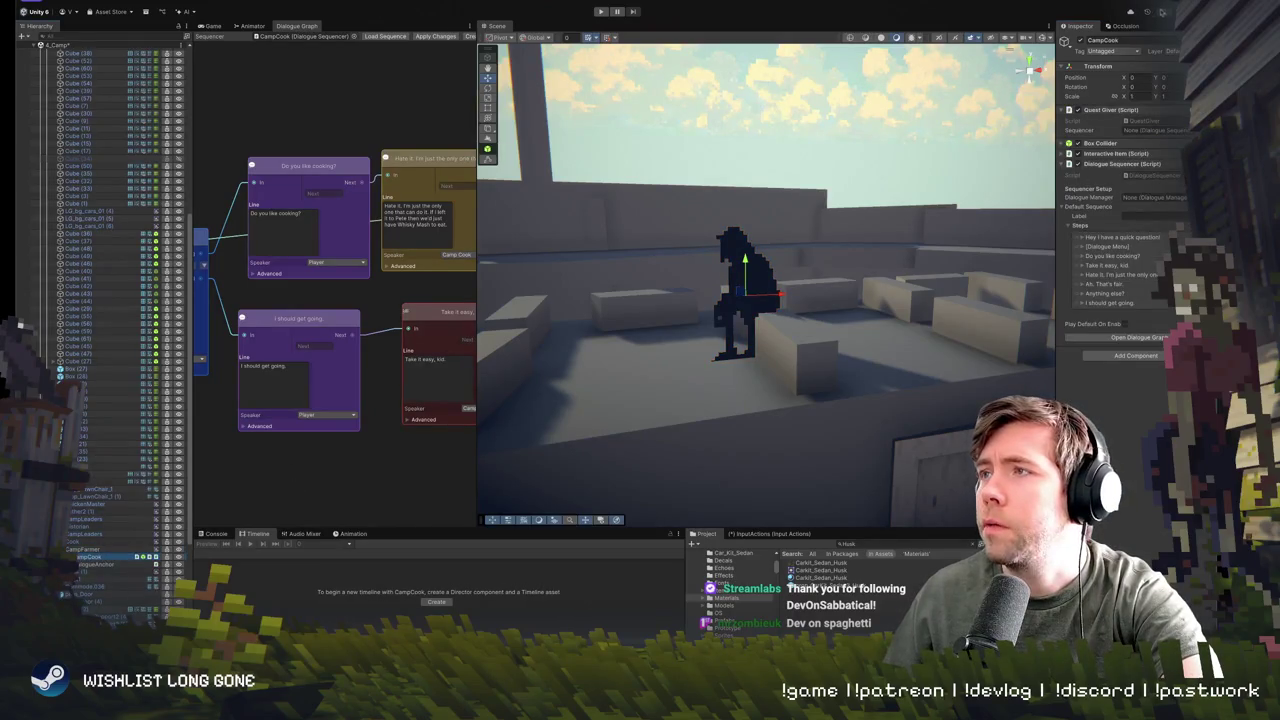
{"action": "left_click", "coordinate": [1120, 40]}
{"action": "type", "text": "Farmer"}
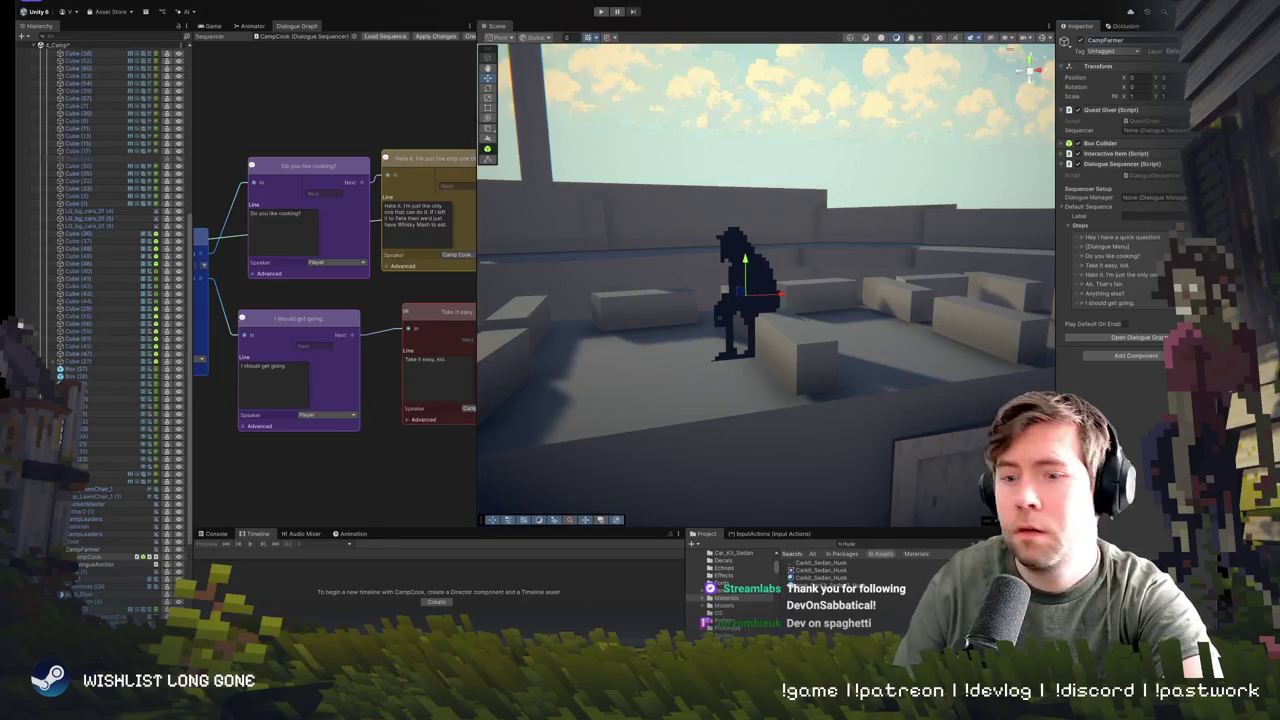
{"action": "key", "text": "Return"}
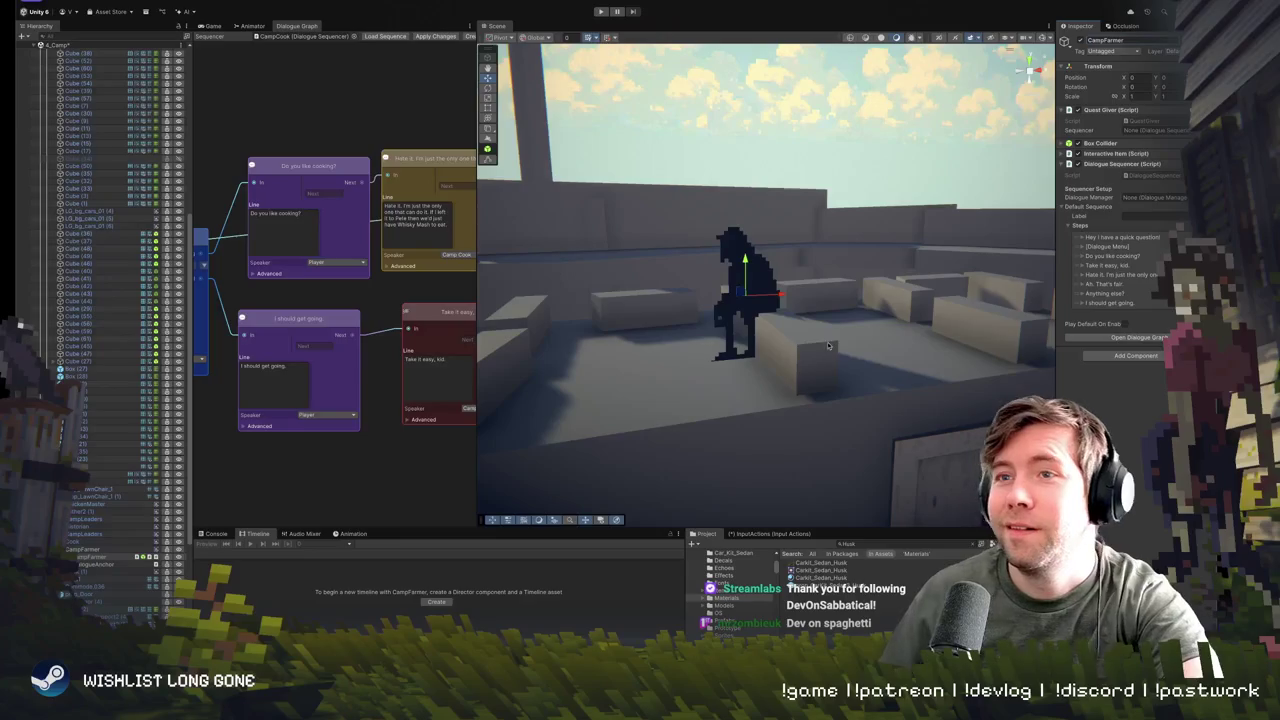
{"action": "scroll", "coordinate": [828, 331], "scroll_direction": "down", "scroll_amount": 5}
{"action": "scroll", "coordinate": [805, 288], "scroll_direction": "up", "scroll_amount": 3}
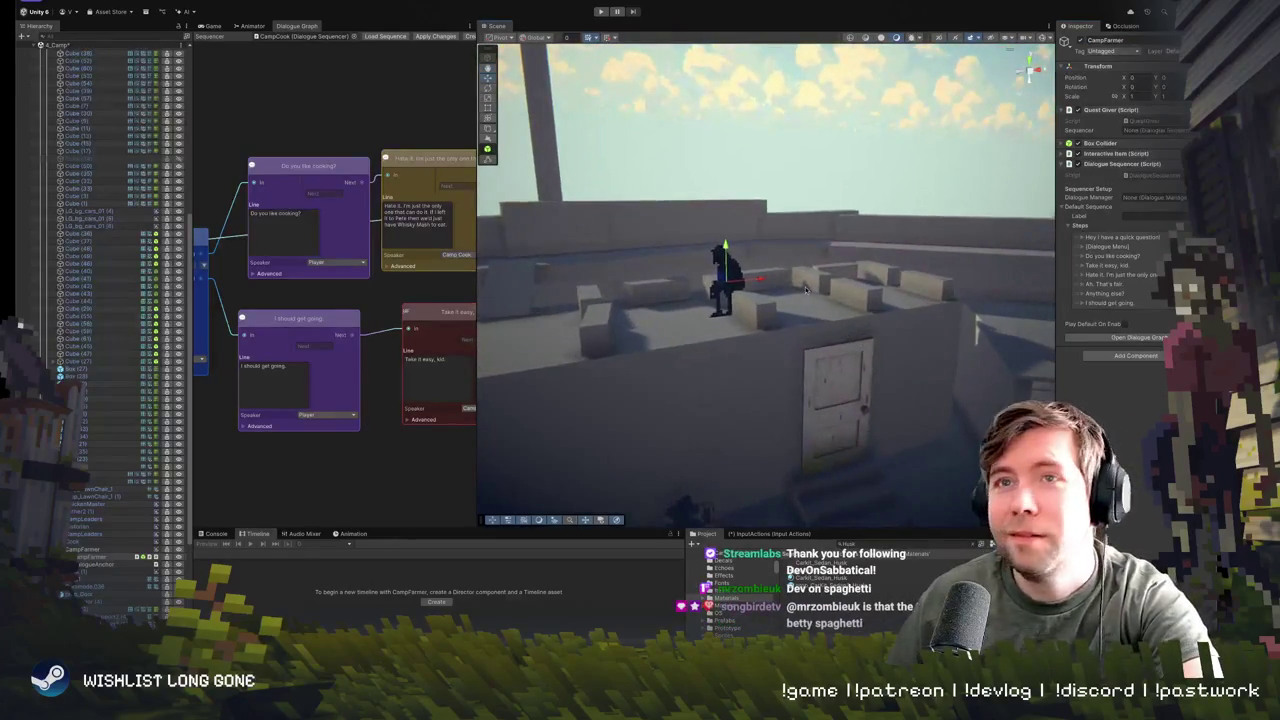
- Load the CampFarmer sequencer into the Dialogue Graph
{"action": "left_click", "coordinate": [355, 36]}
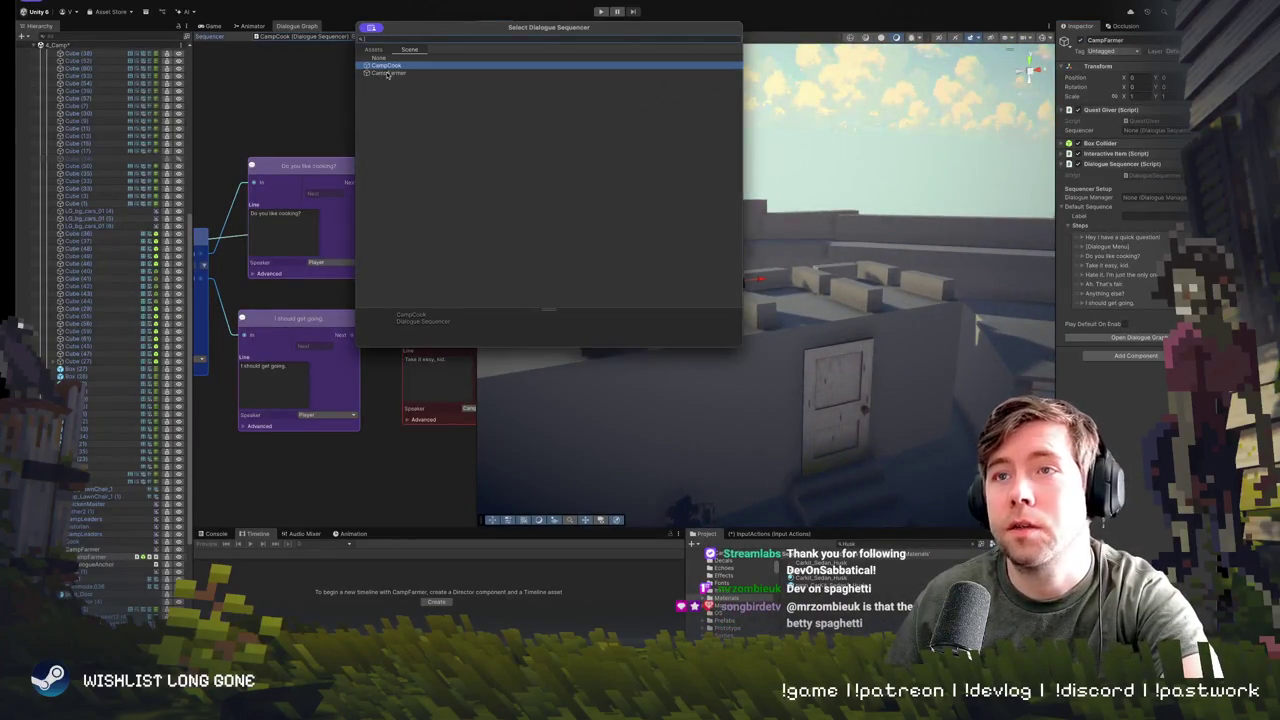
{"action": "left_click", "coordinate": [388, 74]}
{"action": "left_click", "coordinate": [350, 128]}
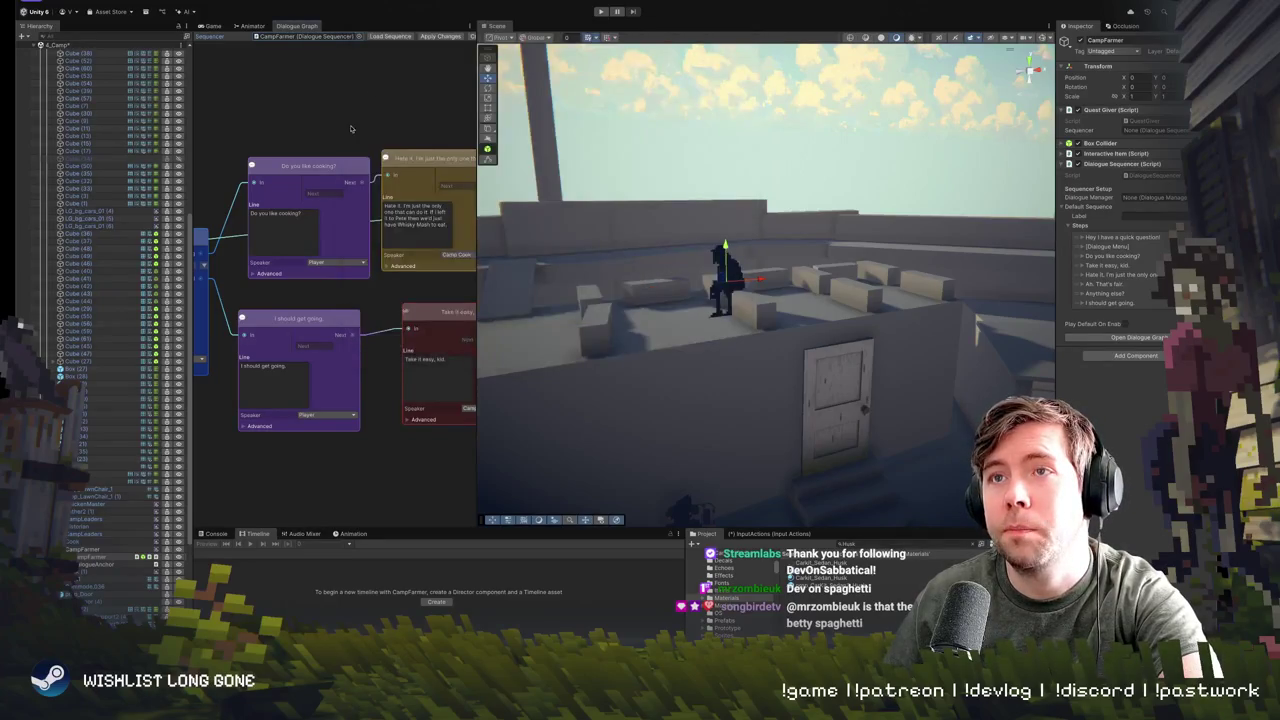
{"action": "scroll", "coordinate": [350, 128], "scroll_direction": "down", "scroll_amount": 5}
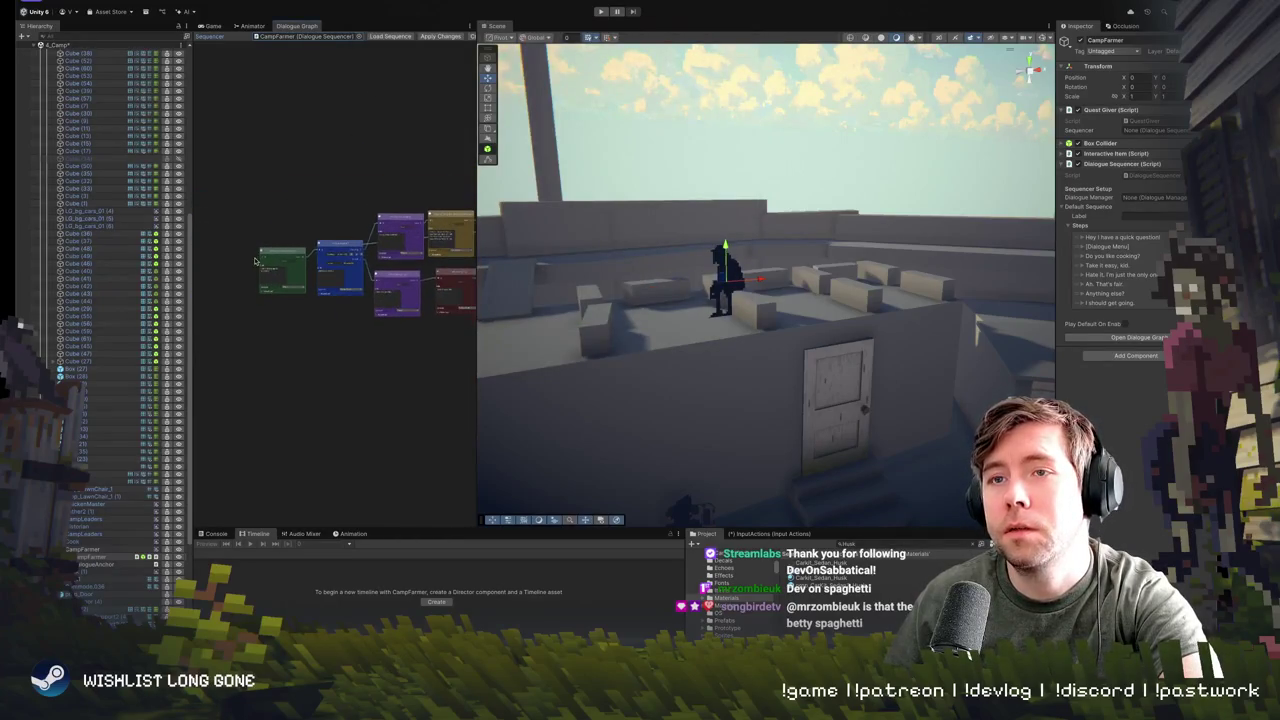
{"action": "scroll", "coordinate": [255, 261], "scroll_direction": "up", "scroll_amount": 5}
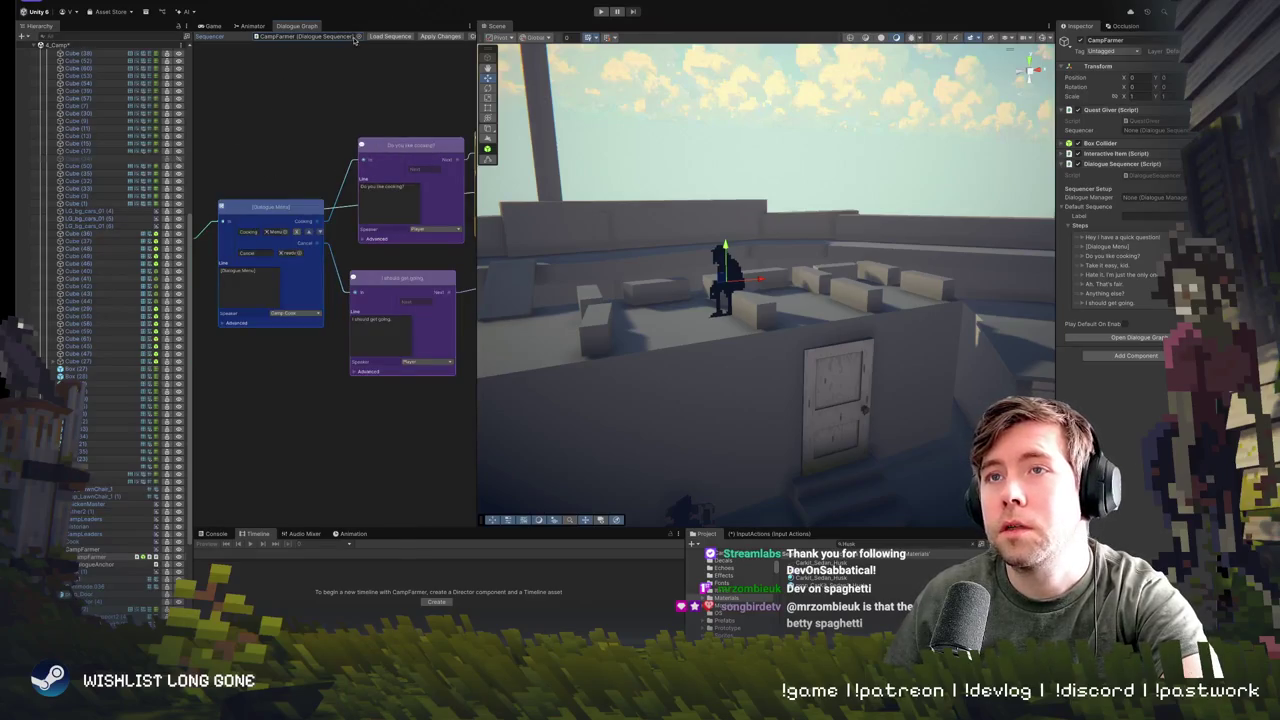
{"action": "left_click", "coordinate": [357, 36]}
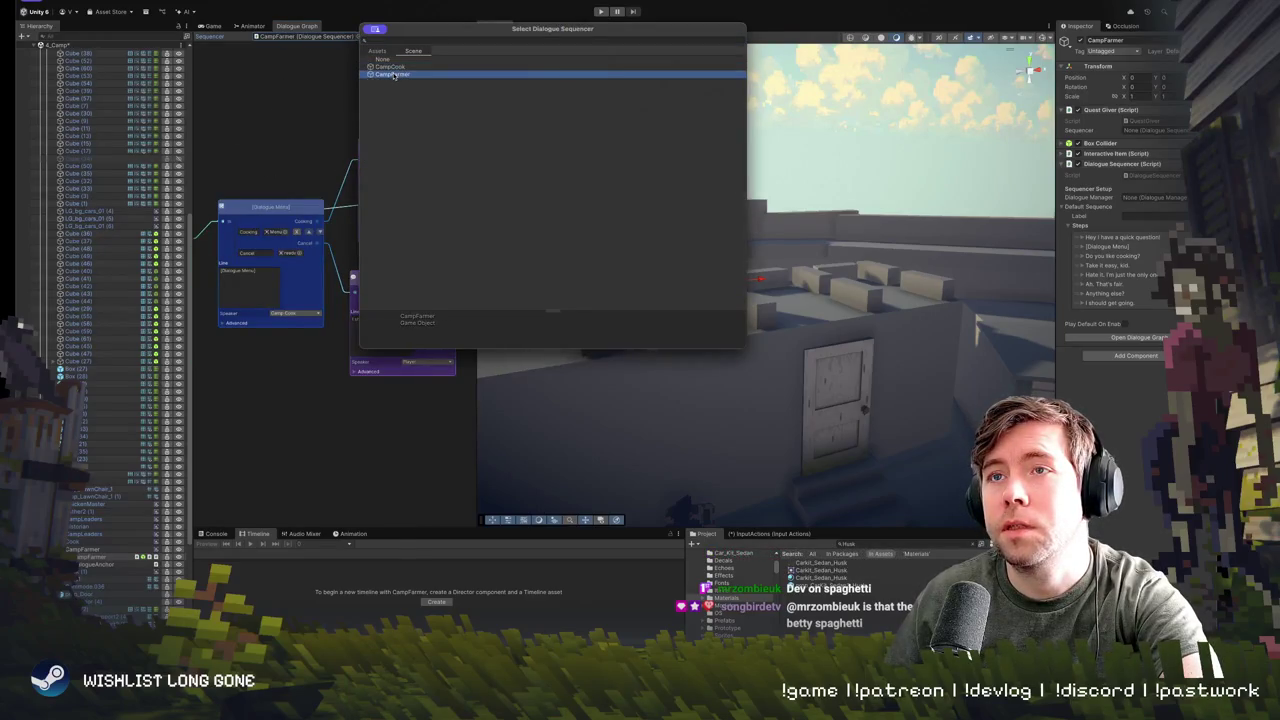
{"action": "double_click", "coordinate": [393, 74]}
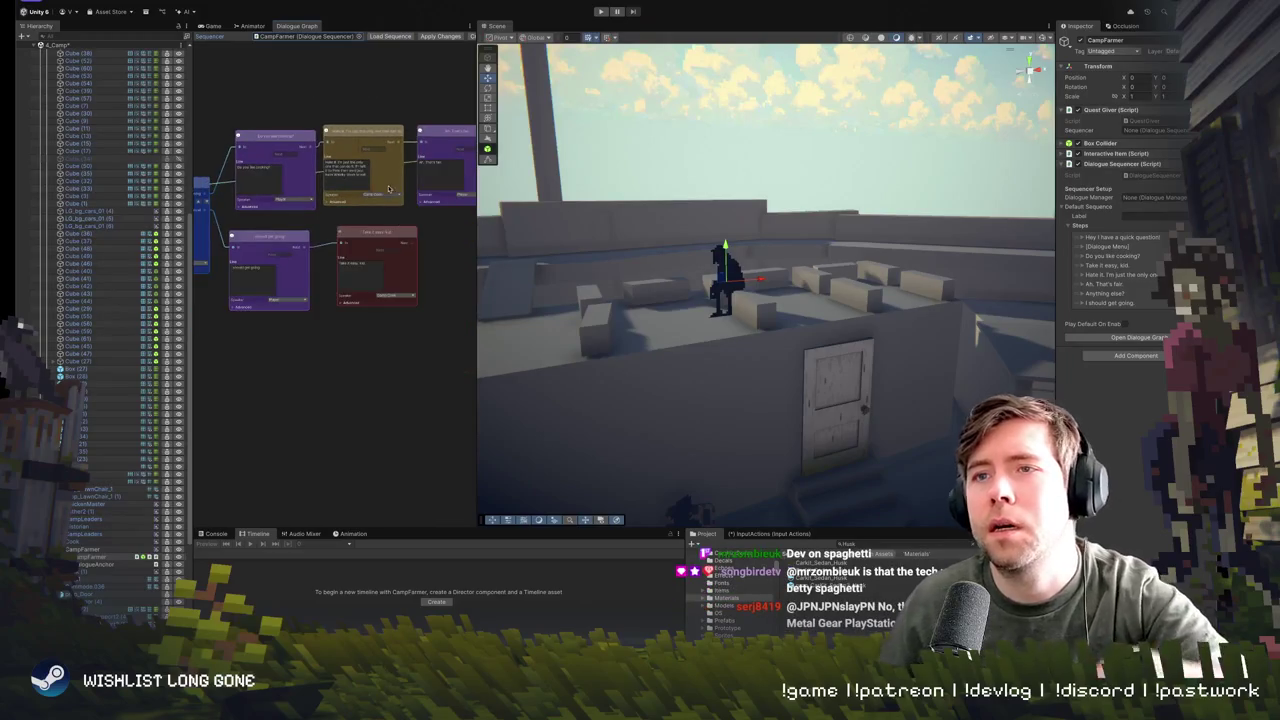
- Set the brown node's Speaker to CampCook
{"action": "left_click", "coordinate": [383, 194]}
{"action": "left_click", "coordinate": [390, 218]}
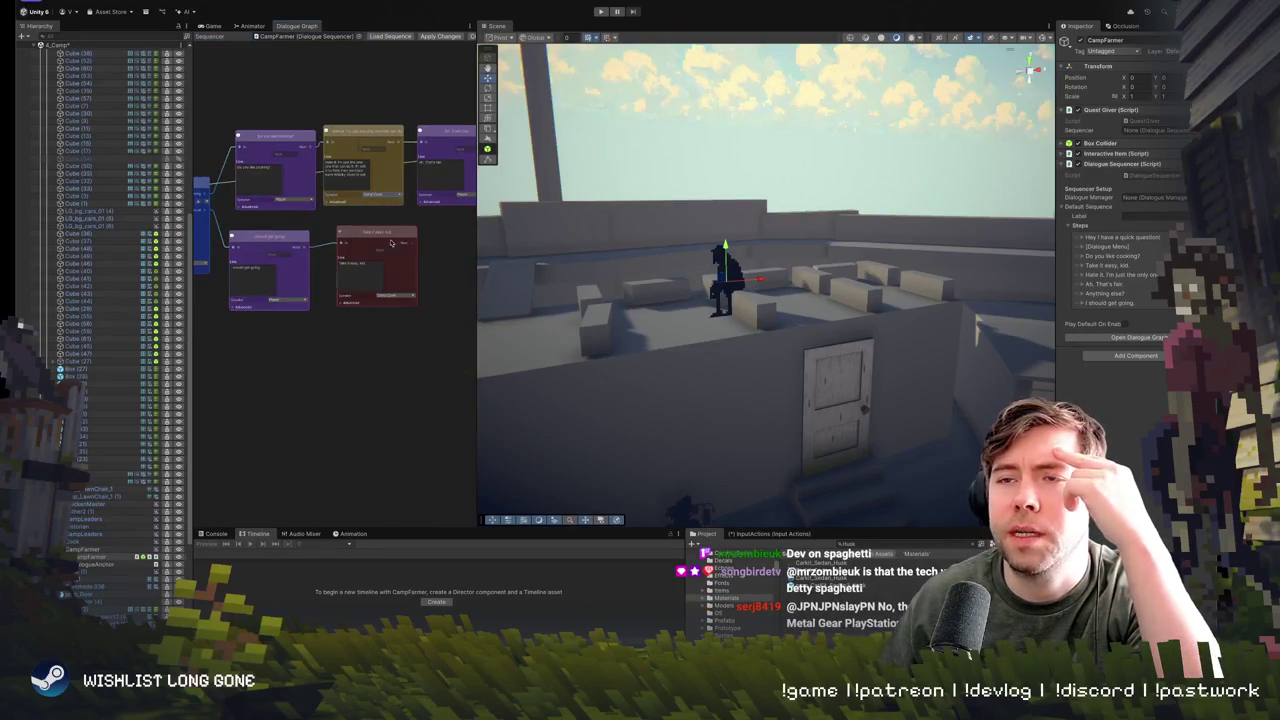
{"action": "scroll", "coordinate": [124, 330], "scroll_direction": "up", "scroll_amount": 5}
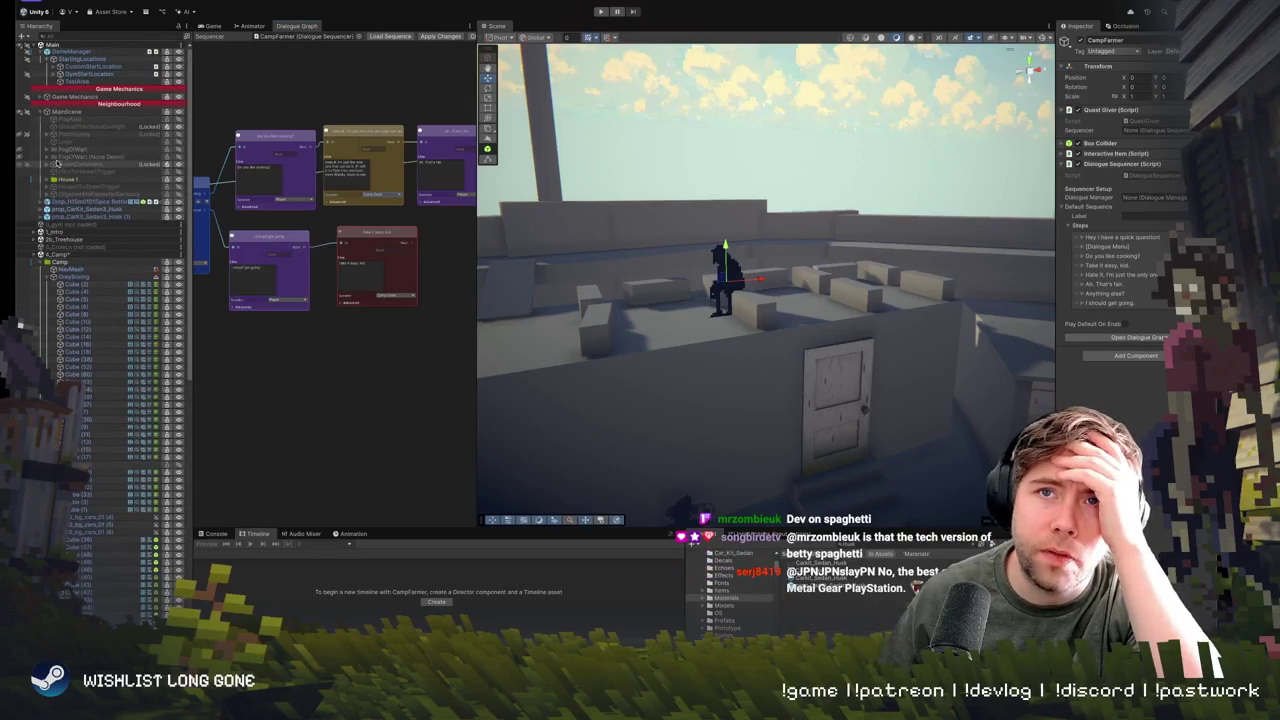
- Expand Game Mechanics in the Hierarchy and select the DialogueManager object
{"action": "left_click", "coordinate": [35, 254]}
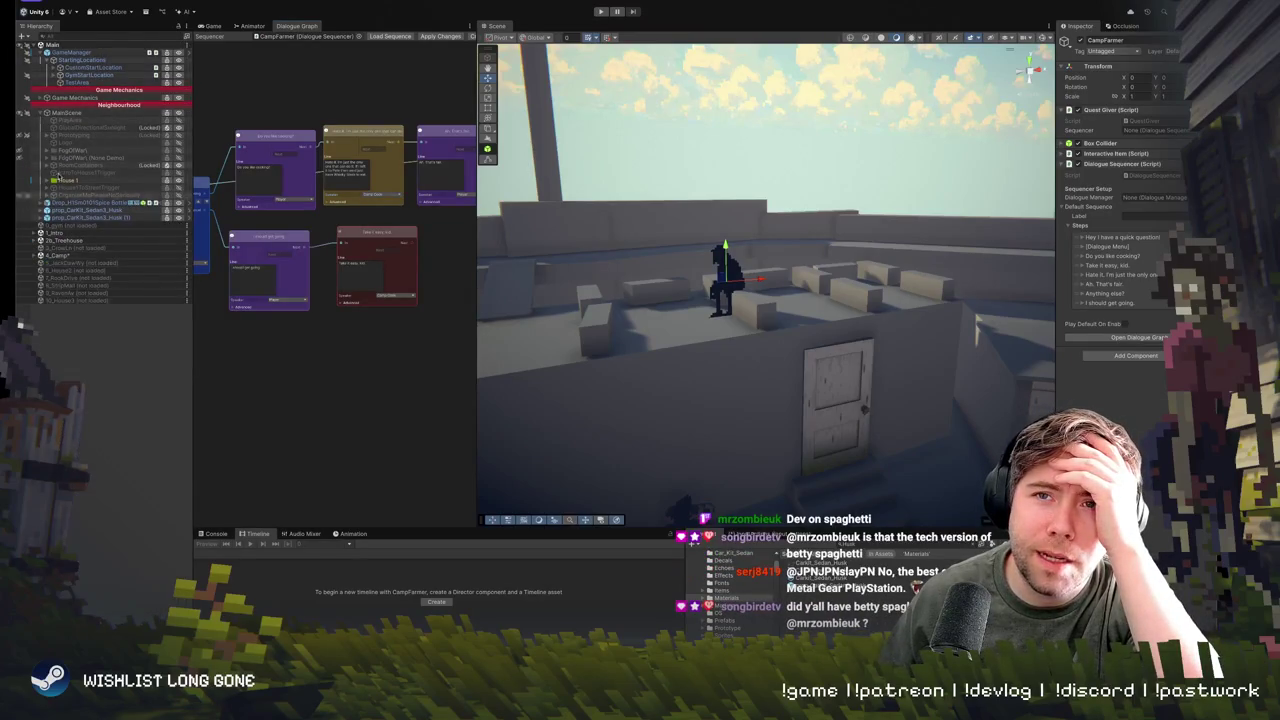
{"action": "left_click", "coordinate": [90, 67]}
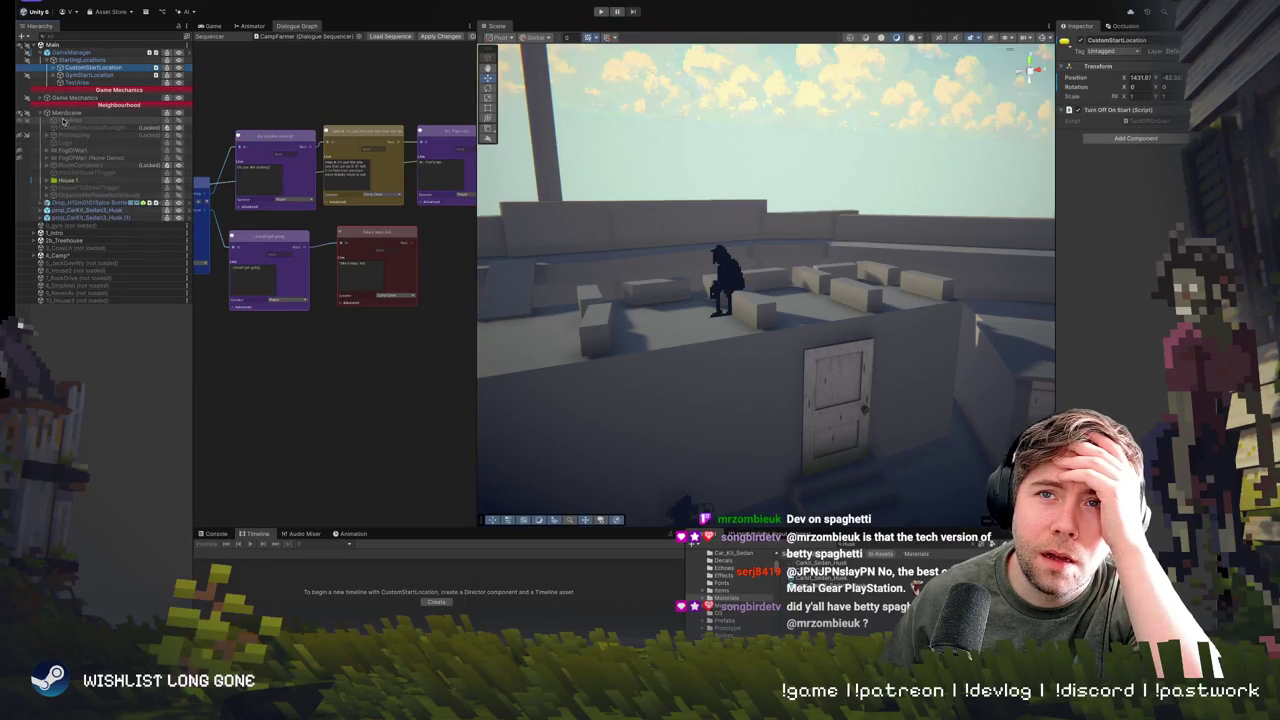
{"action": "left_click", "coordinate": [41, 98]}
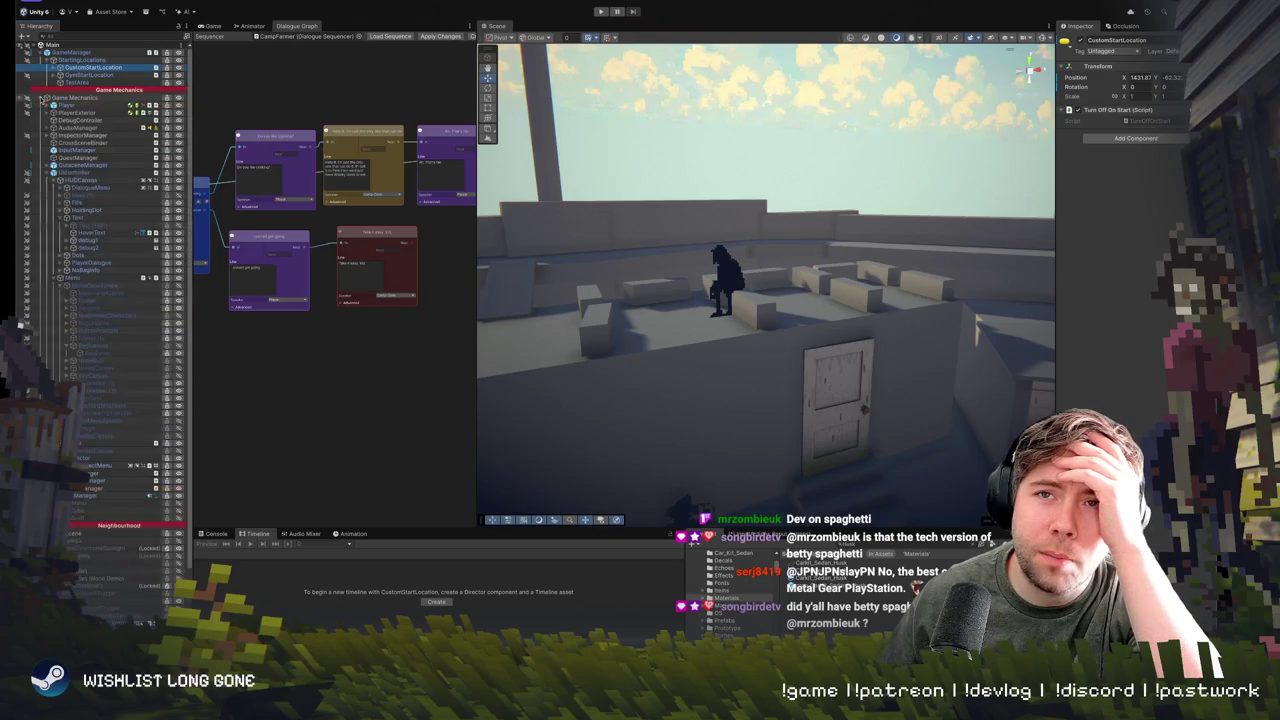
{"action": "left_click", "coordinate": [47, 172]}
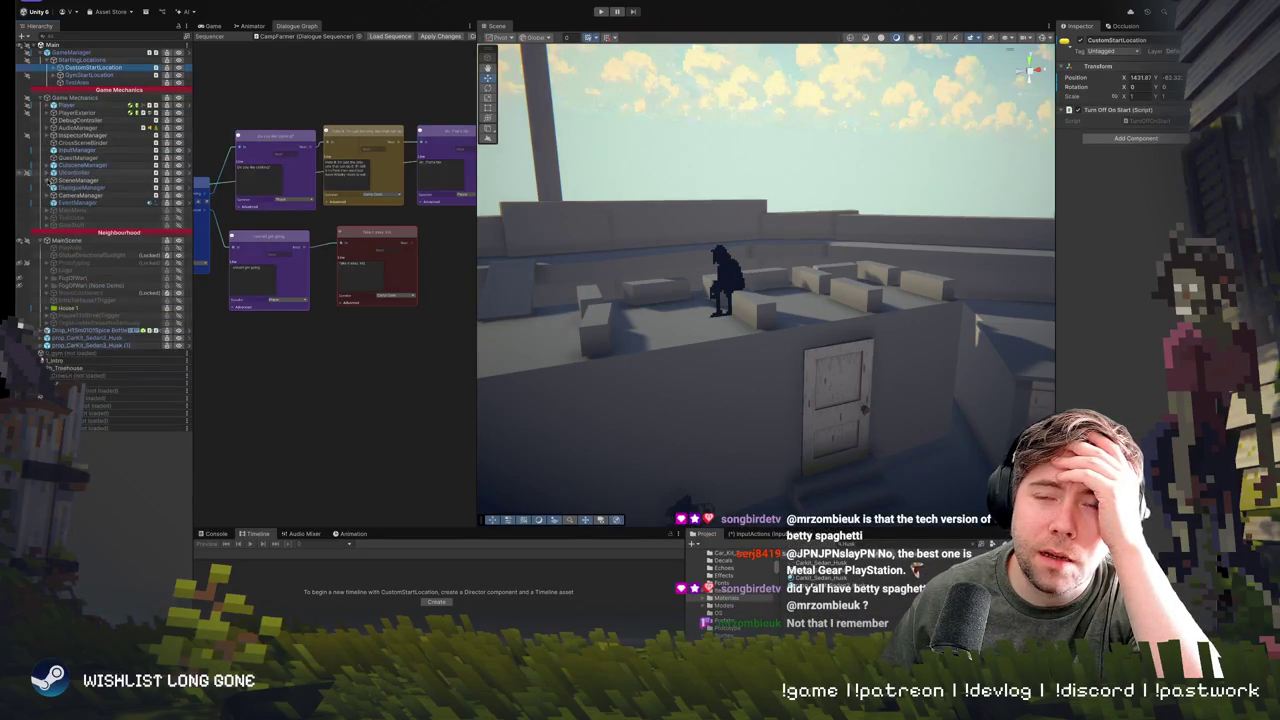
{"action": "left_click", "coordinate": [80, 187]}
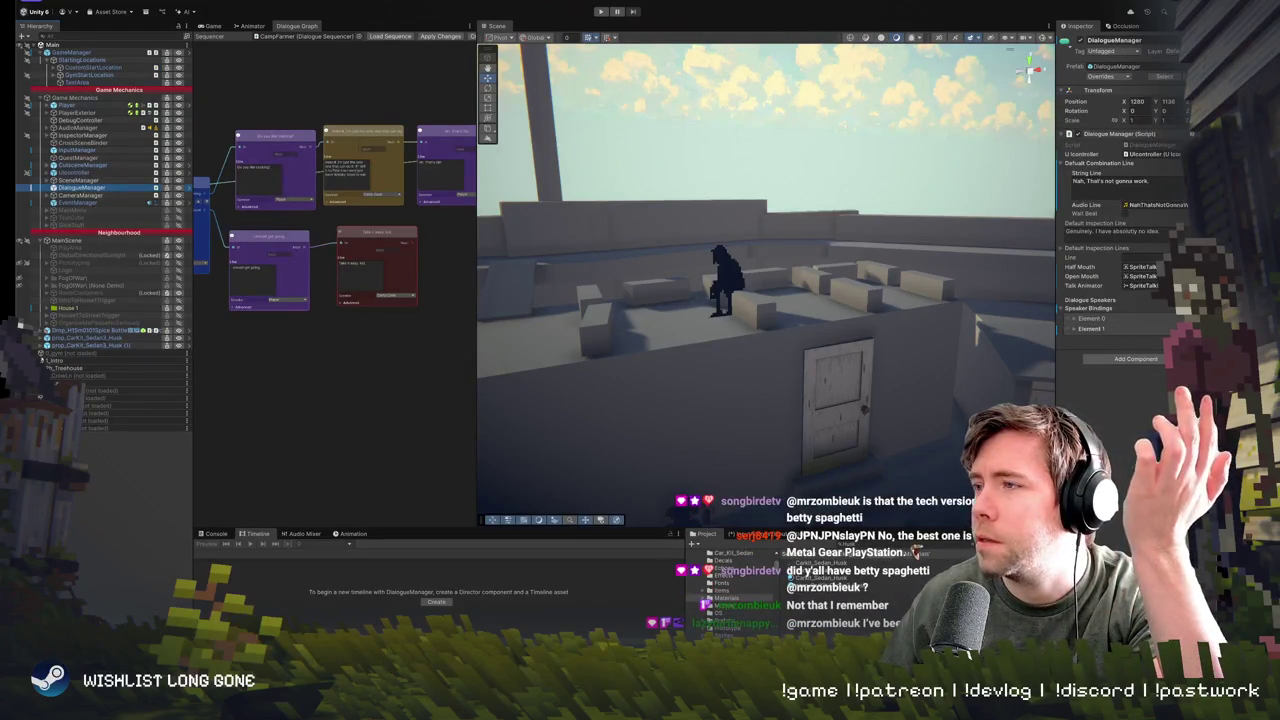
- Expand the Camp Cook speaker binding and open the DialogueManager.cs script
{"action": "left_click", "coordinate": [1160, 340]}
{"action": "left_click", "coordinate": [1075, 338]}
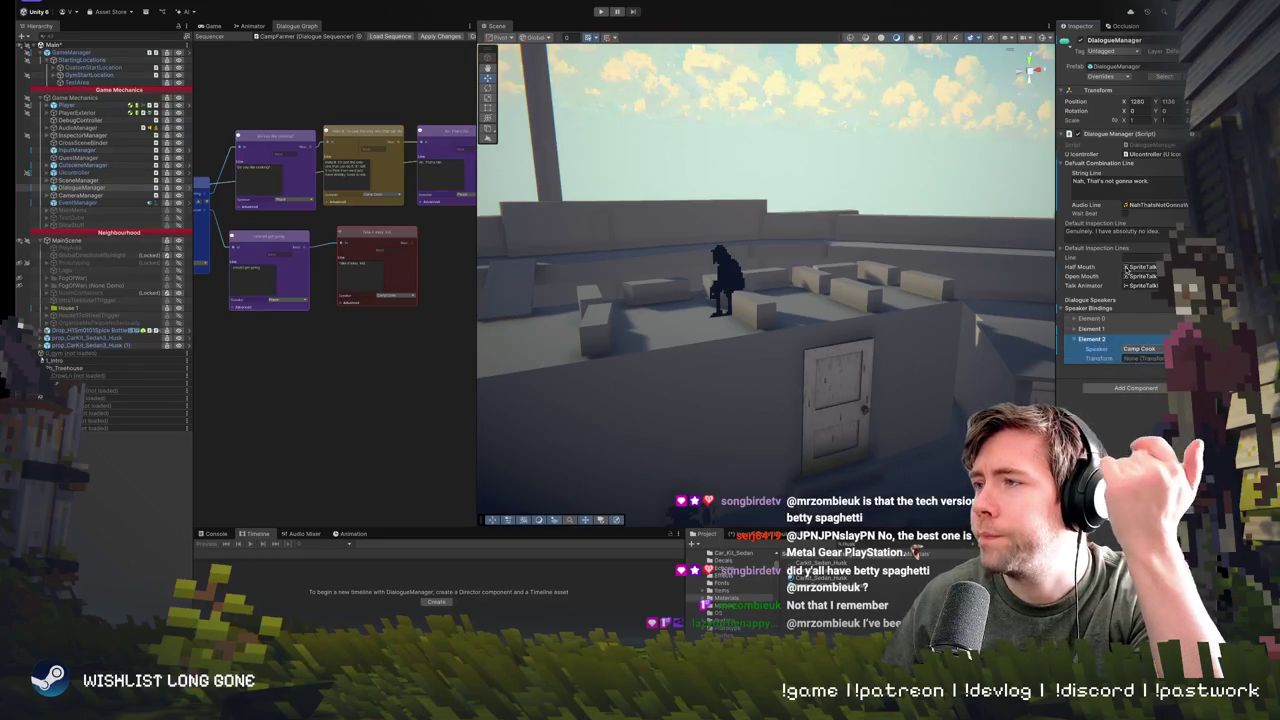
{"action": "left_click", "coordinate": [1160, 147]}
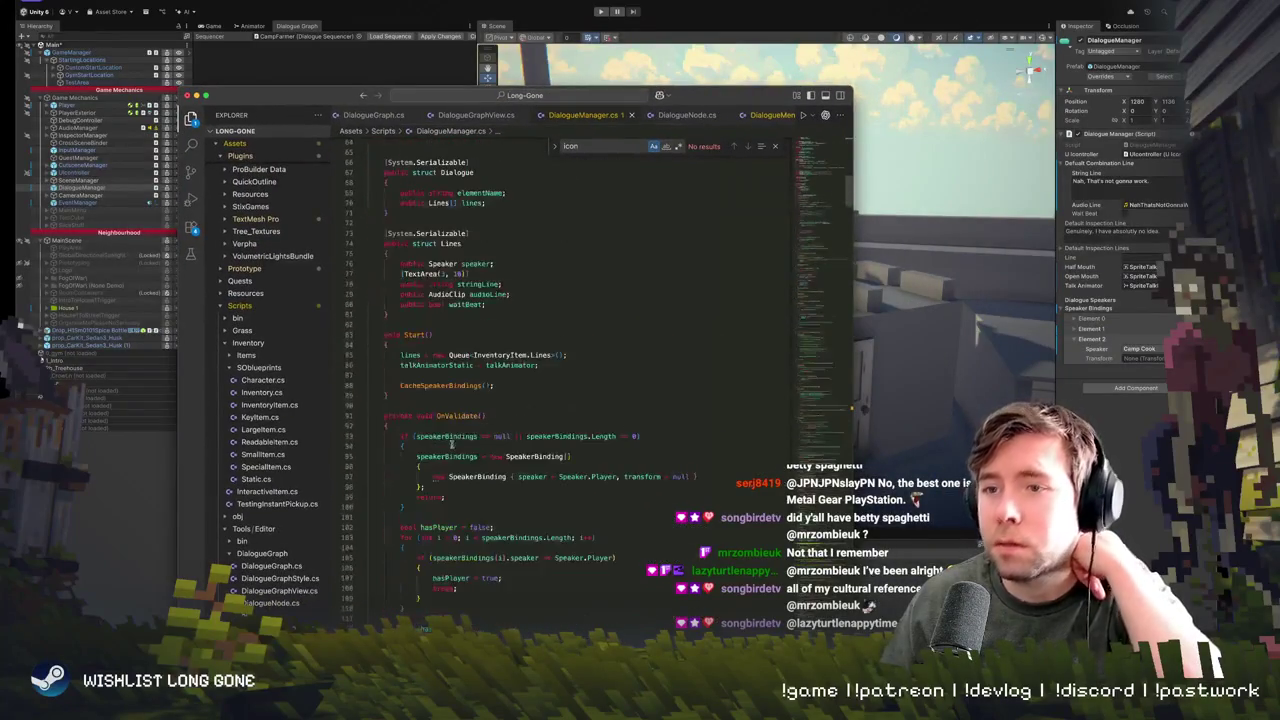
- Find CampCook in the Speaker enum and add CampFarmer = 2 below it
{"action": "scroll", "coordinate": [445, 397], "scroll_direction": "down", "scroll_amount": 20}
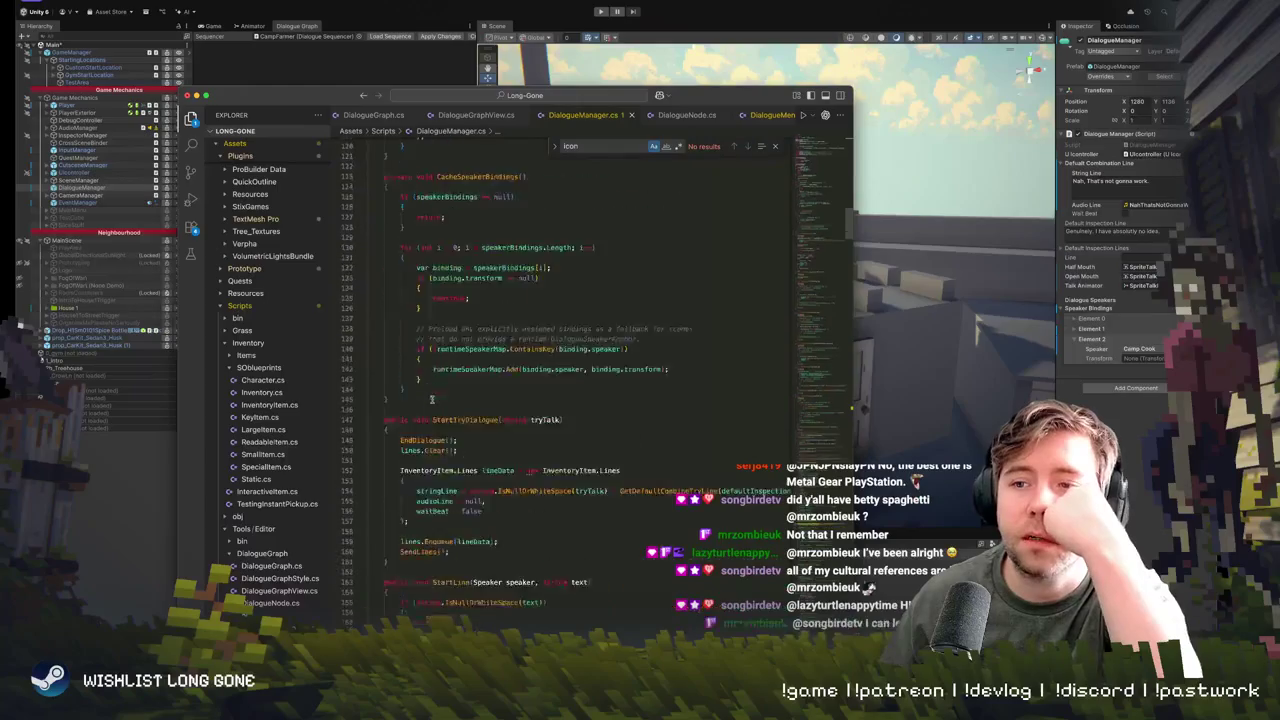
{"action": "scroll", "coordinate": [432, 397], "scroll_direction": "down", "scroll_amount": 17}
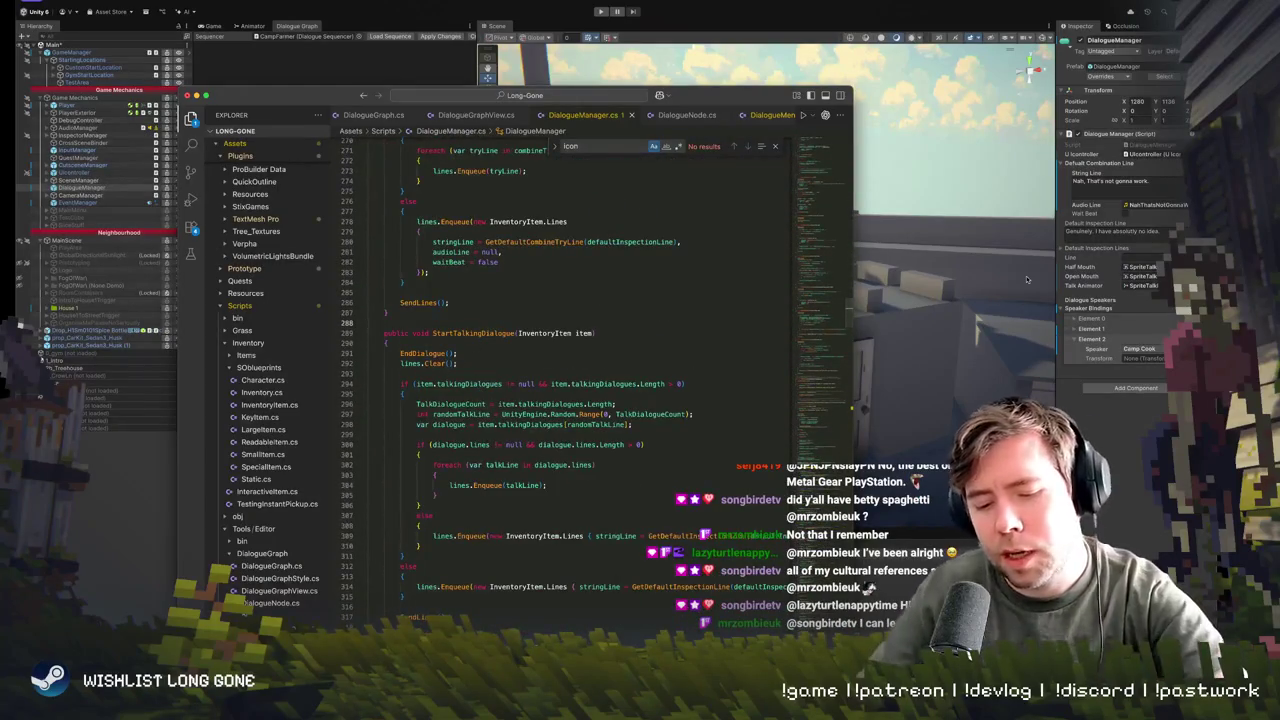
{"action": "type", "text": "Camp"}
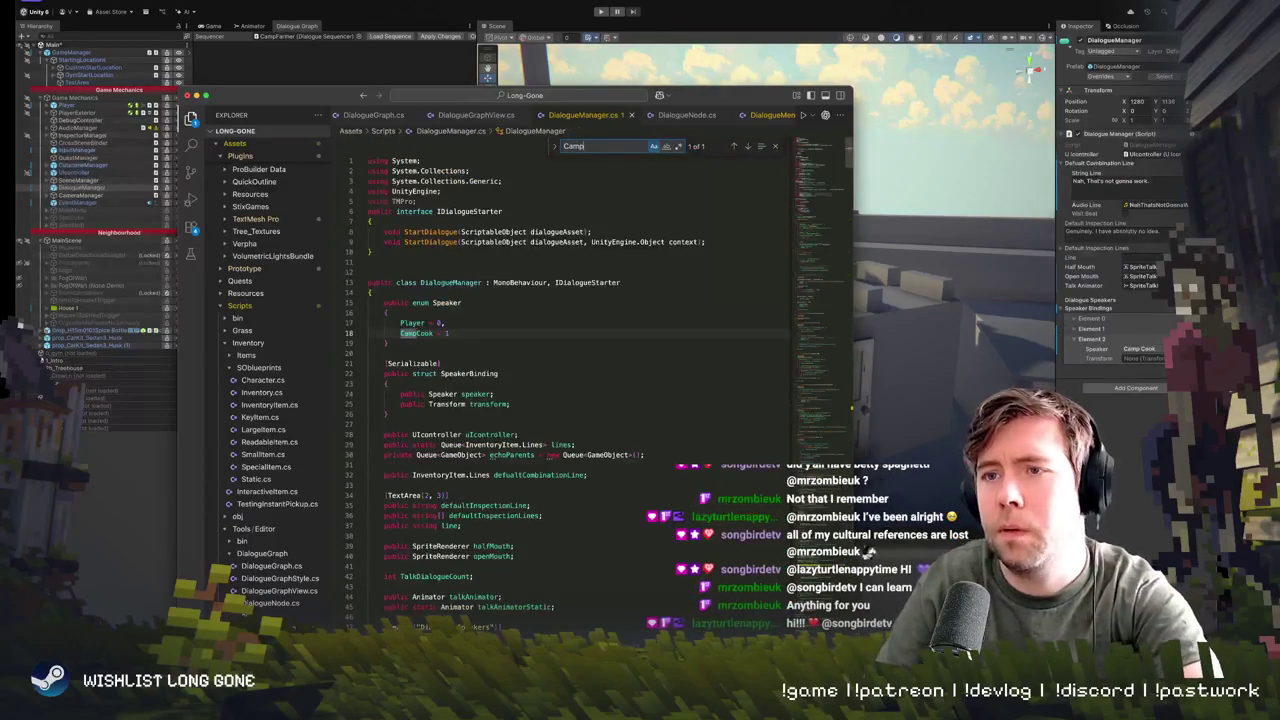
{"action": "left_click", "coordinate": [477, 335]}
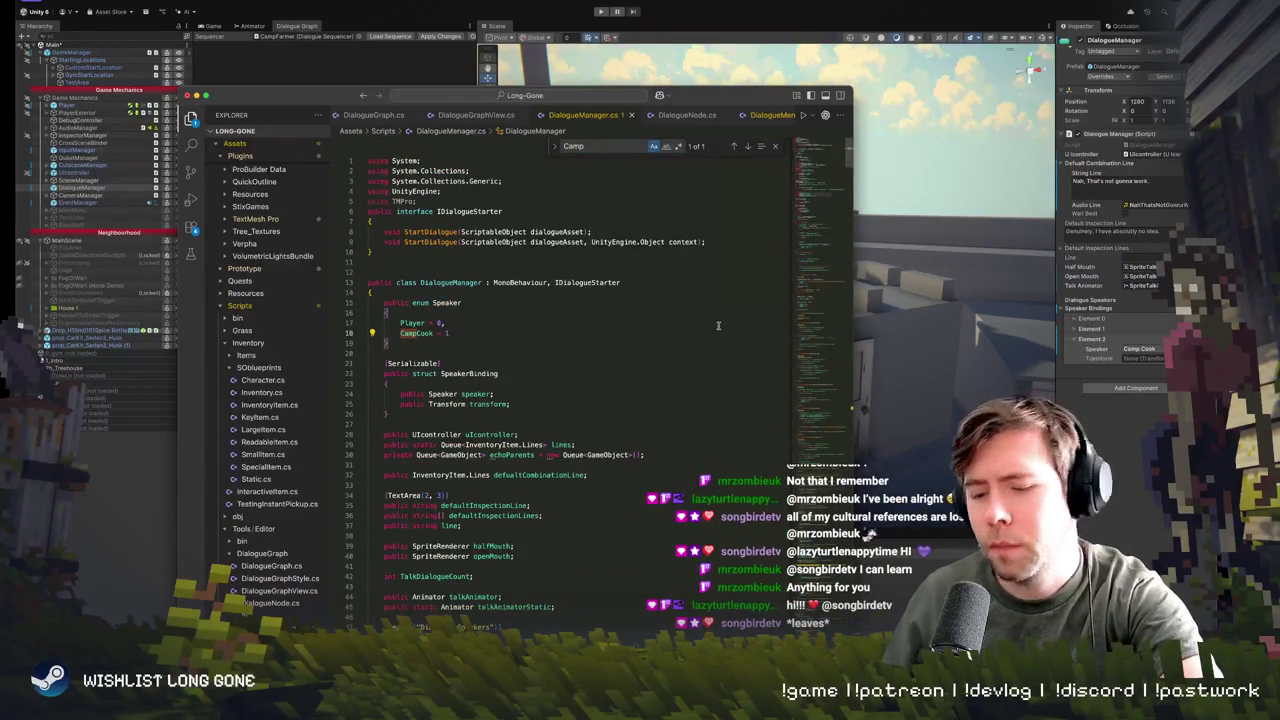
{"action": "type", "text": ","}
{"action": "key", "text": "Return"}
{"action": "type", "text": "Camp"}
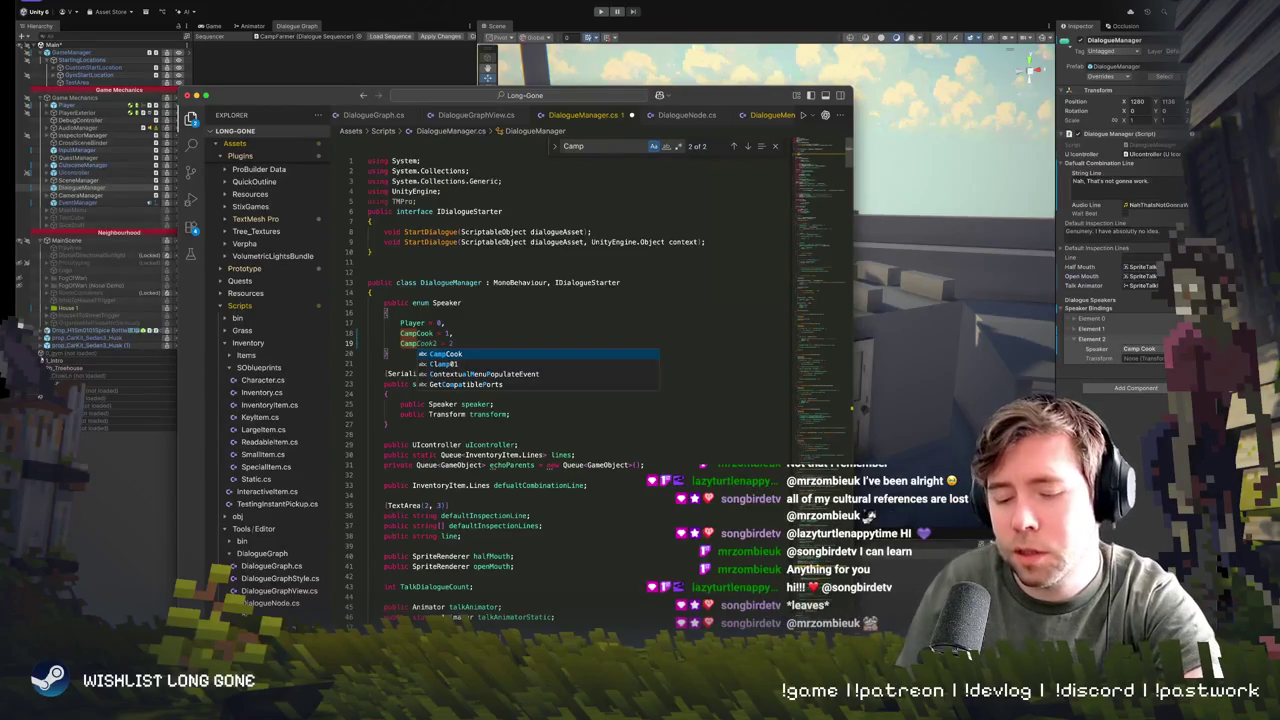
{"action": "type", "text": "Farmer"}
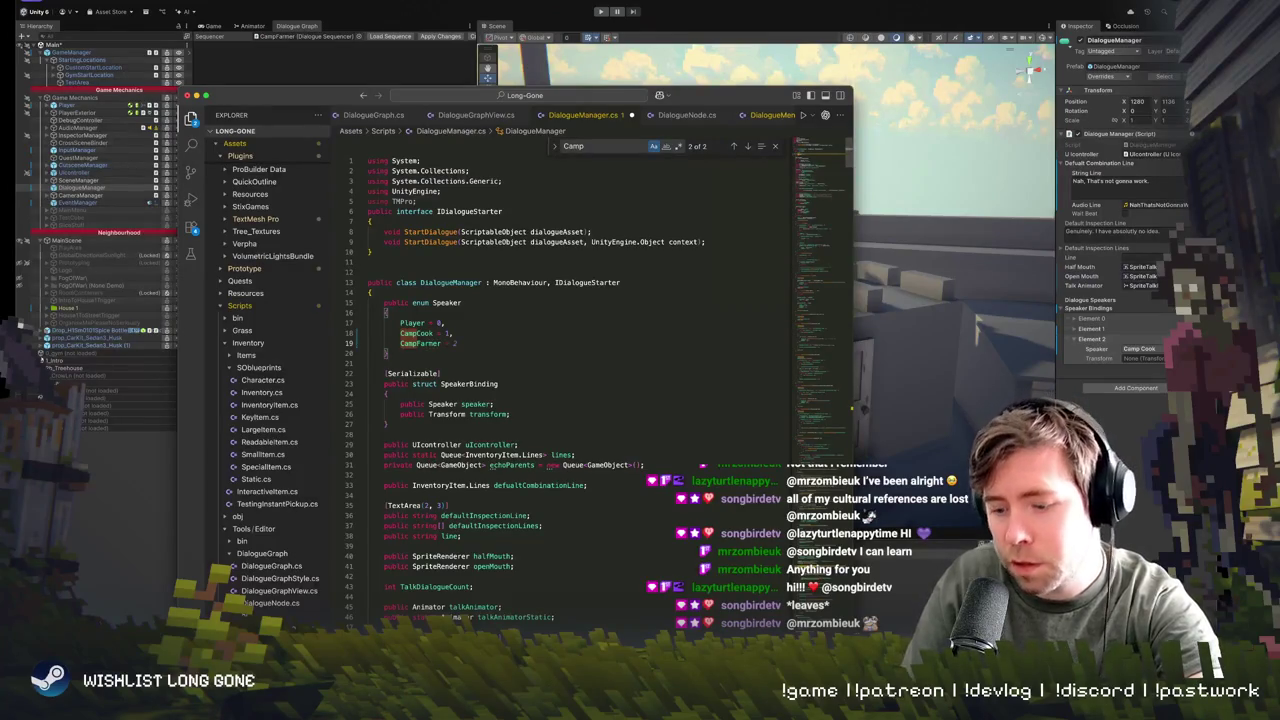
{"action": "type", "text": ","}
{"action": "key", "text": "Return"}
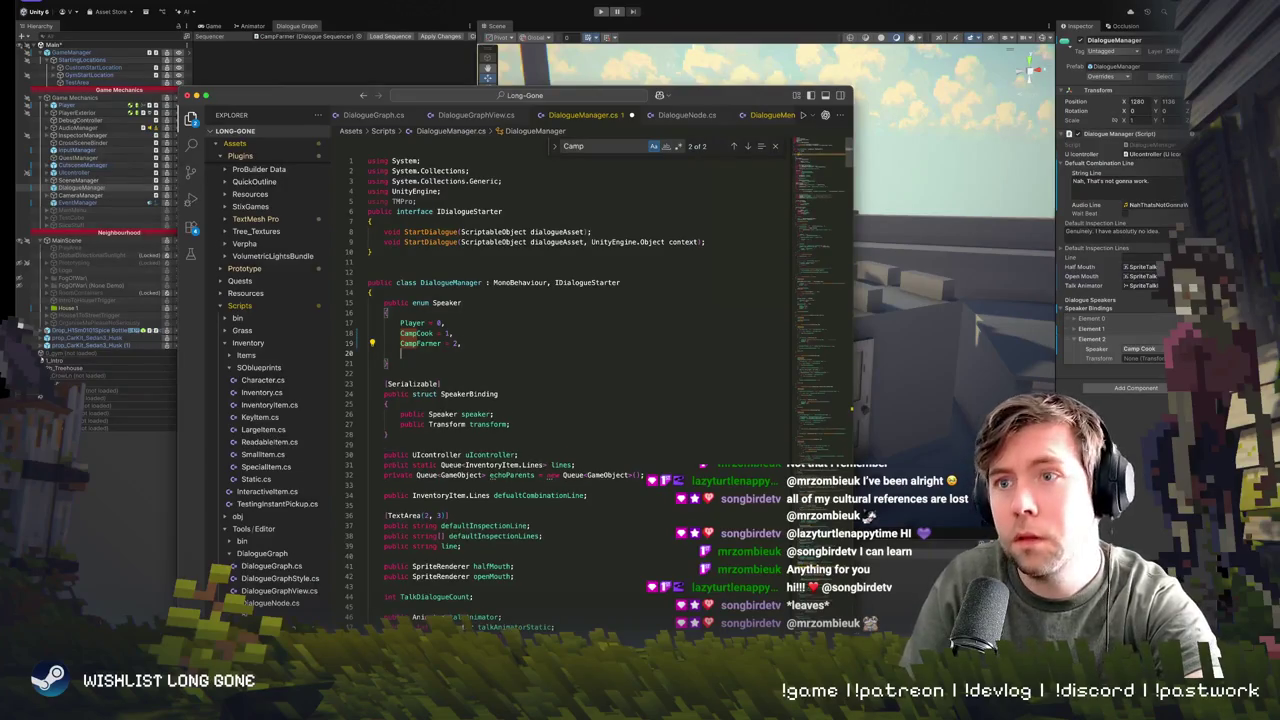
- Add CampWatchman = 3 and CampElectrician = 4 to the Speaker enum
{"action": "type", "text": "Ca"}
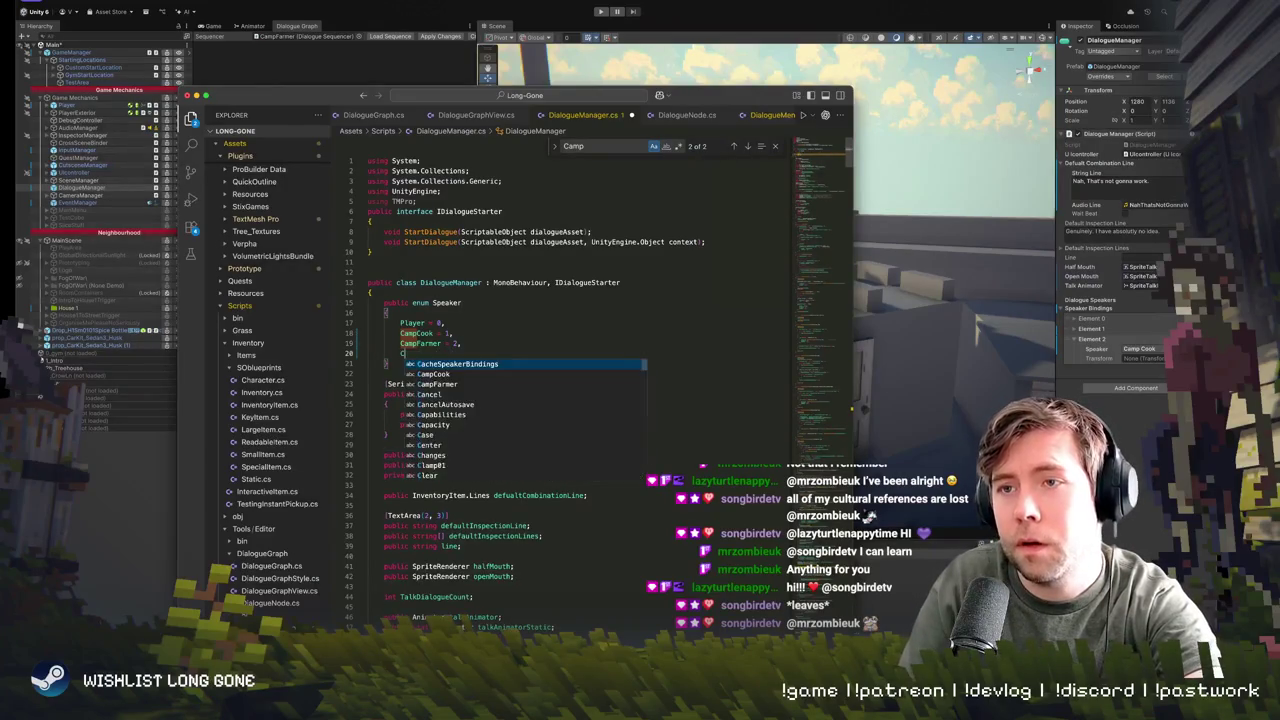
{"action": "type", "text": "mp"}
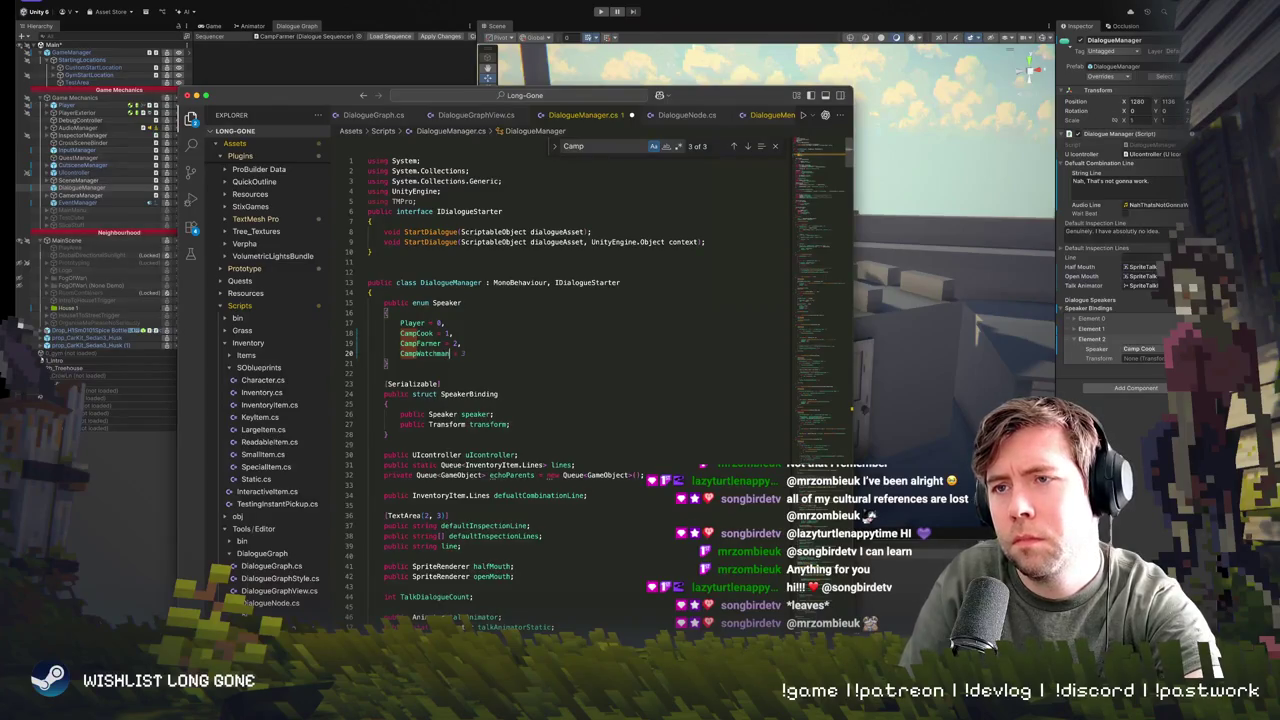
{"action": "key", "text": "BackSpace"}
{"action": "type", "text": "= 3,"}
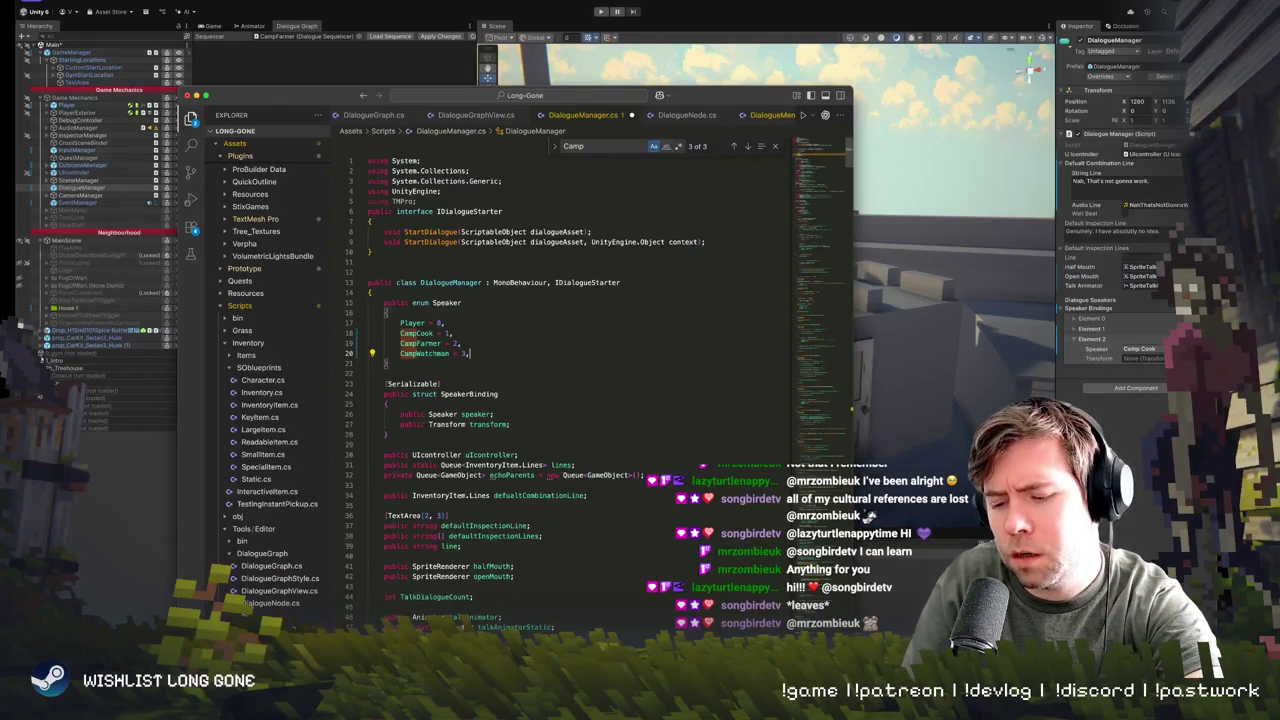
{"action": "type", "text": ","}
{"action": "key", "text": "Return"}
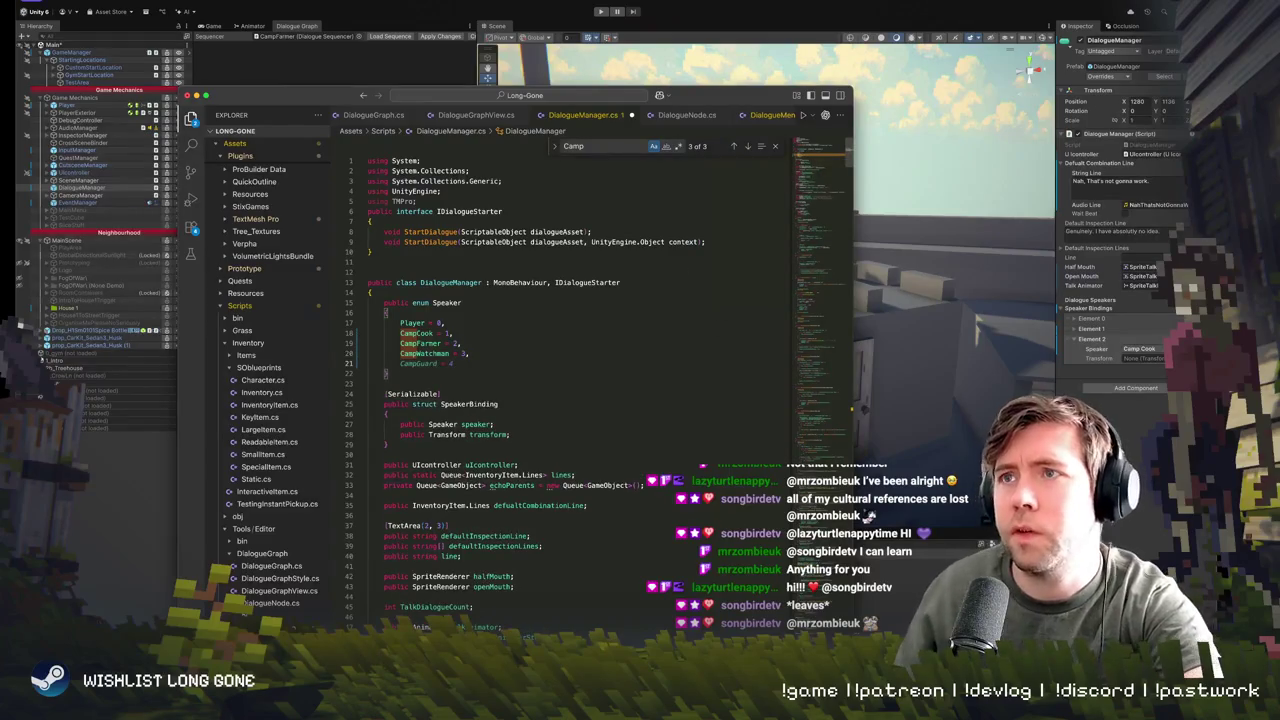
{"action": "left_click_drag", "start_coordinate": [335, 98], "coordinate": [106, 88]}
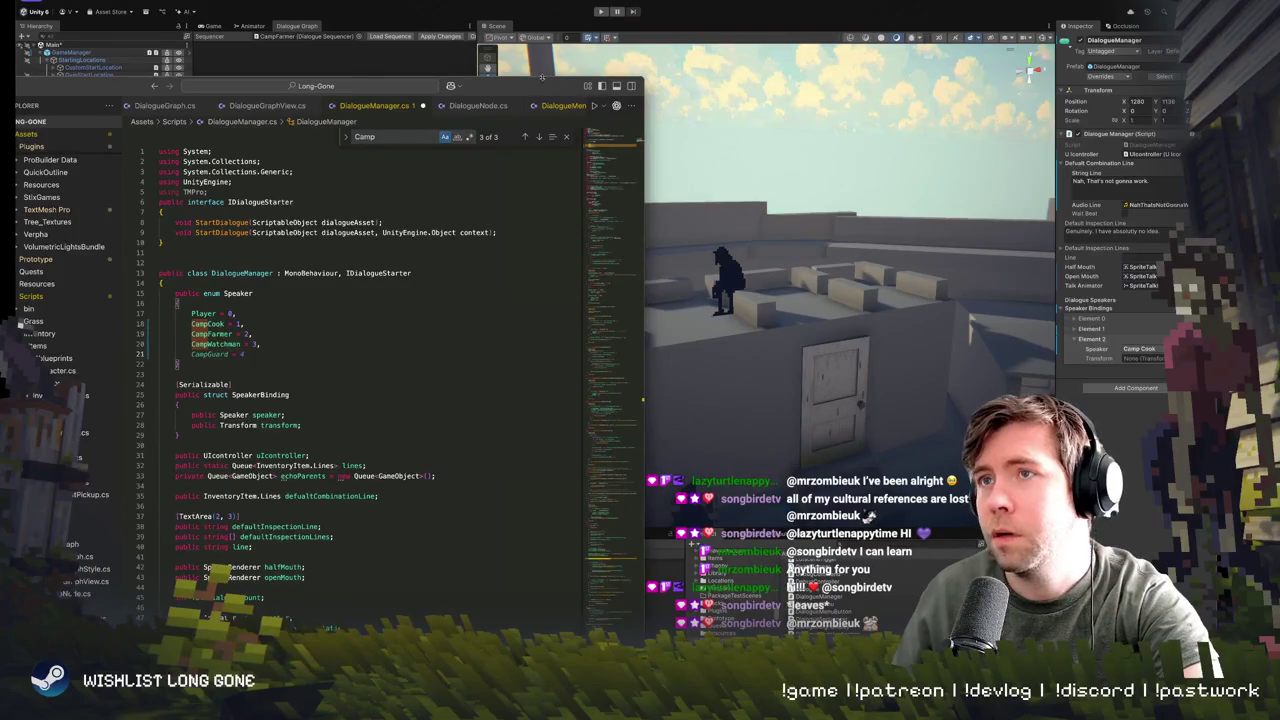
{"action": "type", "text": "CampElec"}
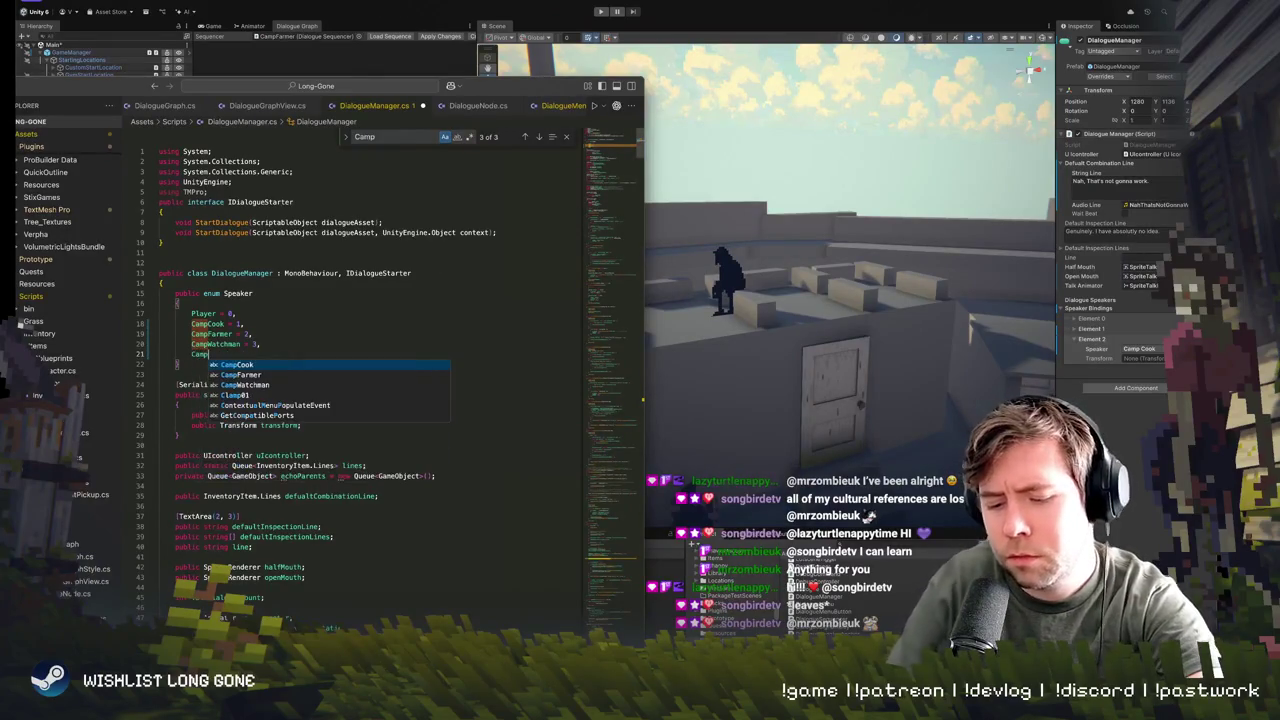
{"action": "type", "text": "trician = 4"}
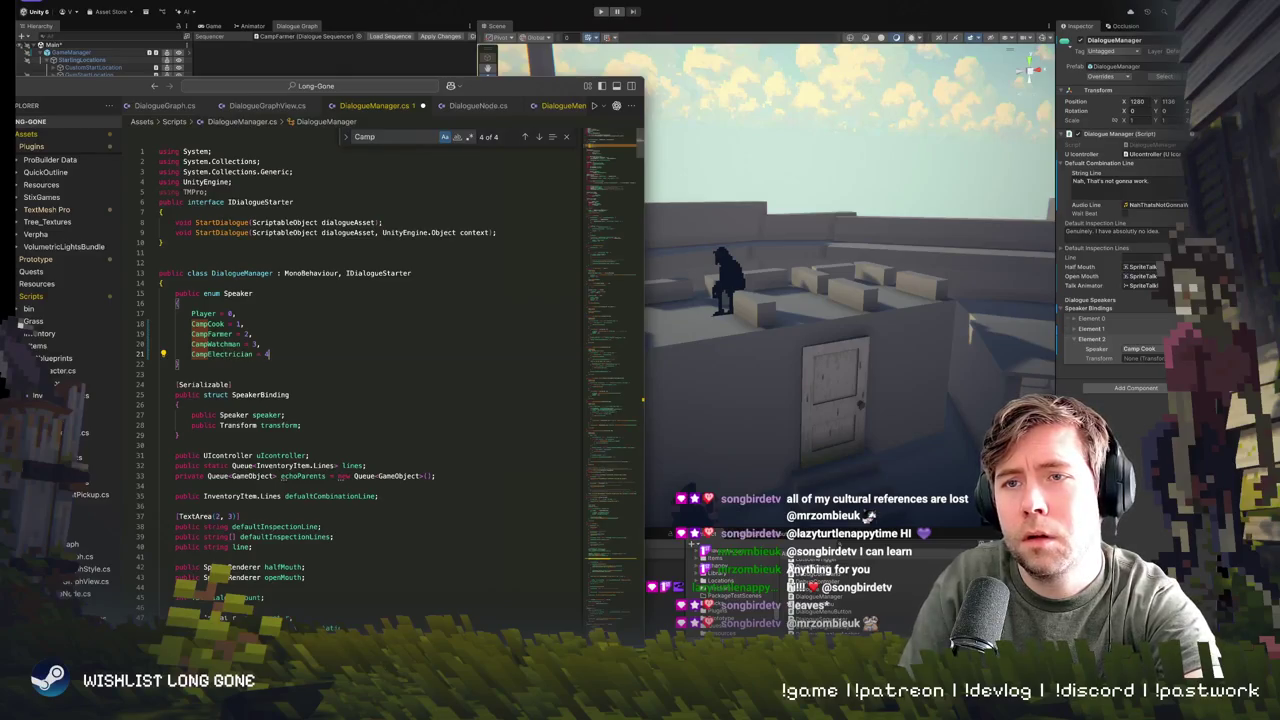
{"action": "key", "text": "Tab"}
{"action": "type", "text": ","}
{"action": "key", "text": "Return"}
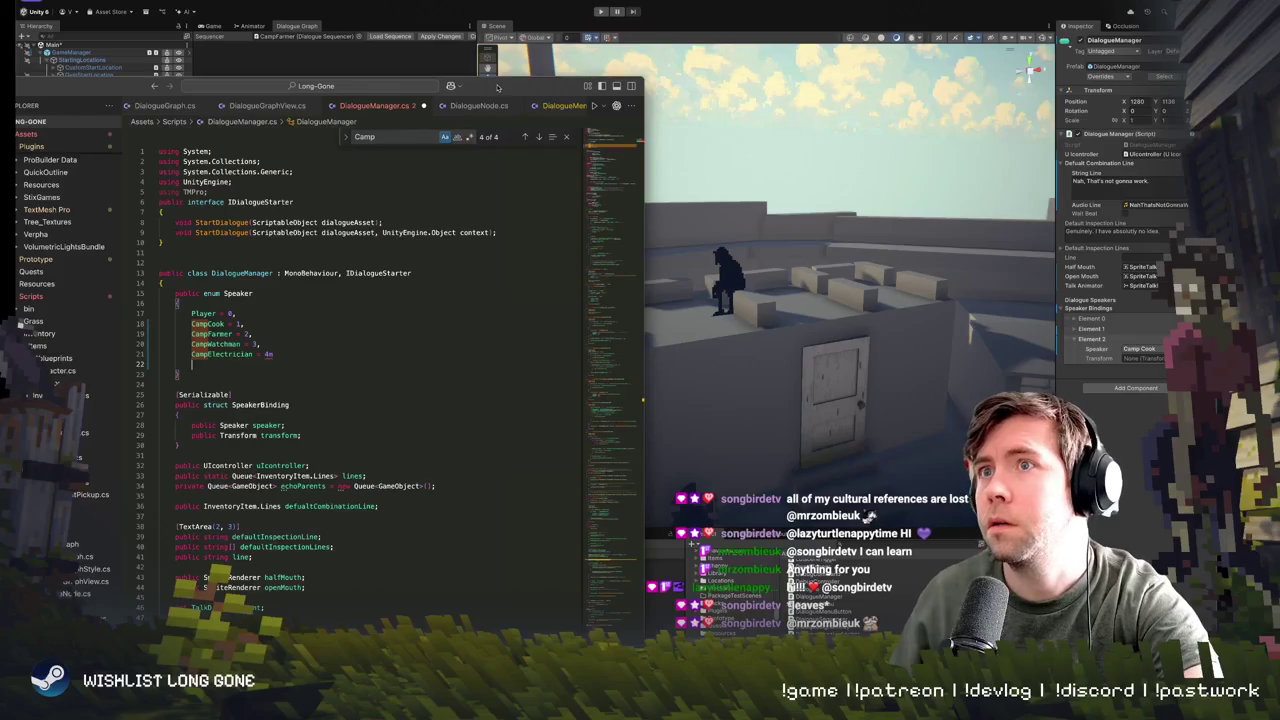
{"action": "mouse_move", "coordinate": [497, 87]}
{"action": "left_mouse_down"}
{"action": "mouse_move", "coordinate": [447, 108]}
{"action": "mouse_move", "coordinate": [444, 128]}
{"action": "left_mouse_up"}
{"action": "left_click", "coordinate": [833, 306]}
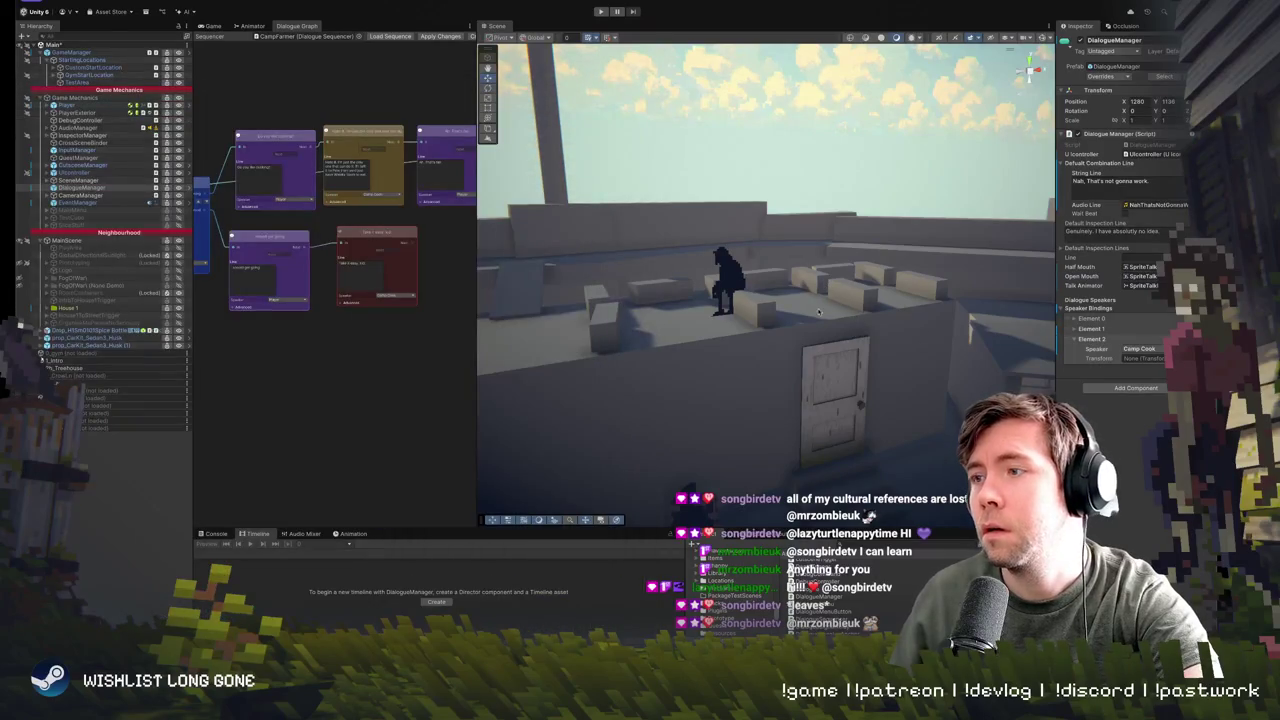
{"action": "mouse_move", "coordinate": [818, 312]}
{"action": "left_mouse_down"}
{"action": "mouse_move", "coordinate": [589, 357]}
{"action": "mouse_move", "coordinate": [757, 267]}
{"action": "mouse_move", "coordinate": [743, 320]}
{"action": "left_mouse_up"}
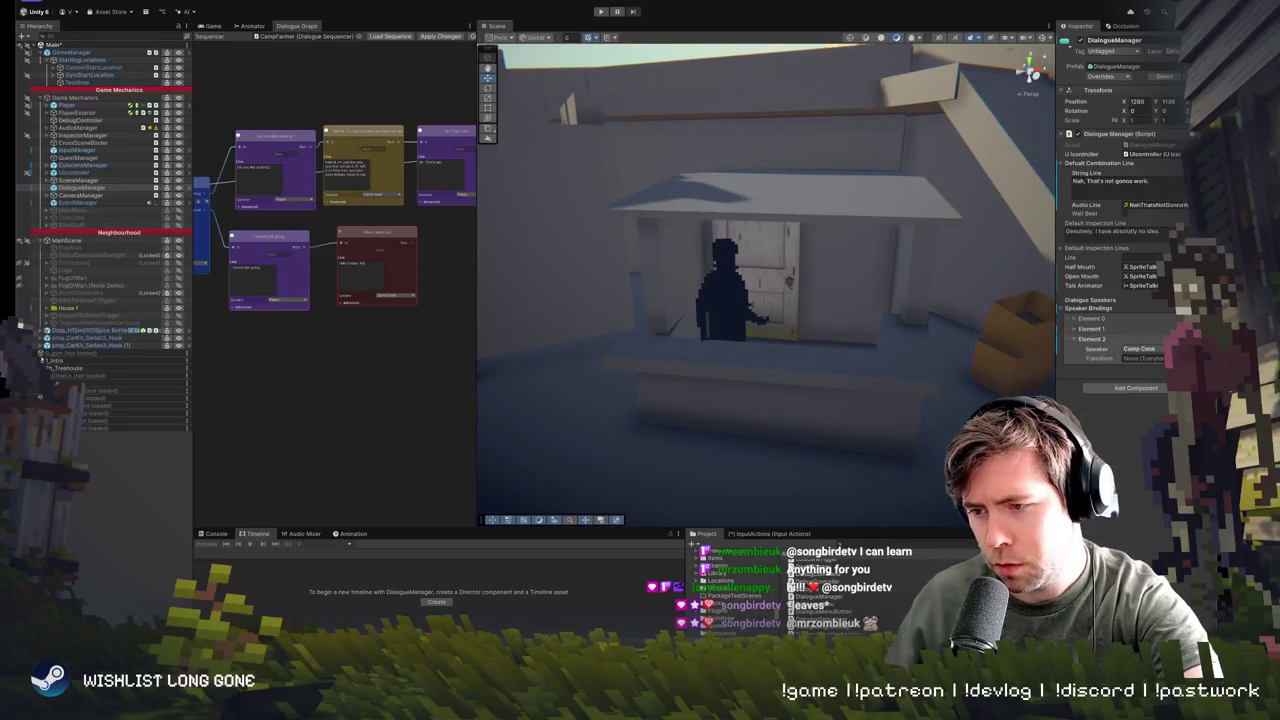
{"action": "key", "text": "super+Tab"}
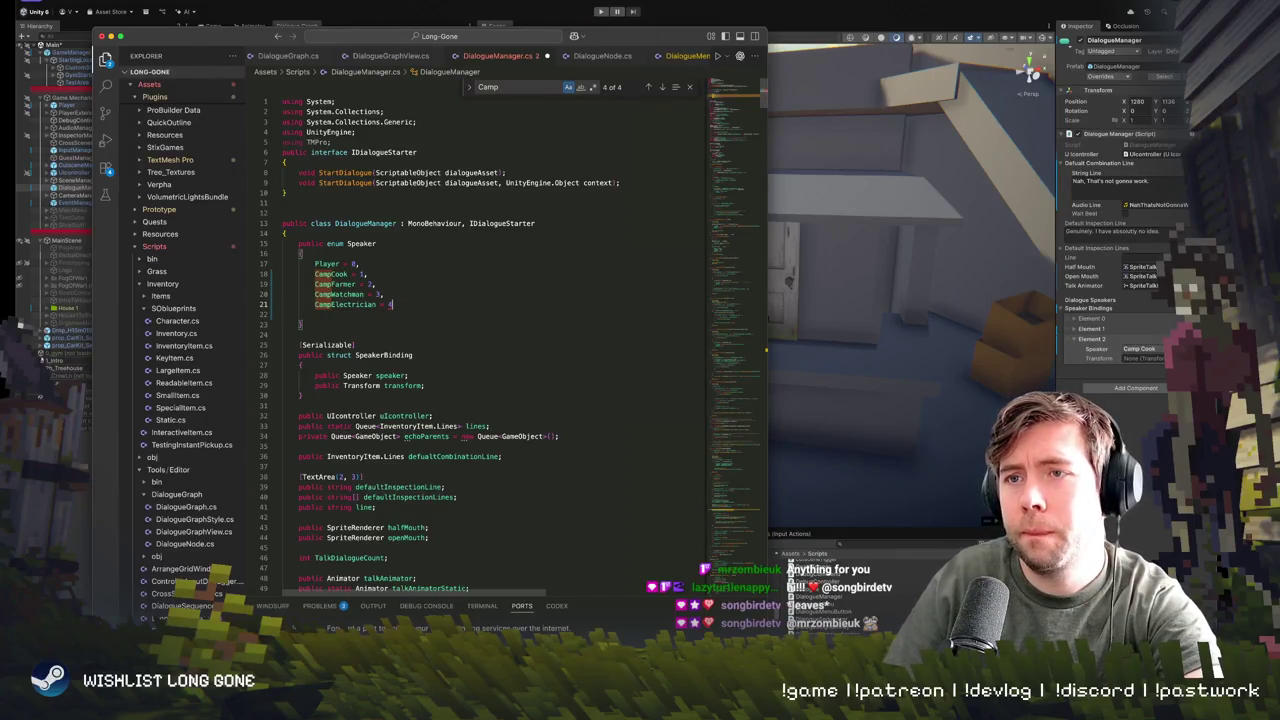
- Add CampLibrarian = 5 and CampLeader = 6 entries after CampElectrician in the Speaker enum
{"action": "type", "text": ","}
{"action": "key", "text": "Return"}
{"action": "type", "text": "Camp"}
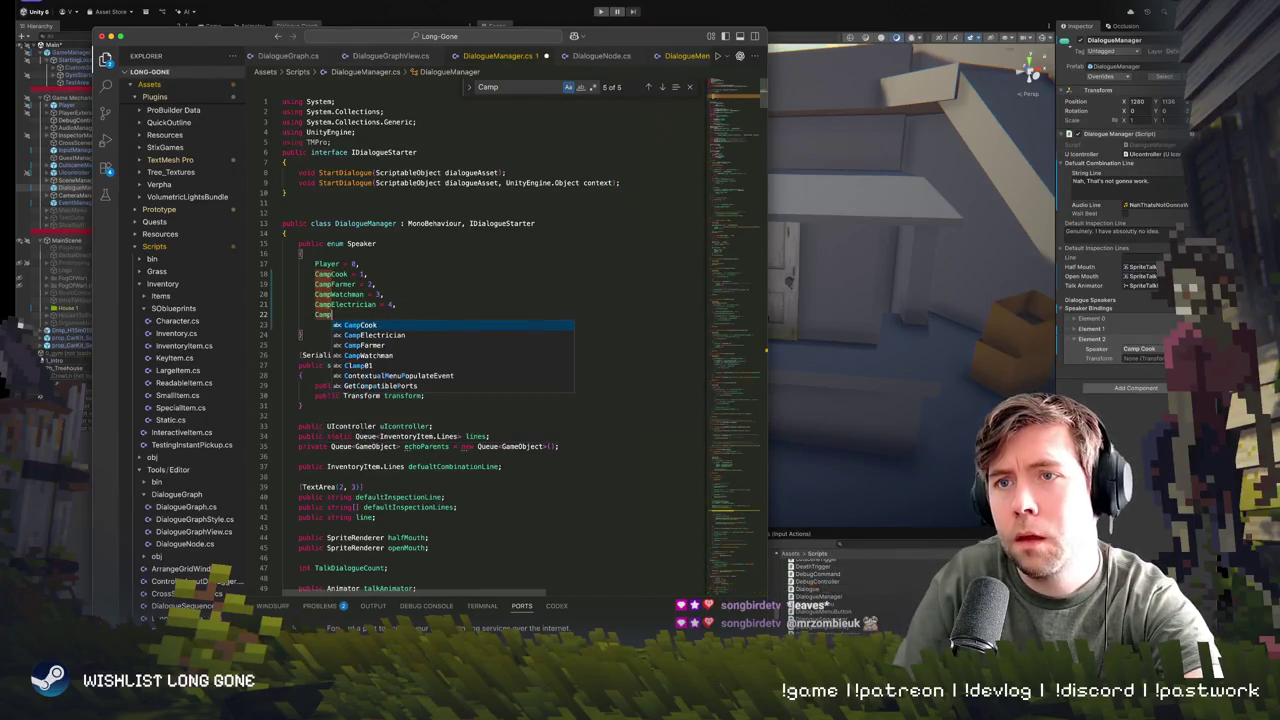
{"action": "type", "text": "Librarian = 5,"}
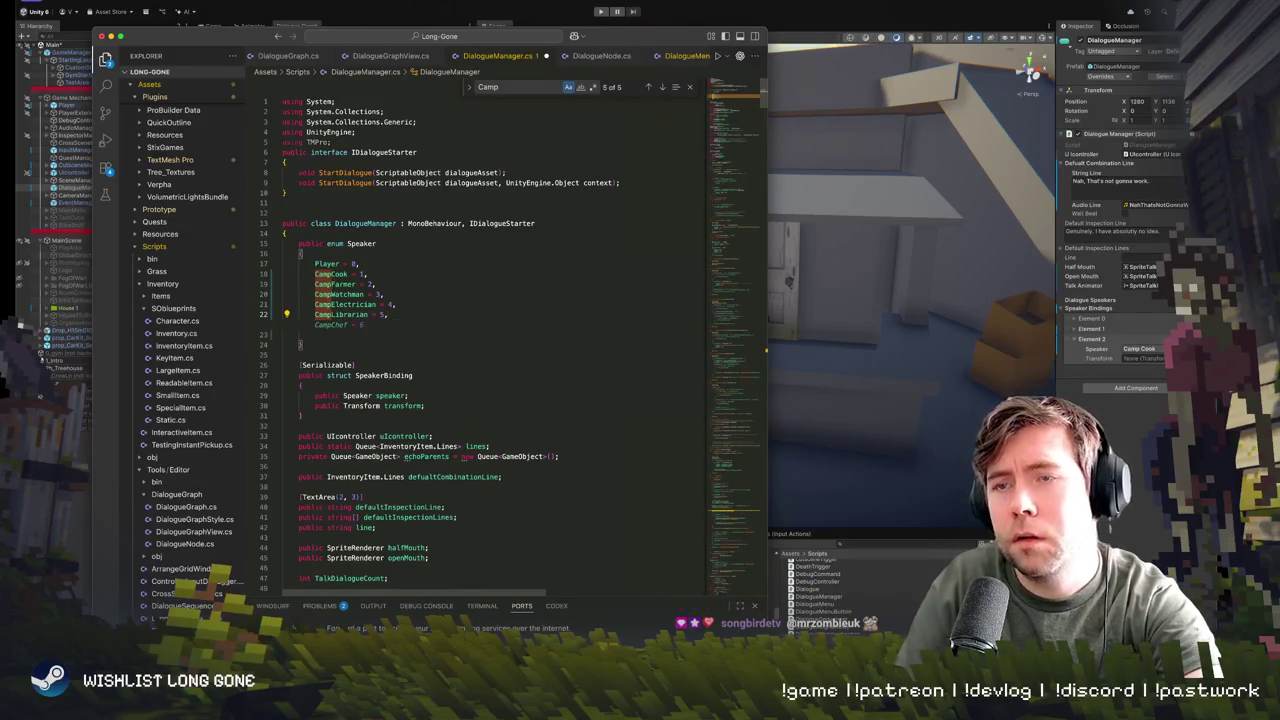
{"action": "key", "text": "Return"}
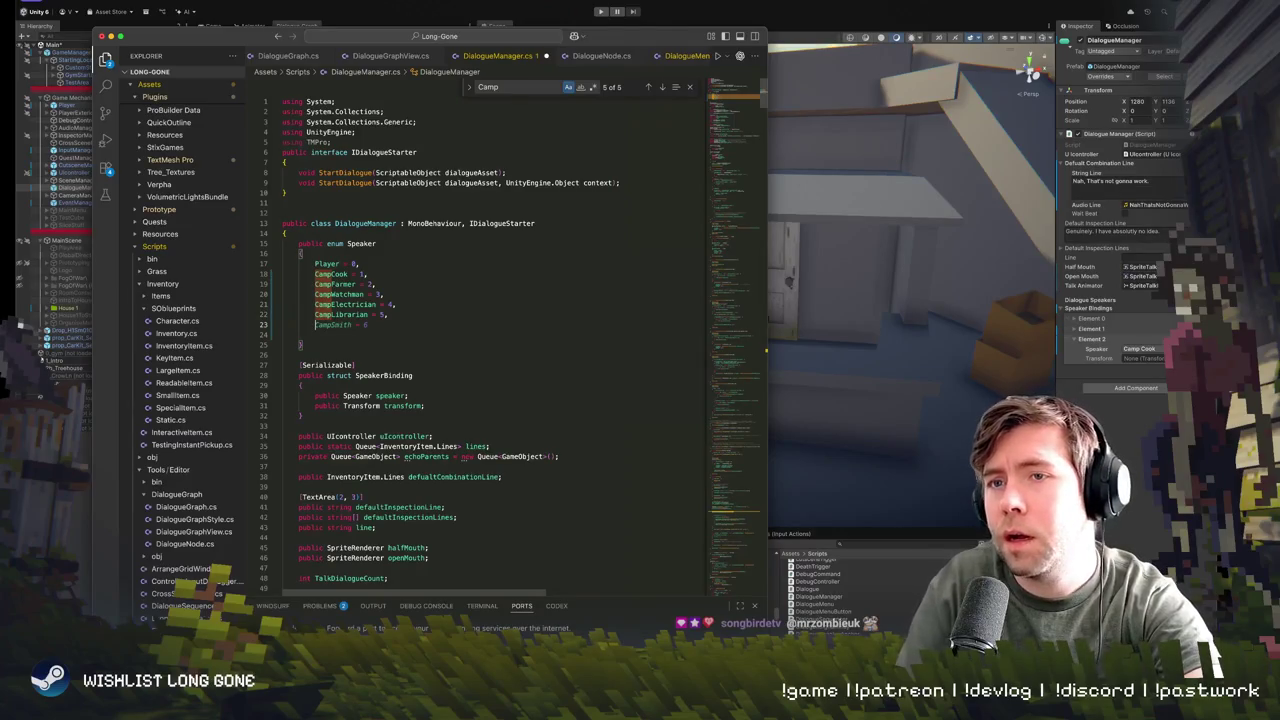
{"action": "type", "text": "Camp"}
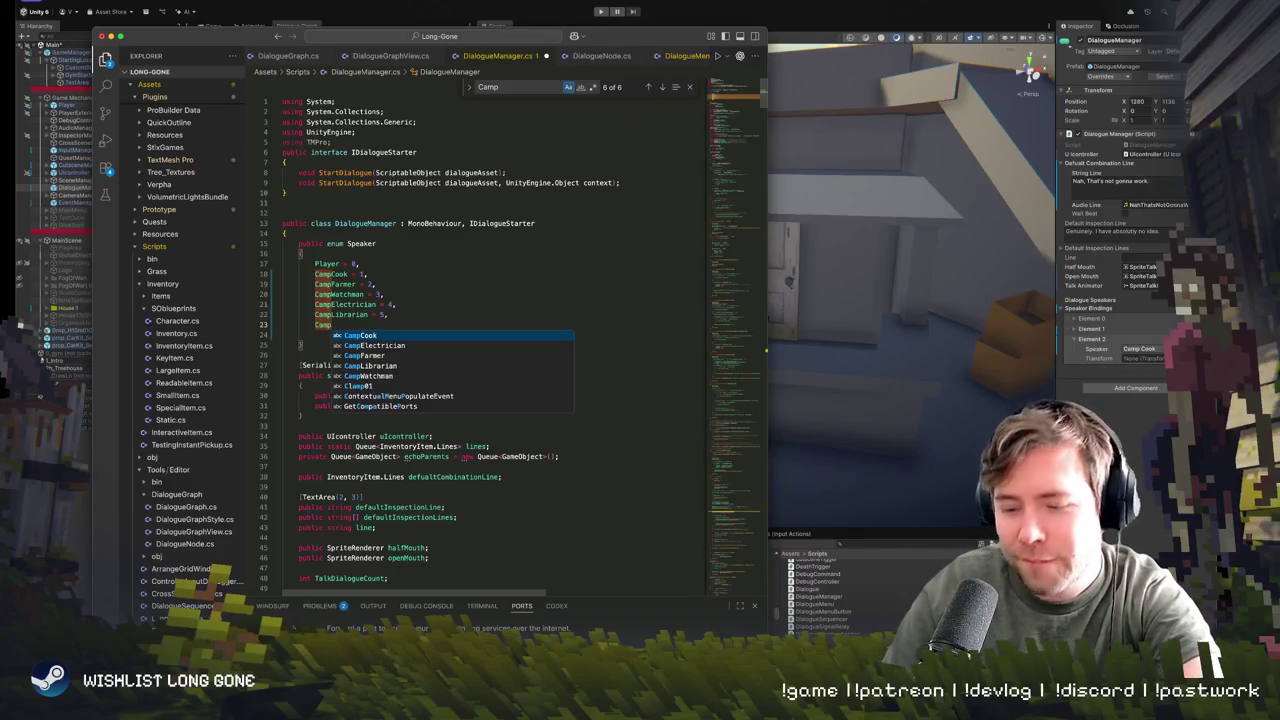
{"action": "type", "text": "Leader = 6,"}
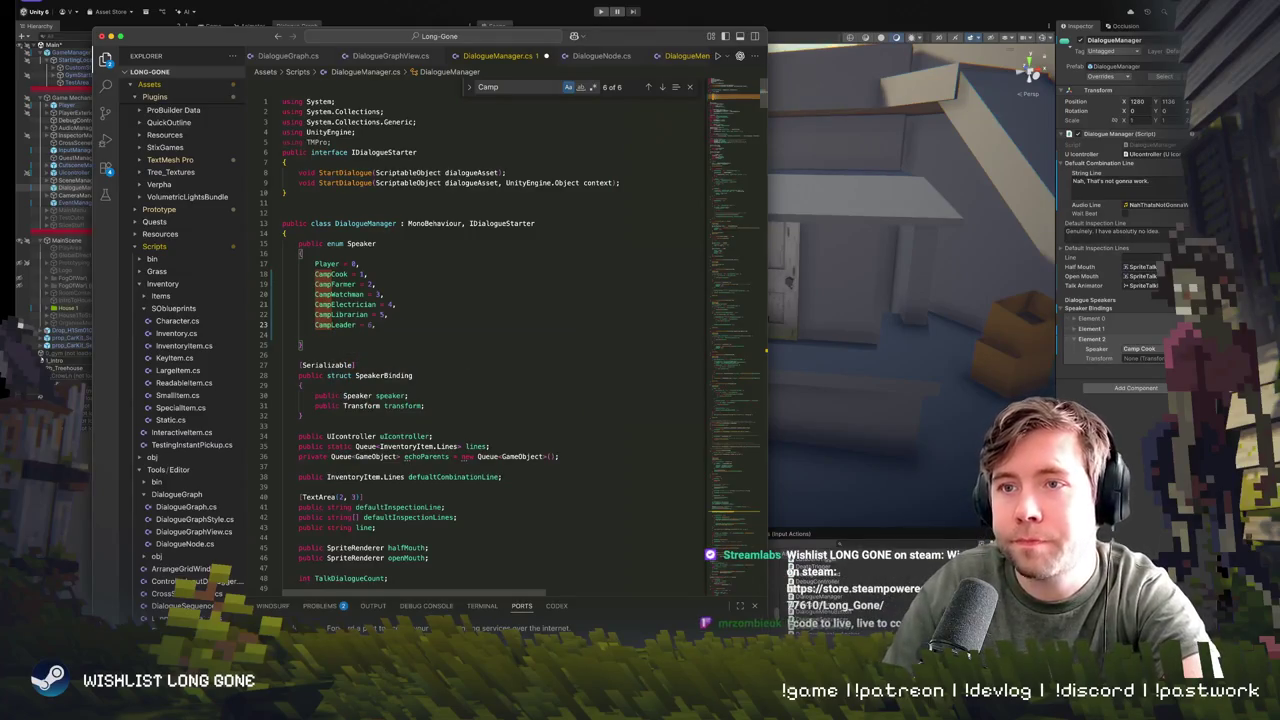
- Add a CampLeaderHusband = 7 entry on the line after CampLeader
{"action": "left_click", "coordinate": [356, 325]}
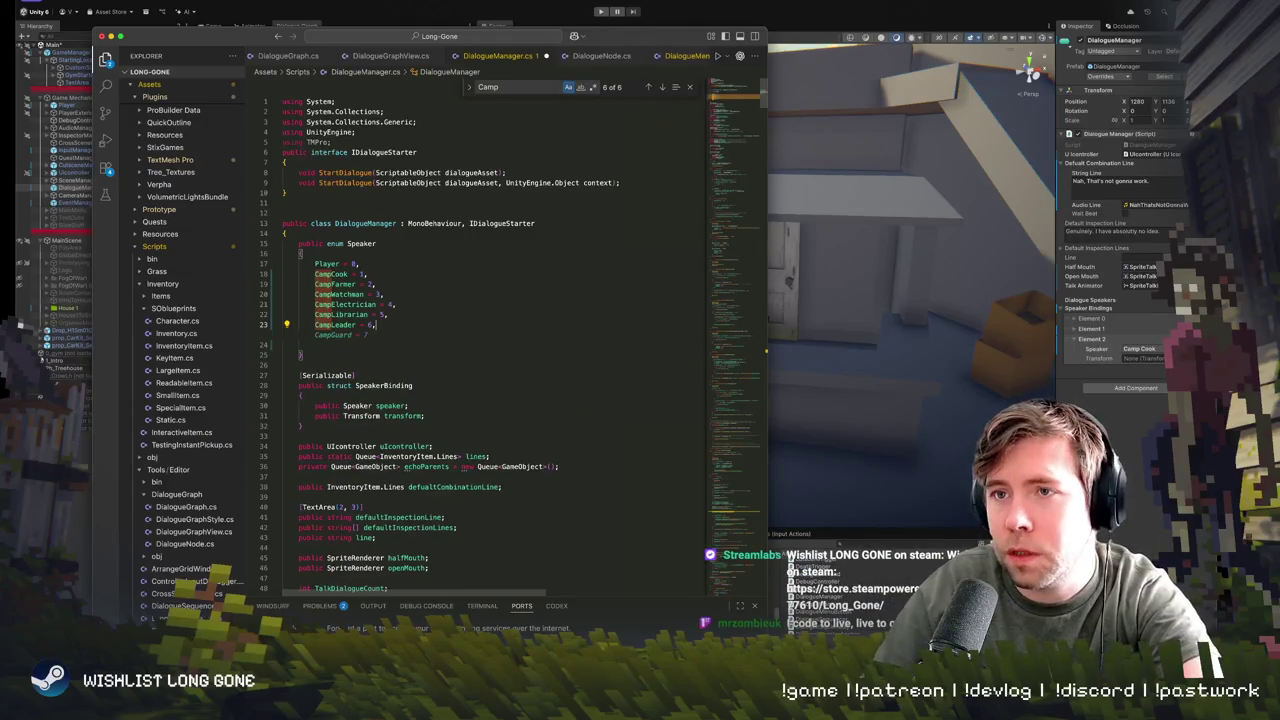
{"action": "key", "text": "Return"}
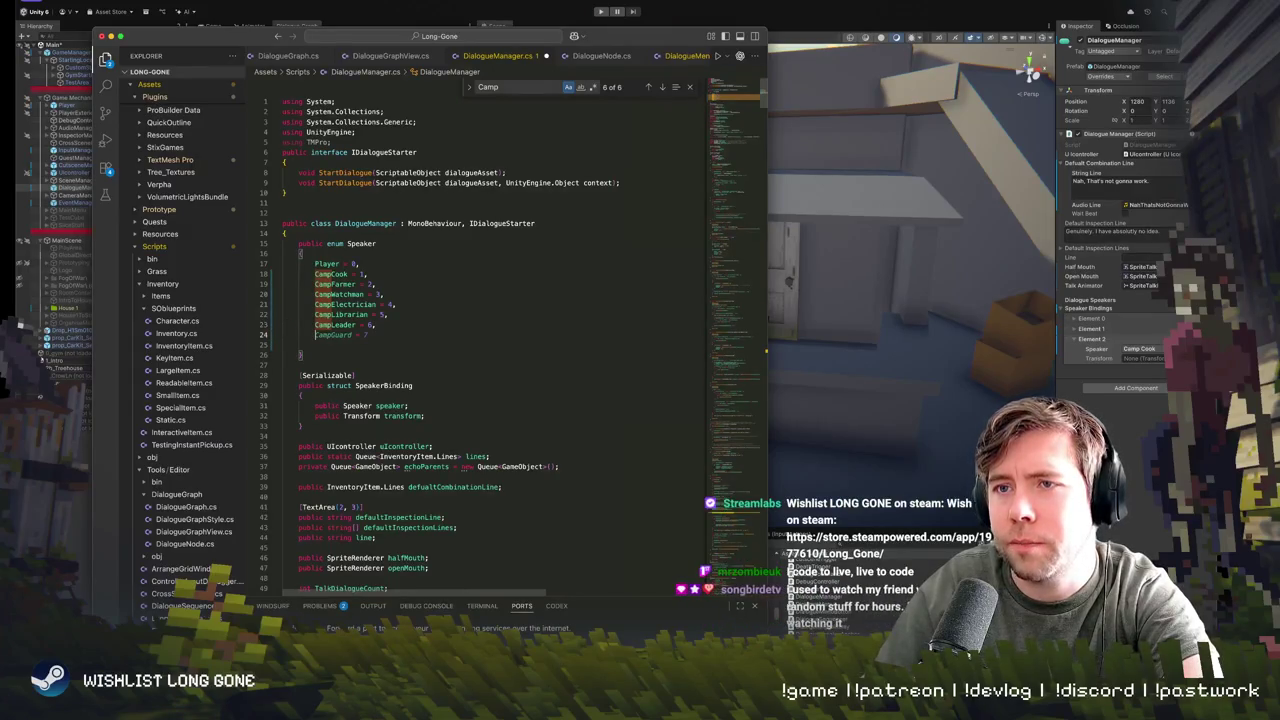
{"action": "type", "text": "CampGuard"}
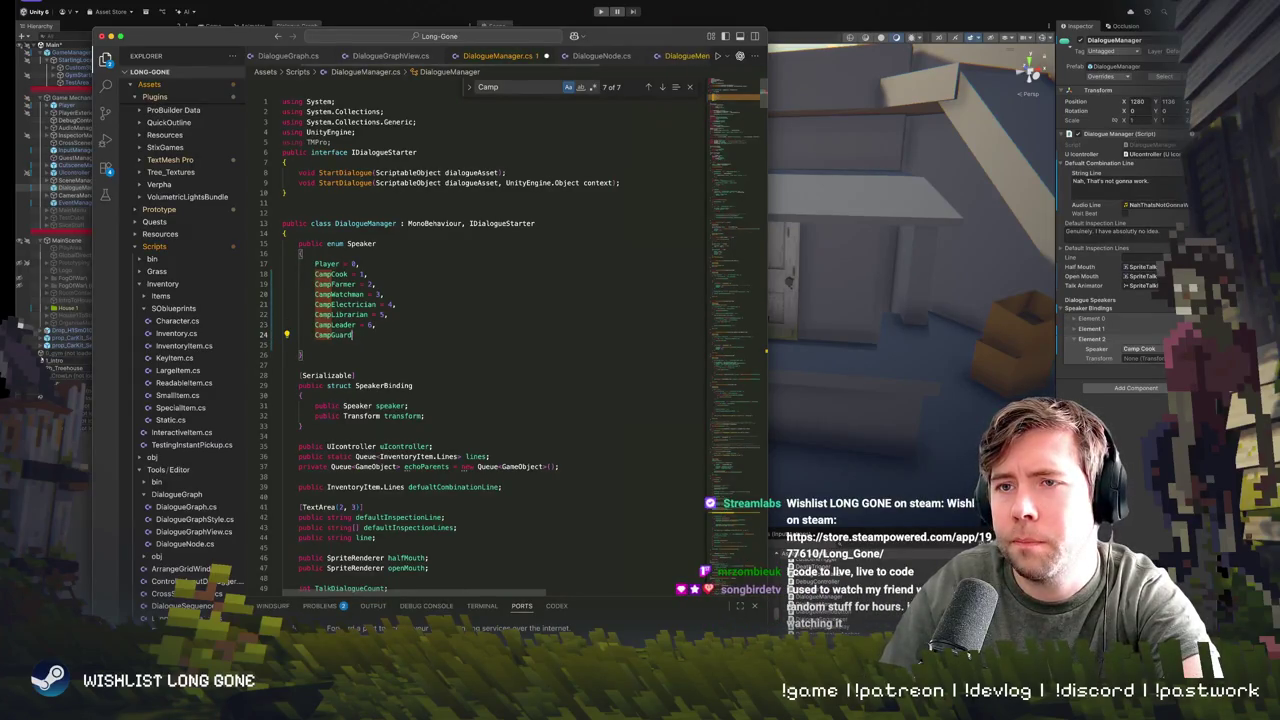
{"action": "key", "text": "BackSpace"}
{"action": "key", "text": "BackSpace"}
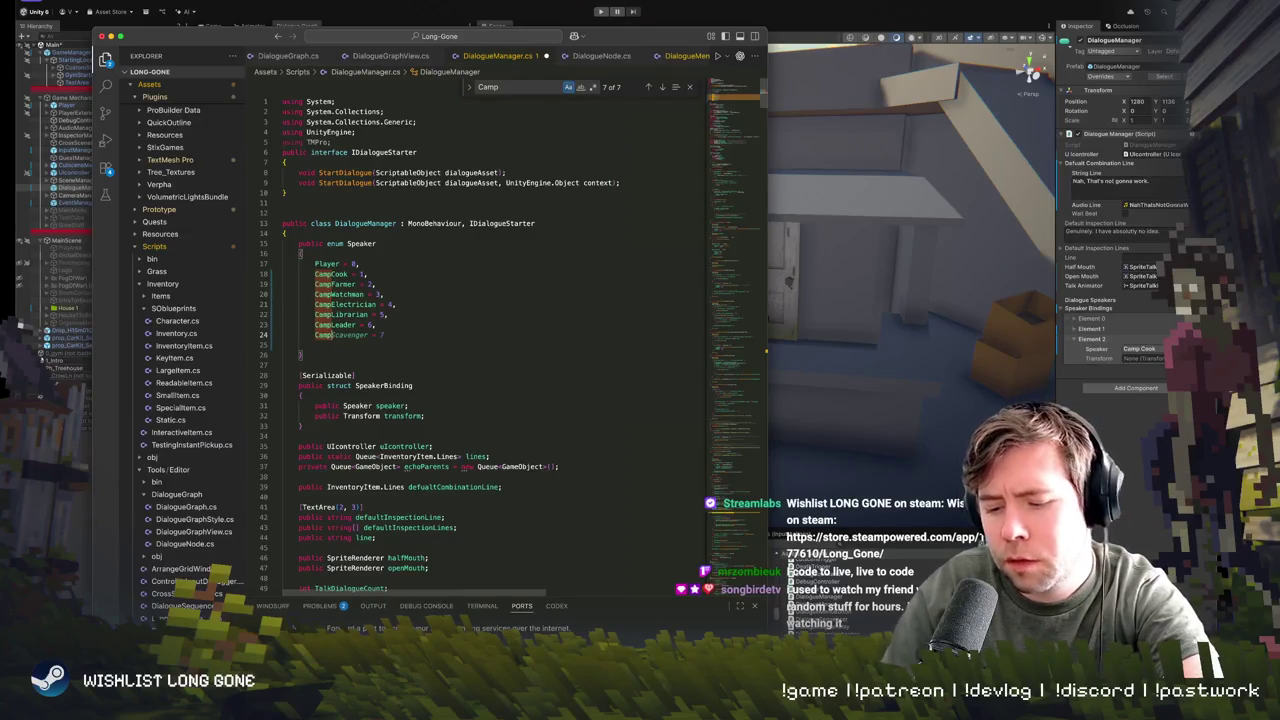
{"action": "type", "text": "LeaderHu"}
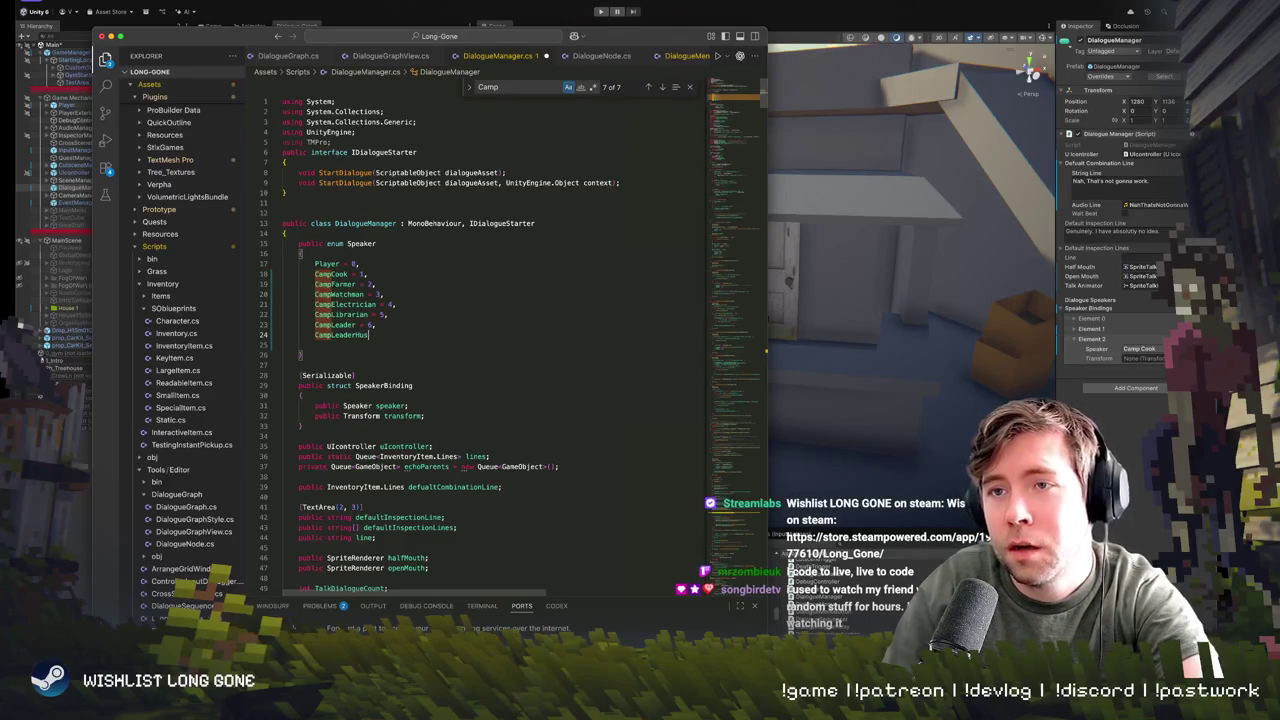
{"action": "type", "text": "sband = 7,"}
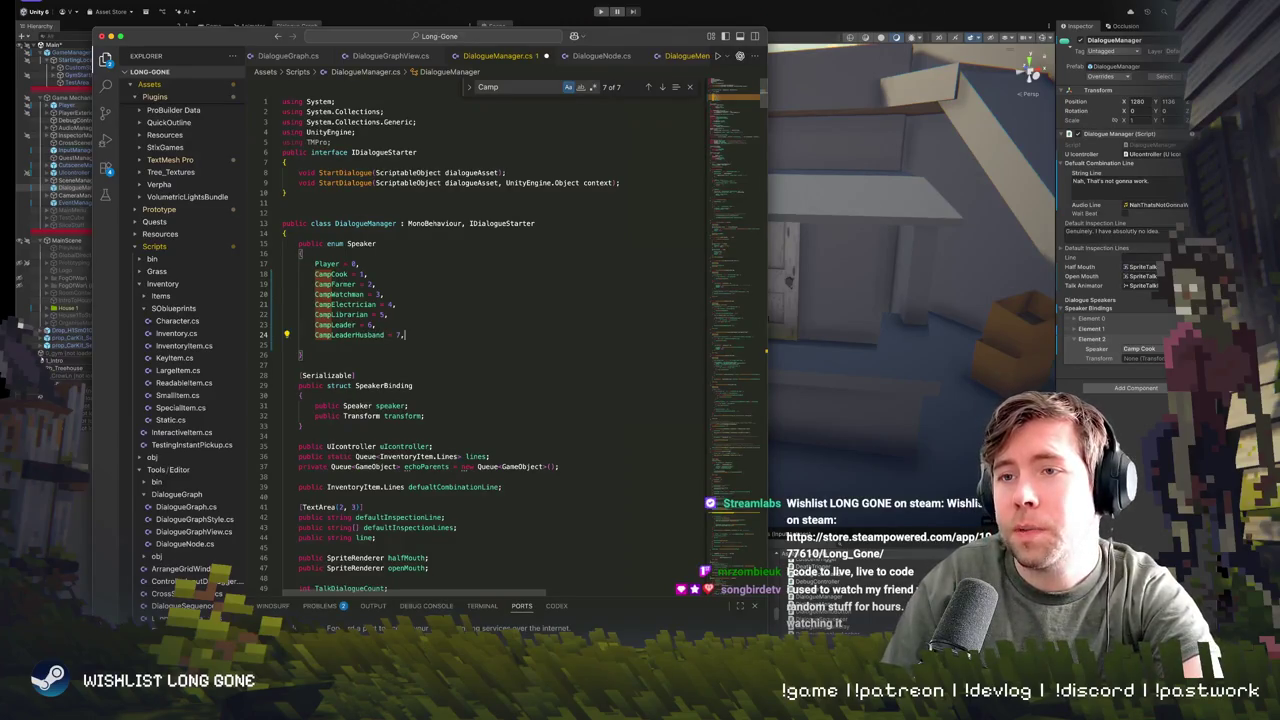
{"action": "key", "text": "Return"}
{"action": "key", "text": "BackSpace"}
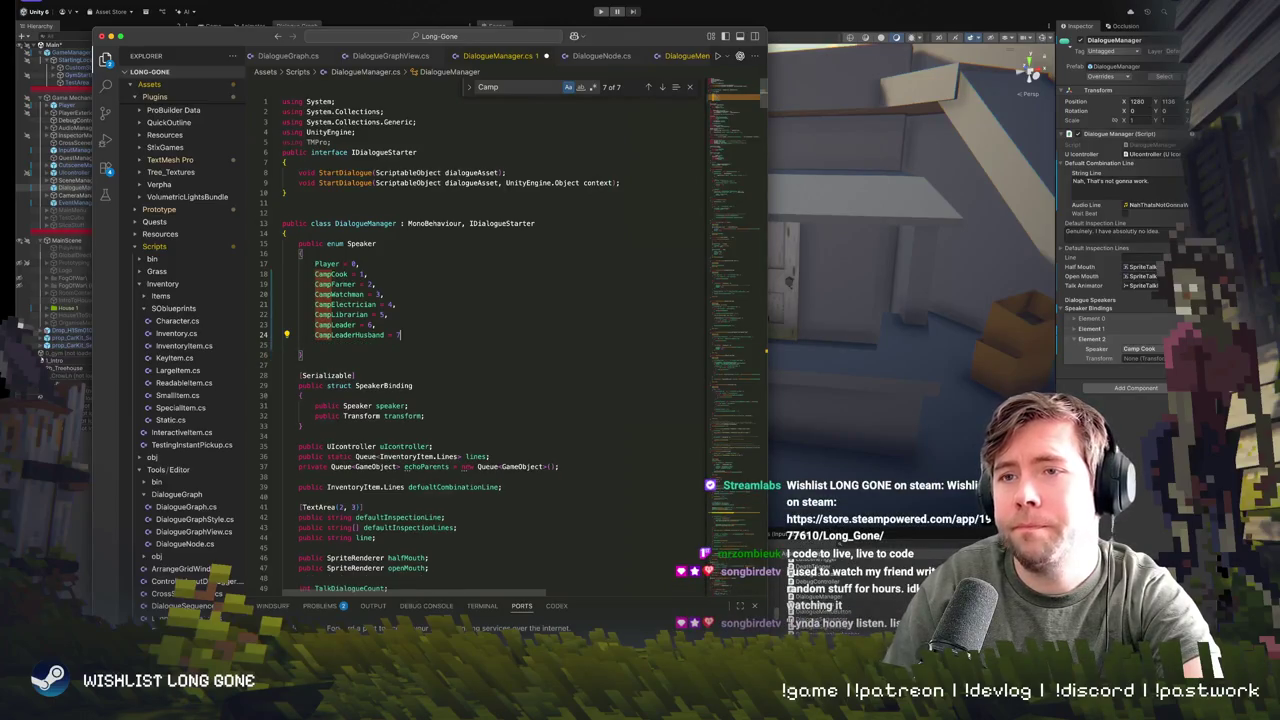
- Rename CampLeader to CampLeaderWife, then return to Unity
{"action": "left_click", "coordinate": [362, 325]}
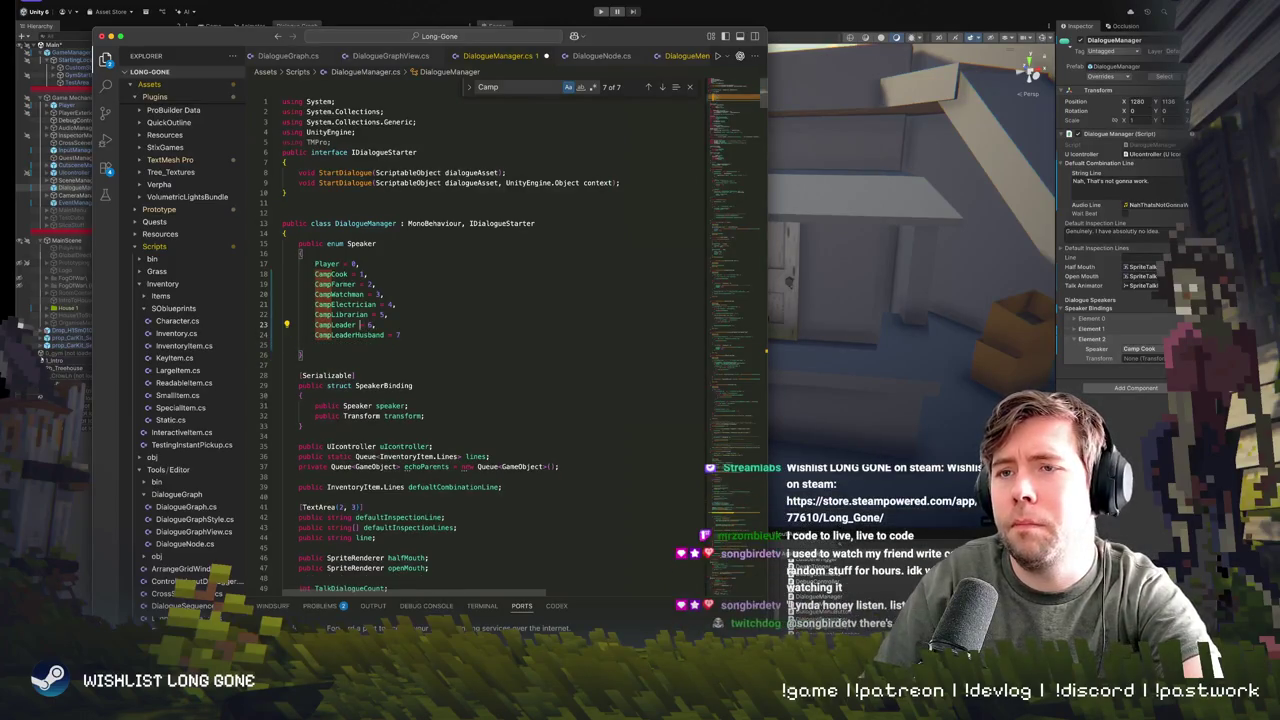
{"action": "type", "text": "Wi"}
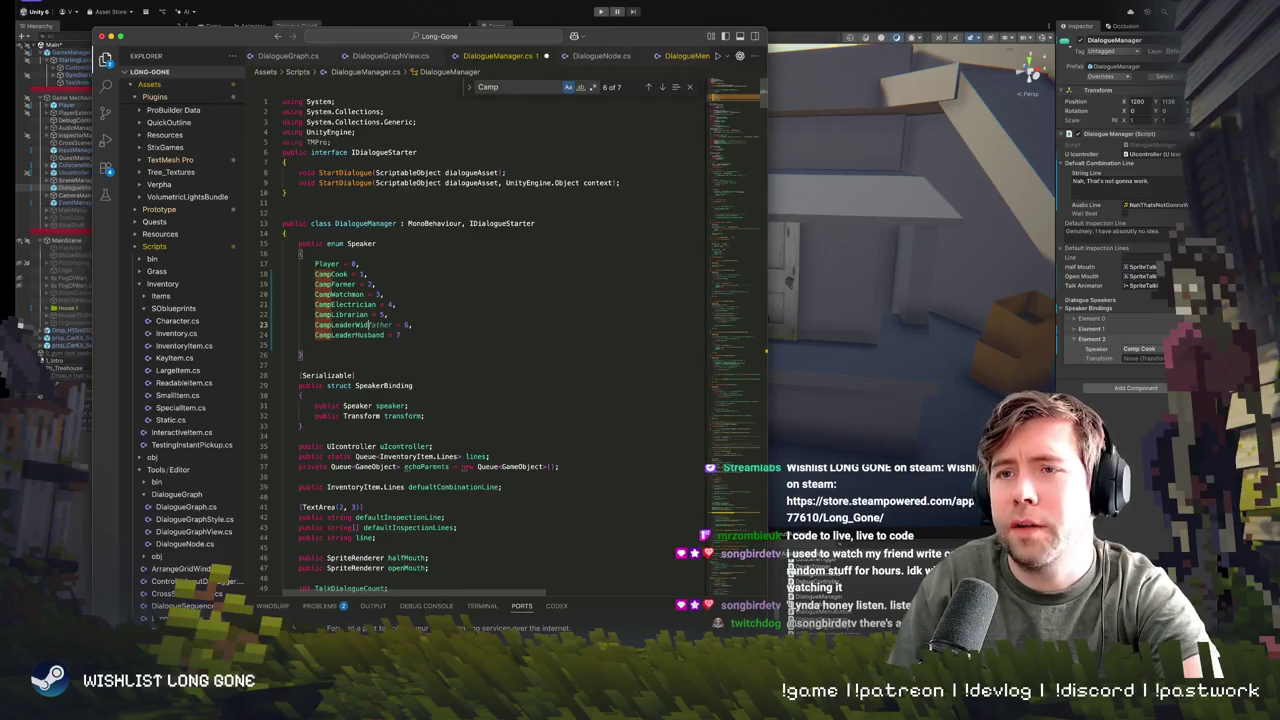
{"action": "type", "text": "fe"}
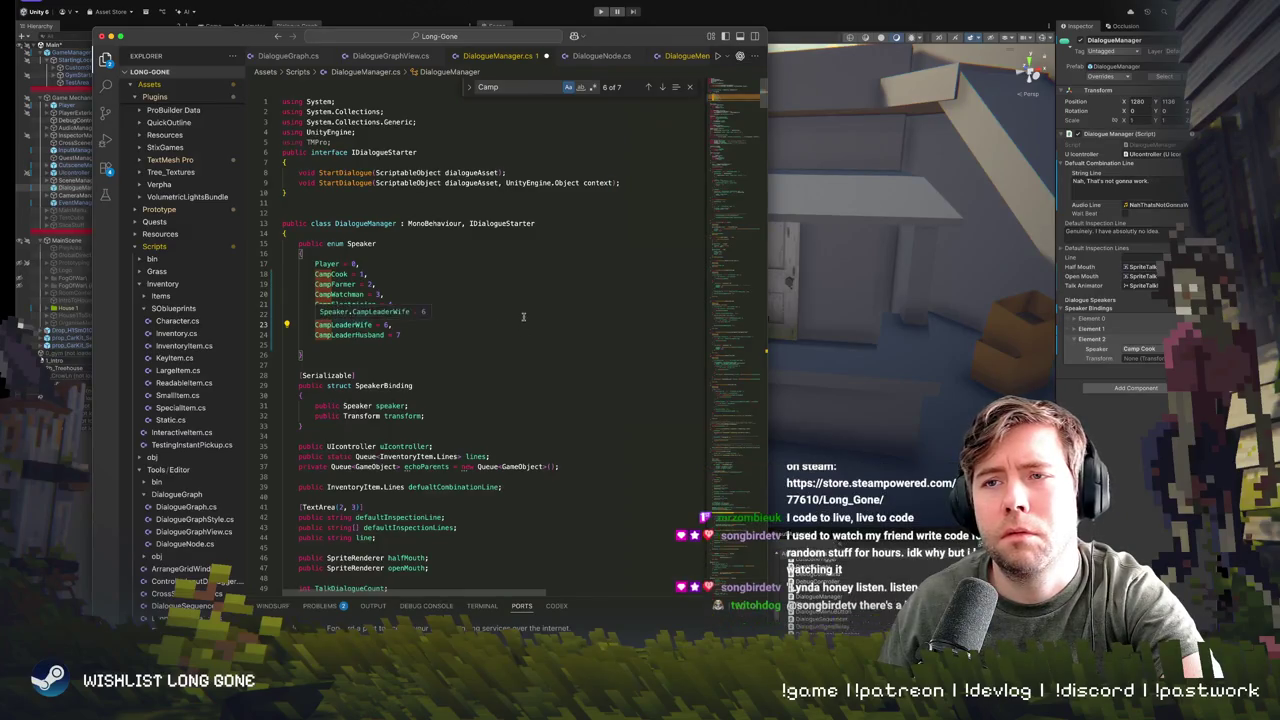
{"action": "left_click", "coordinate": [400, 336]}
{"action": "type", "text": ","}
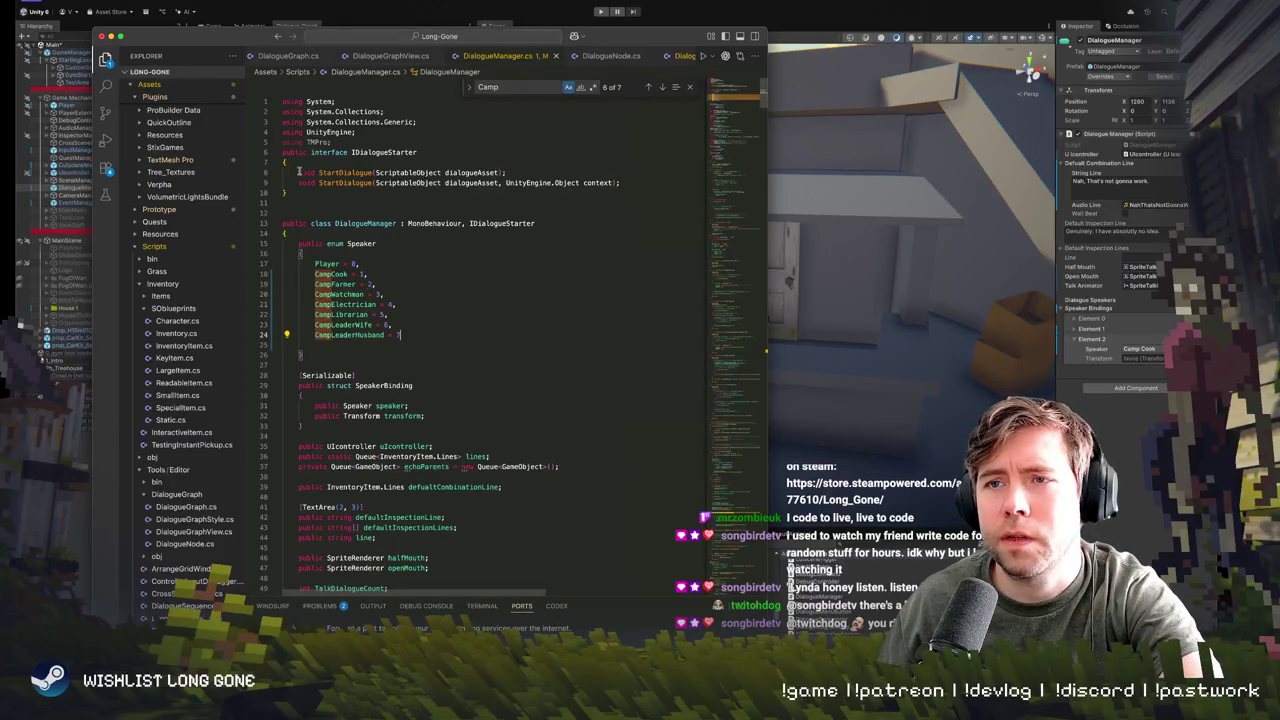
{"action": "left_click", "coordinate": [481, 5]}
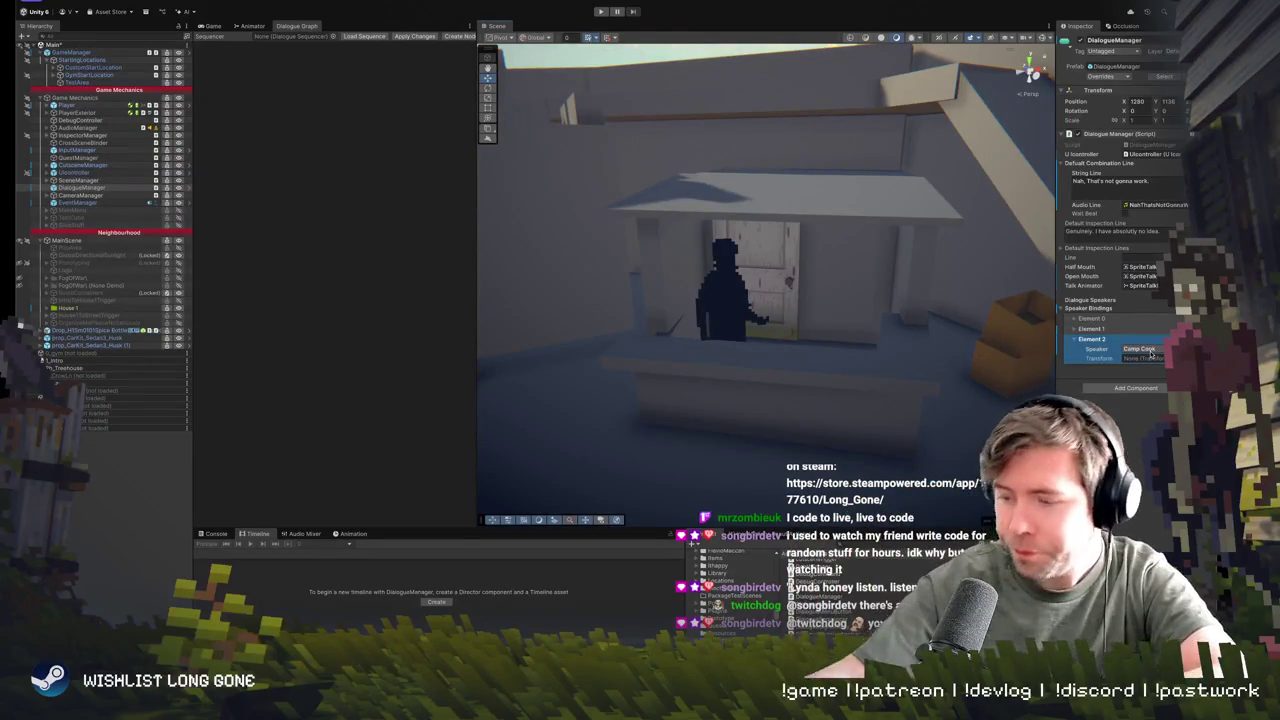
- Change Speaker Bindings Element 2's speaker from Camp Cook to Camp Farmer
{"action": "left_click", "coordinate": [1155, 350]}
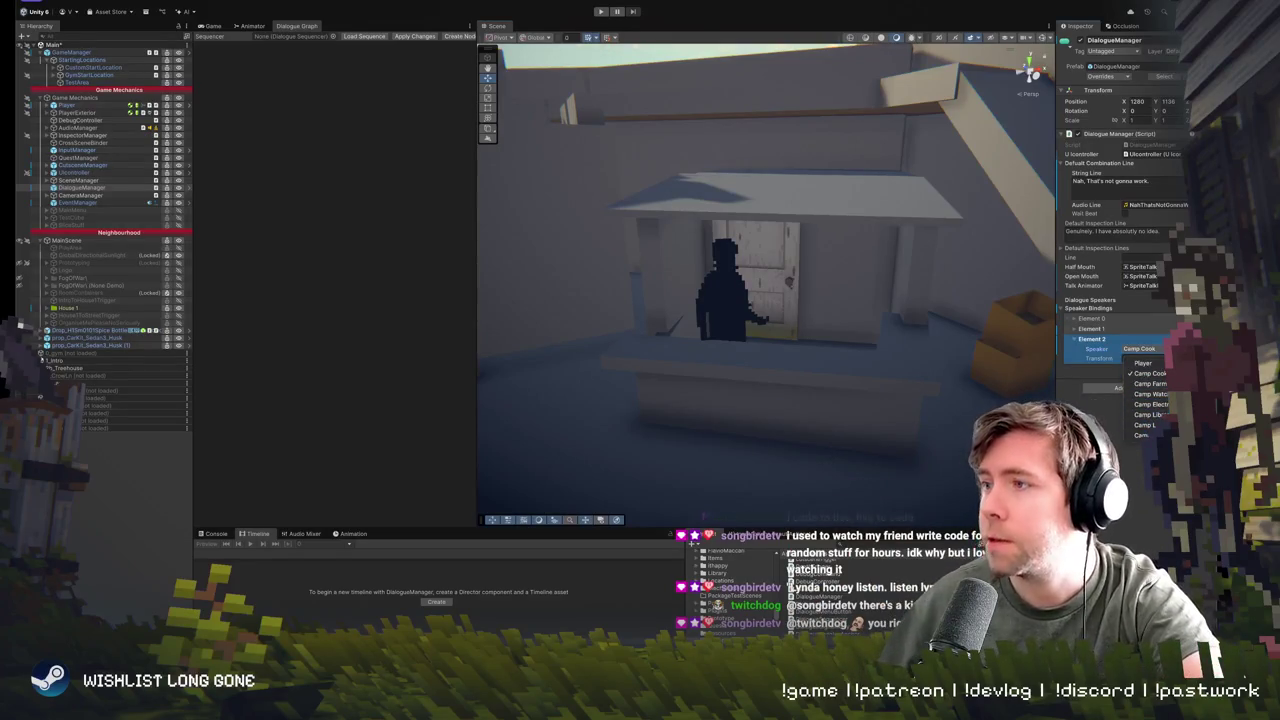
{"action": "key", "text": "Escape"}
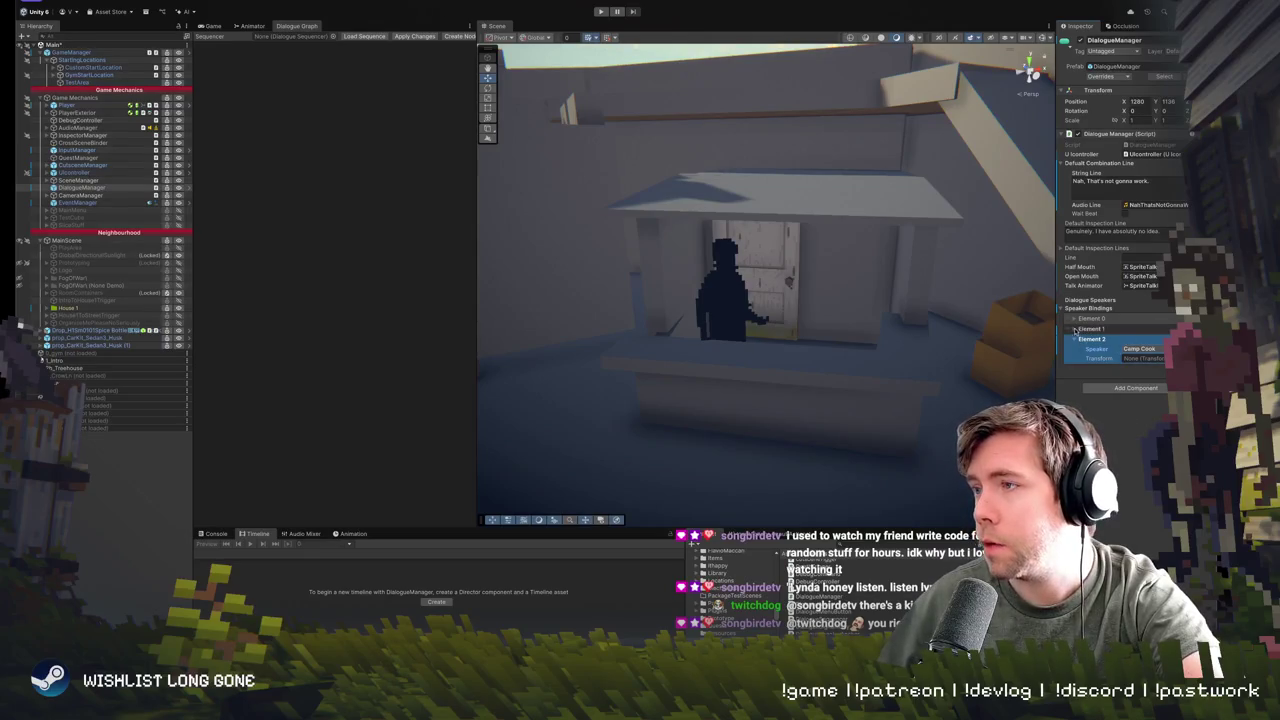
{"action": "left_click", "coordinate": [1155, 349]}
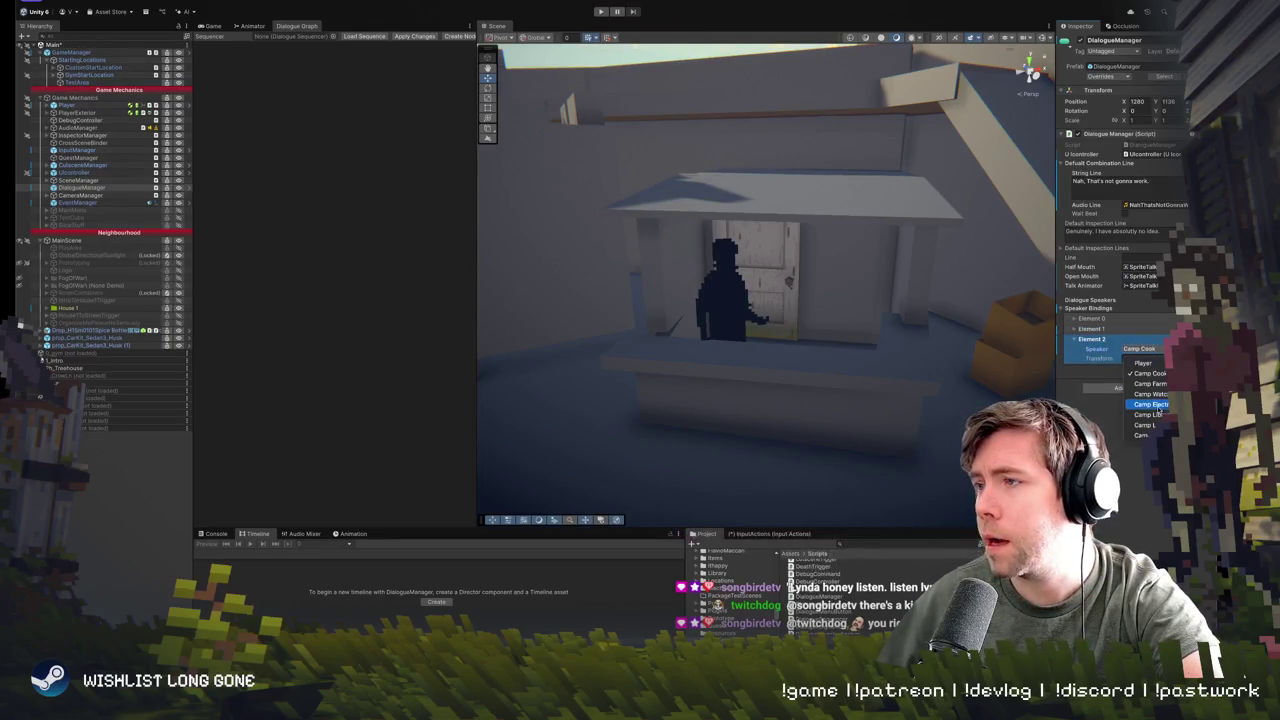
{"action": "left_click", "coordinate": [1150, 384]}
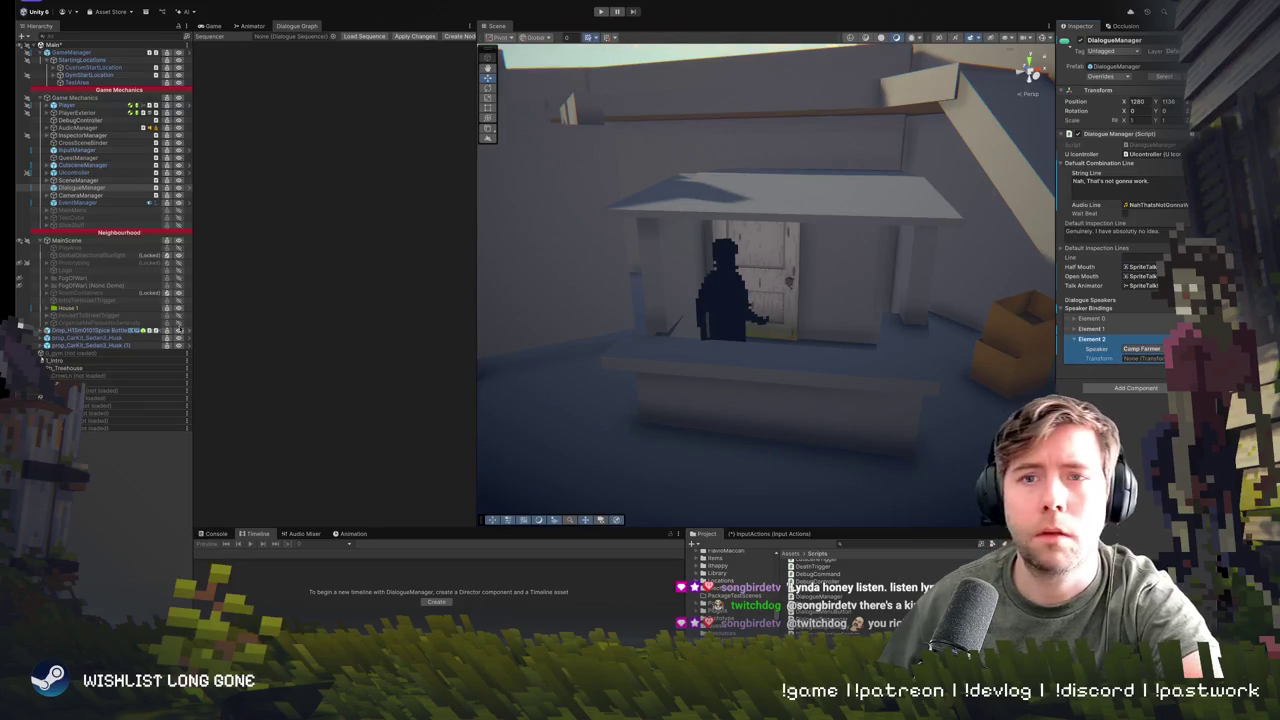
{"action": "scroll", "coordinate": [911, 172], "scroll_direction": "down", "scroll_amount": 3}
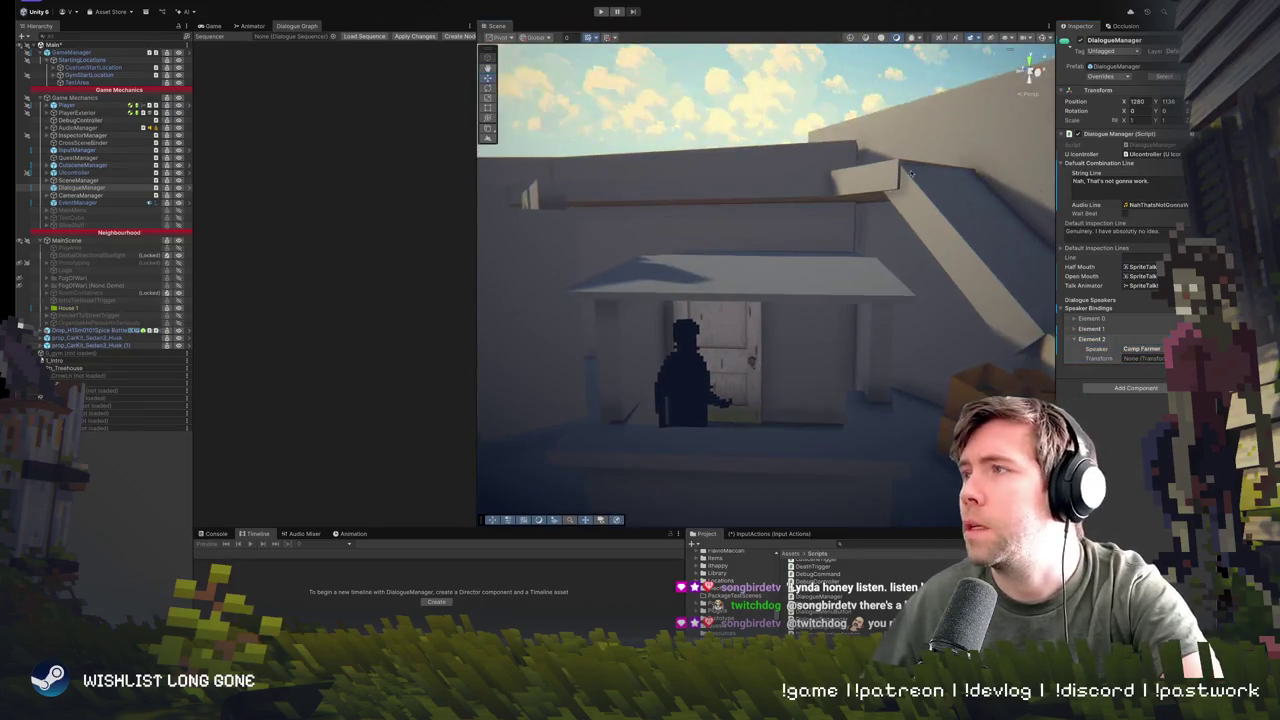
- Locate the farmer and try binding DialogueAnchor to Element 2's transform
{"action": "mouse_move", "coordinate": [911, 172]}
{"action": "left_mouse_down"}
{"action": "mouse_move", "coordinate": [686, 223]}
{"action": "mouse_move", "coordinate": [608, 220]}
{"action": "mouse_move", "coordinate": [616, 300]}
{"action": "left_mouse_up"}
{"action": "left_click", "coordinate": [616, 307]}
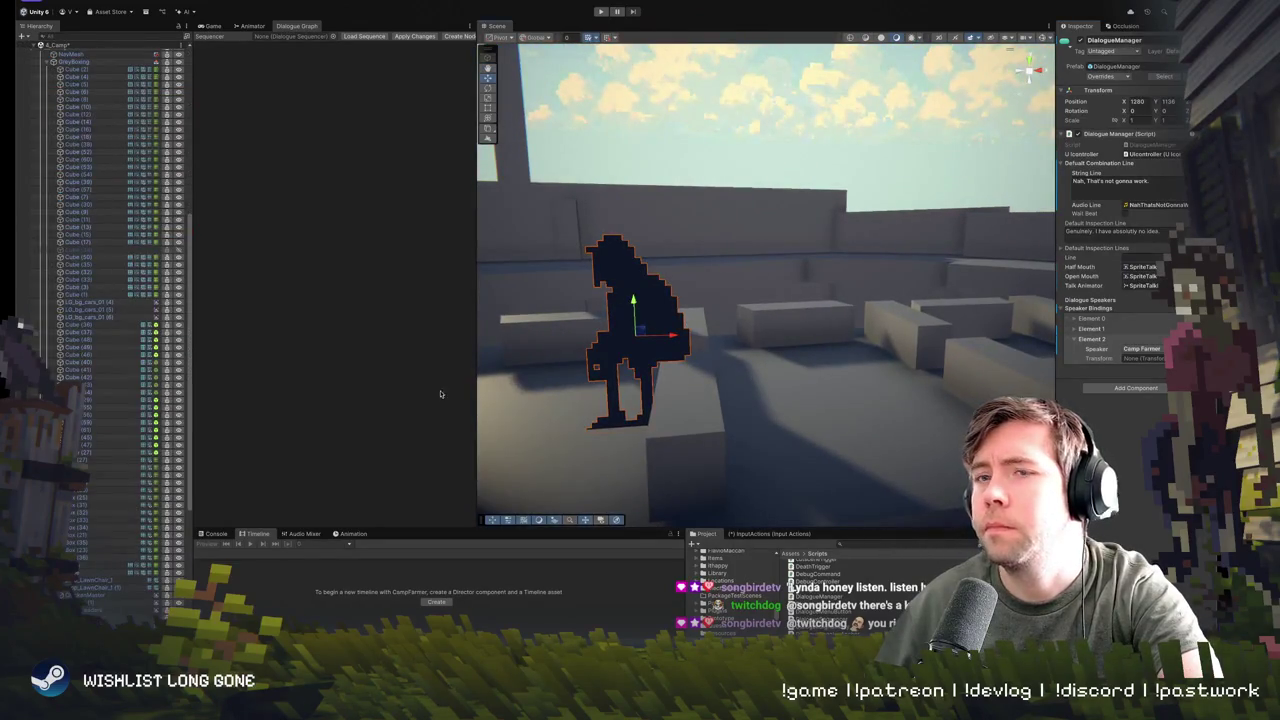
{"action": "scroll", "coordinate": [90, 430], "scroll_direction": "down", "scroll_amount": 6}
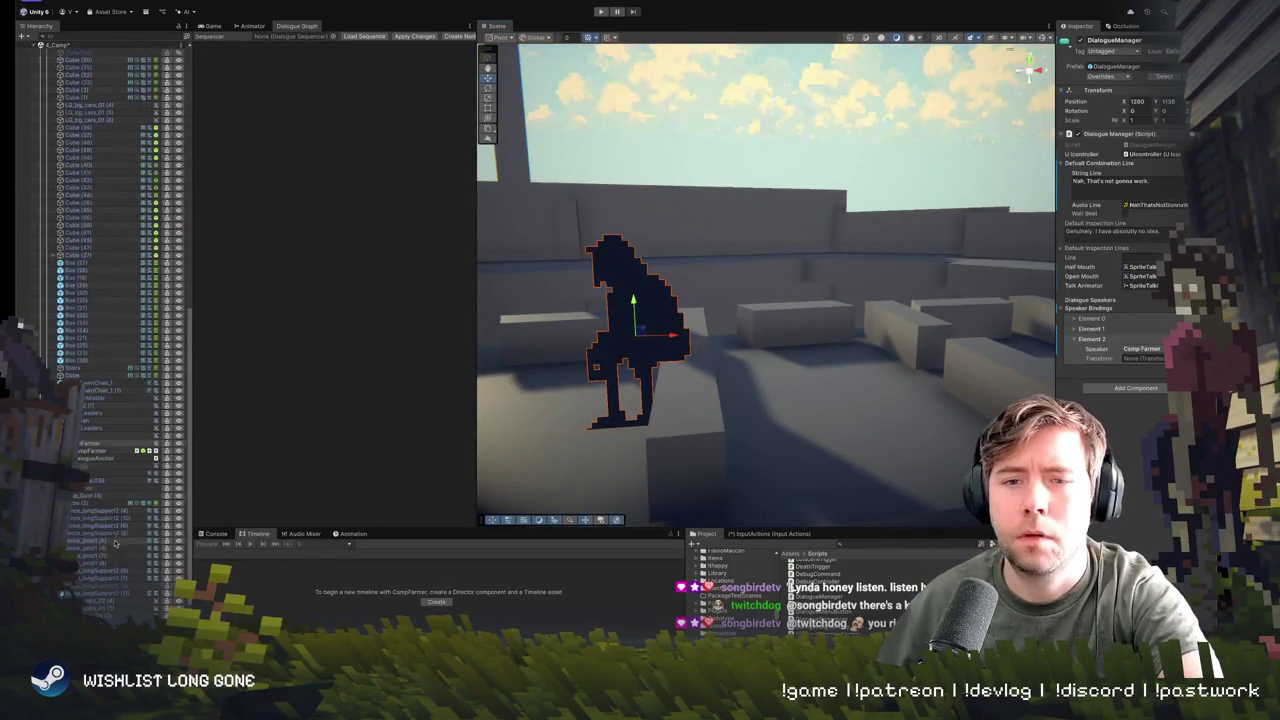
{"action": "left_click", "coordinate": [82, 458]}
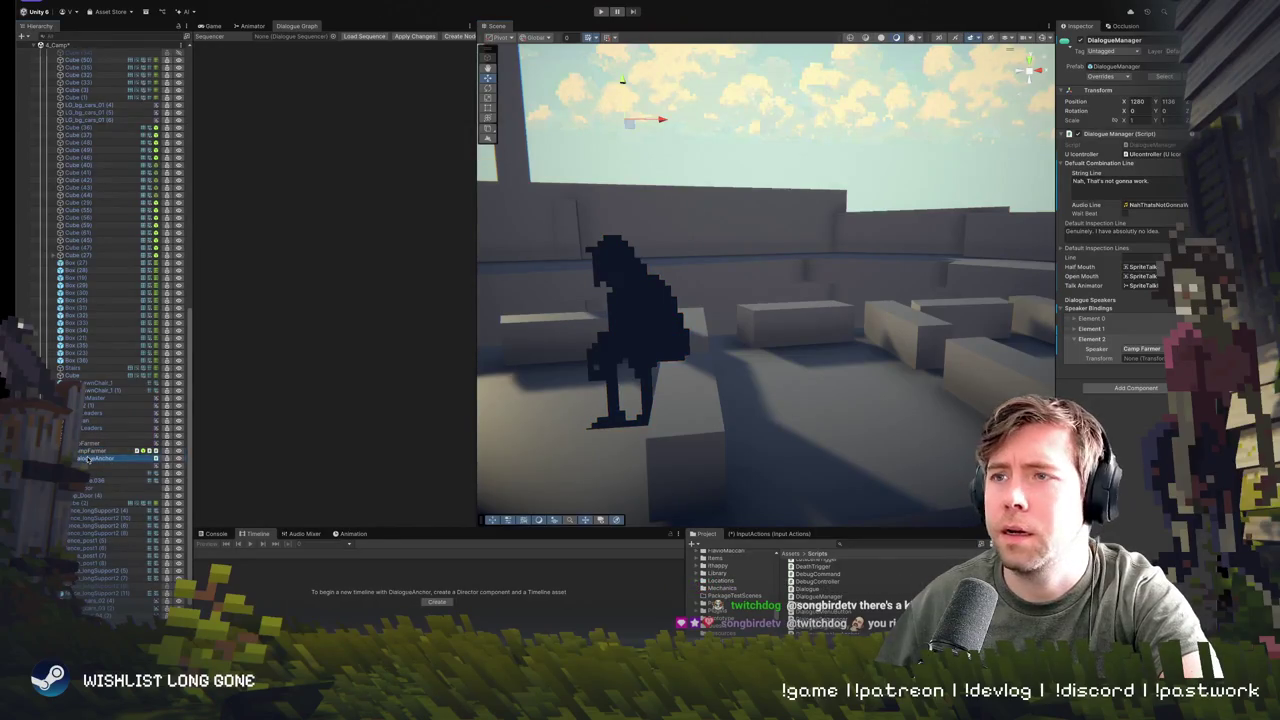
{"action": "mouse_move", "coordinate": [88, 458]}
{"action": "left_mouse_down"}
{"action": "mouse_move", "coordinate": [1138, 362]}
{"action": "mouse_move", "coordinate": [370, 458]}
{"action": "mouse_move", "coordinate": [204, 463]}
{"action": "left_mouse_up"}
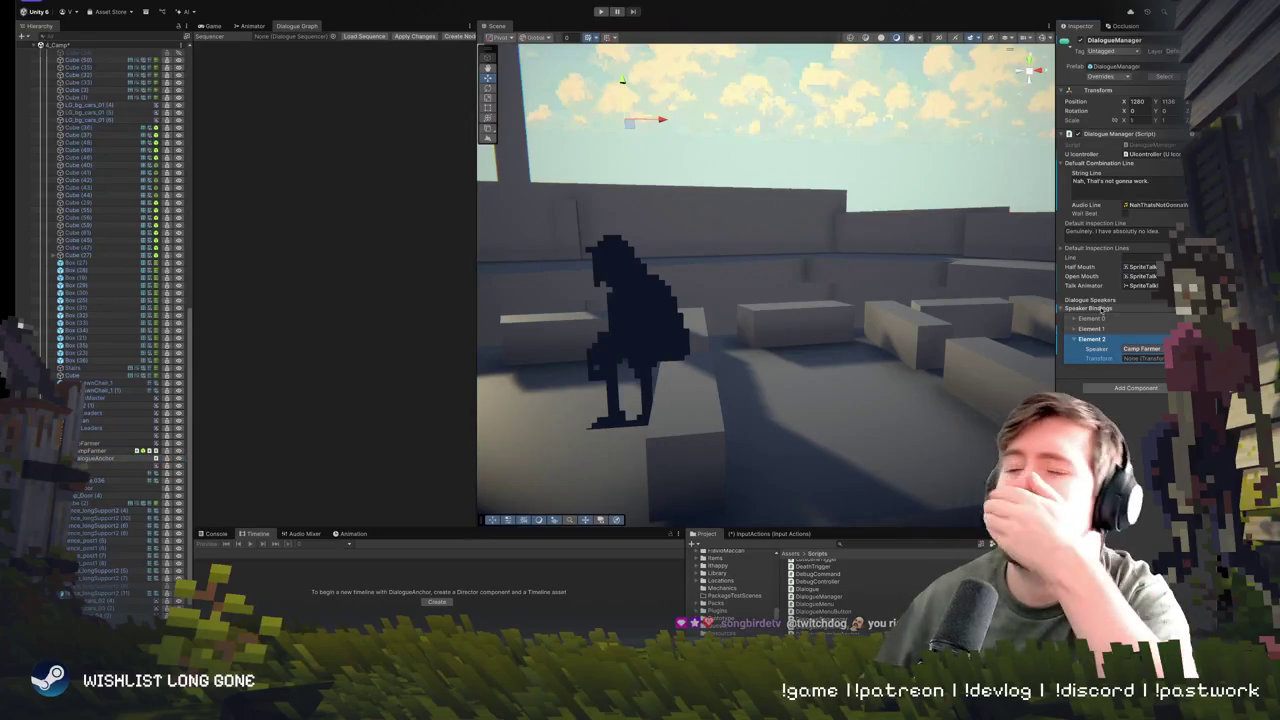
{"action": "left_click", "coordinate": [1076, 330]}
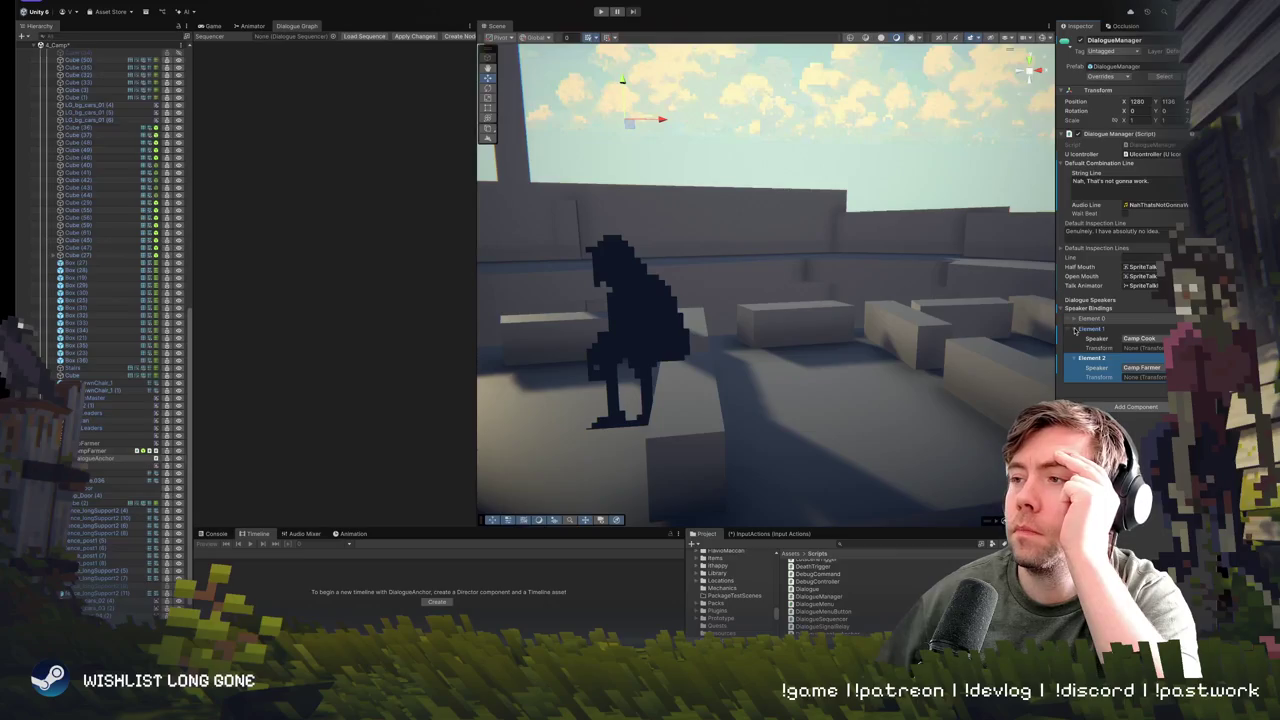
{"action": "left_click", "coordinate": [1076, 330]}
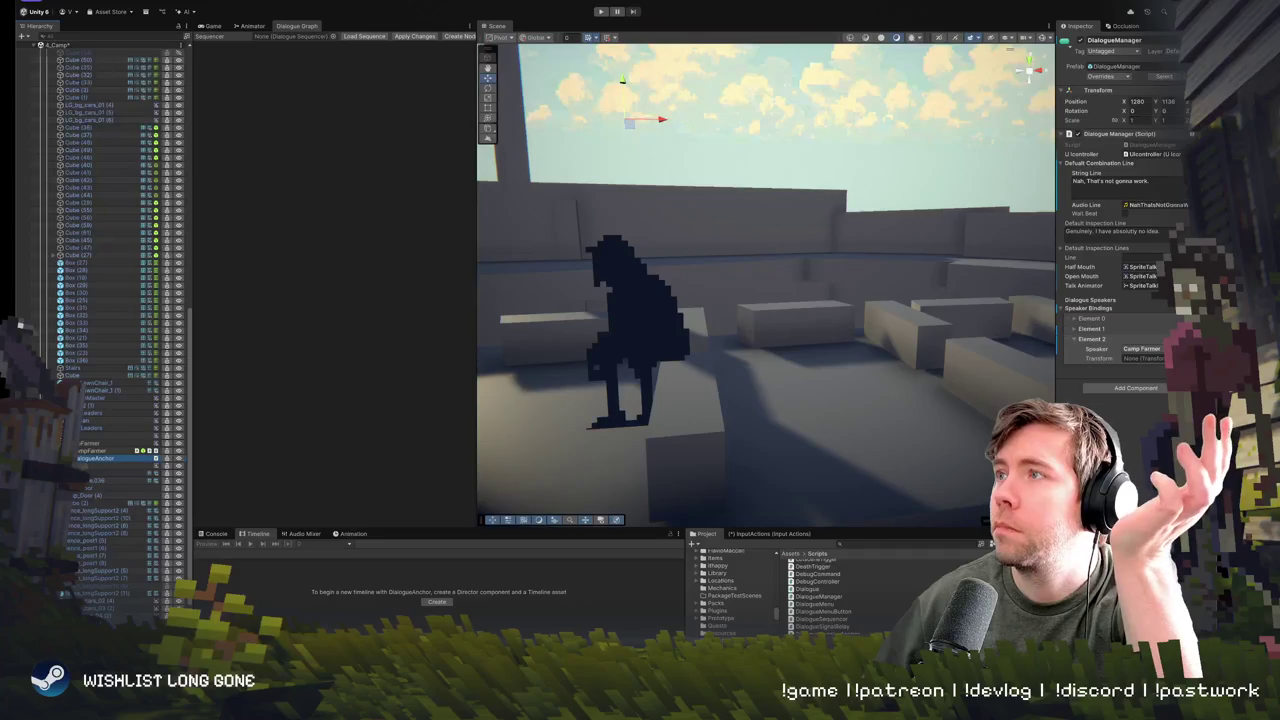
- Set DialogueAnchor's Dialogue Speaker Anchor speaker to Camp Farmer, then select CampFarmer
{"action": "left_click", "coordinate": [100, 458]}
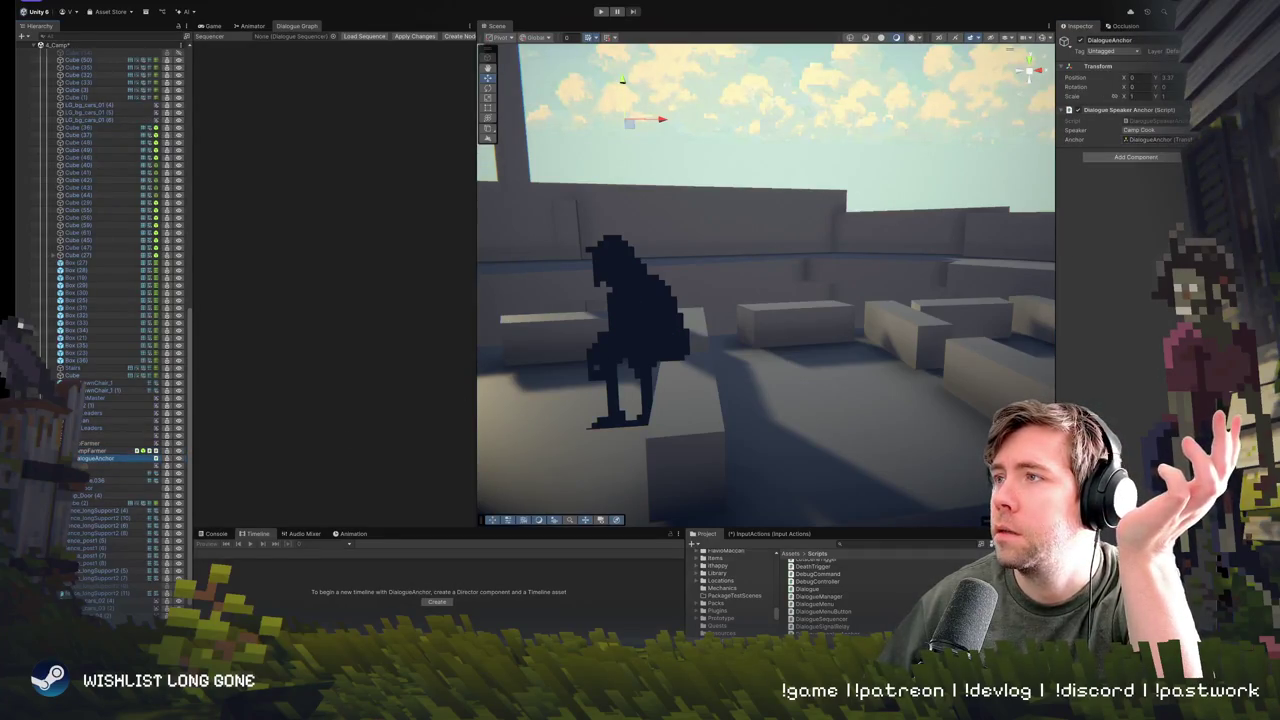
{"action": "left_click", "coordinate": [1150, 130]}
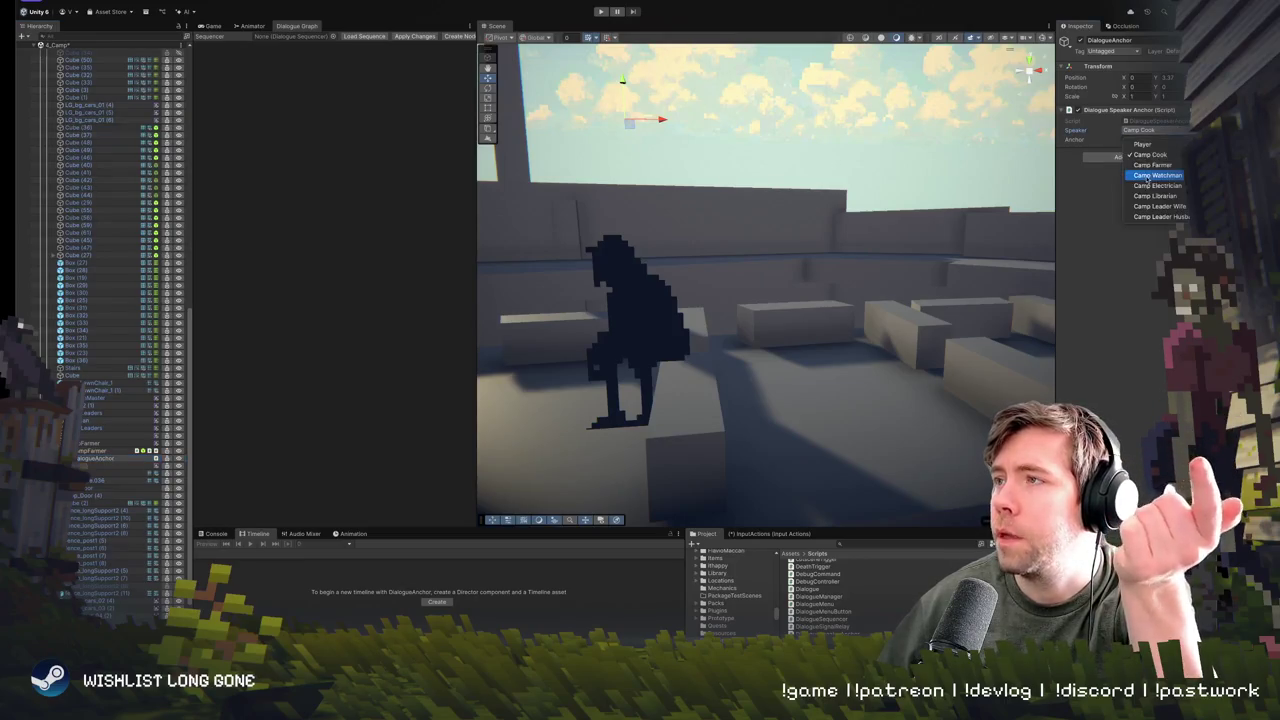
{"action": "left_click", "coordinate": [1152, 164]}
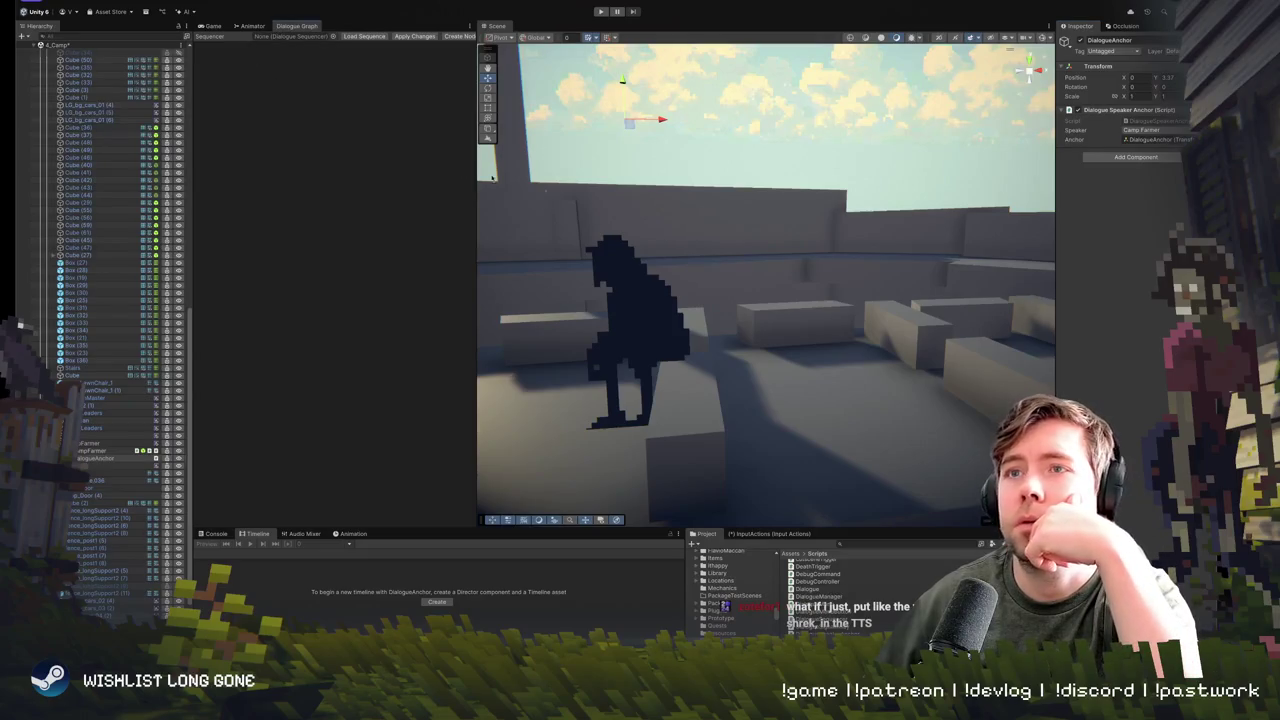
{"action": "left_click", "coordinate": [95, 451]}
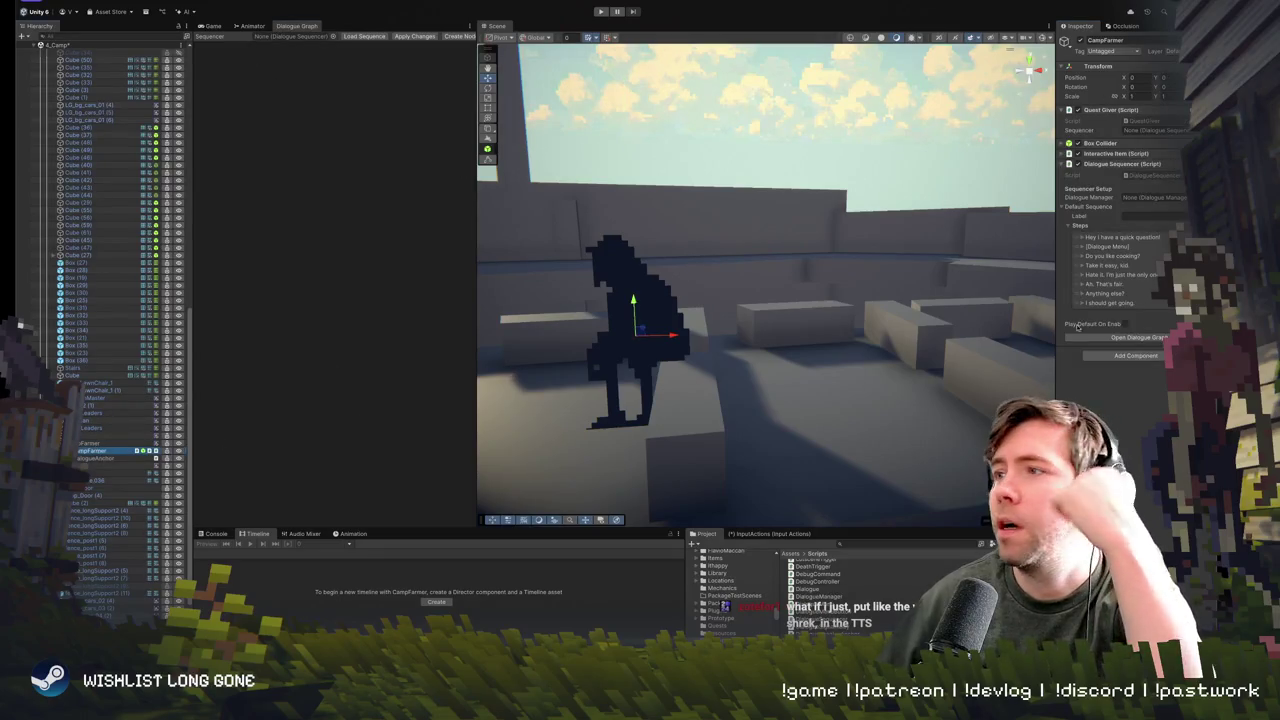
- In CampFarmer's dialogue graph, change the question to 'Do you like Farming?' and edit its reply
{"action": "left_click", "coordinate": [1135, 337]}
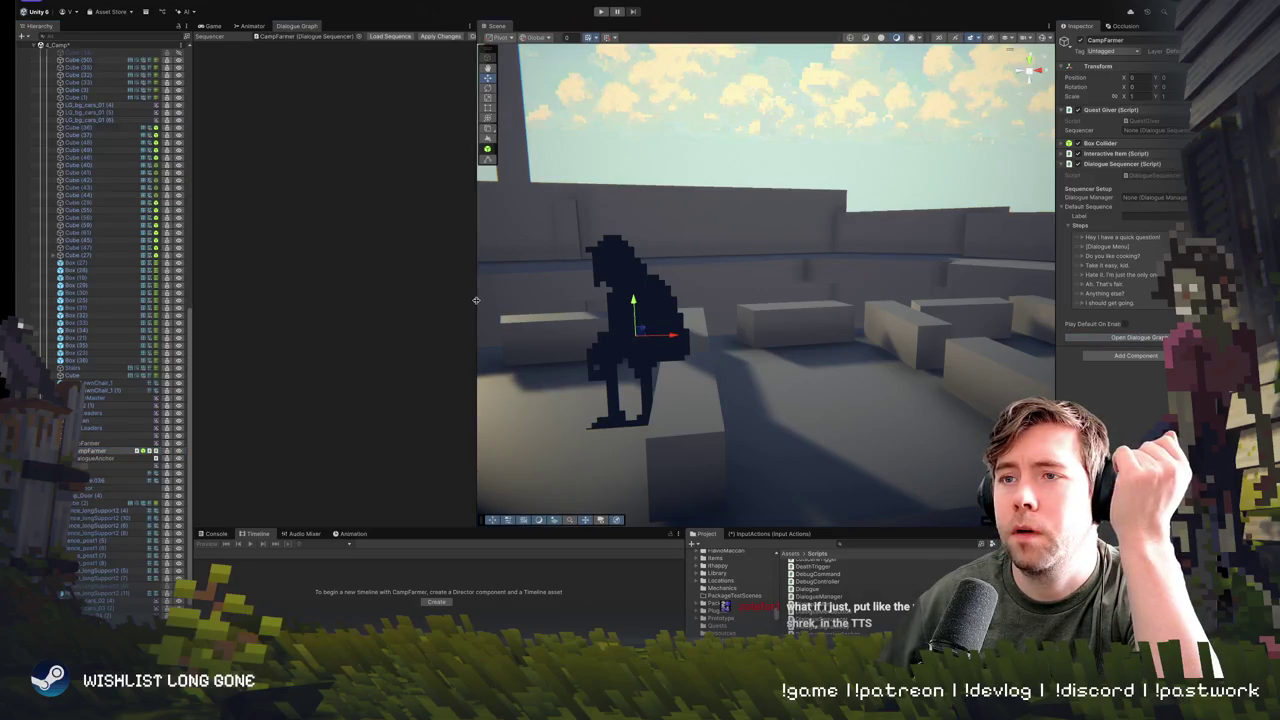
{"action": "left_click_drag", "start_coordinate": [476, 300], "coordinate": [1008, 285]}
{"action": "left_click", "coordinate": [526, 36]}
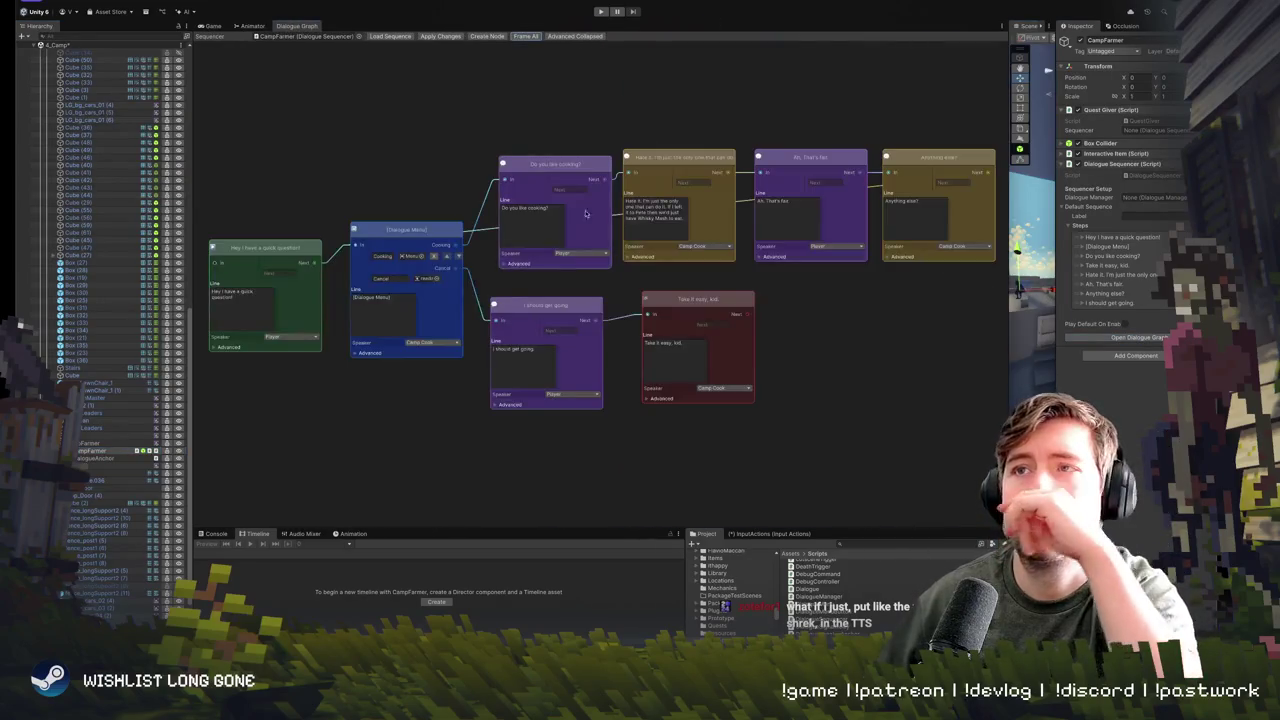
{"action": "left_click", "coordinate": [240, 300]}
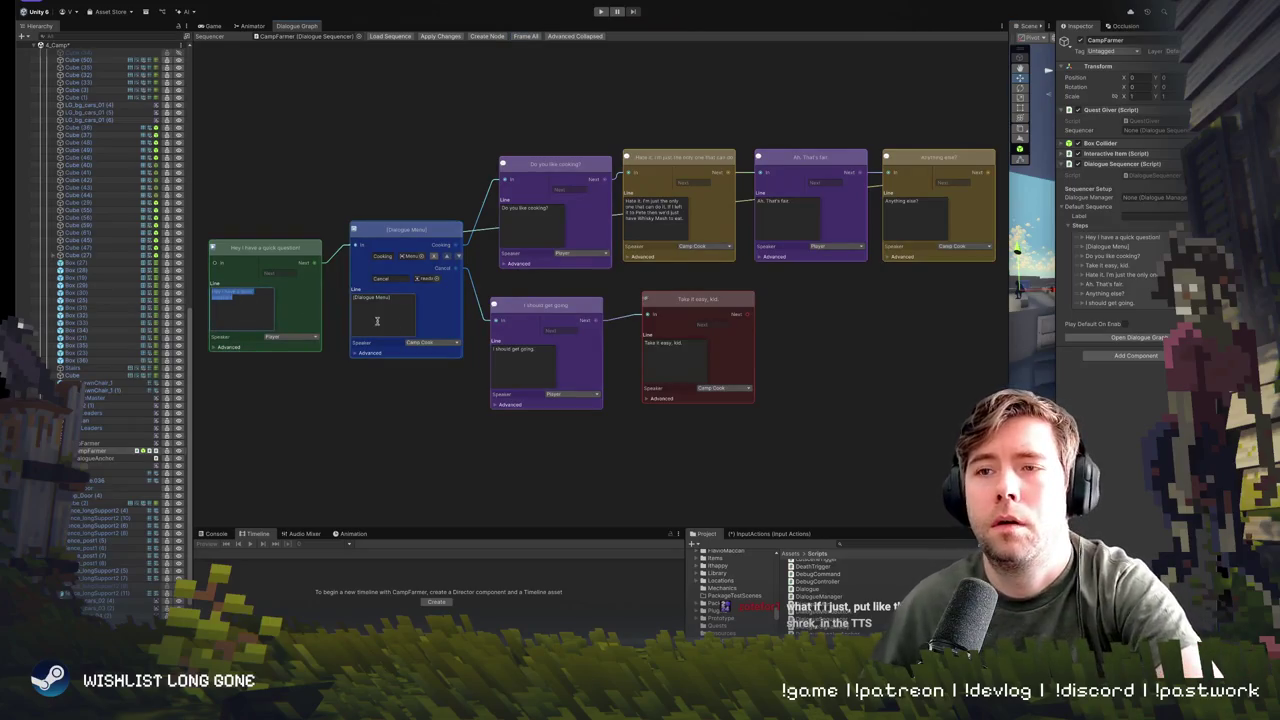
{"action": "left_click", "coordinate": [530, 210]}
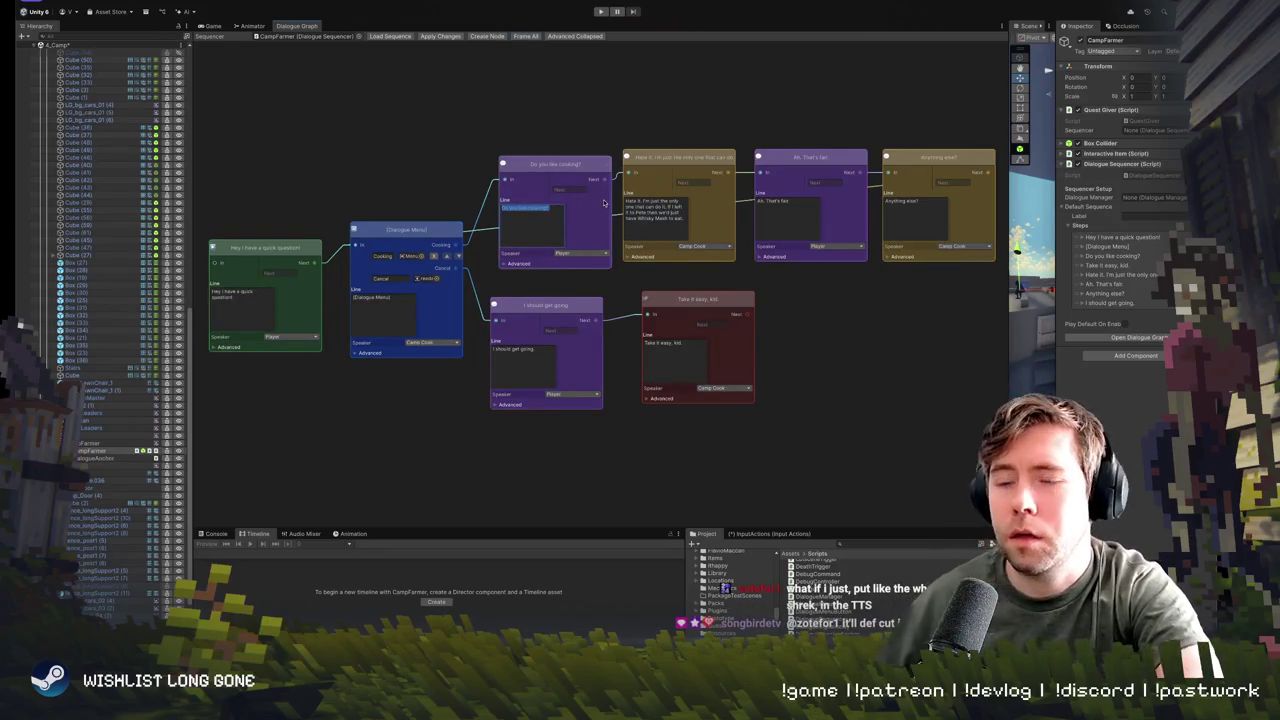
{"action": "type", "text": "Do you"}
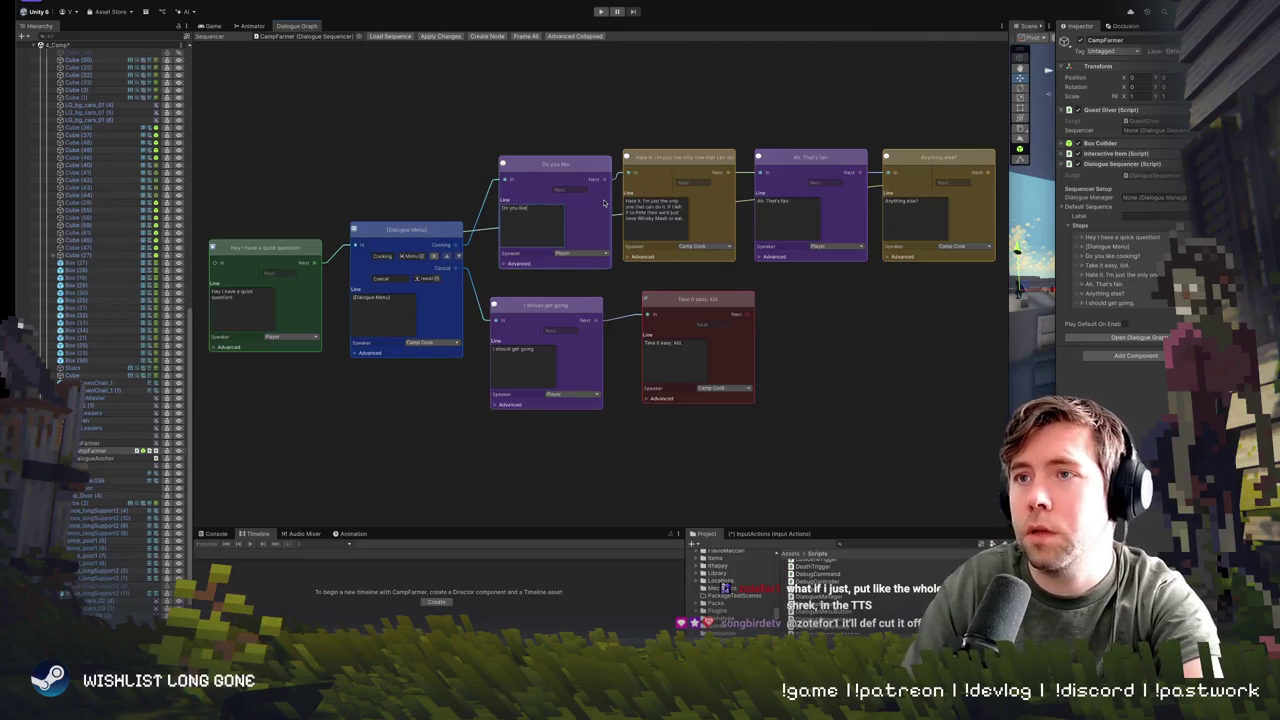
{"action": "type", "text": "ng?"}
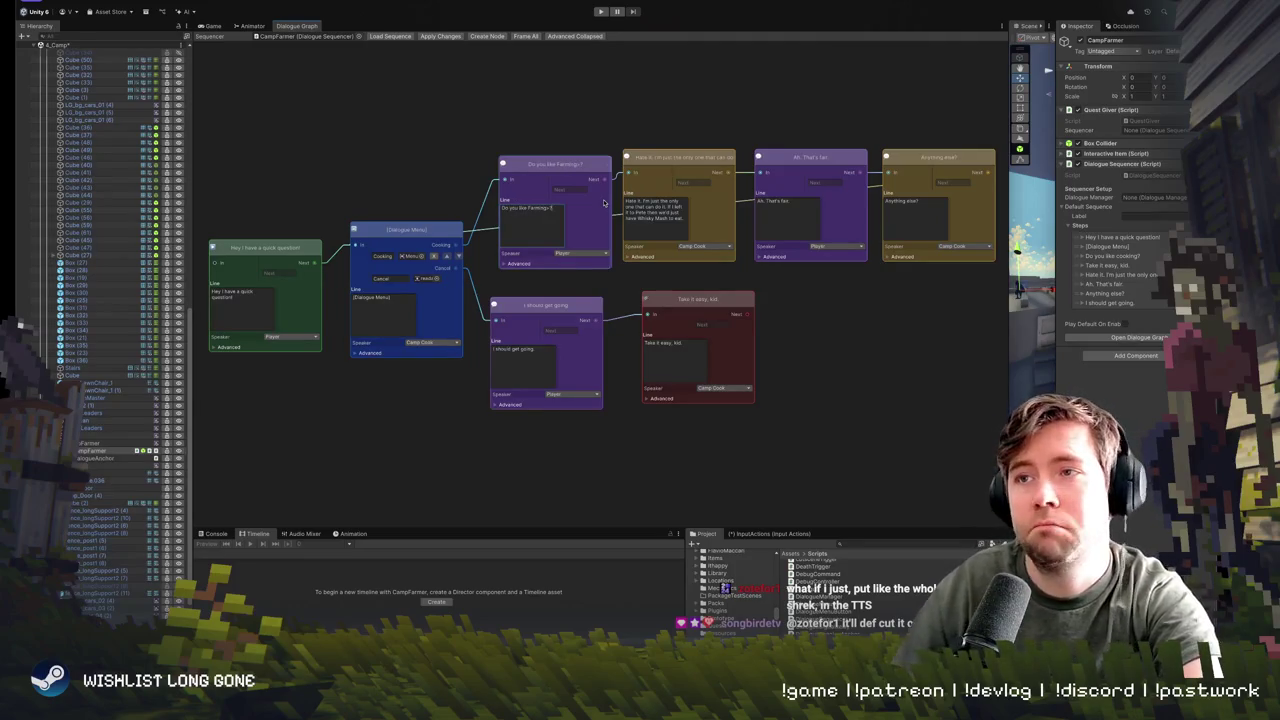
{"action": "left_click", "coordinate": [660, 210]}
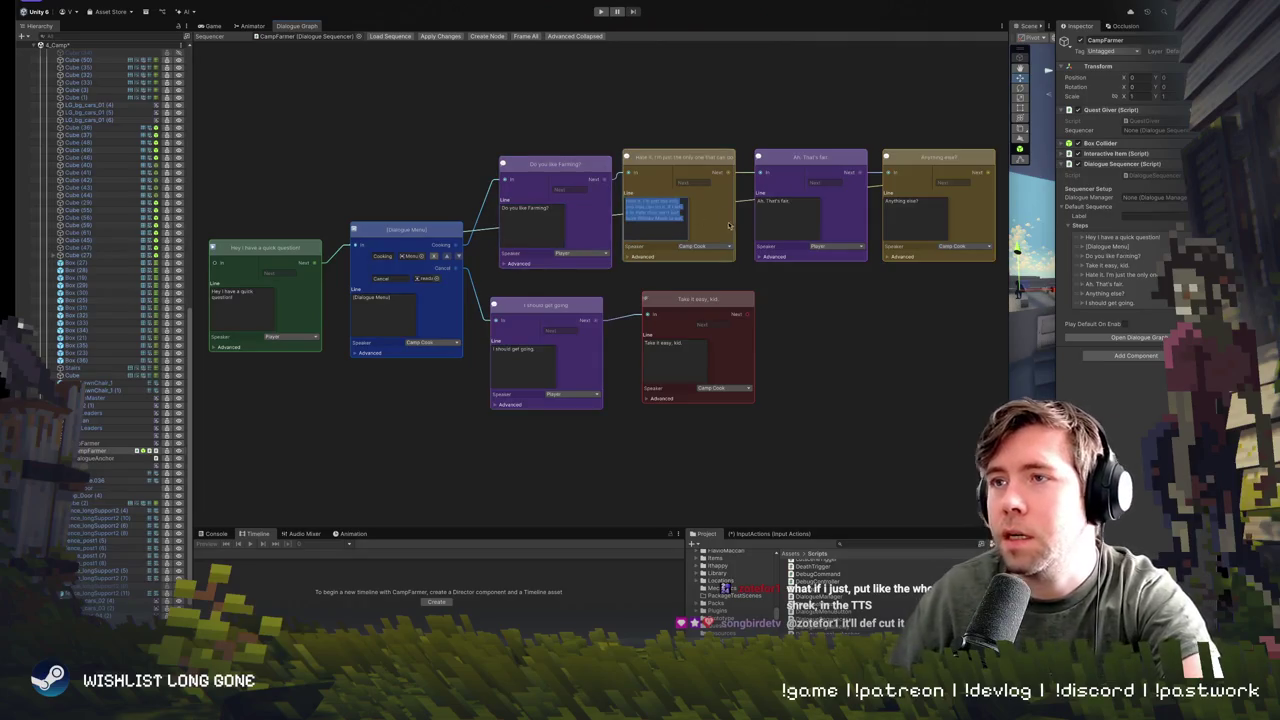
{"action": "type", "text": "Ha"}
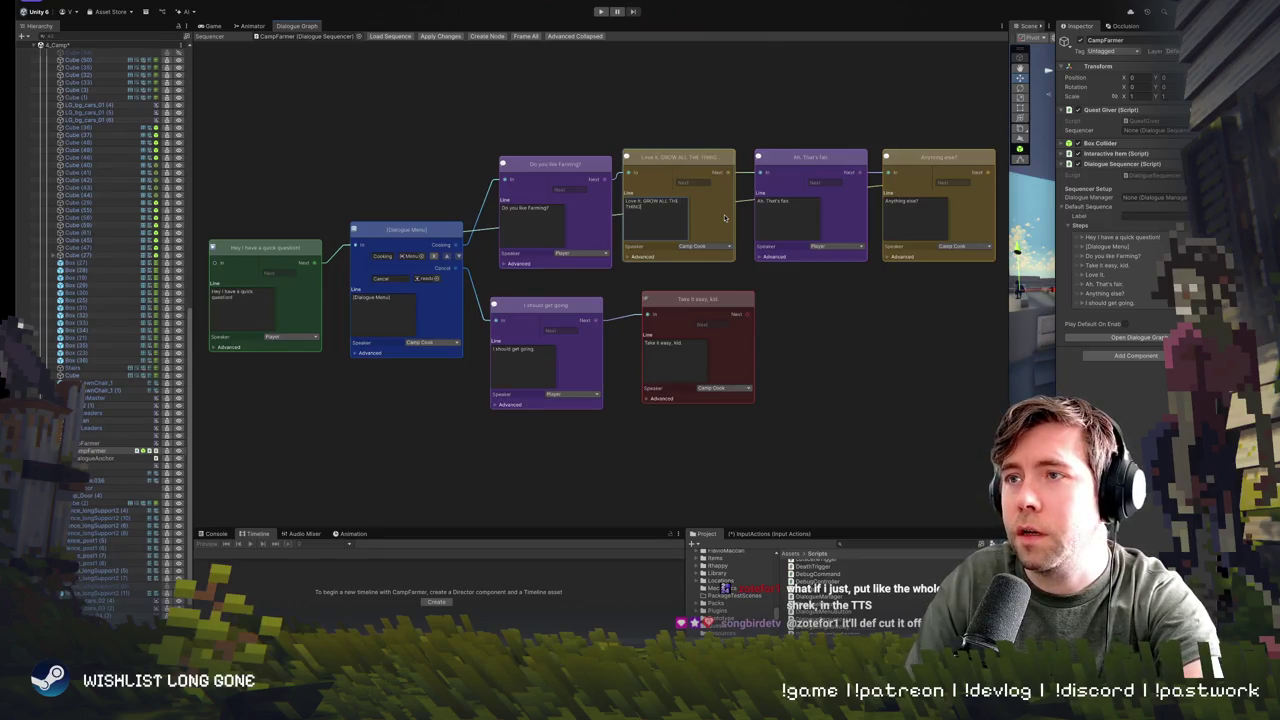
- Change 'Ah. That's fair.' to 'Ooookay.' and 'Anything else?' to 'FARMING!'
{"action": "left_click", "coordinate": [805, 215]}
{"action": "type", "text": "Ooookay"}
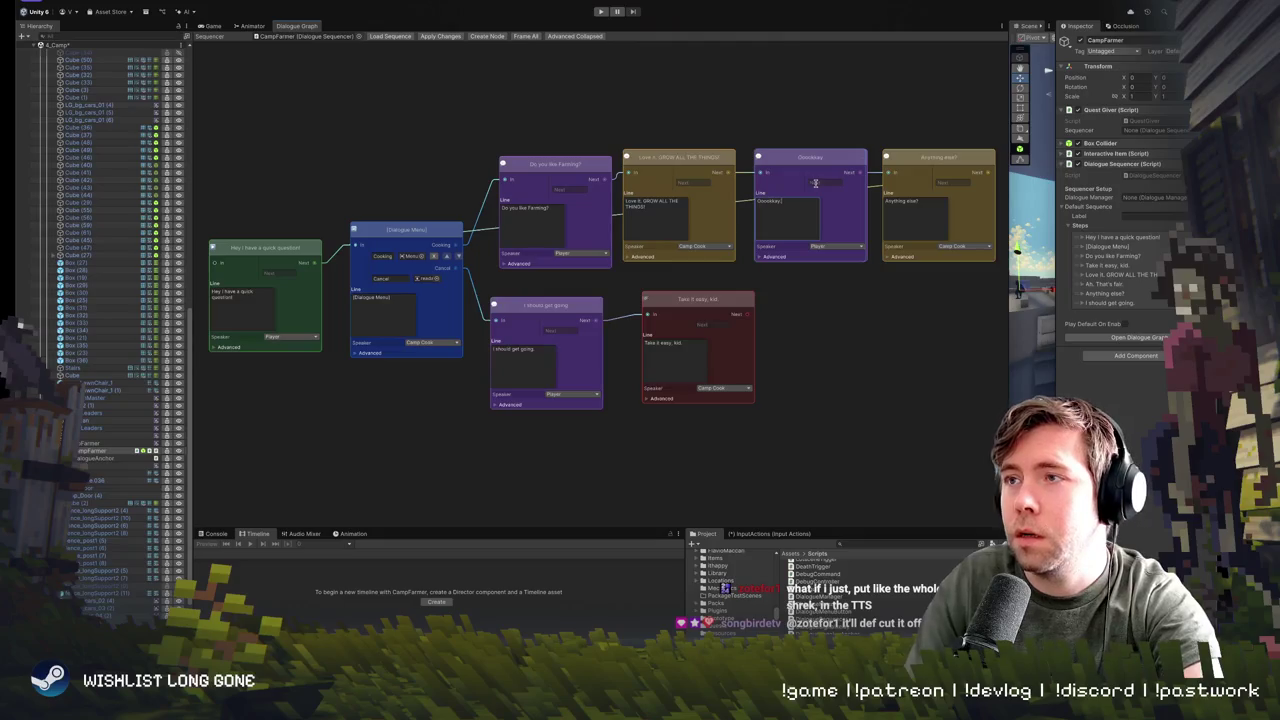
{"action": "left_click", "coordinate": [919, 214]}
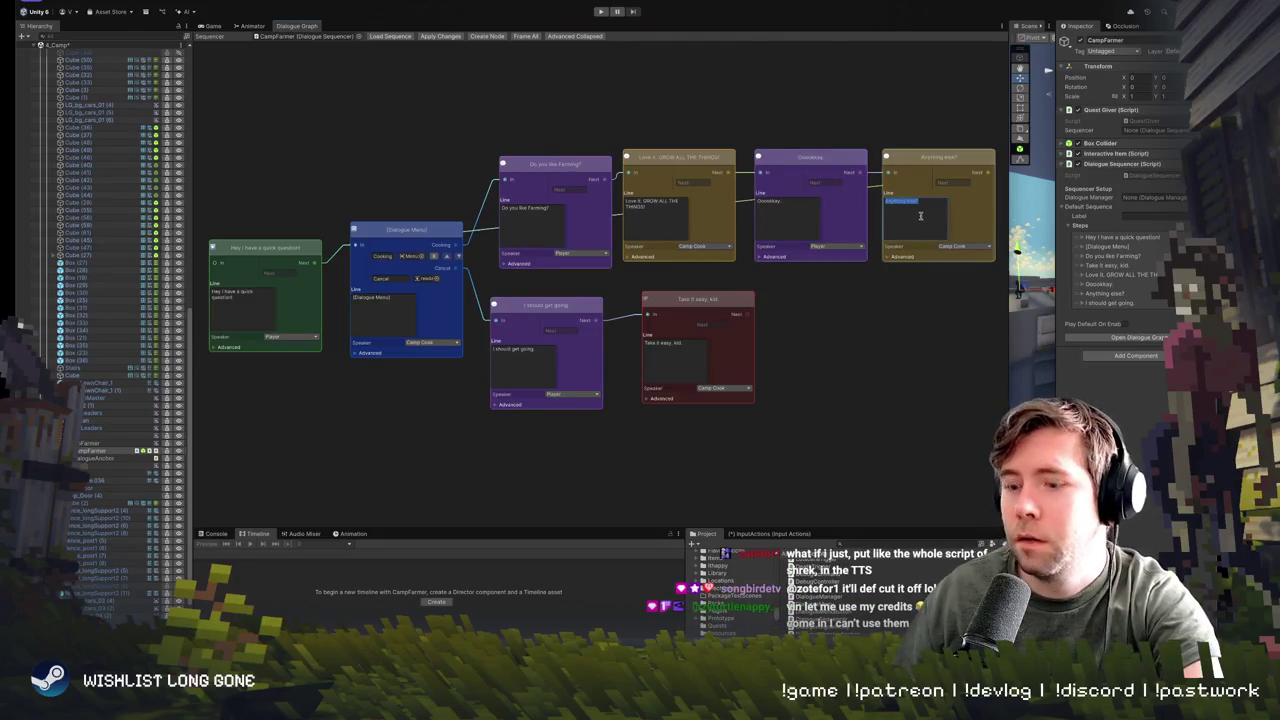
{"action": "type", "text": "Hi"}
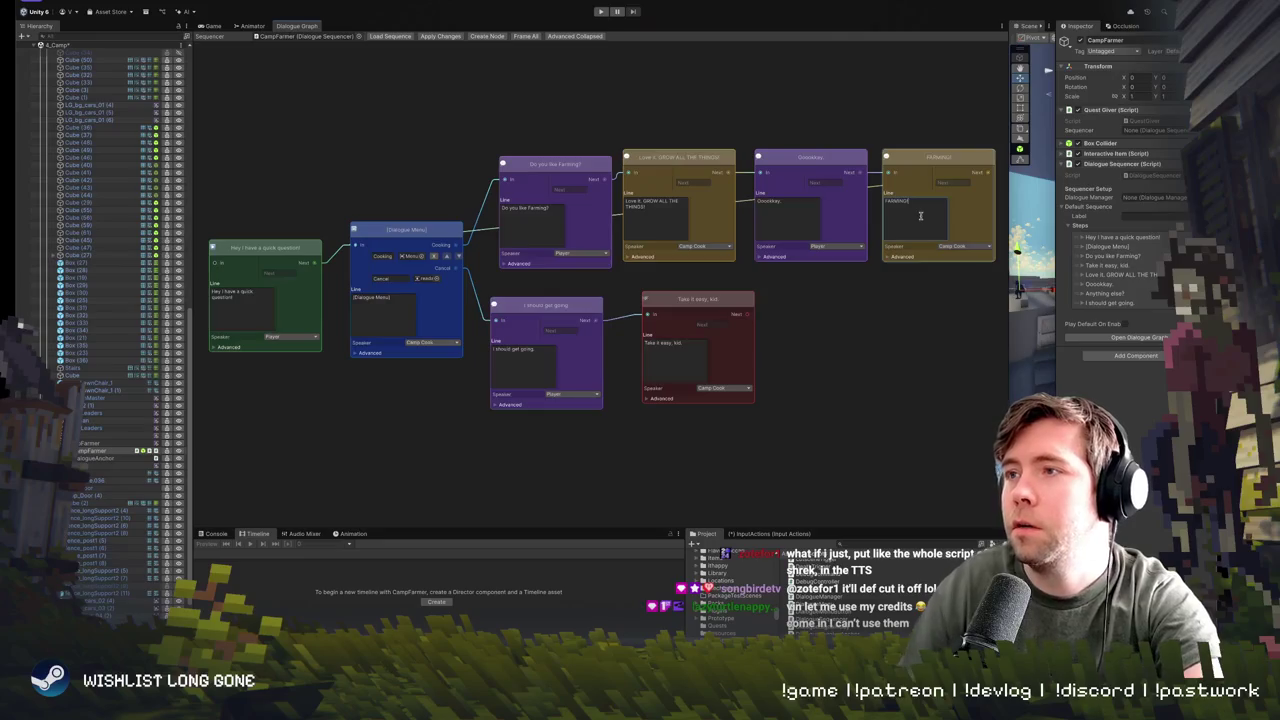
{"action": "left_click", "coordinate": [545, 364]}
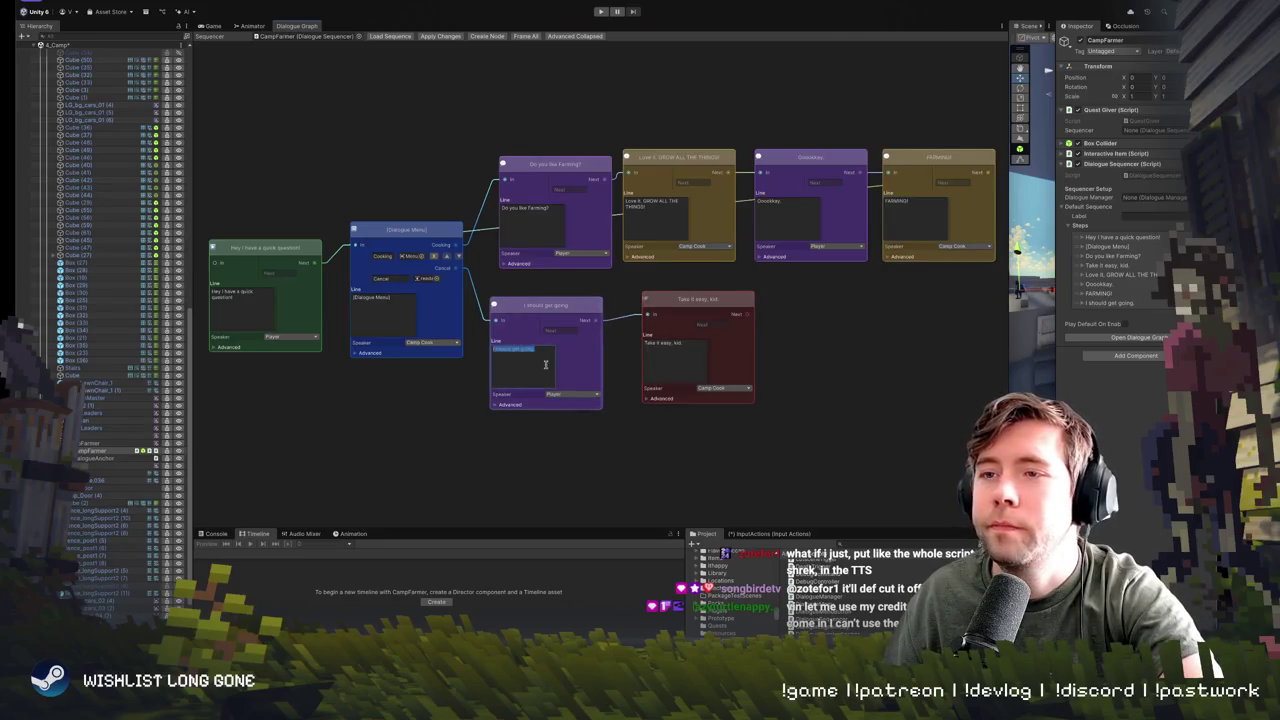
{"action": "left_click", "coordinate": [707, 357]}
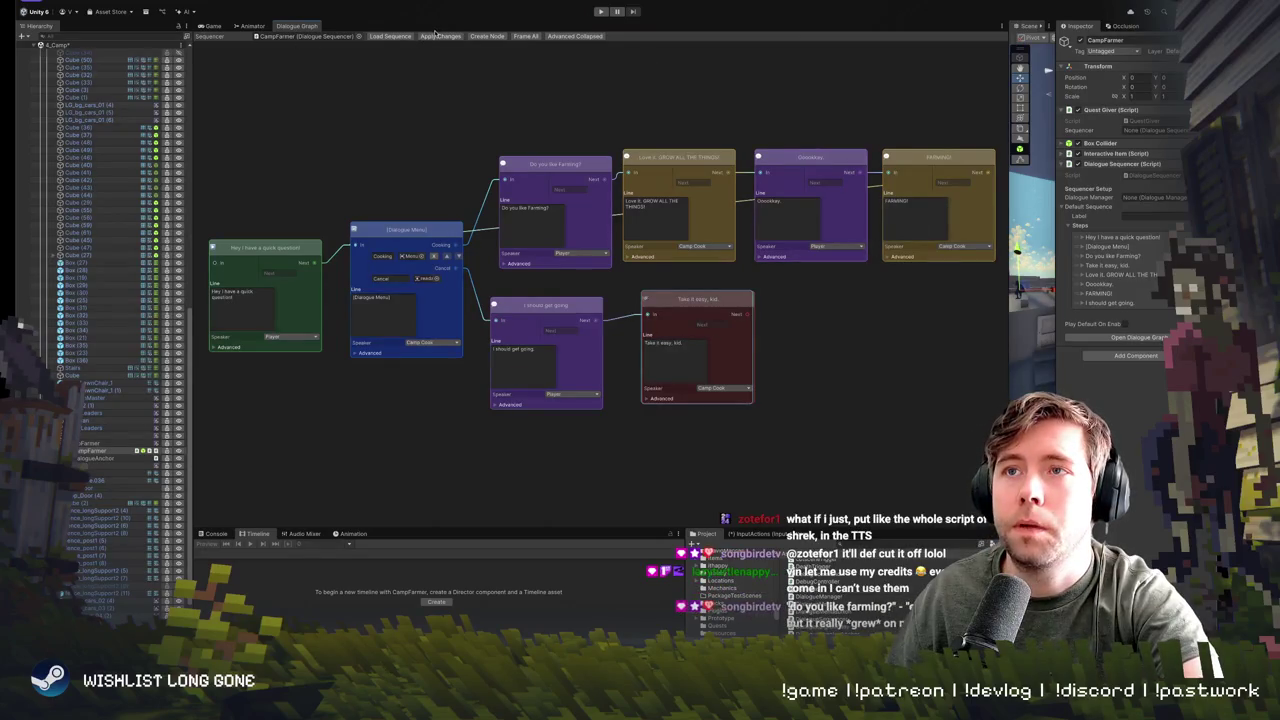
{"action": "left_click", "coordinate": [464, 76]}
- Set GameManager's Current Player State to Interior, keep the Custom start location, and play
{"action": "left_click", "coordinate": [599, 12]}
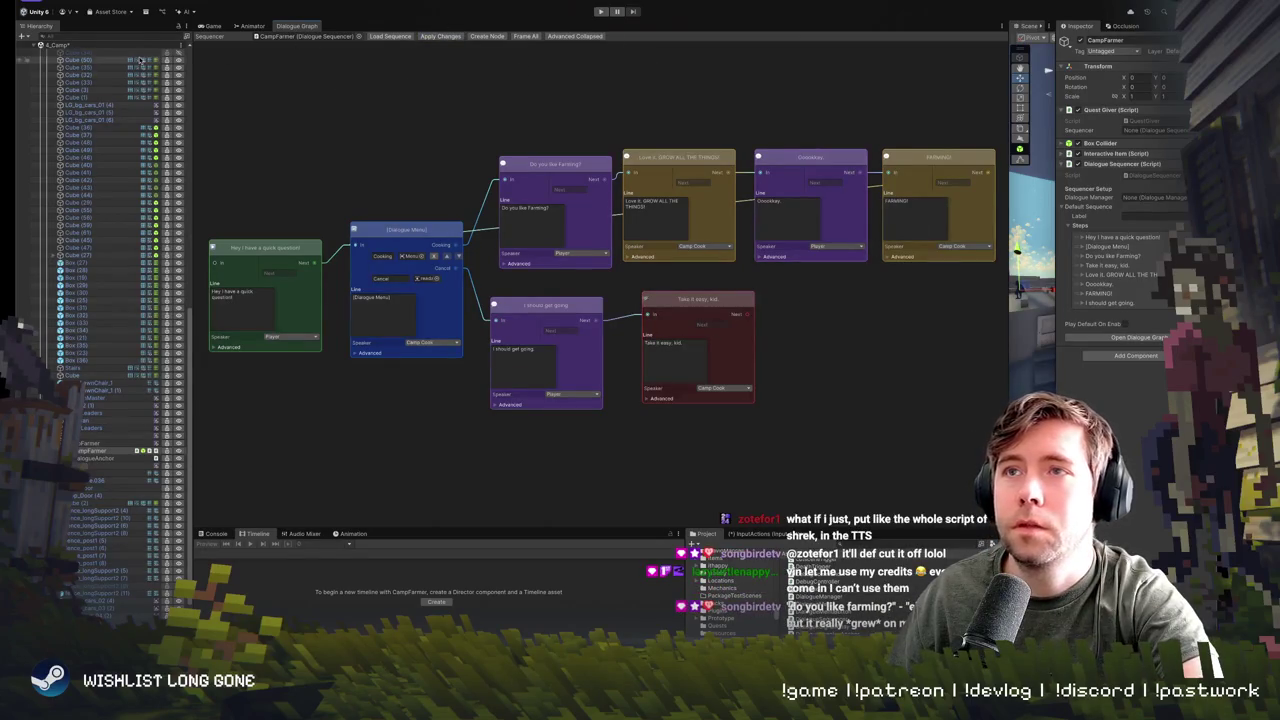
{"action": "left_click", "coordinate": [80, 52]}
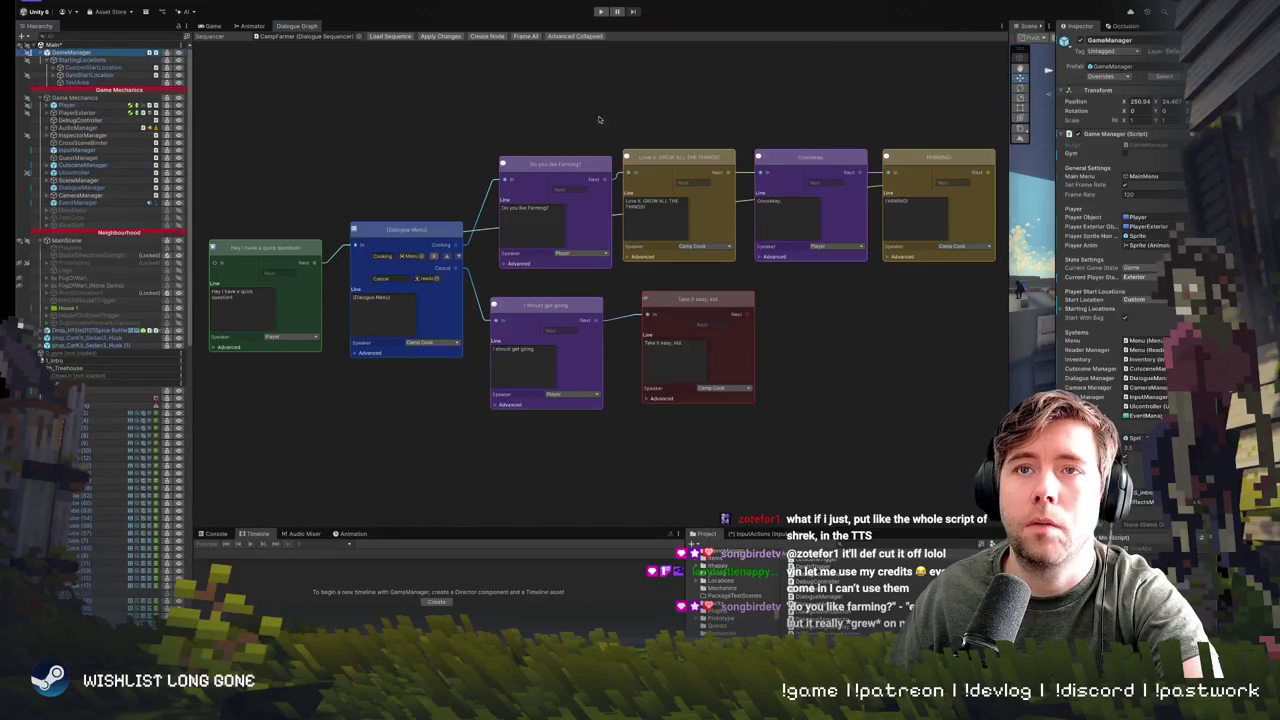
{"action": "left_click", "coordinate": [1140, 277]}
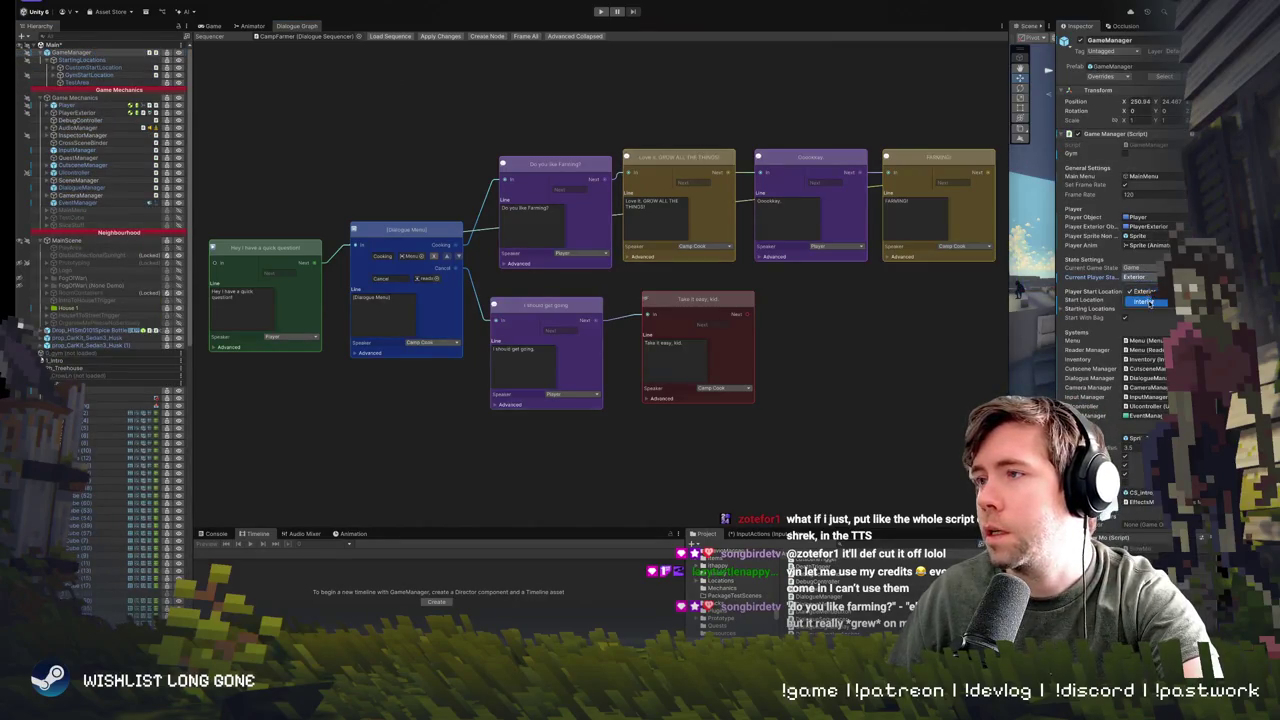
{"action": "left_click", "coordinate": [1143, 297]}
{"action": "left_click", "coordinate": [1152, 300]}
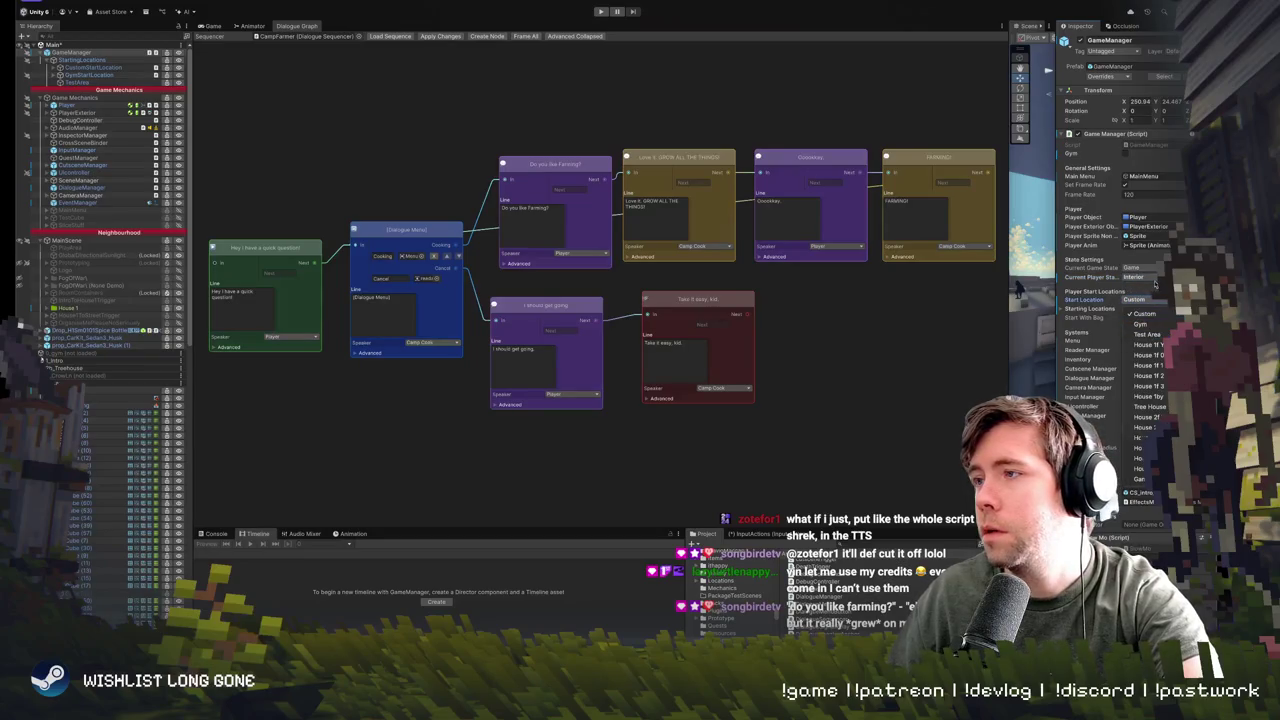
{"action": "left_click", "coordinate": [988, 233]}
{"action": "left_click", "coordinate": [600, 11]}
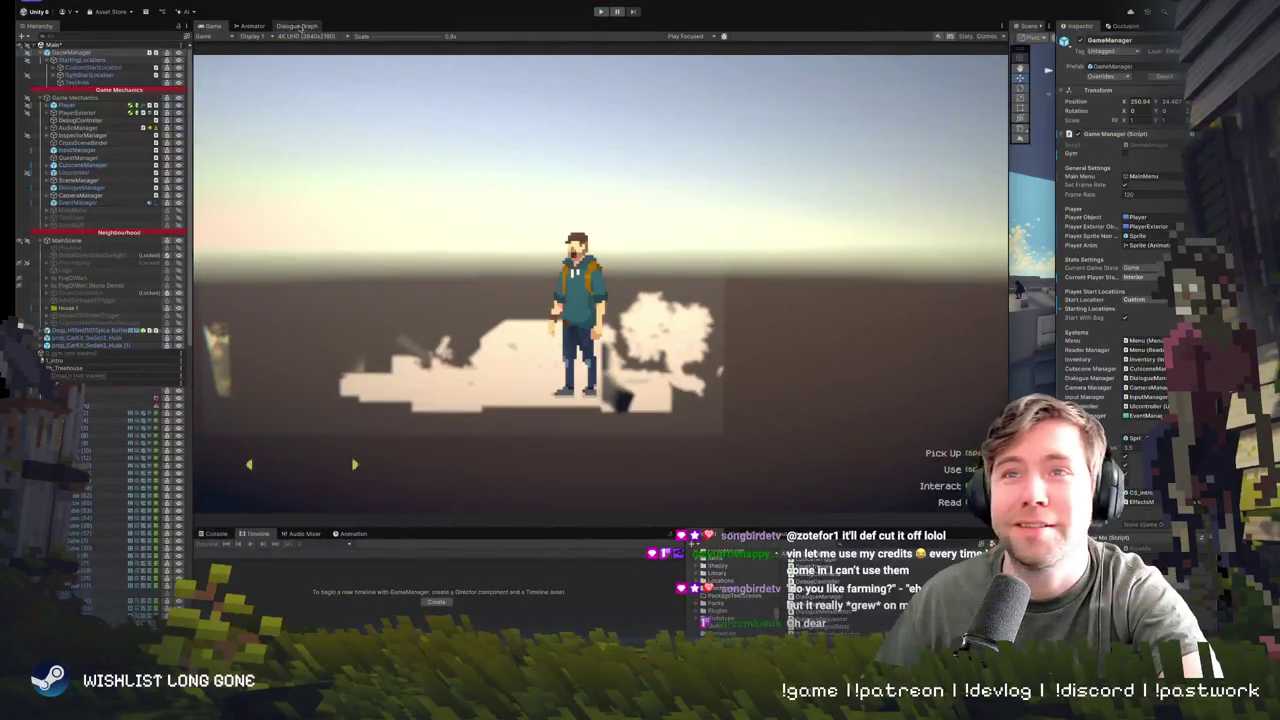
- Load the CampFarmer sequencer and change Camp Cook's answer to 'Not at first, but it really grew on me.'
{"action": "left_click", "coordinate": [296, 25]}
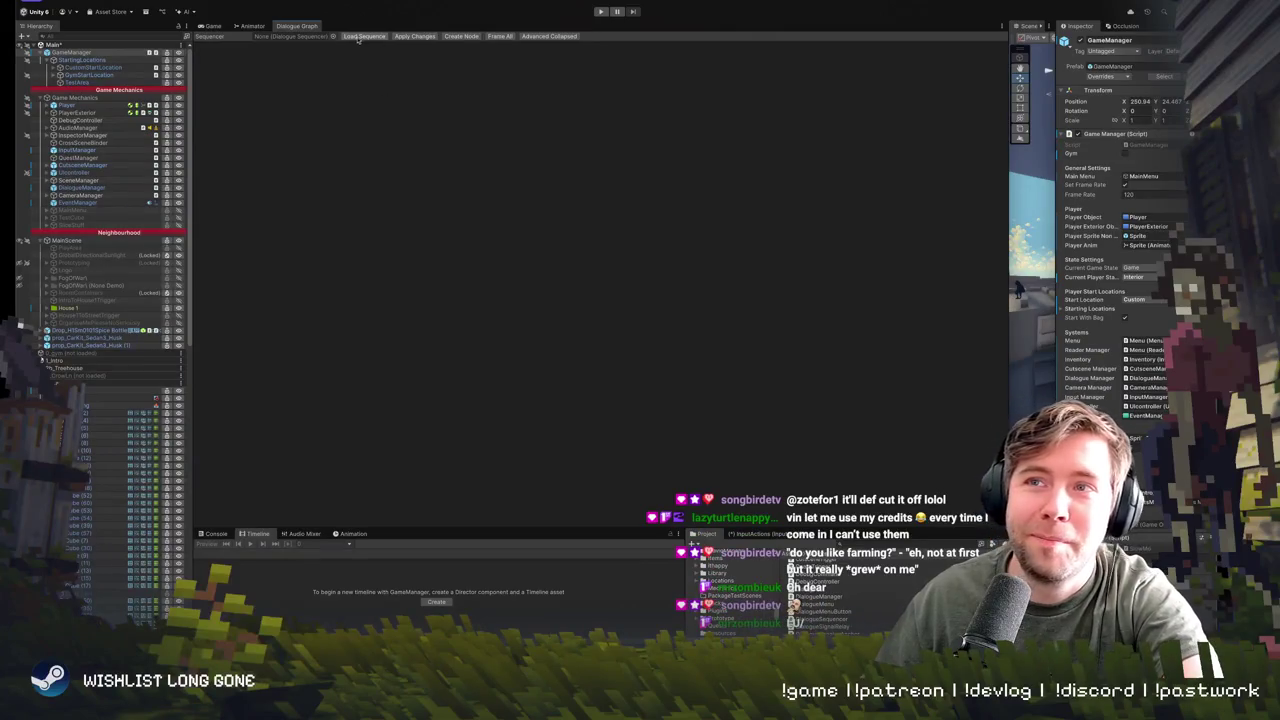
{"action": "left_click", "coordinate": [333, 36]}
{"action": "double_click", "coordinate": [372, 76]}
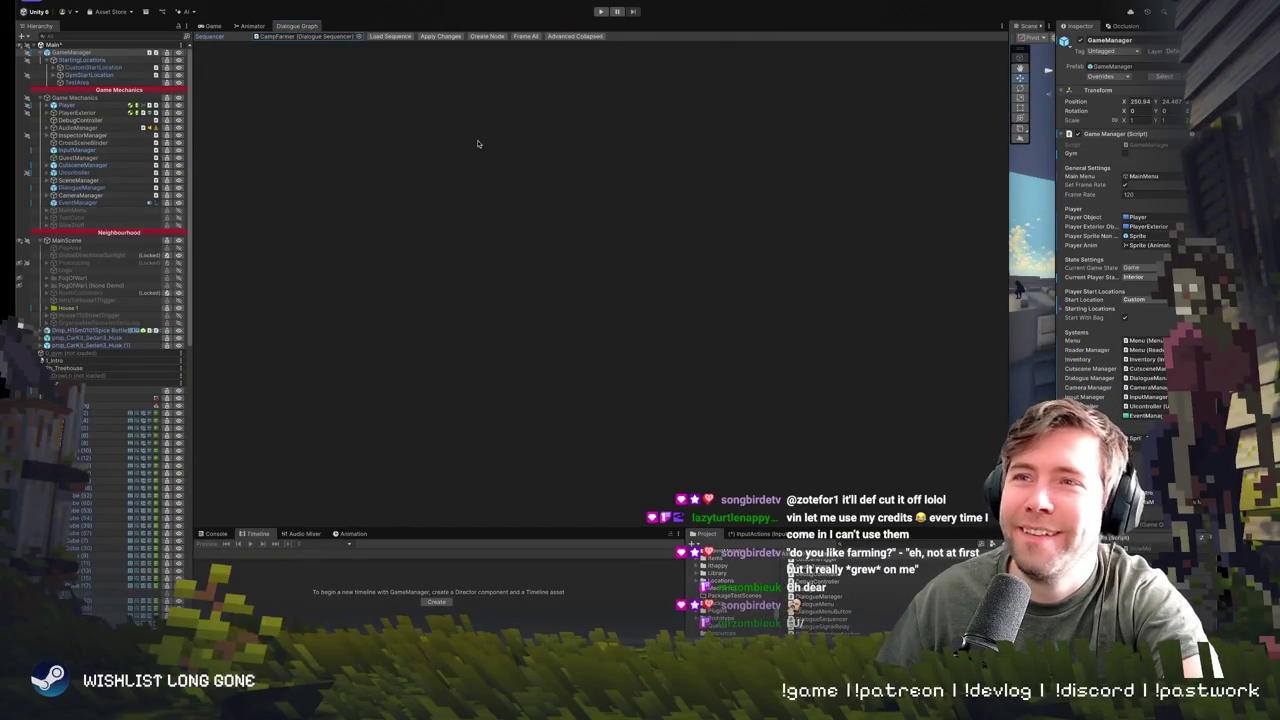
{"action": "left_click", "coordinate": [526, 36]}
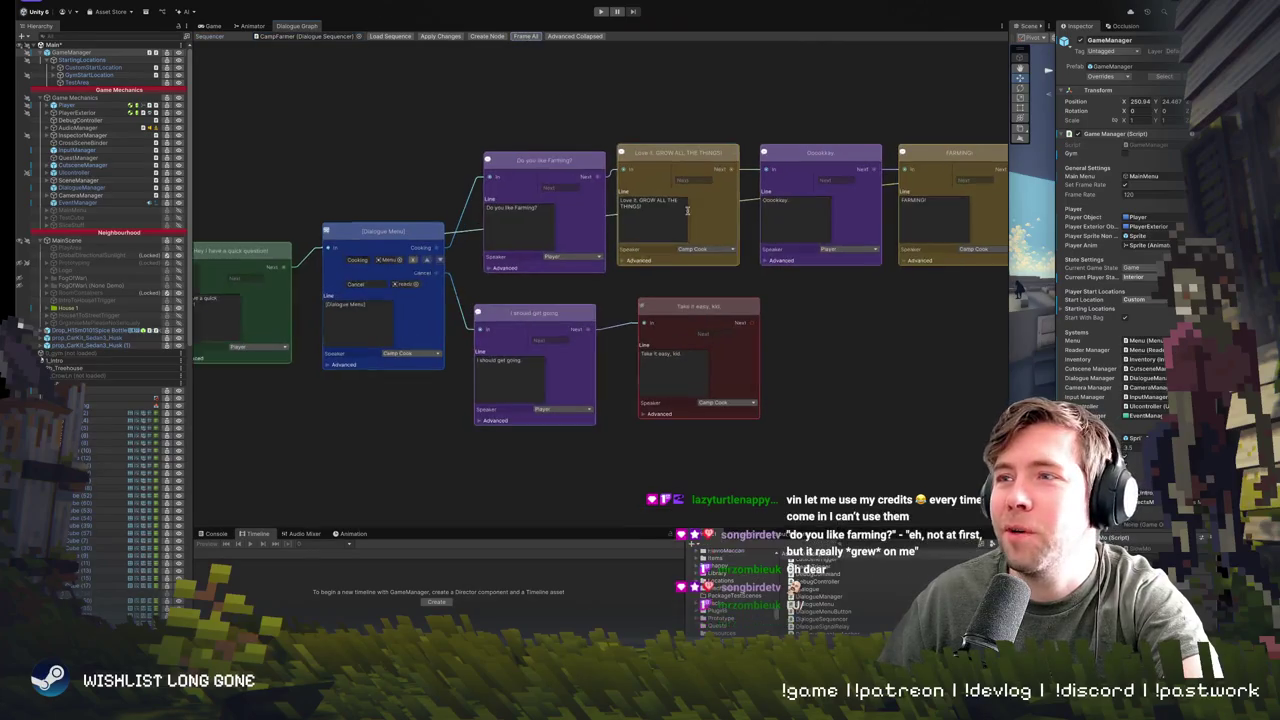
{"action": "left_click", "coordinate": [638, 211]}
{"action": "double_click", "coordinate": [666, 207]}
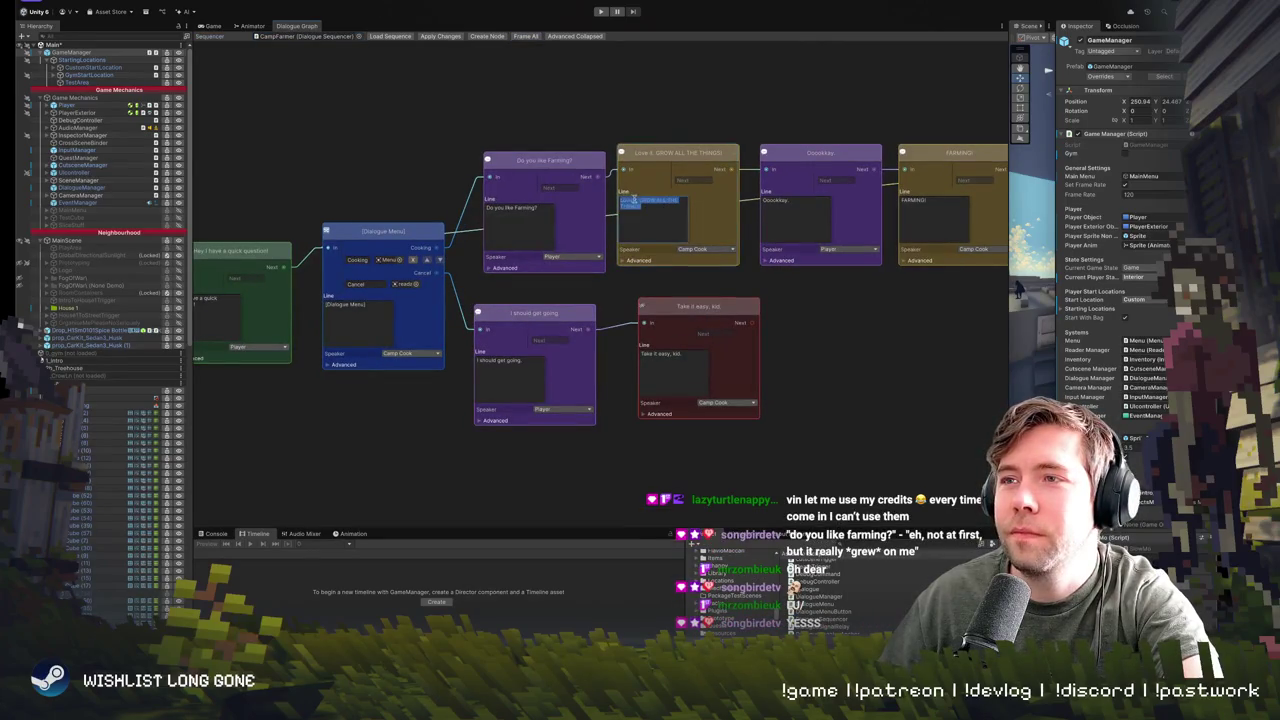
{"action": "type", "text": "E"}
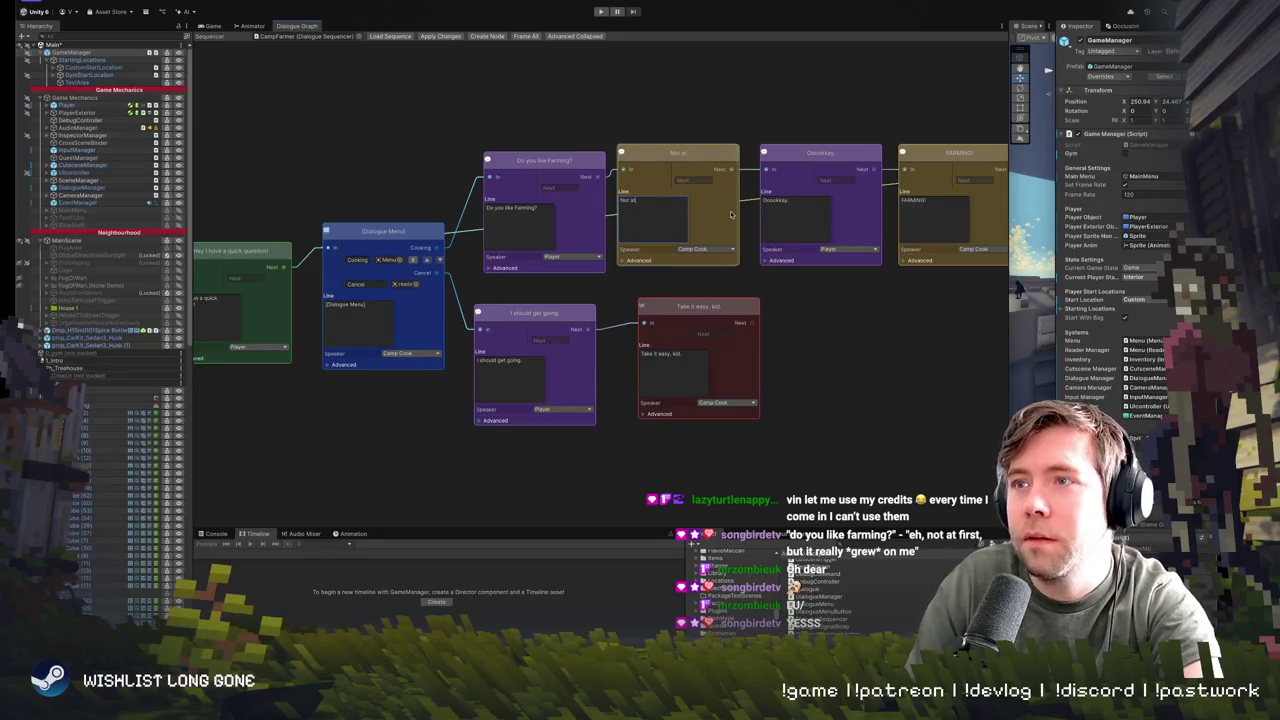
{"action": "type", "text": ", but it really <i>grew</i> on me."}
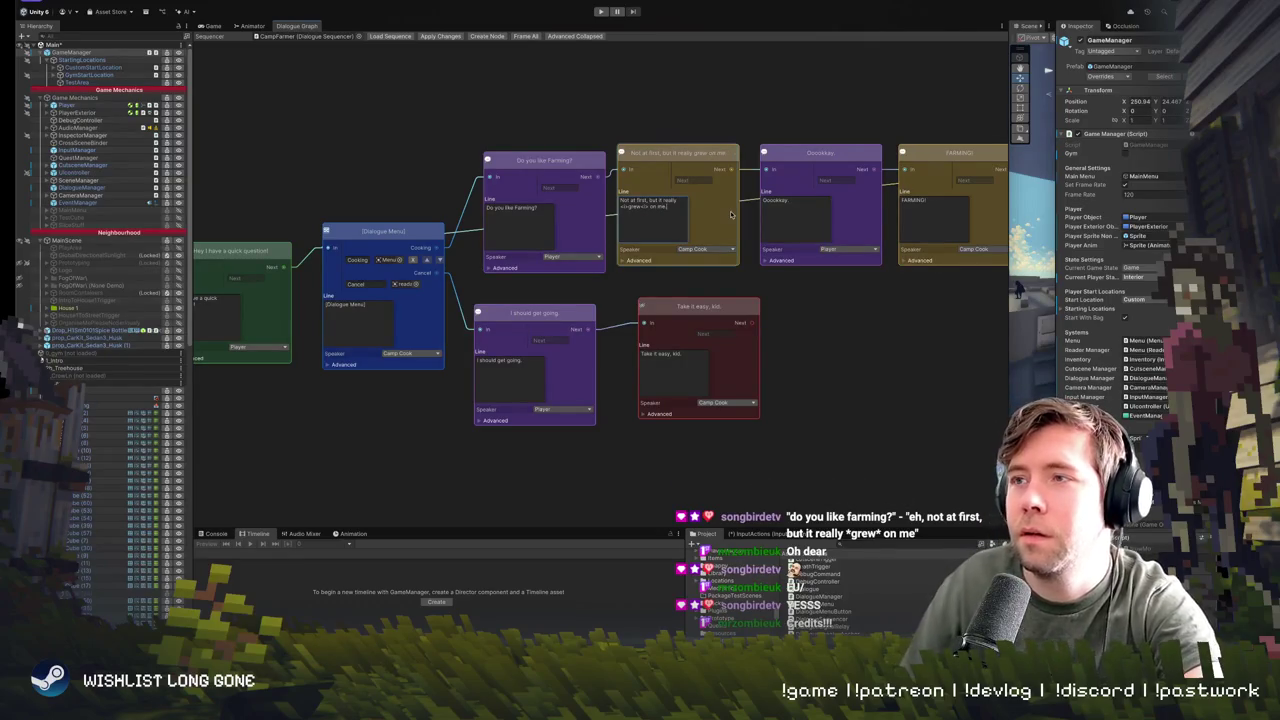
- Blank the player's 'Ooookay.' reply and rewrite the final dialogue line
{"action": "left_click", "coordinate": [777, 210]}
{"action": "key", "text": "BackSpace"}
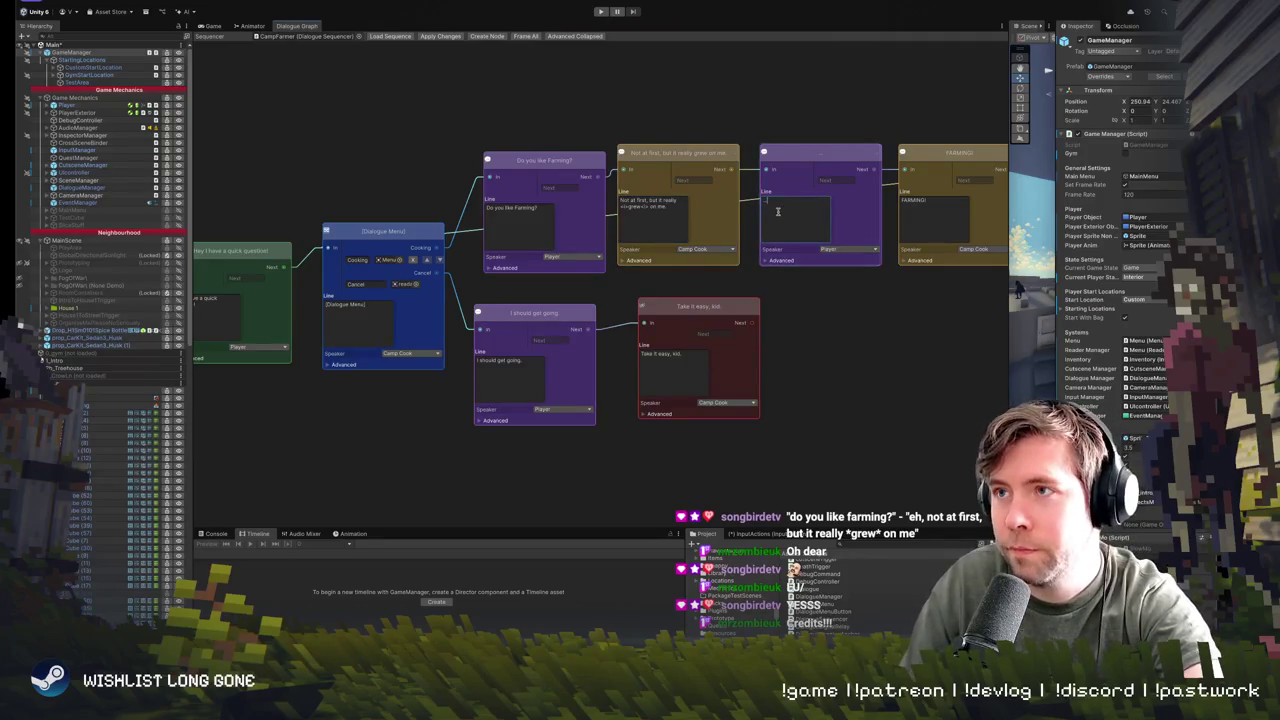
{"action": "key", "text": "Tab"}
{"action": "scroll", "coordinate": [875, 217], "scroll_direction": "down", "scroll_amount": 1}
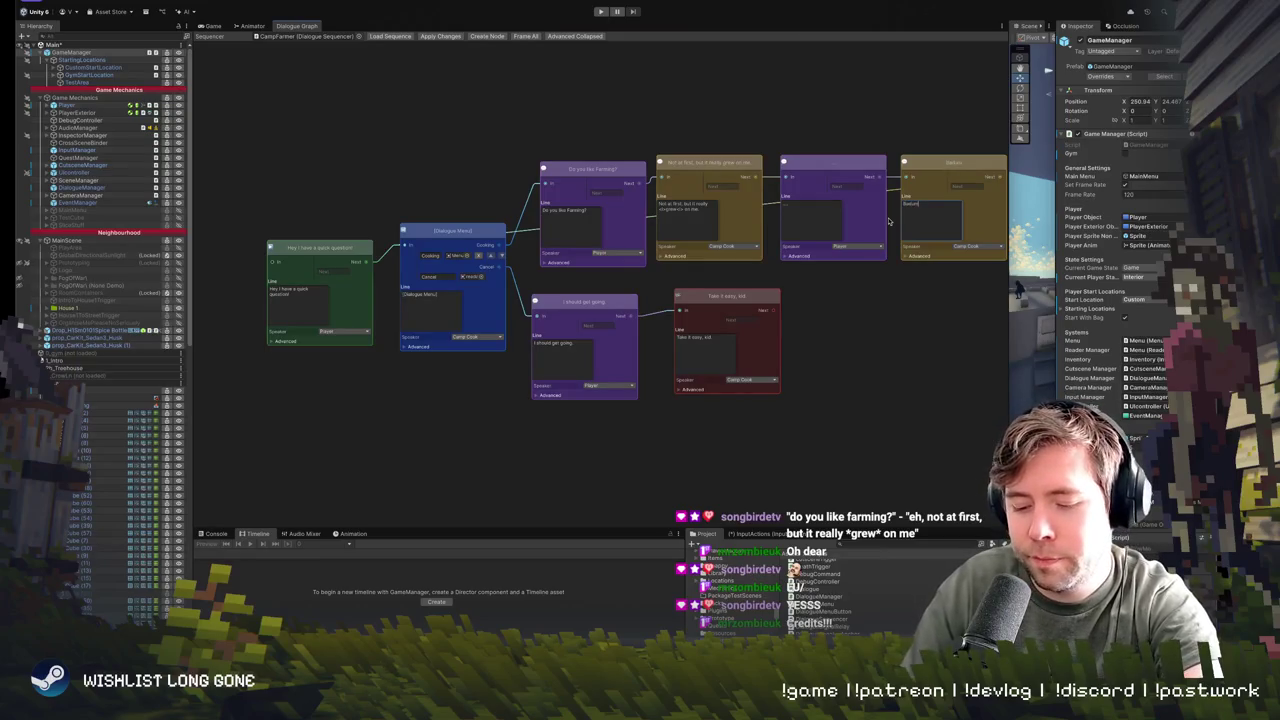
{"action": "type", "text": ": T"}
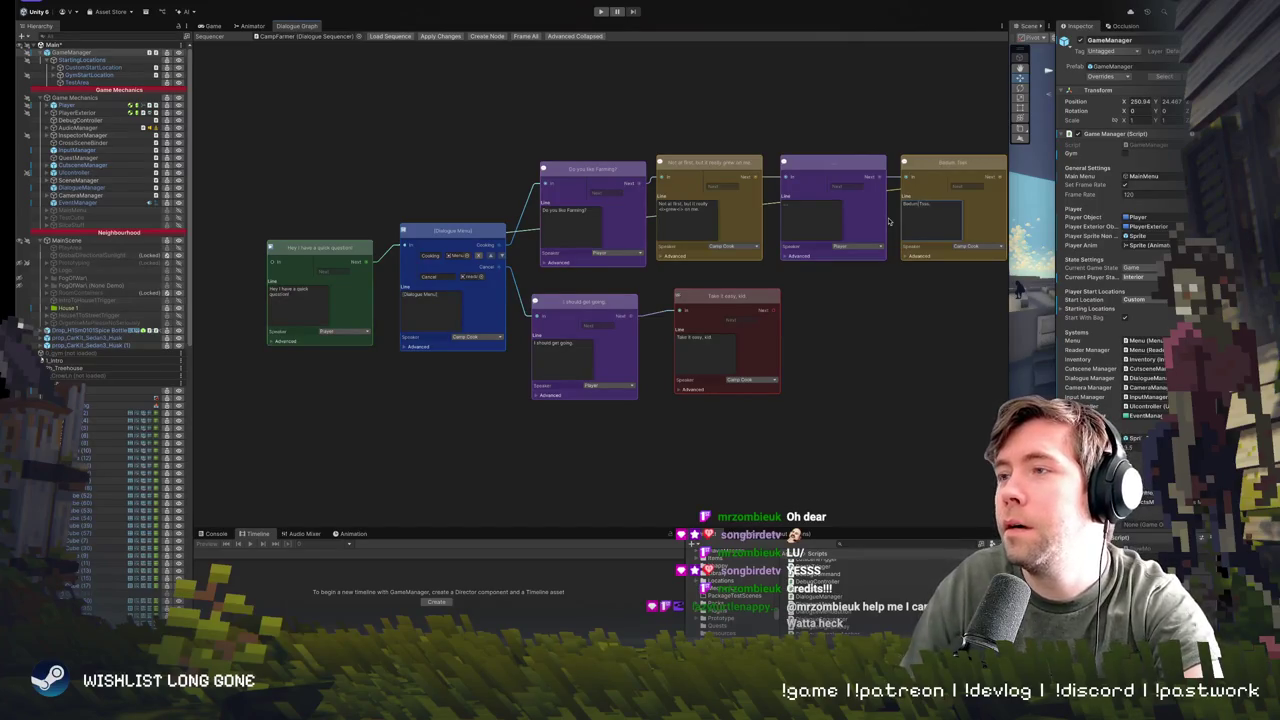
{"action": "left_click", "coordinate": [631, 84]}
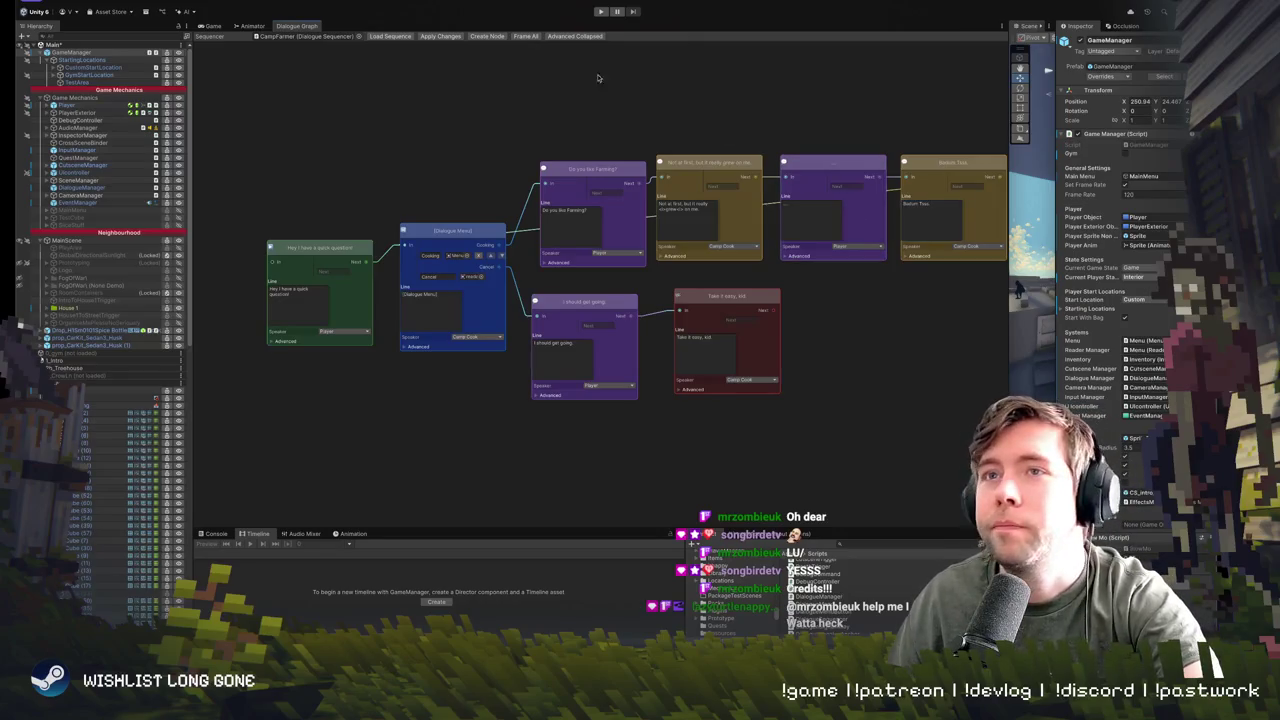
- Run the game to test the dialogue, then return to the Dialogue Graph
{"action": "left_click", "coordinate": [600, 11]}
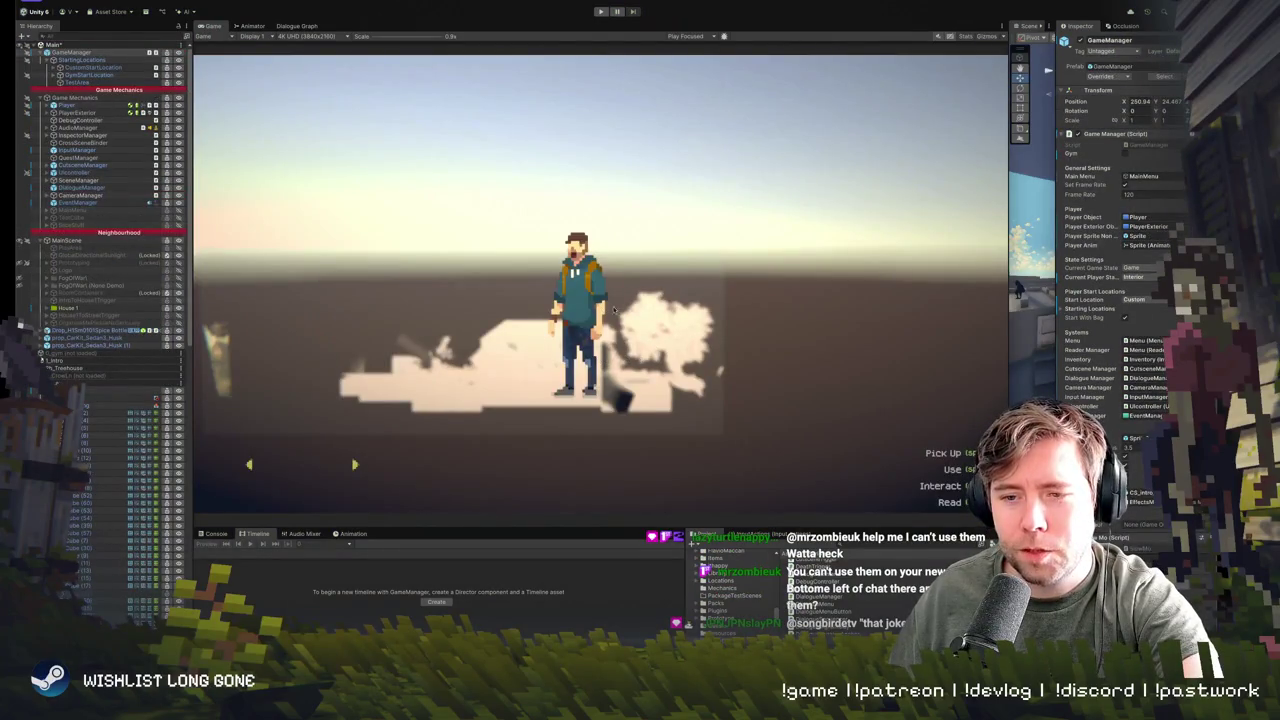
{"action": "left_click", "coordinate": [252, 26]}
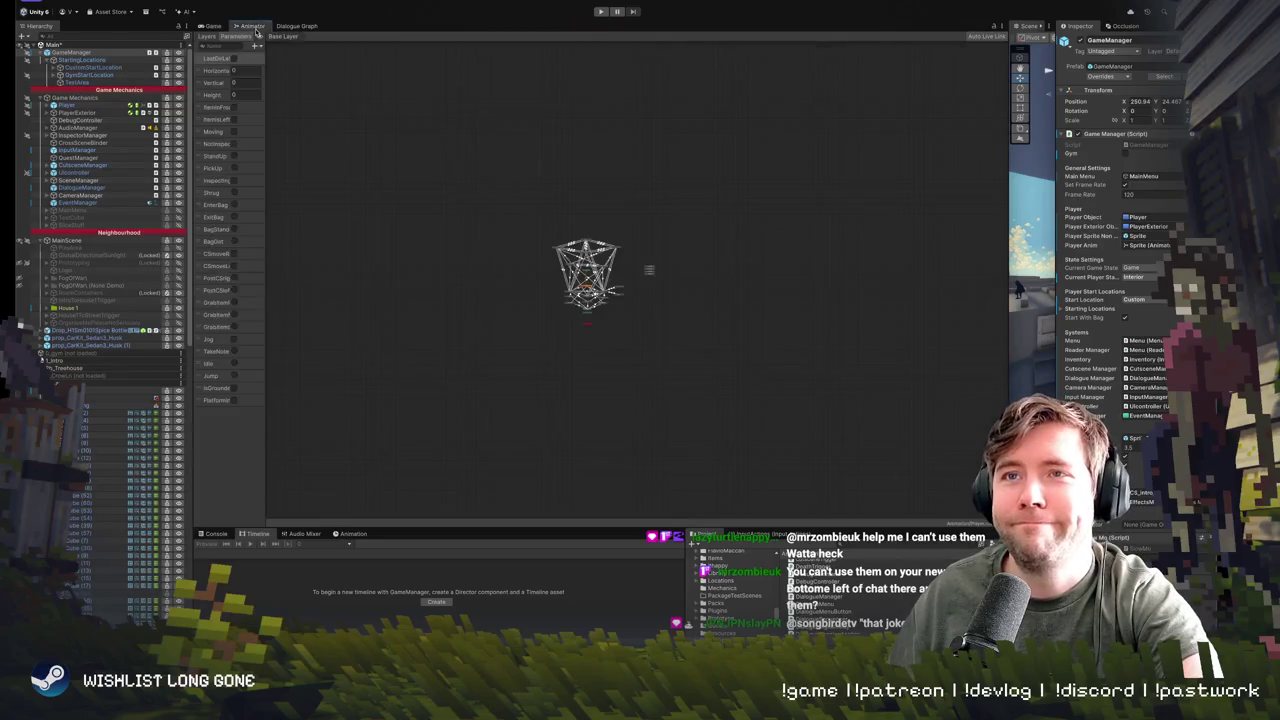
{"action": "left_click", "coordinate": [296, 26]}
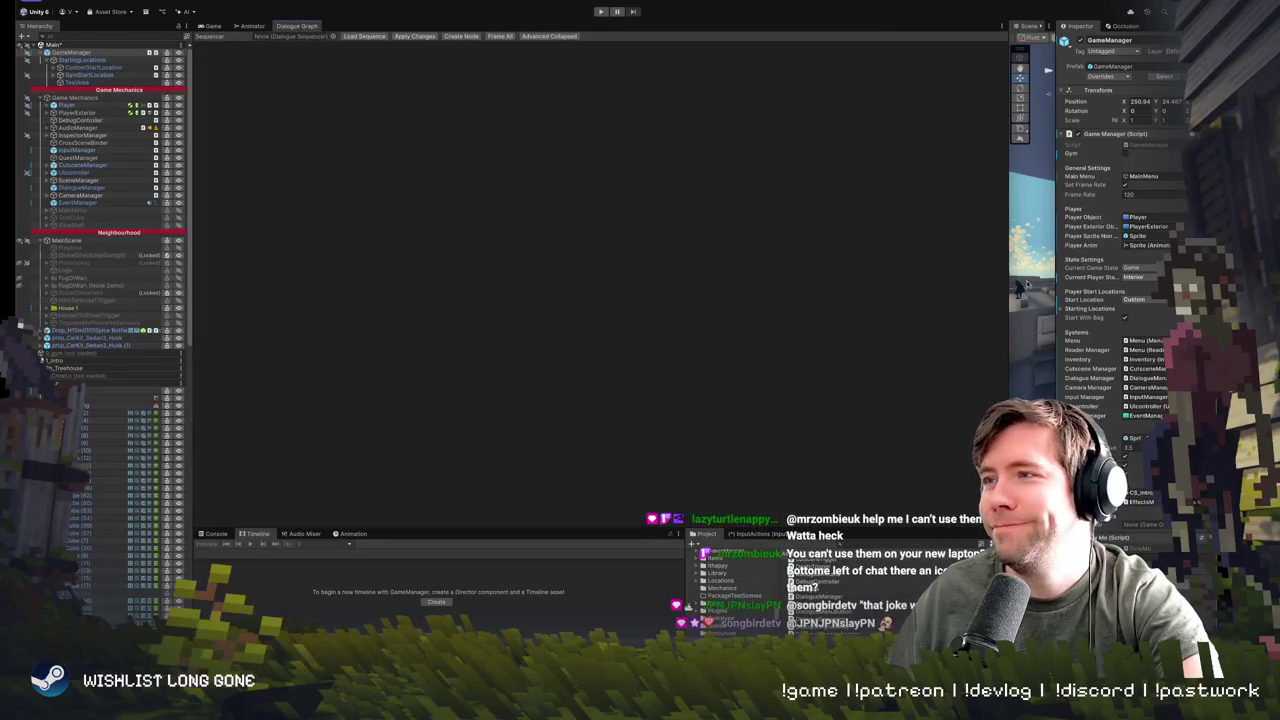
- Nudge CampFarmer slightly left along X, frame the Camp object, and play again
{"action": "left_click_drag", "start_coordinate": [1008, 288], "coordinate": [692, 300]}
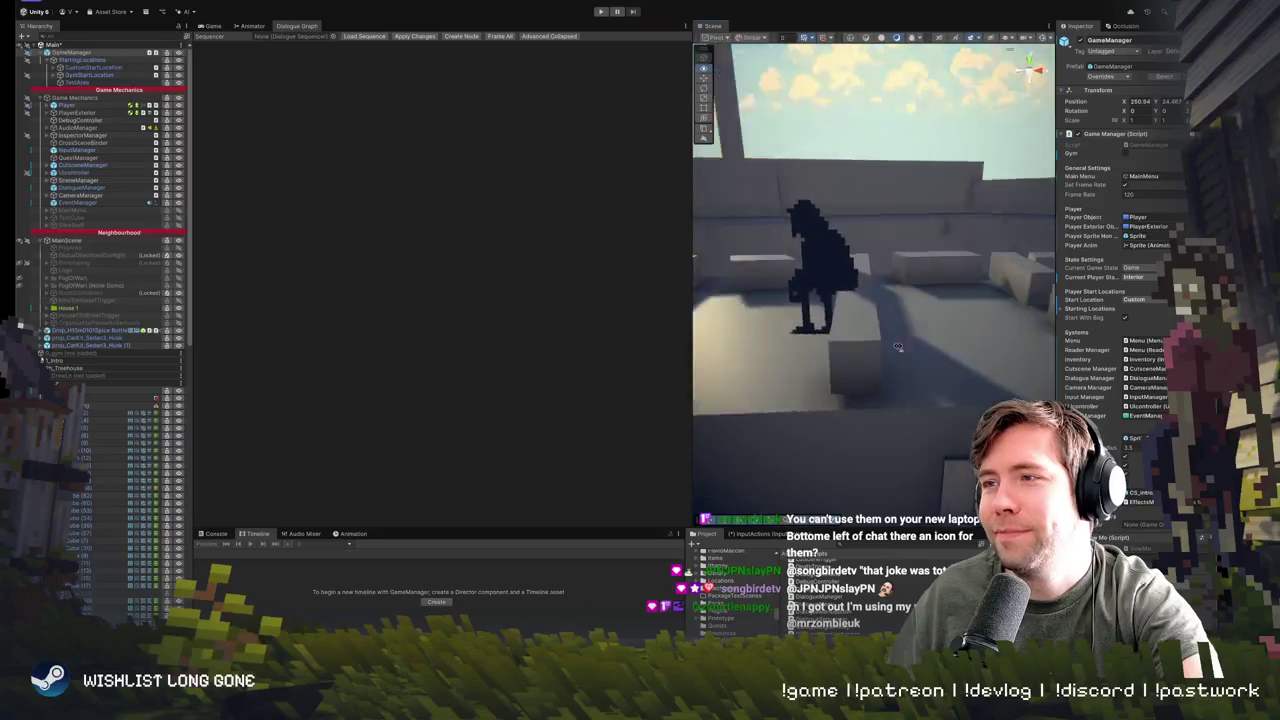
{"action": "left_click", "coordinate": [964, 284]}
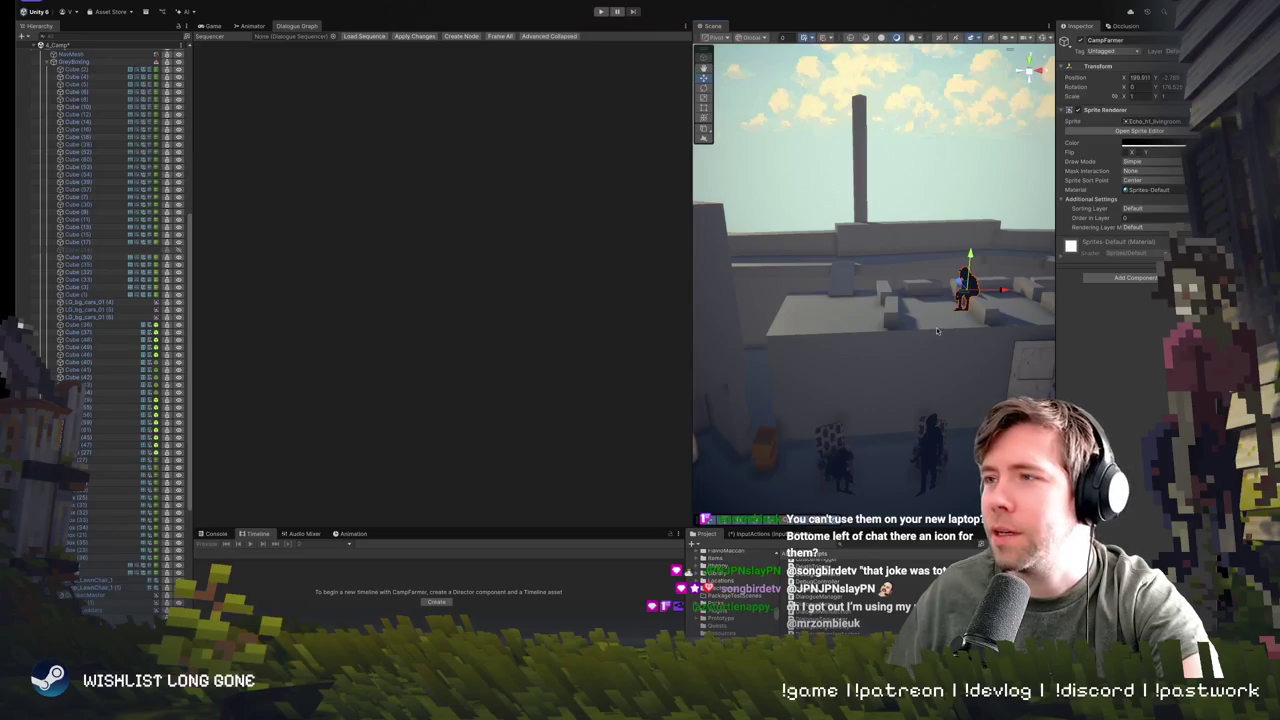
{"action": "mouse_move", "coordinate": [996, 292]}
{"action": "left_mouse_down"}
{"action": "mouse_move", "coordinate": [903, 290]}
{"action": "mouse_move", "coordinate": [896, 390]}
{"action": "left_mouse_up"}
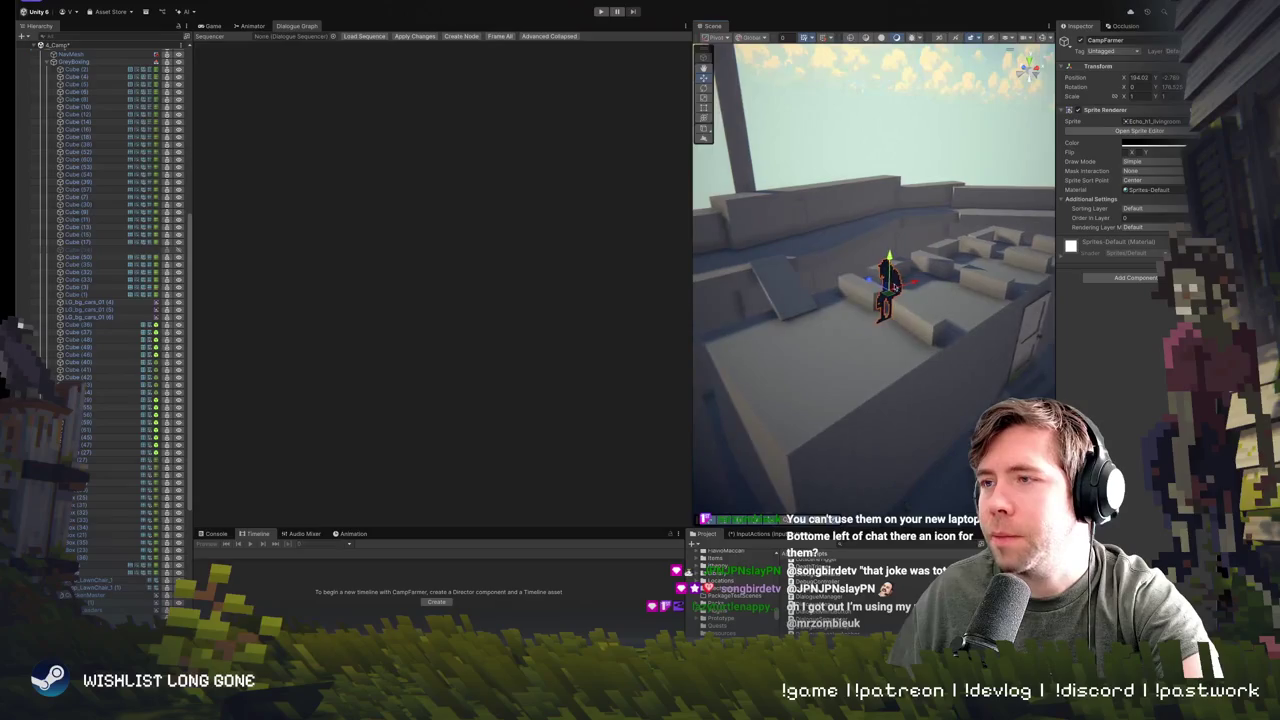
{"action": "mouse_move", "coordinate": [867, 281]}
{"action": "left_mouse_down"}
{"action": "mouse_move", "coordinate": [1053, 342]}
{"action": "mouse_move", "coordinate": [928, 348]}
{"action": "left_mouse_up"}
{"action": "left_click", "coordinate": [928, 348]}
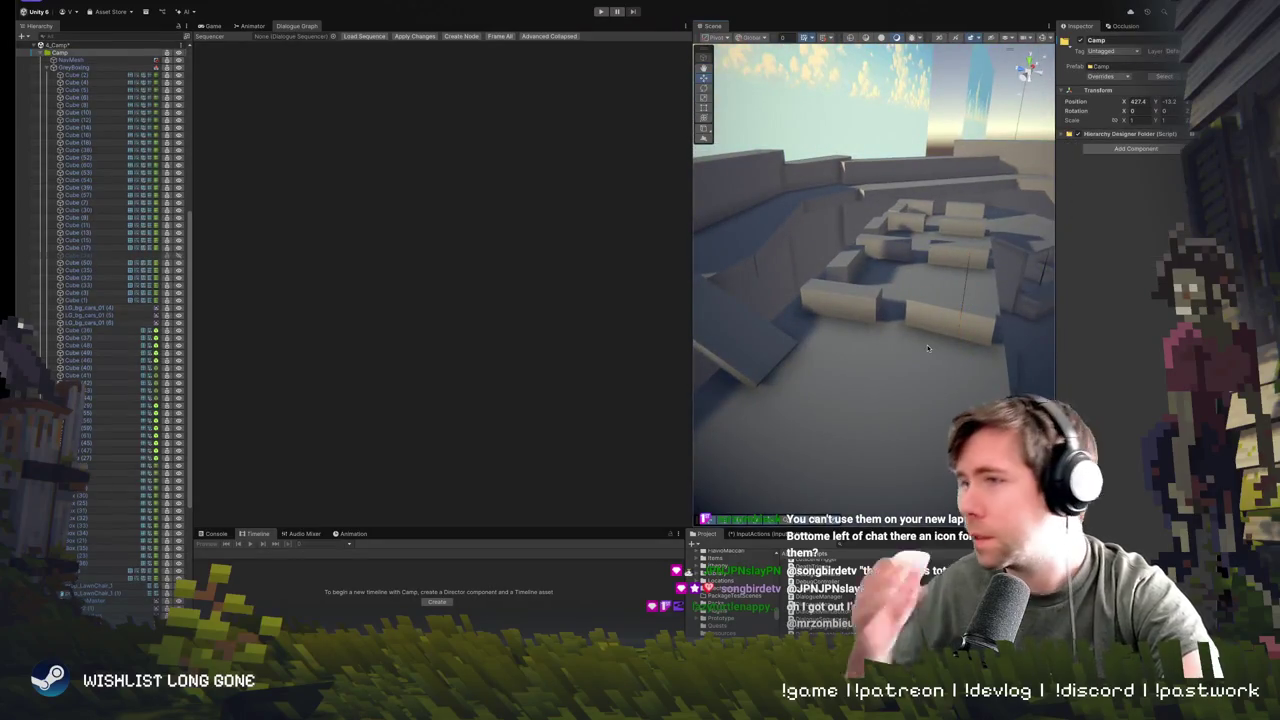
{"action": "key", "text": "f"}
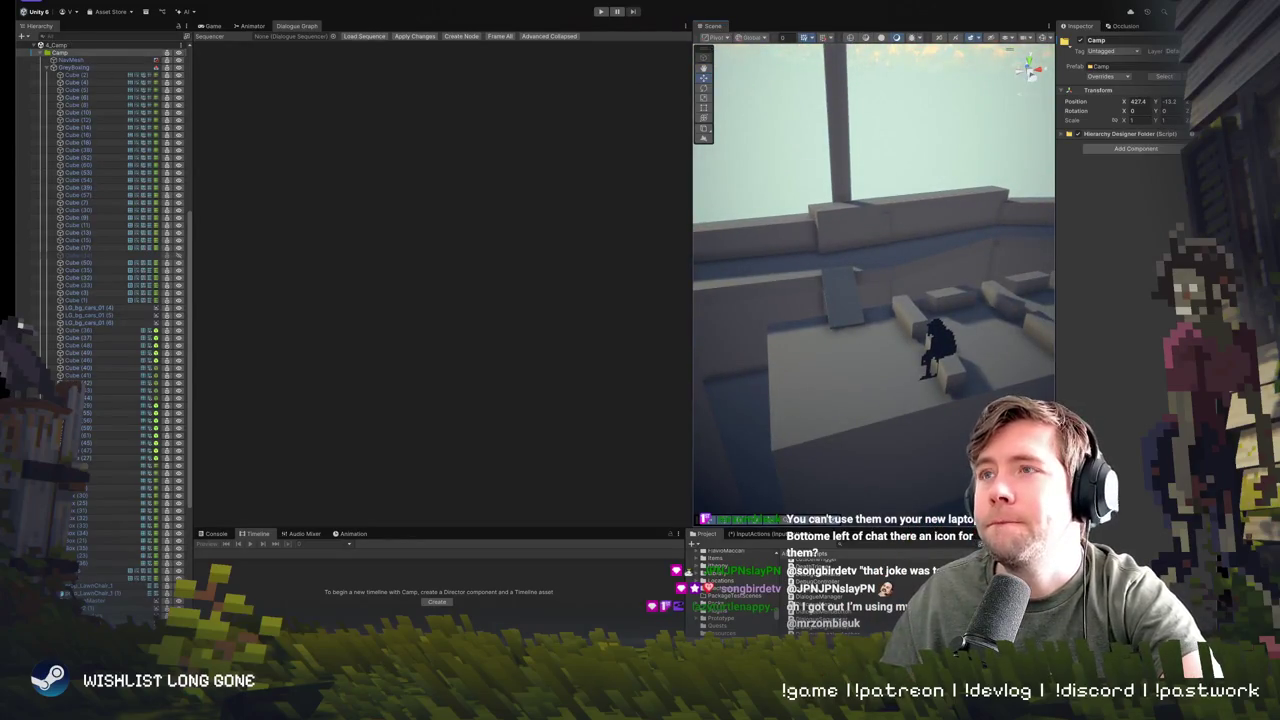
{"action": "left_click", "coordinate": [600, 11]}
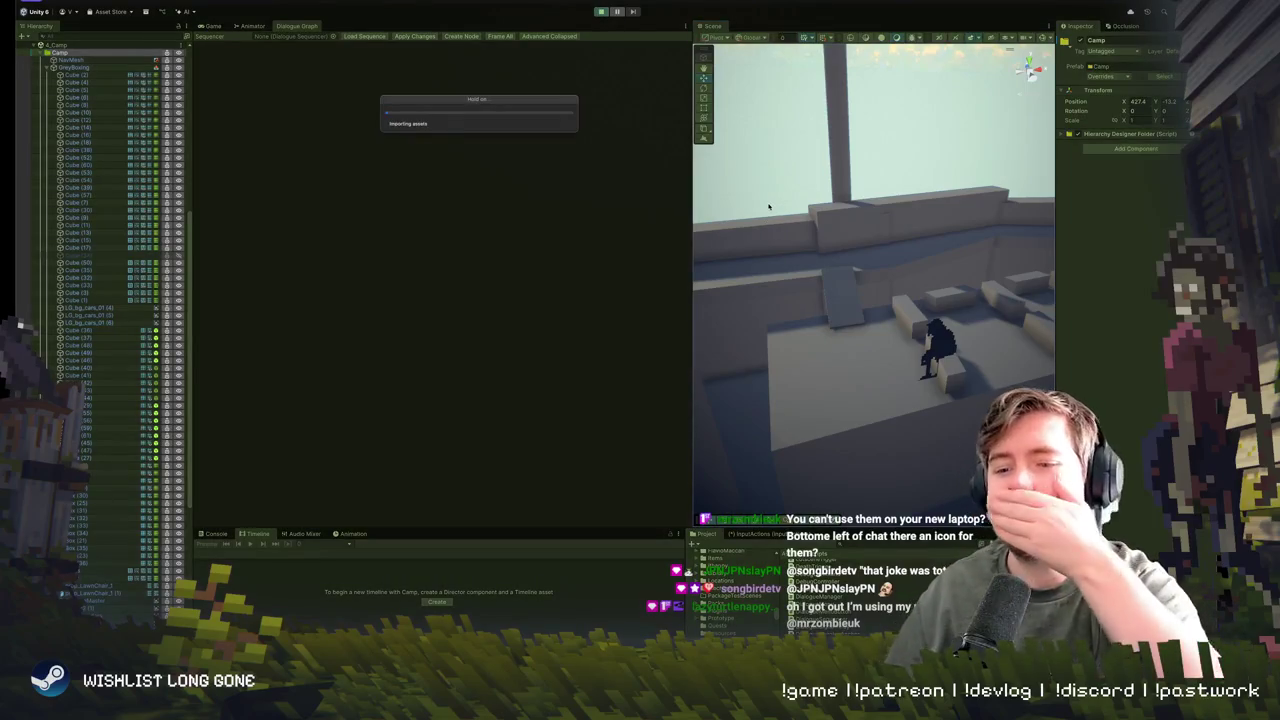
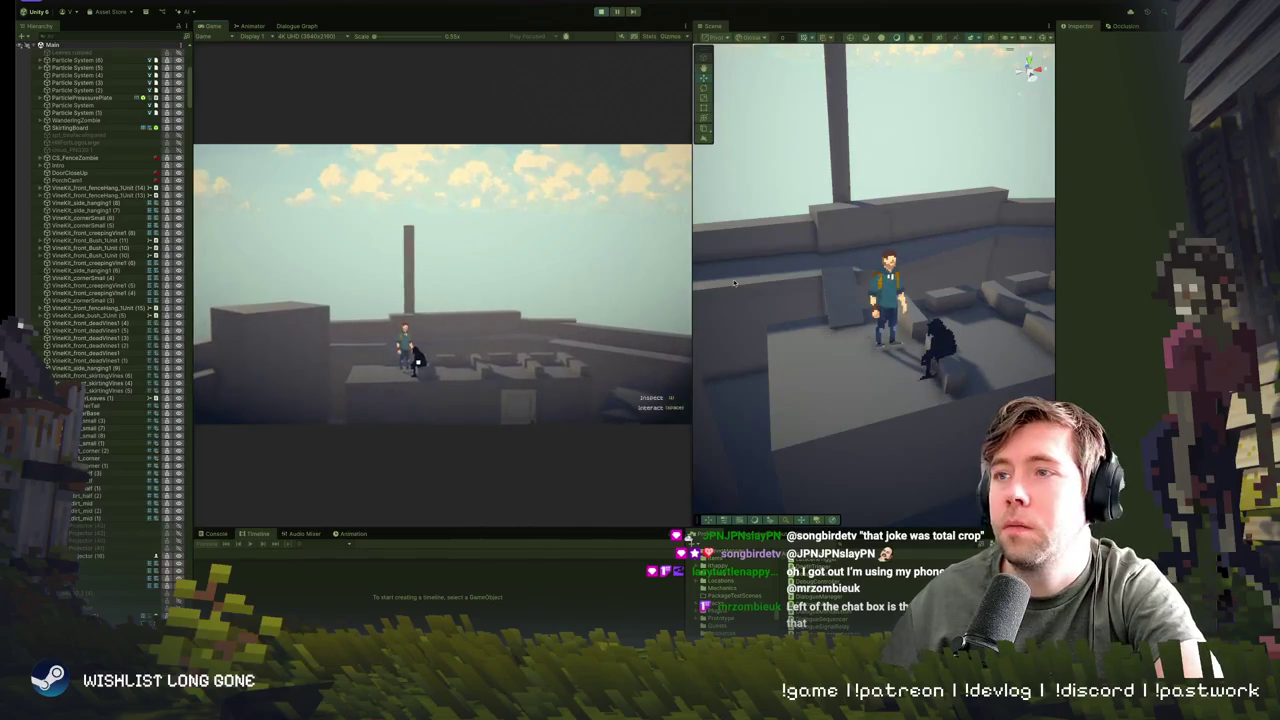
- Maximize the game view, widen the Scene view to a wide camp shot, and select the seated Cook
{"action": "key", "text": "shift+space"}
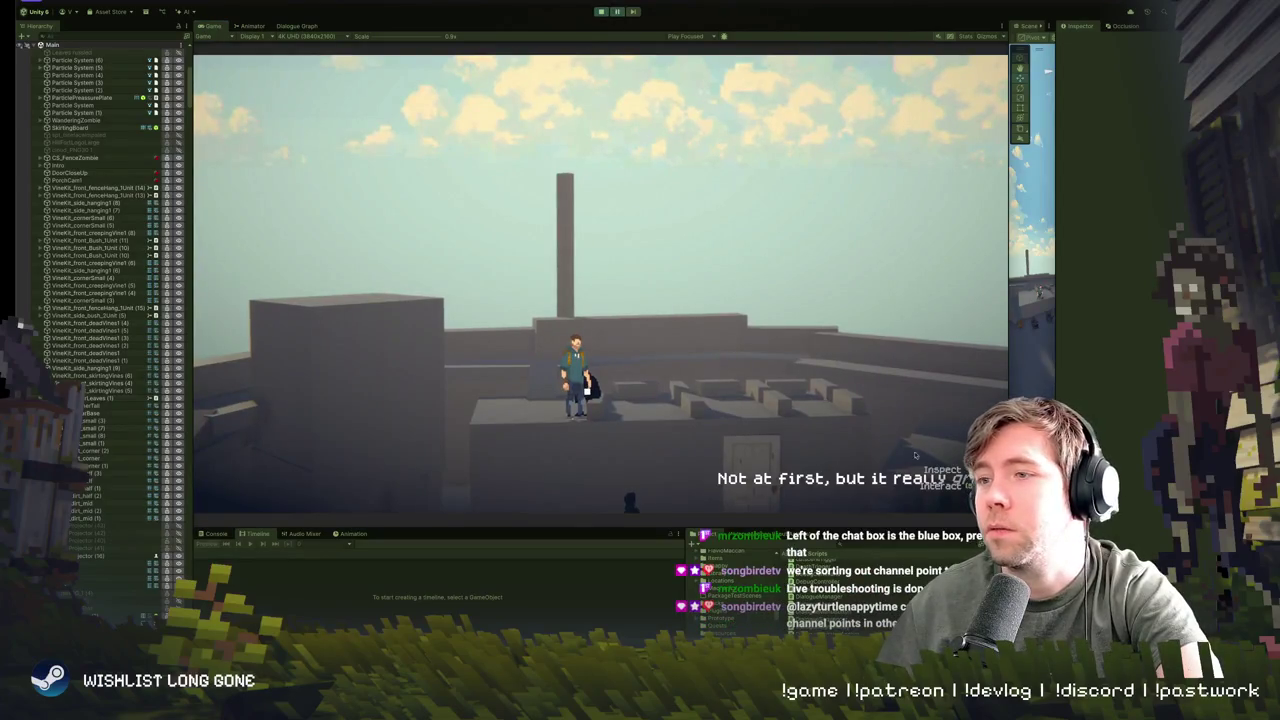
{"action": "left_click_drag", "start_coordinate": [1008, 360], "coordinate": [625, 360]}
{"action": "scroll", "coordinate": [904, 396], "scroll_direction": "up", "scroll_amount": 3}
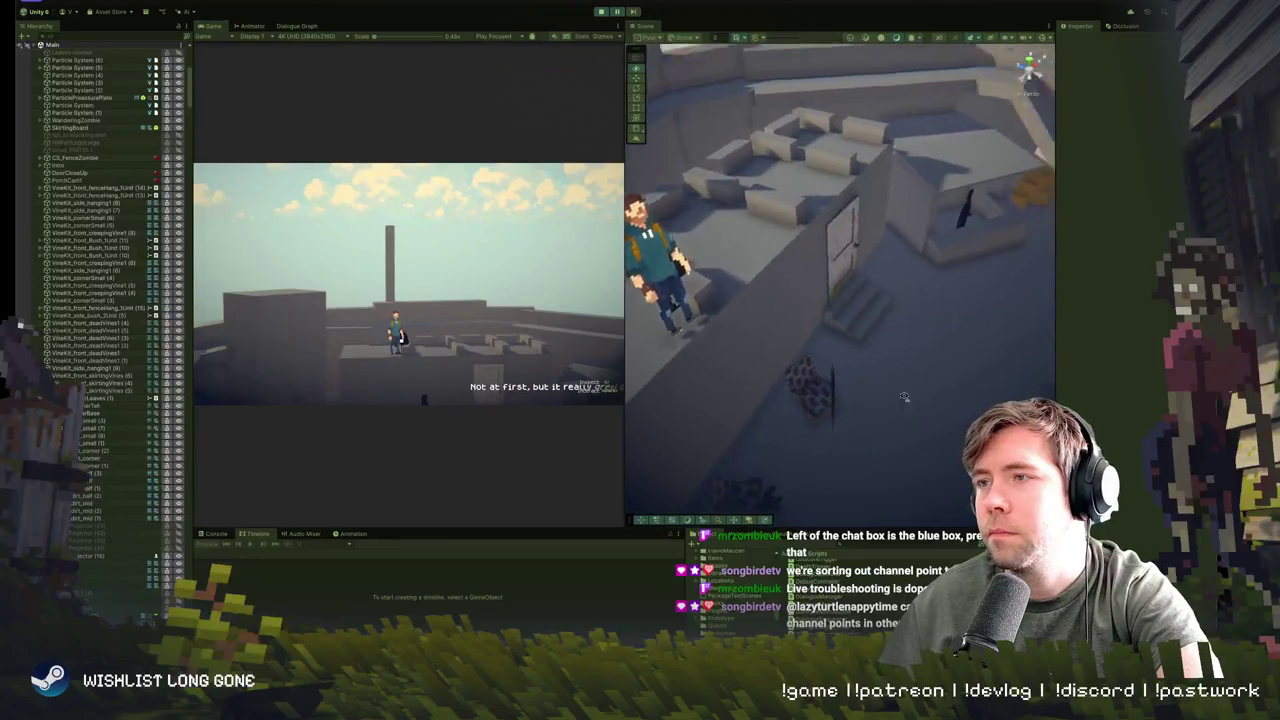
{"action": "left_click_drag", "start_coordinate": [904, 396], "coordinate": [795, 295]}
{"action": "left_click", "coordinate": [795, 295]}
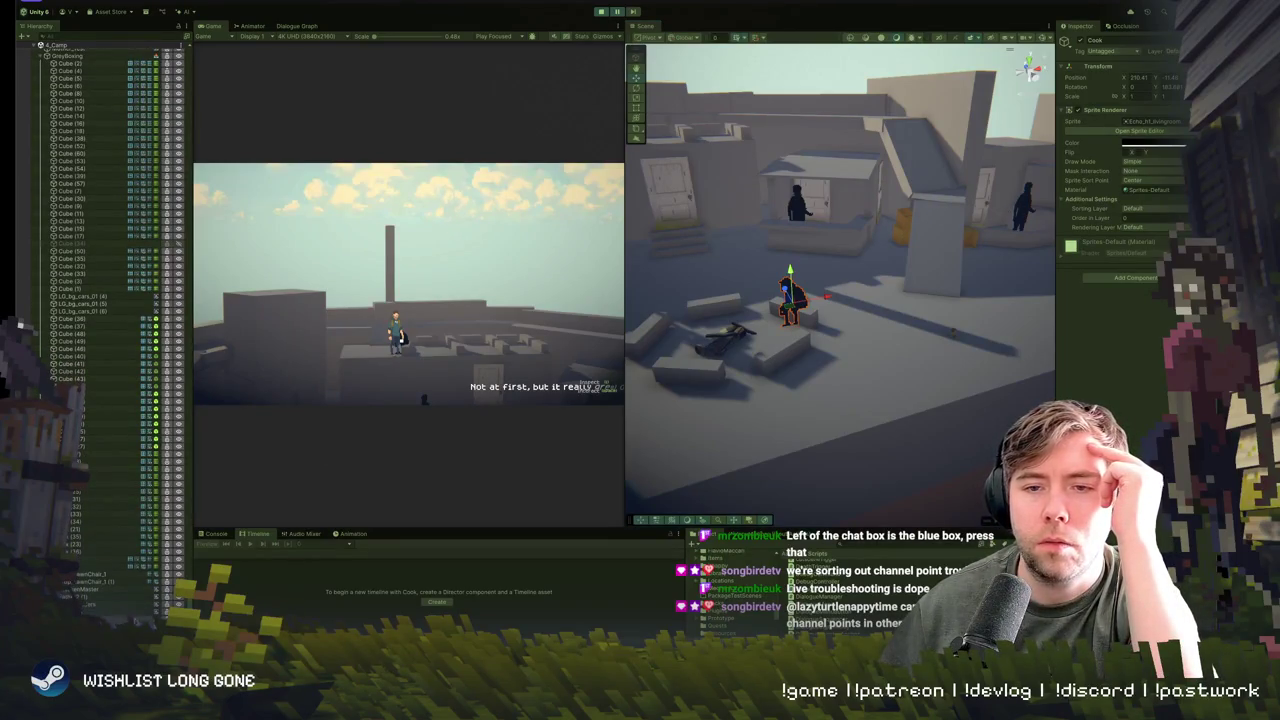
- Confirm CampCook's DialogueAnchor speaker is Camp Cook, then bring up and widen the Dialogue Graph
{"action": "scroll", "coordinate": [100, 530], "scroll_direction": "down", "scroll_amount": 3}
{"action": "left_click", "coordinate": [90, 545]}
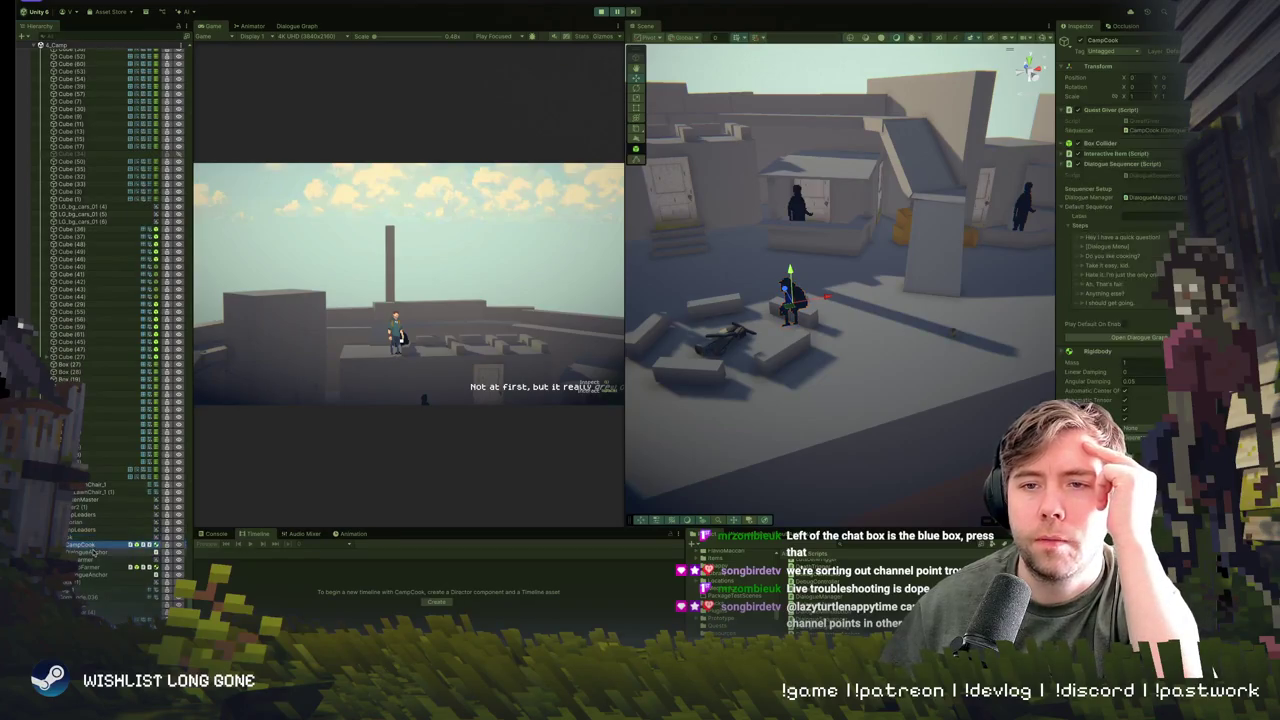
{"action": "left_click", "coordinate": [88, 552]}
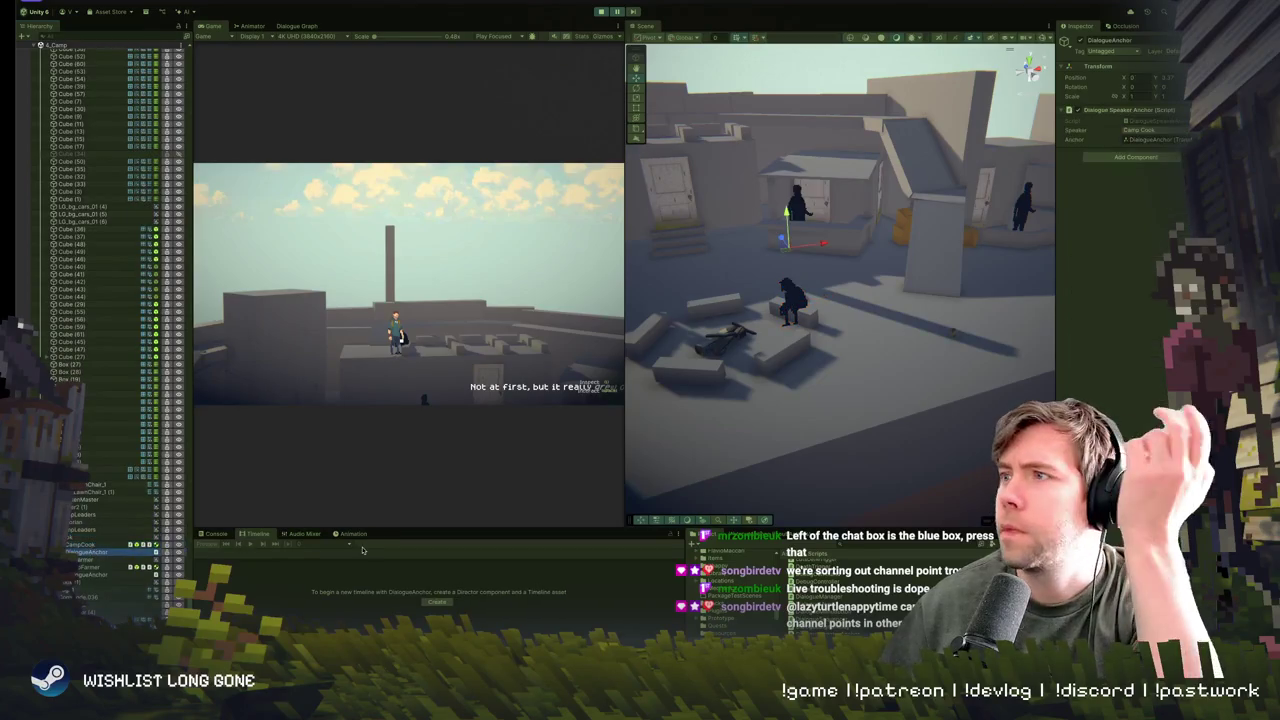
{"action": "left_click", "coordinate": [1147, 131]}
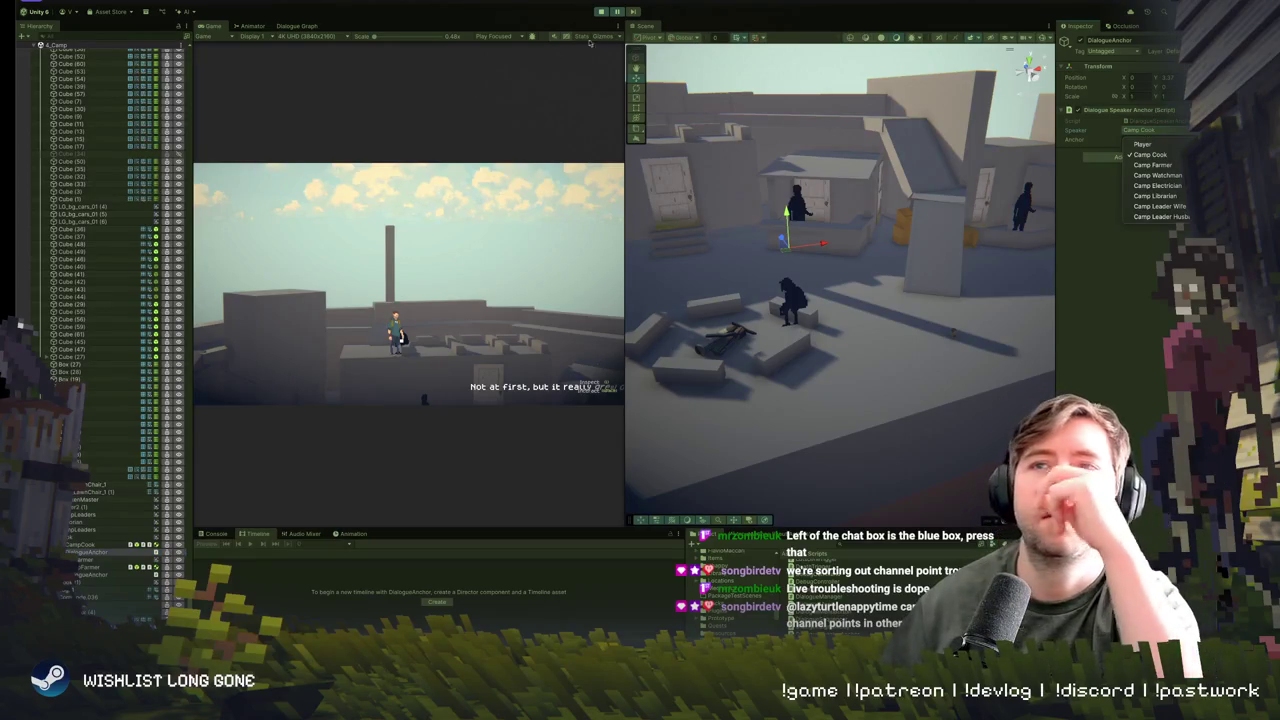
{"action": "key", "text": "Escape"}
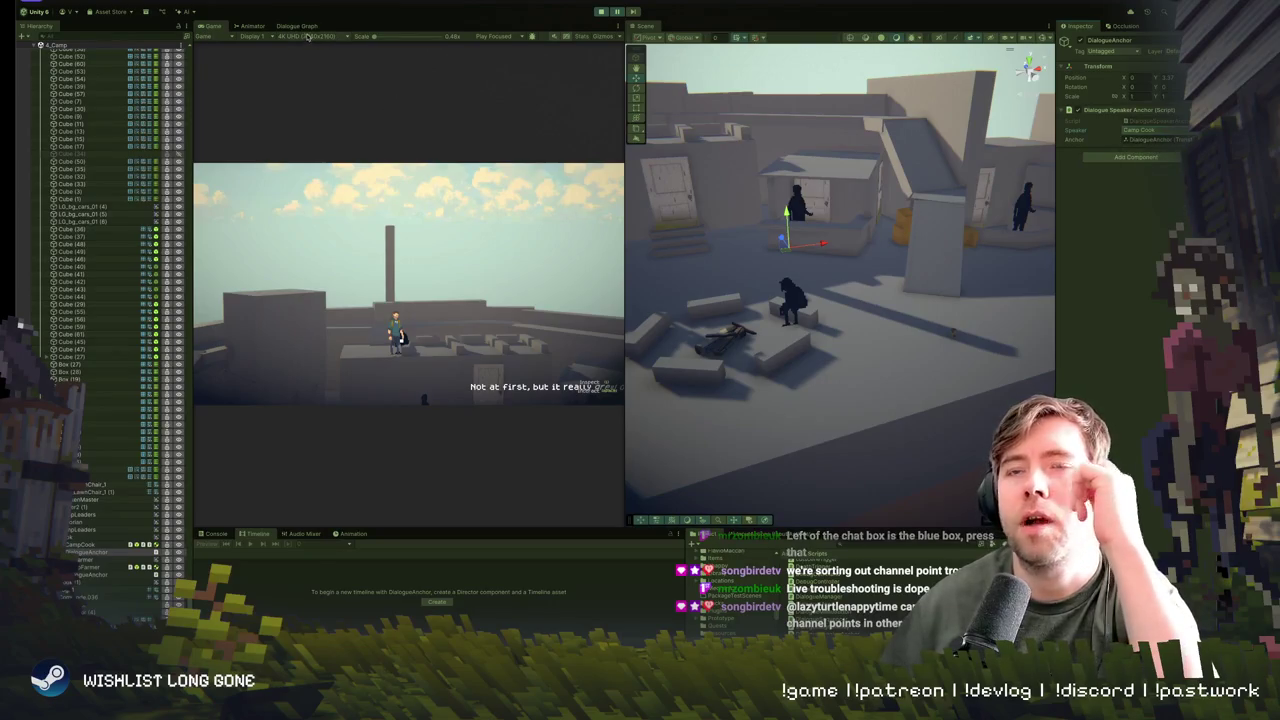
{"action": "left_click", "coordinate": [297, 25]}
{"action": "left_click_drag", "start_coordinate": [626, 162], "coordinate": [916, 195]}
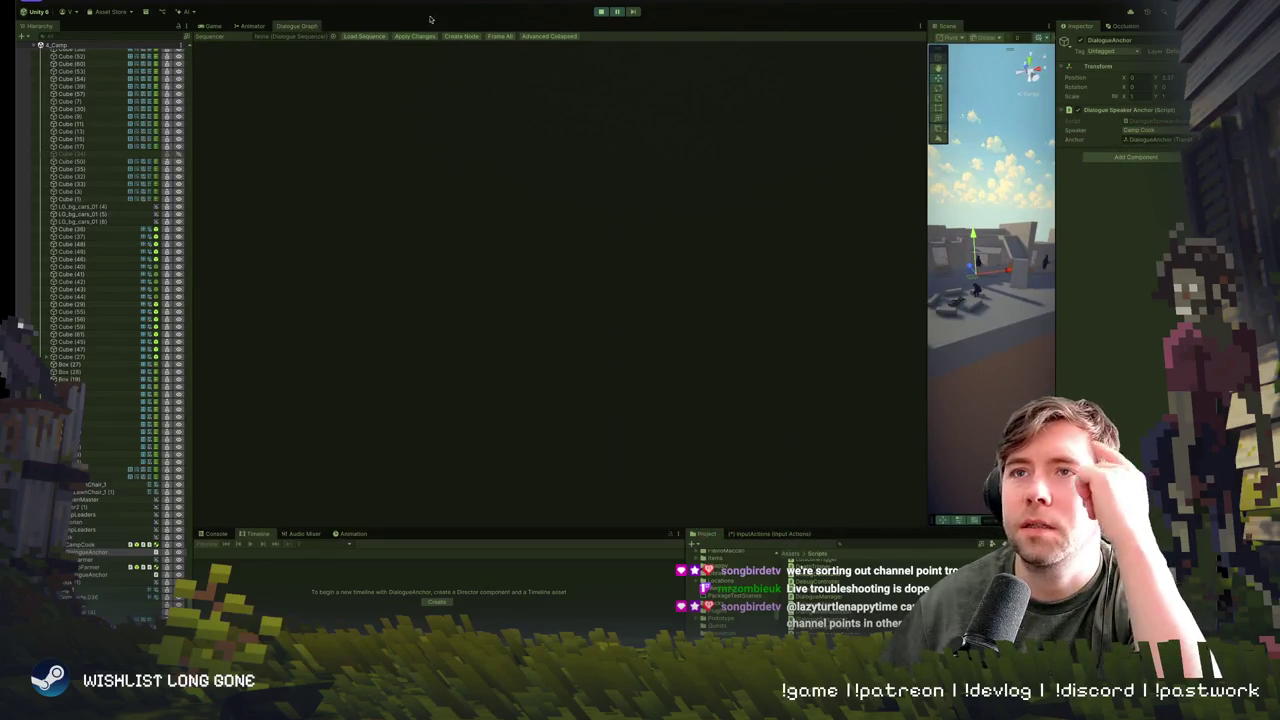
- Load the CampFarmer dialogue sequence and frame all its nodes
{"action": "left_click", "coordinate": [333, 36]}
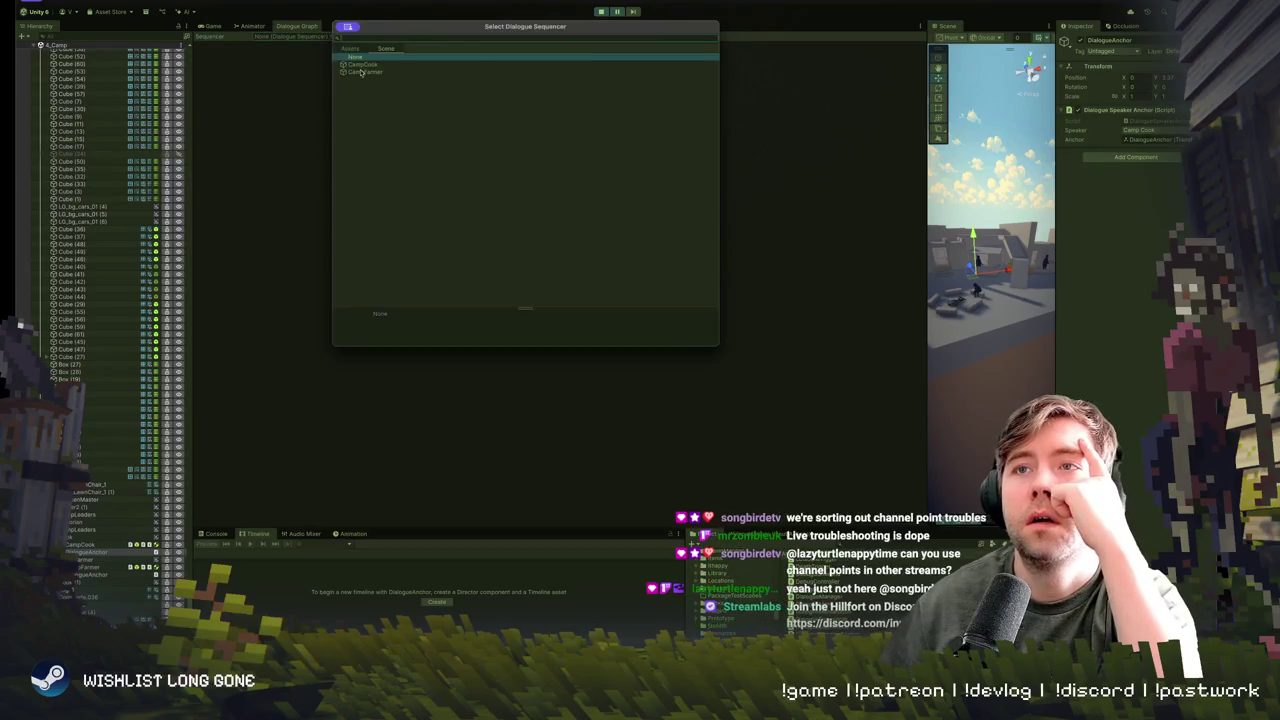
{"action": "double_click", "coordinate": [361, 72]}
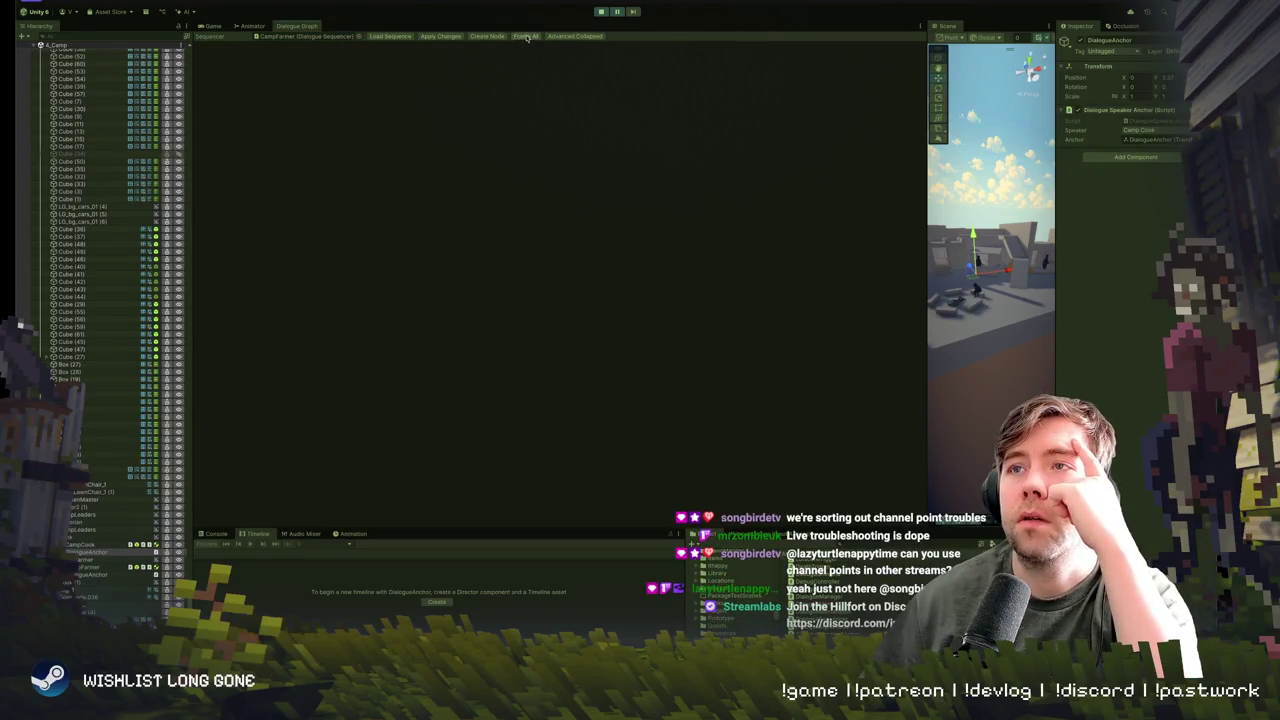
{"action": "left_click", "coordinate": [526, 37]}
{"action": "scroll", "coordinate": [657, 208], "scroll_direction": "up", "scroll_amount": 2}
- Set the reply node and last line speakers to Camp Farmer
{"action": "left_click", "coordinate": [648, 262]}
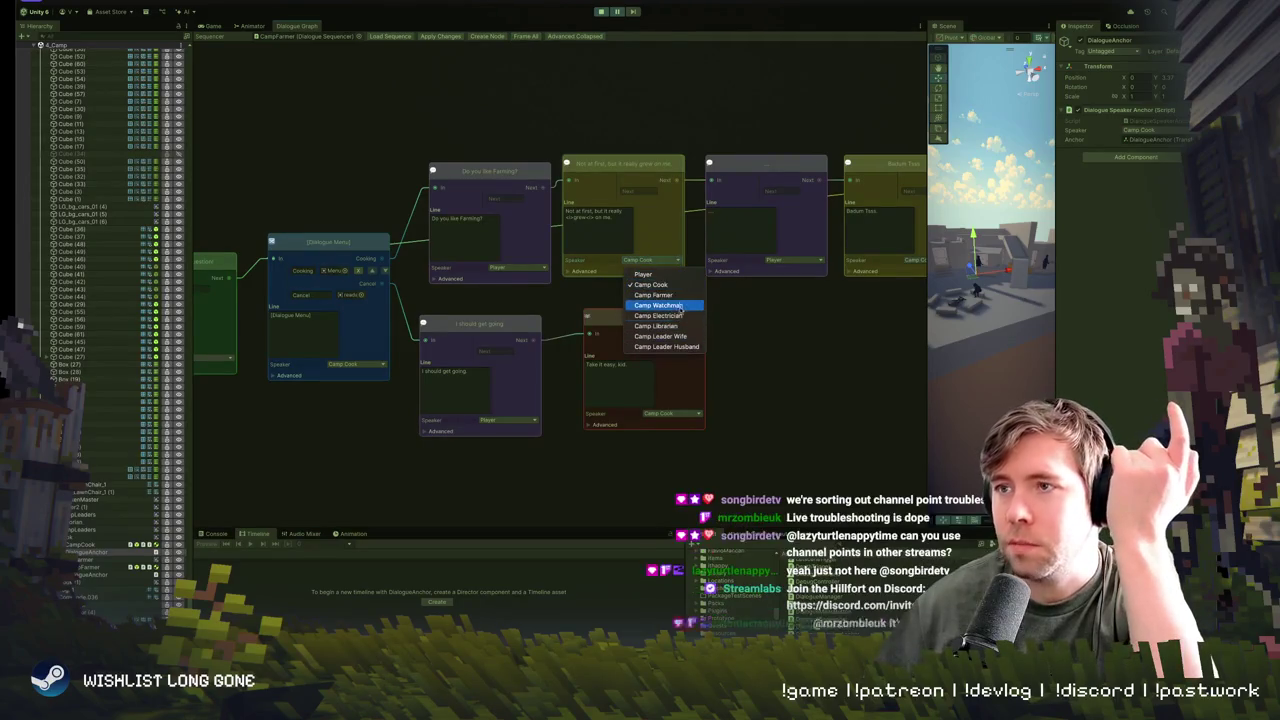
{"action": "left_click", "coordinate": [655, 295]}
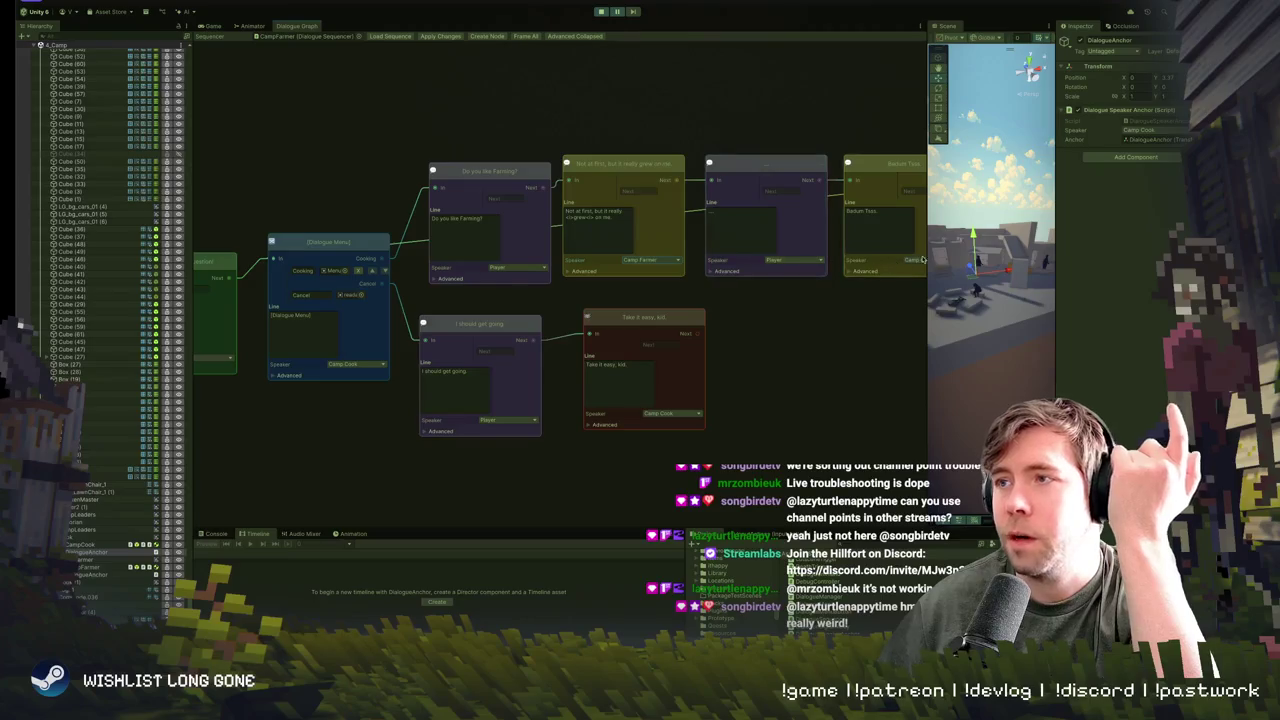
{"action": "scroll", "coordinate": [827, 263], "scroll_direction": "down", "scroll_amount": 1}
{"action": "scroll", "coordinate": [780, 275], "scroll_direction": "right", "scroll_amount": 3}
{"action": "left_click", "coordinate": [737, 291]}
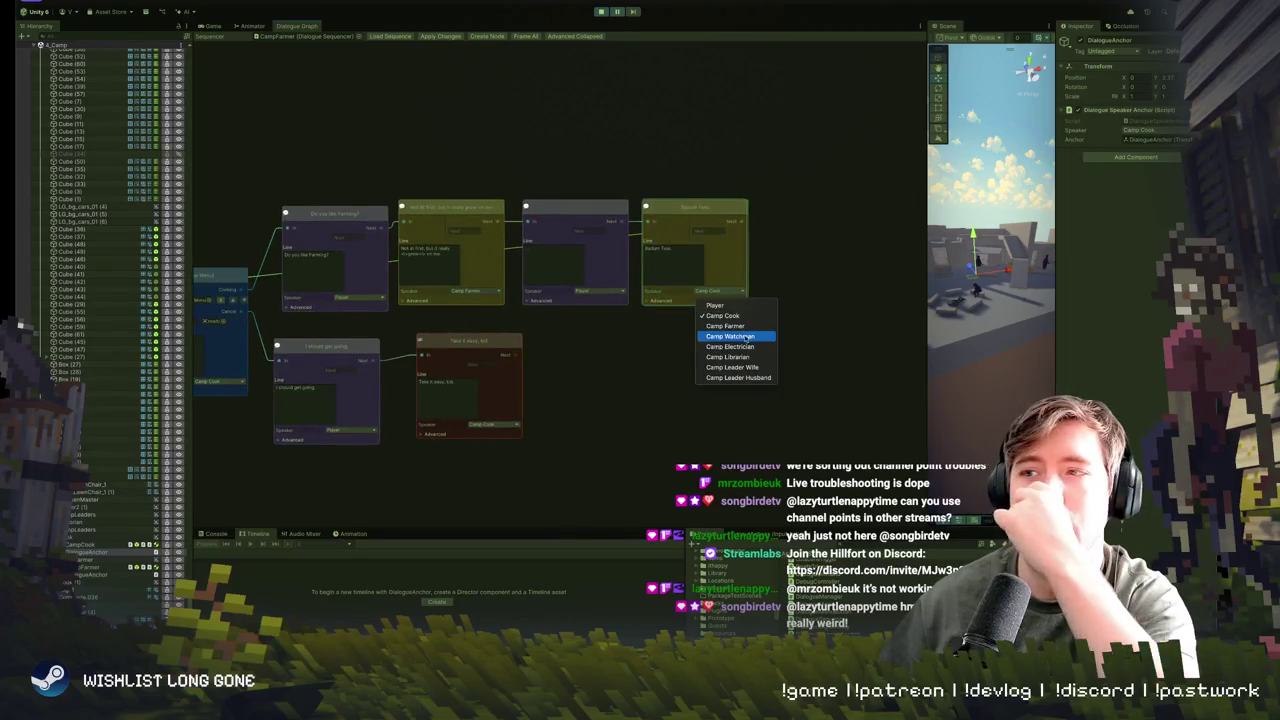
{"action": "left_click", "coordinate": [725, 326]}
{"action": "scroll", "coordinate": [800, 360], "scroll_direction": "left", "scroll_amount": 5}
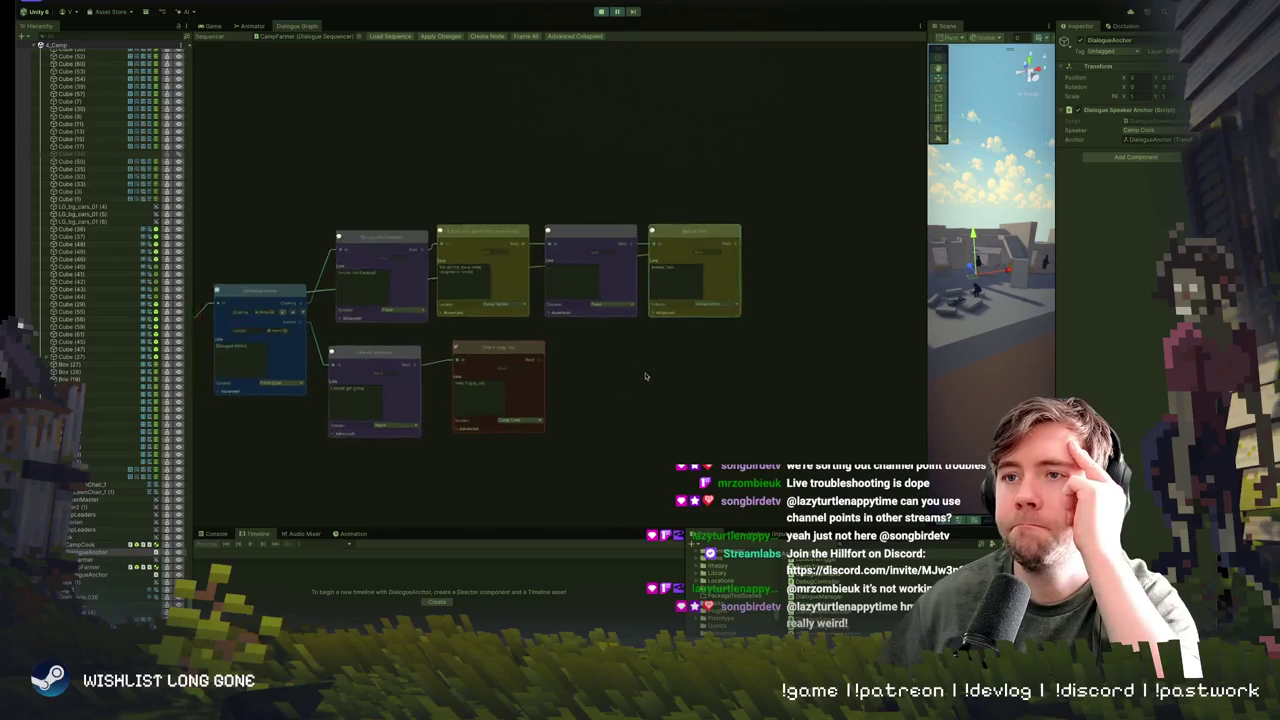
{"action": "scroll", "coordinate": [785, 370], "scroll_direction": "up", "scroll_amount": 1}
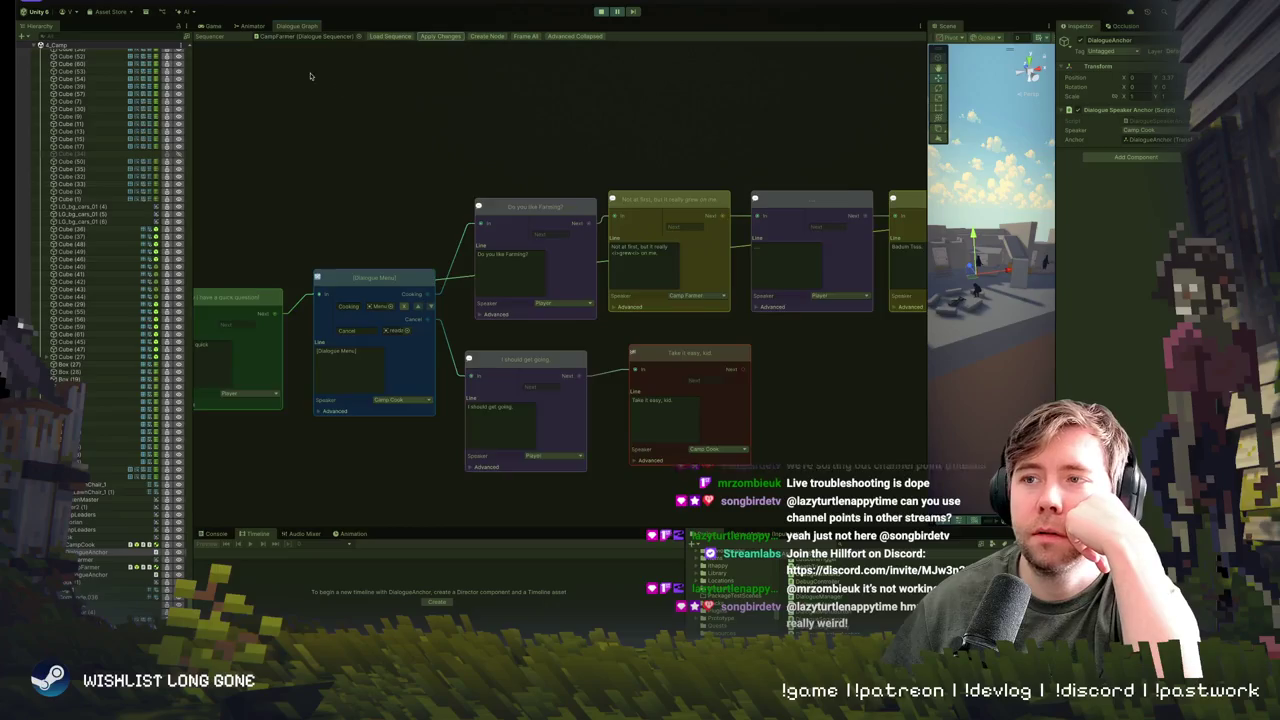
{"action": "scroll", "coordinate": [416, 120], "scroll_direction": "left", "scroll_amount": 5}
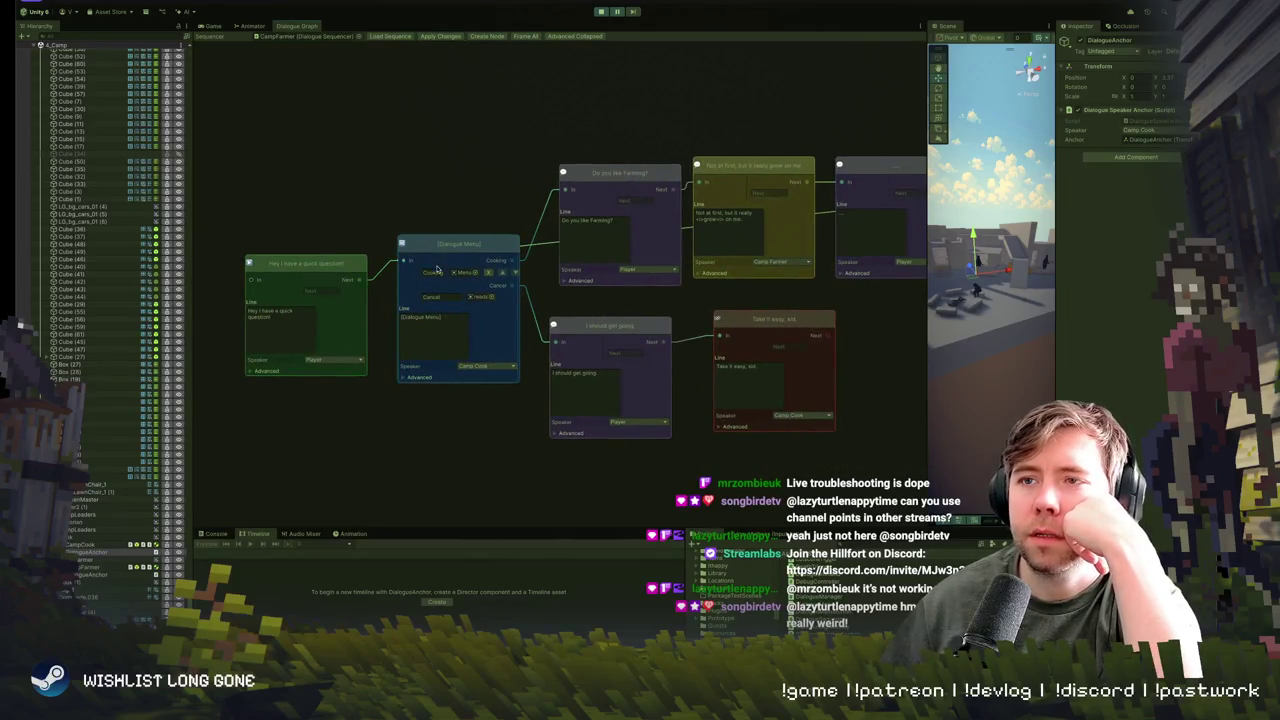
- Rename the first menu choice from Cooking to Farming
{"action": "left_click", "coordinate": [436, 271]}
{"action": "type", "text": "Farming"}
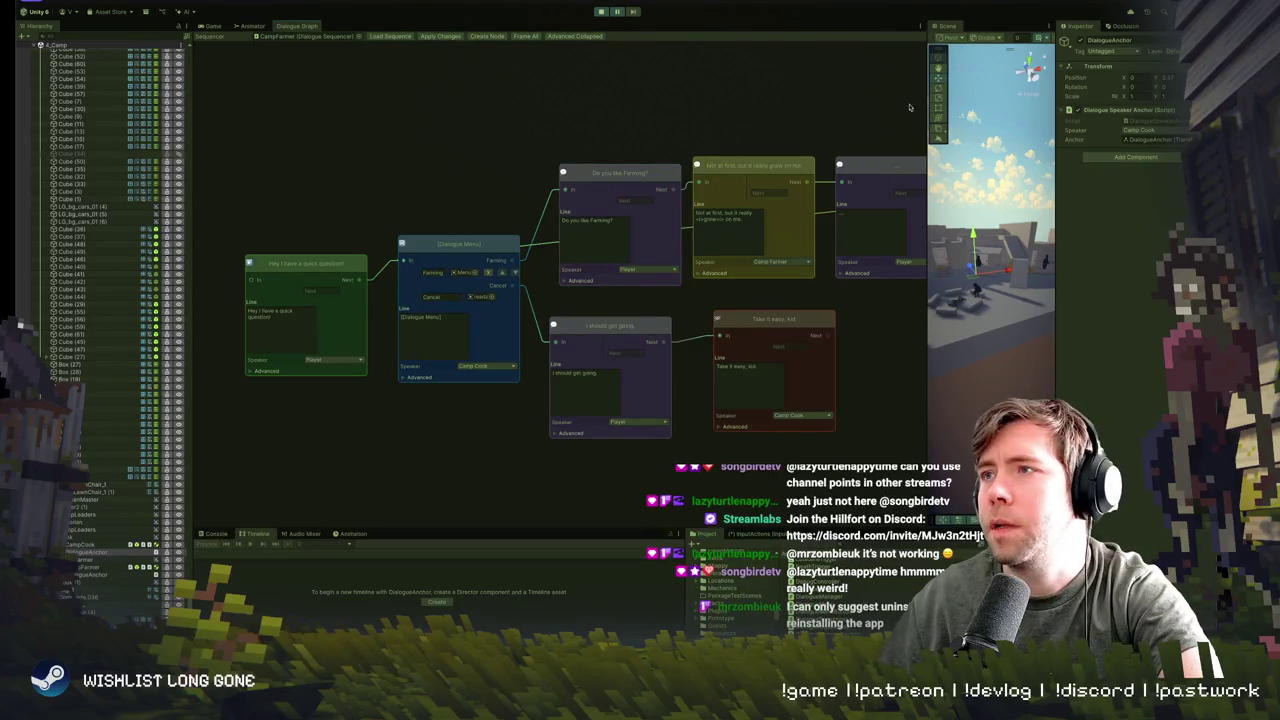
{"action": "left_click_drag", "start_coordinate": [926, 110], "coordinate": [502, 110]}
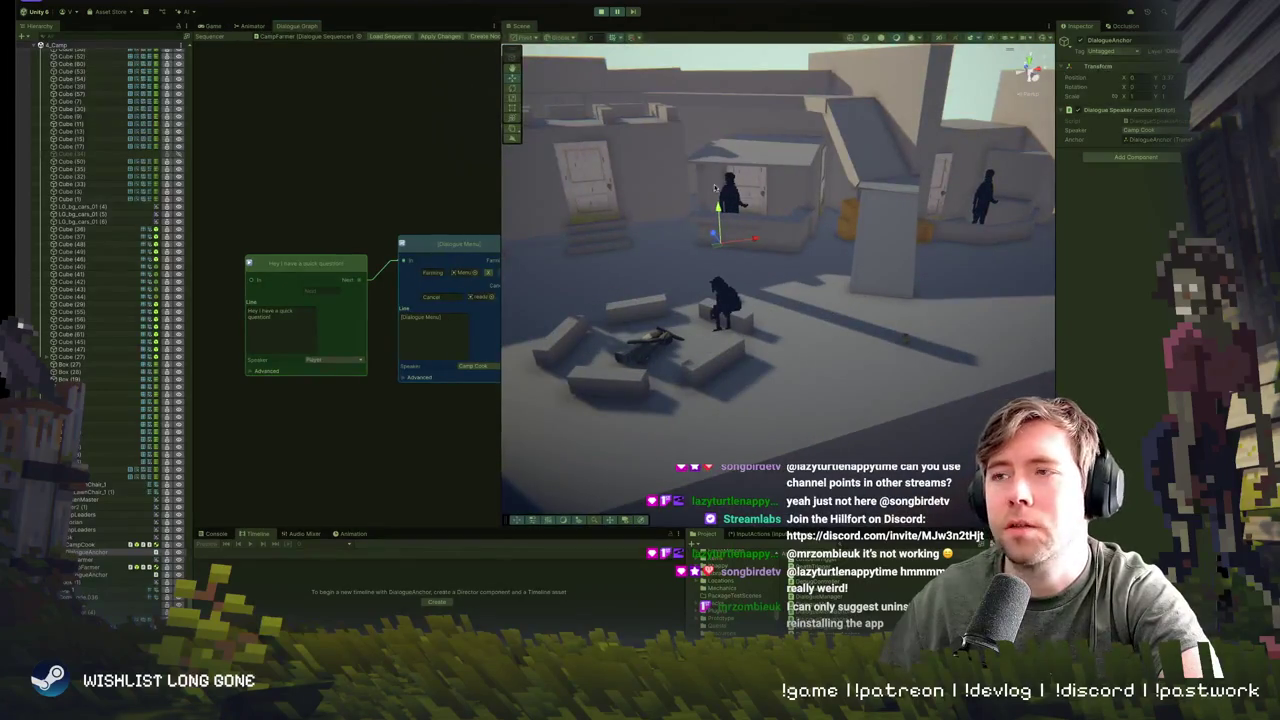
- Frame the farmer in the Scene view, select CampFarmer and start play mode
{"action": "key", "text": "f"}
{"action": "left_click", "coordinate": [670, 285]}
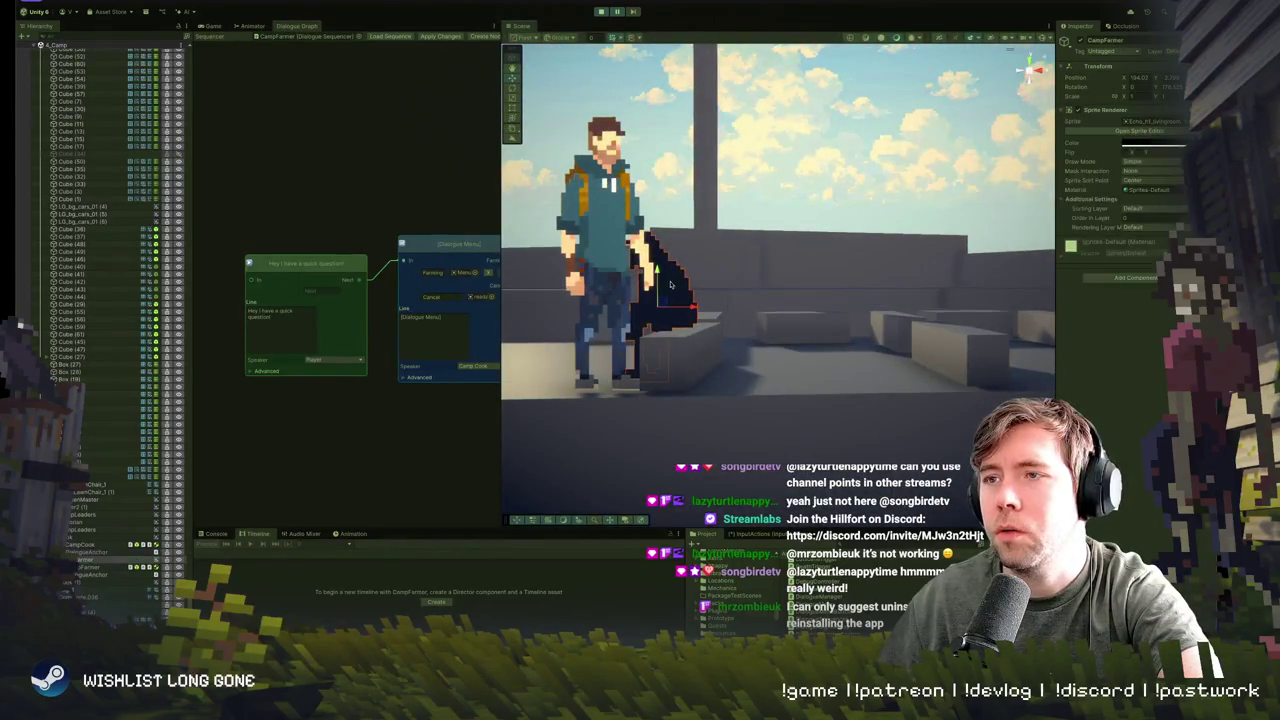
{"action": "left_click", "coordinate": [599, 12]}
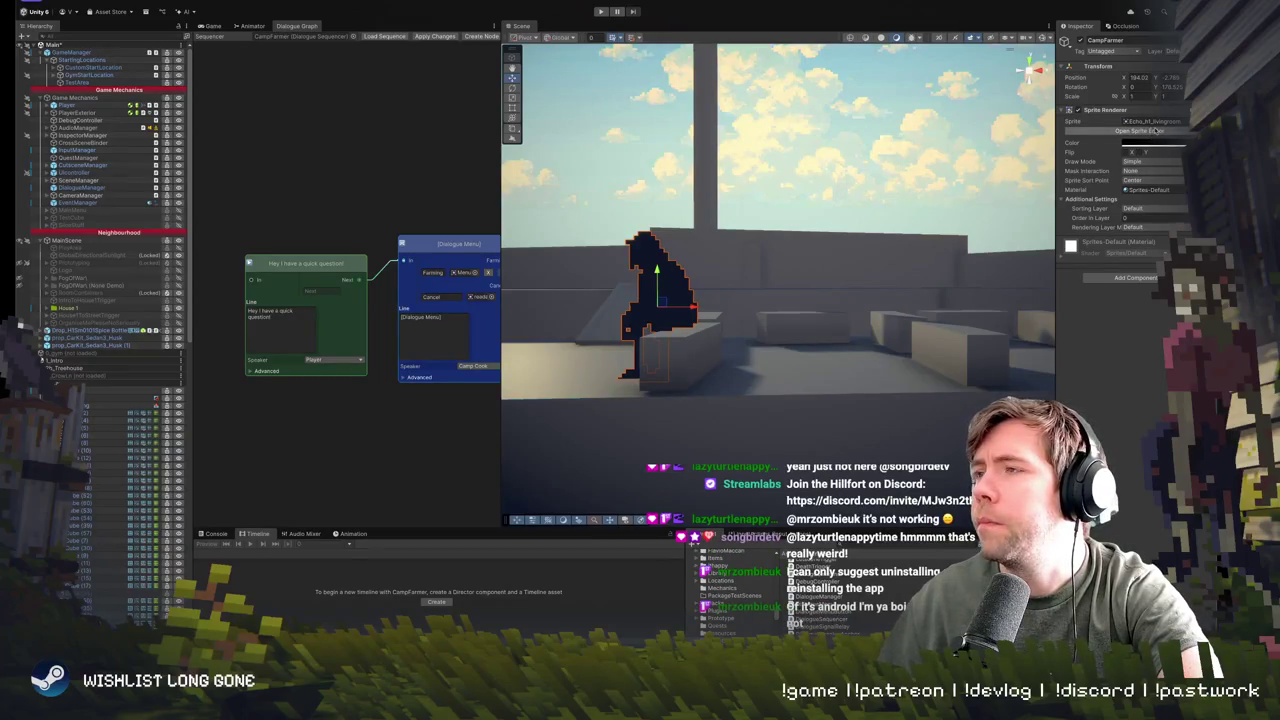
- Apply the Dialogue Graph changes and reselect CampFarmer to see the Farming step
{"action": "left_click", "coordinate": [438, 37]}
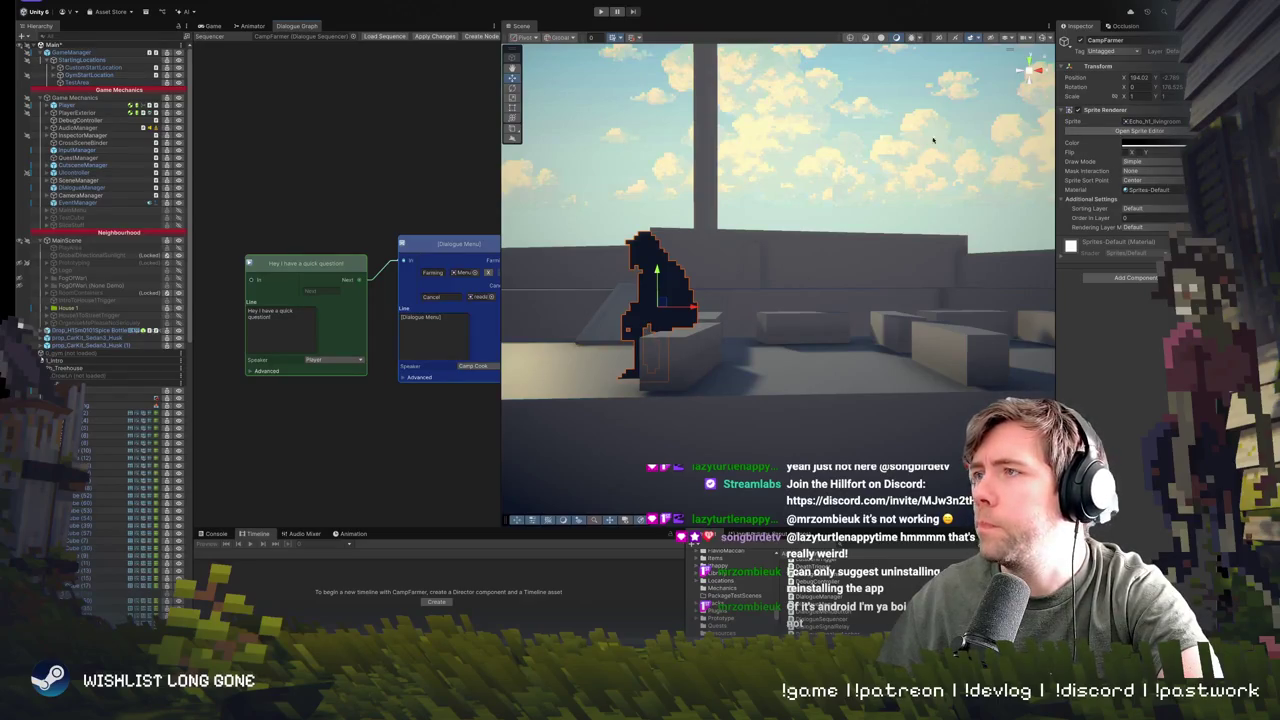
{"action": "scroll", "coordinate": [118, 288], "scroll_direction": "down", "scroll_amount": 5}
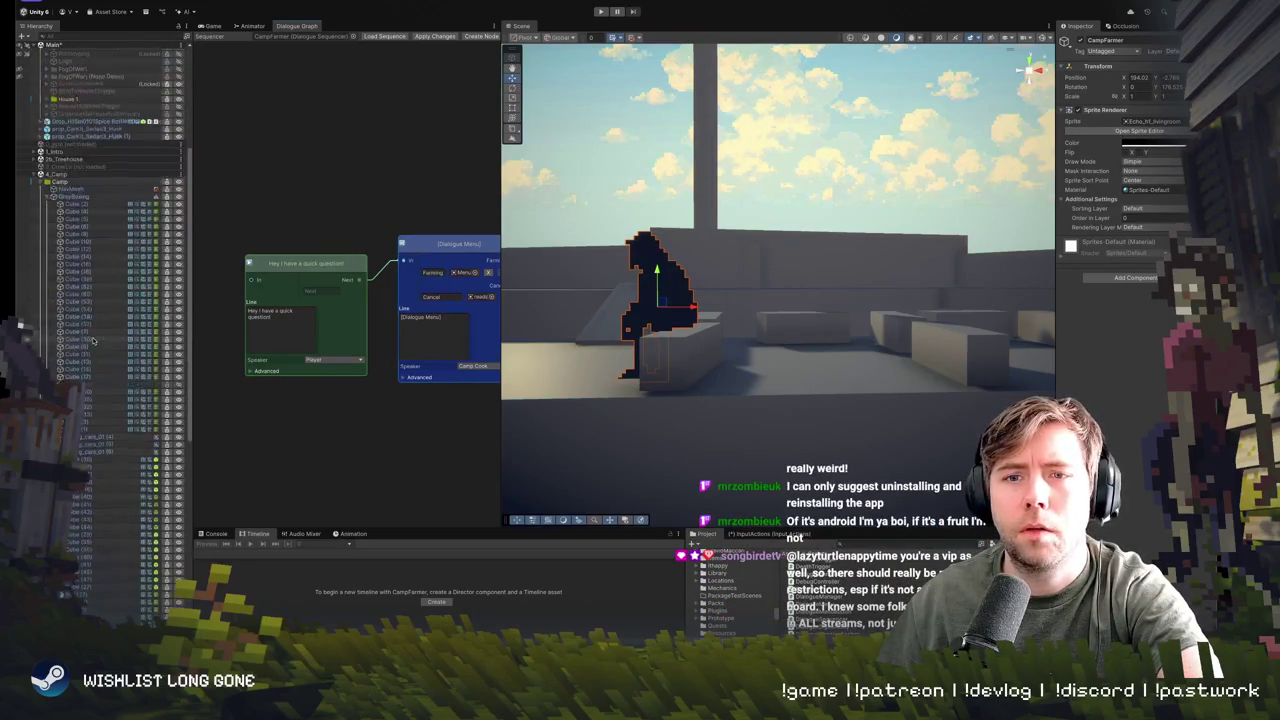
{"action": "scroll", "coordinate": [118, 288], "scroll_direction": "down", "scroll_amount": 5}
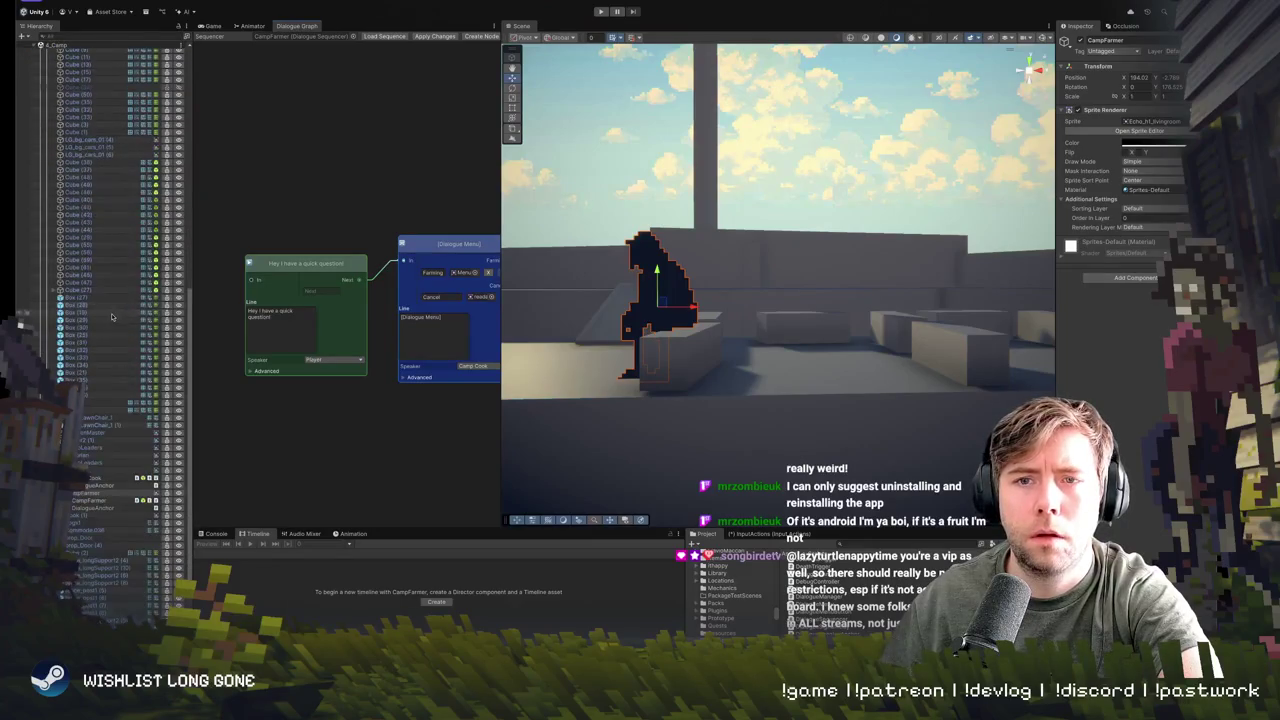
{"action": "left_click", "coordinate": [82, 500]}
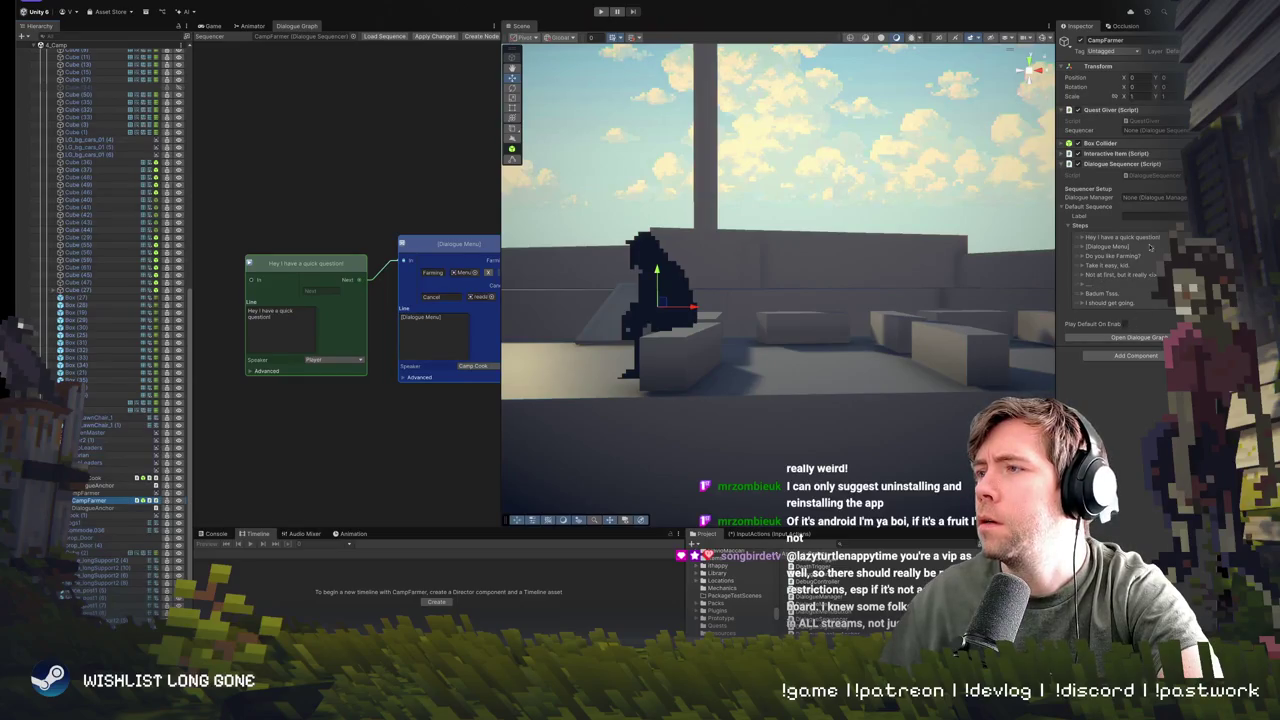
- Expand CampFarmer's Interactive Item and open its referenced Ch0006_Cook character asset
{"action": "left_click", "coordinate": [1063, 154]}
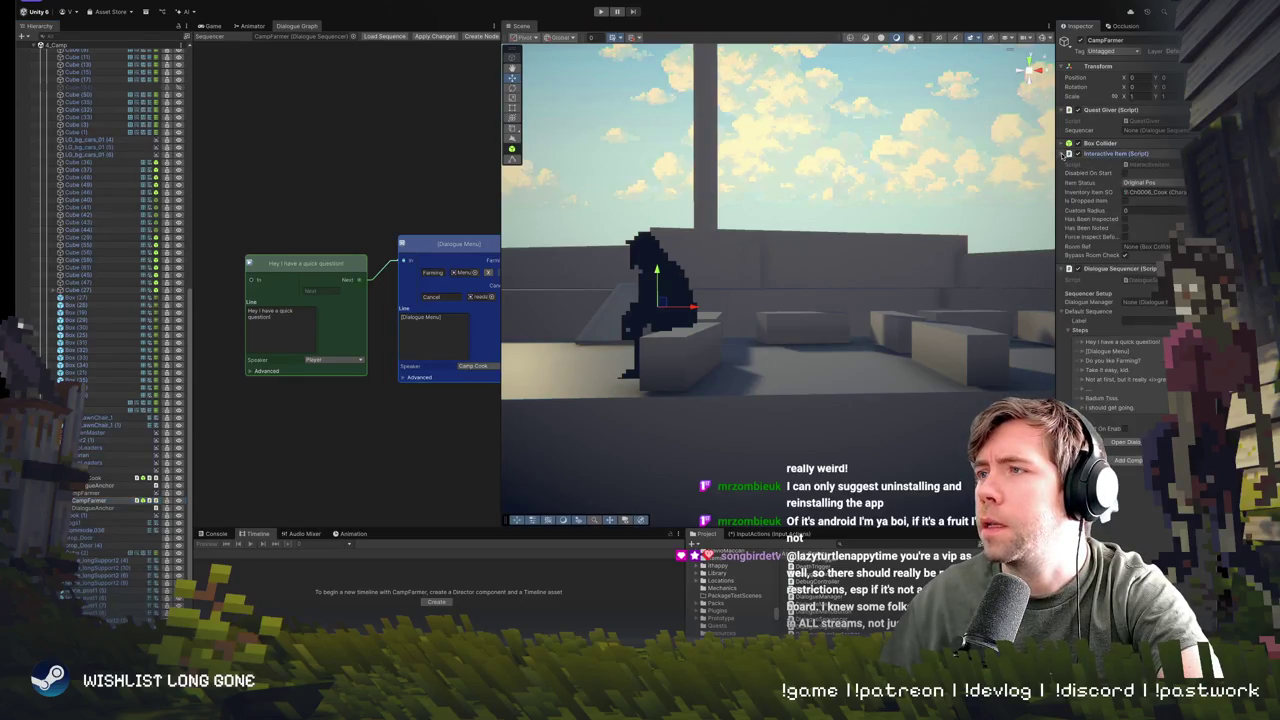
{"action": "left_click", "coordinate": [1158, 192]}
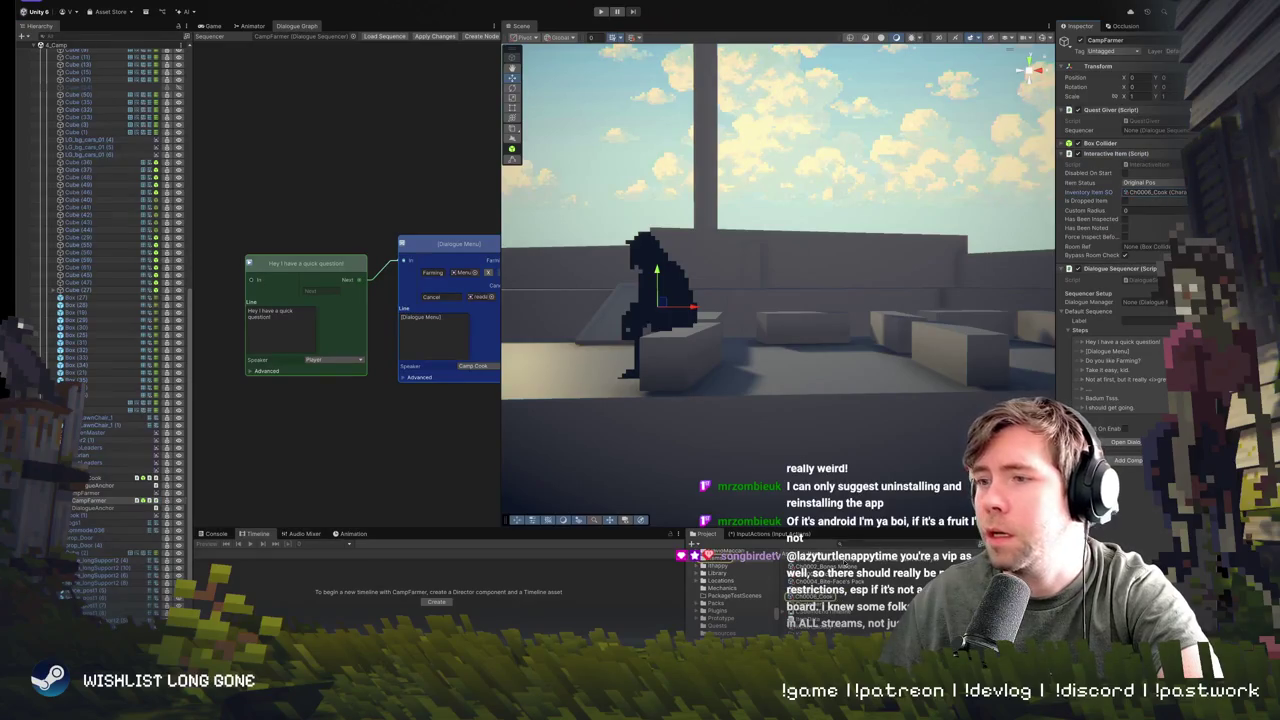
{"action": "left_click", "coordinate": [810, 597]}
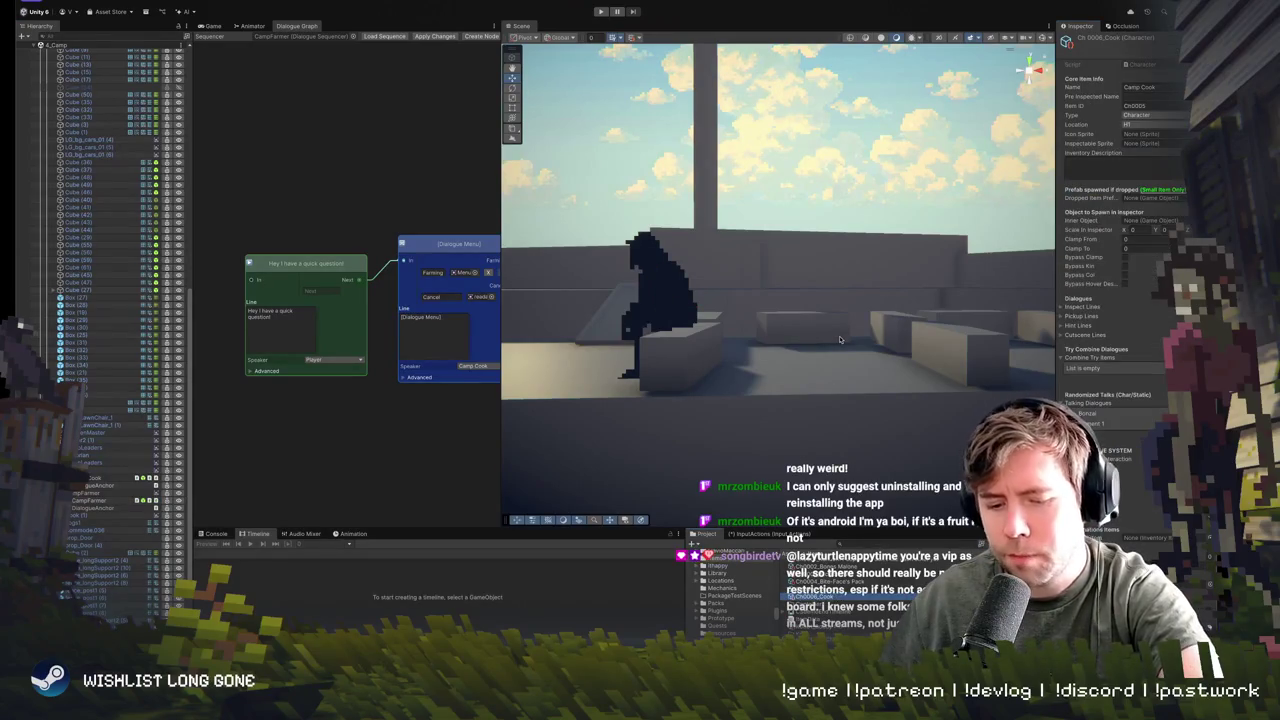
- Duplicate Ch0006_Cook as Ch0006_Farmer and start setting its Name to Camp Farmer
{"action": "right_click", "coordinate": [830, 597]}
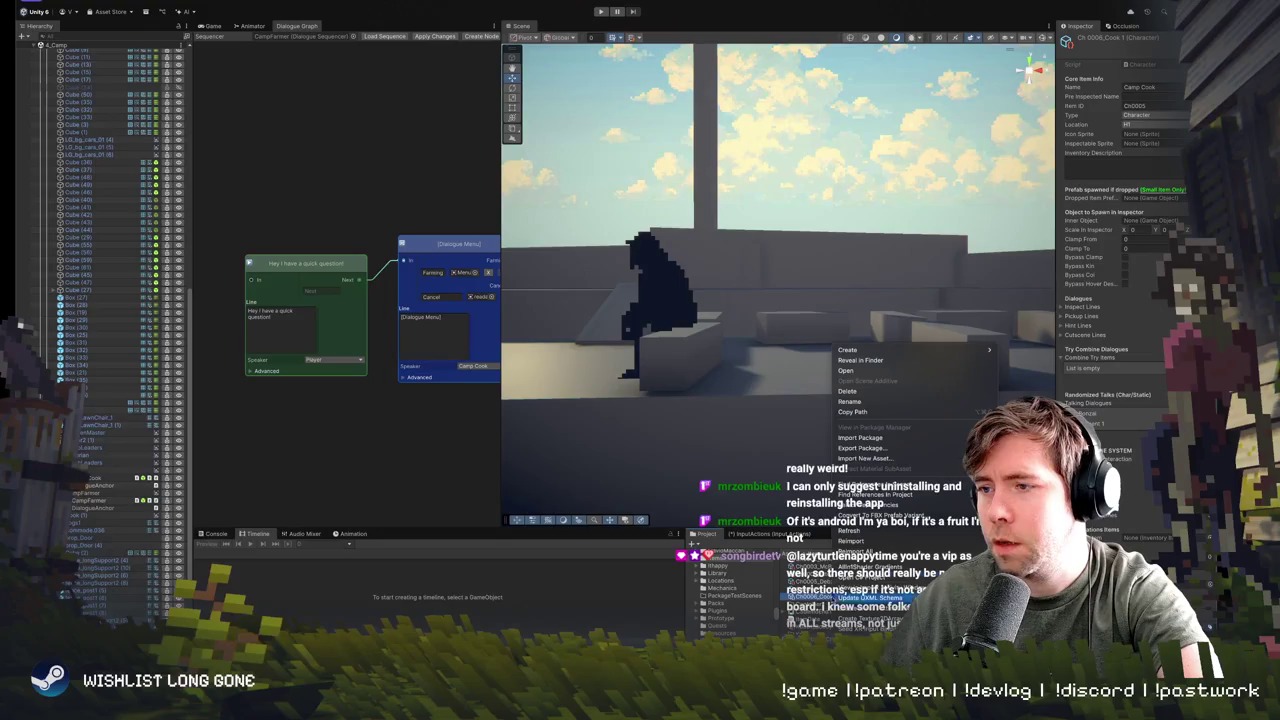
{"action": "left_click", "coordinate": [882, 403]}
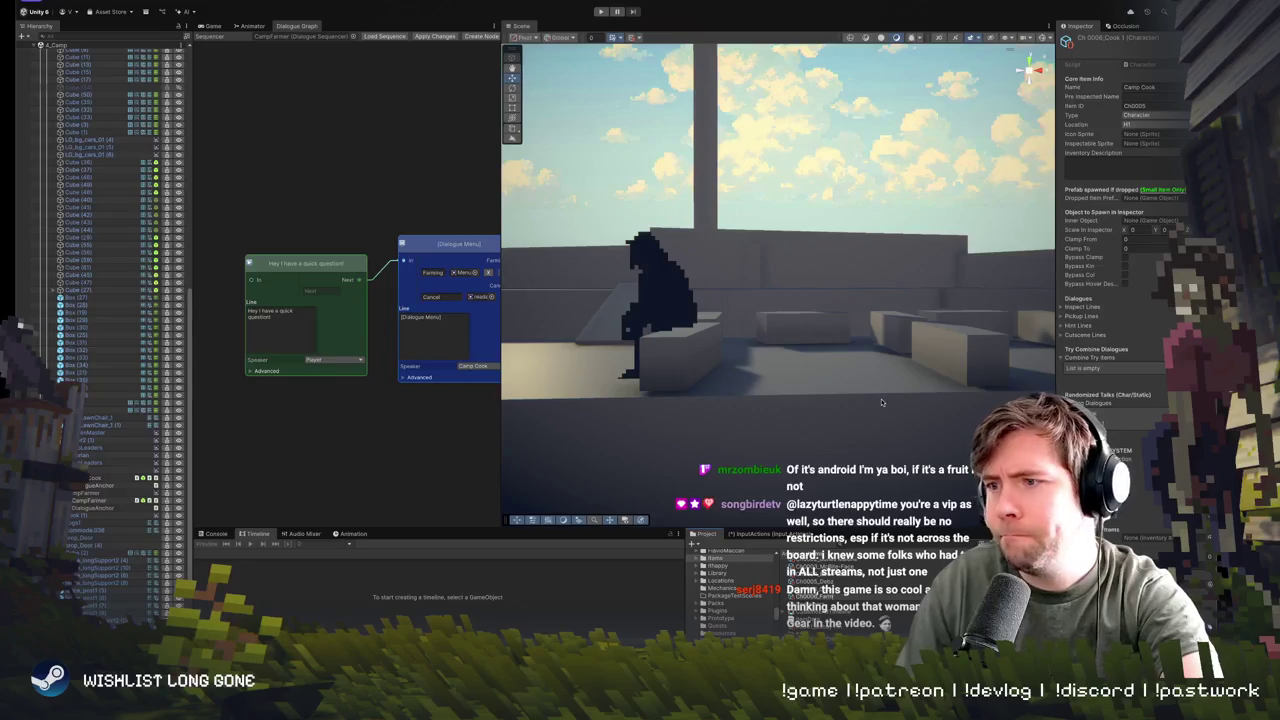
{"action": "left_click", "coordinate": [1140, 87]}
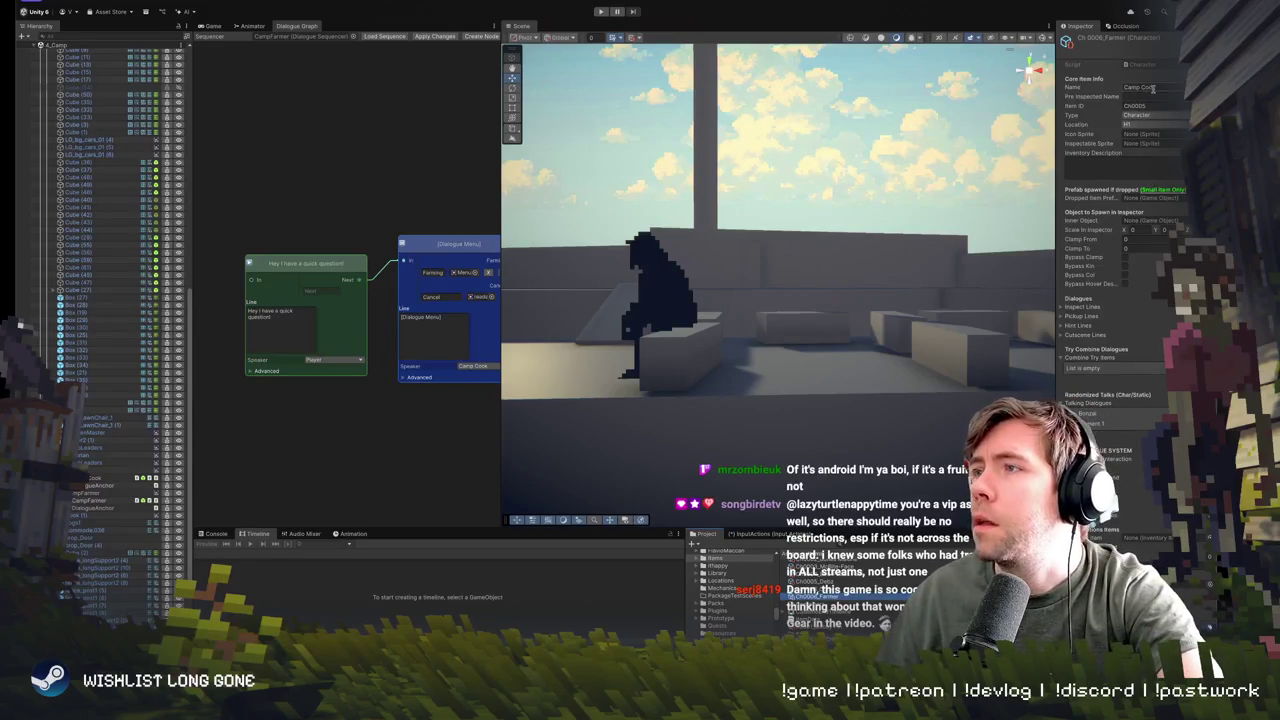
{"action": "type", "text": "Camp"}
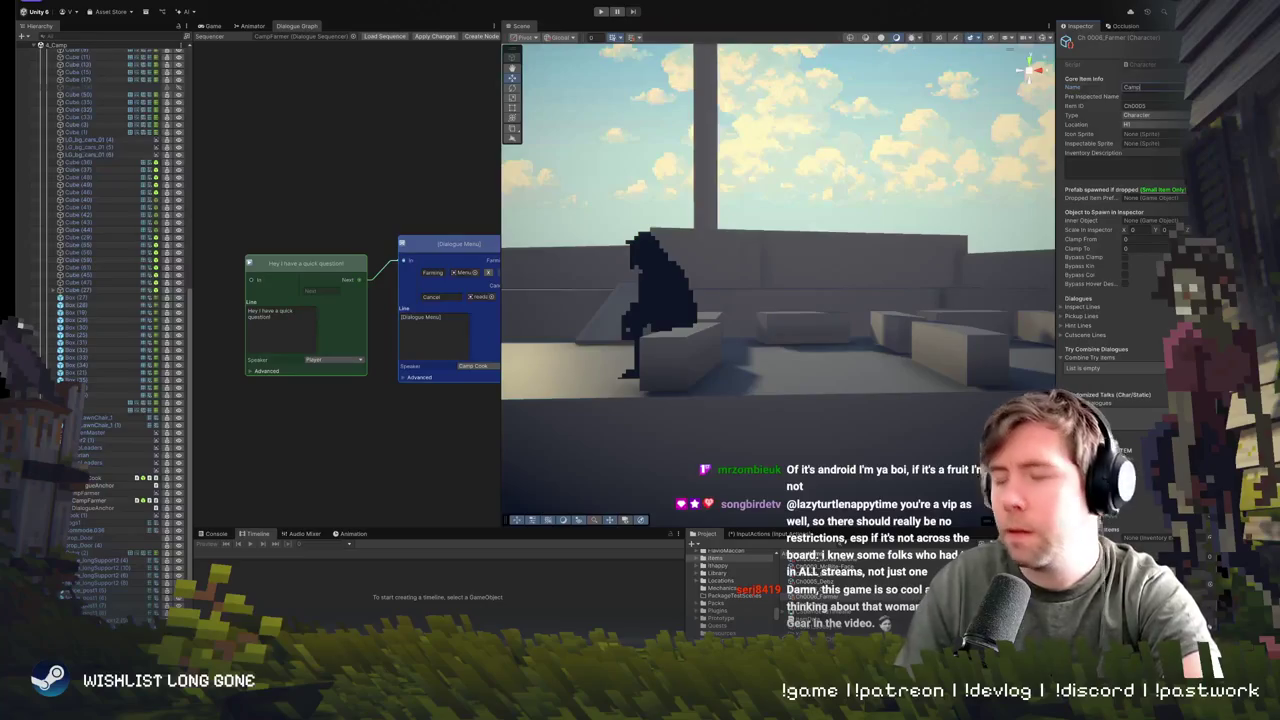